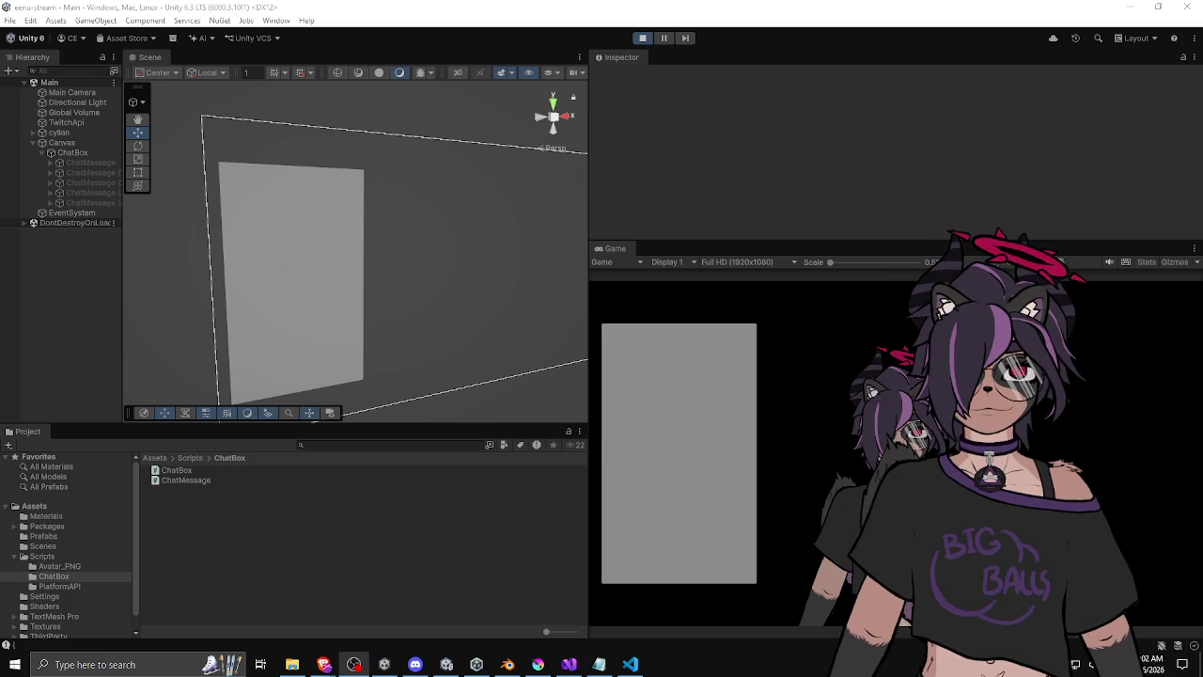
Focus the Unity editor and run the Main scene in Play mode.
left_click(872, 239)
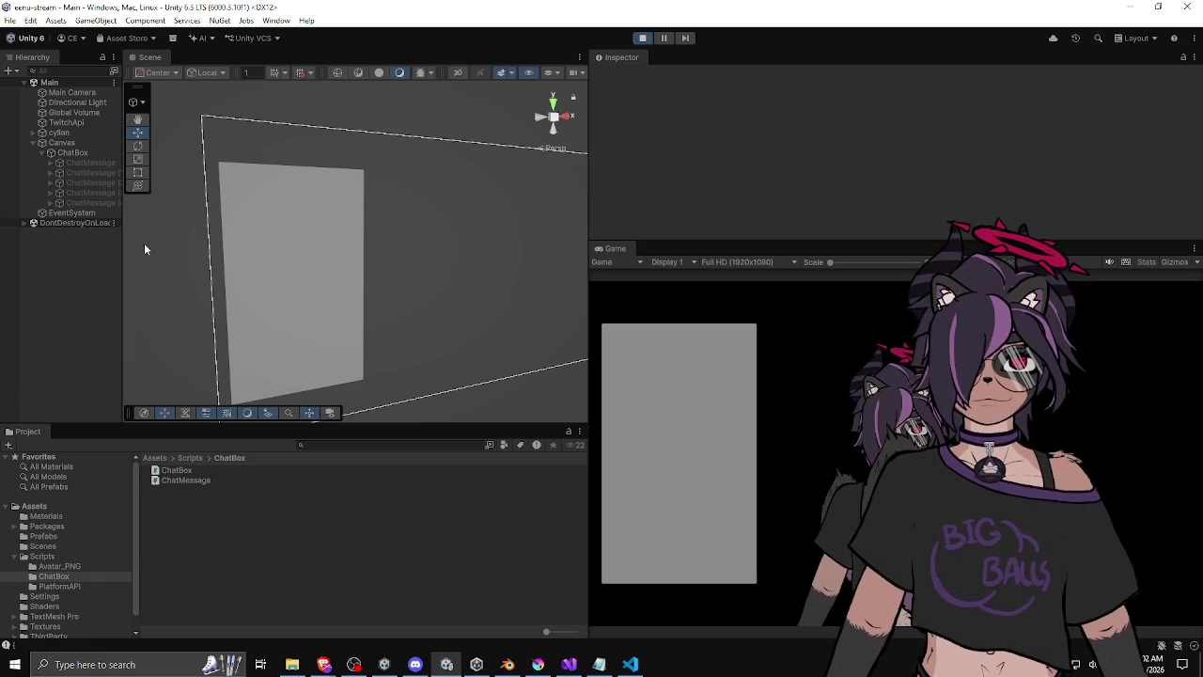
left_click(643, 39)
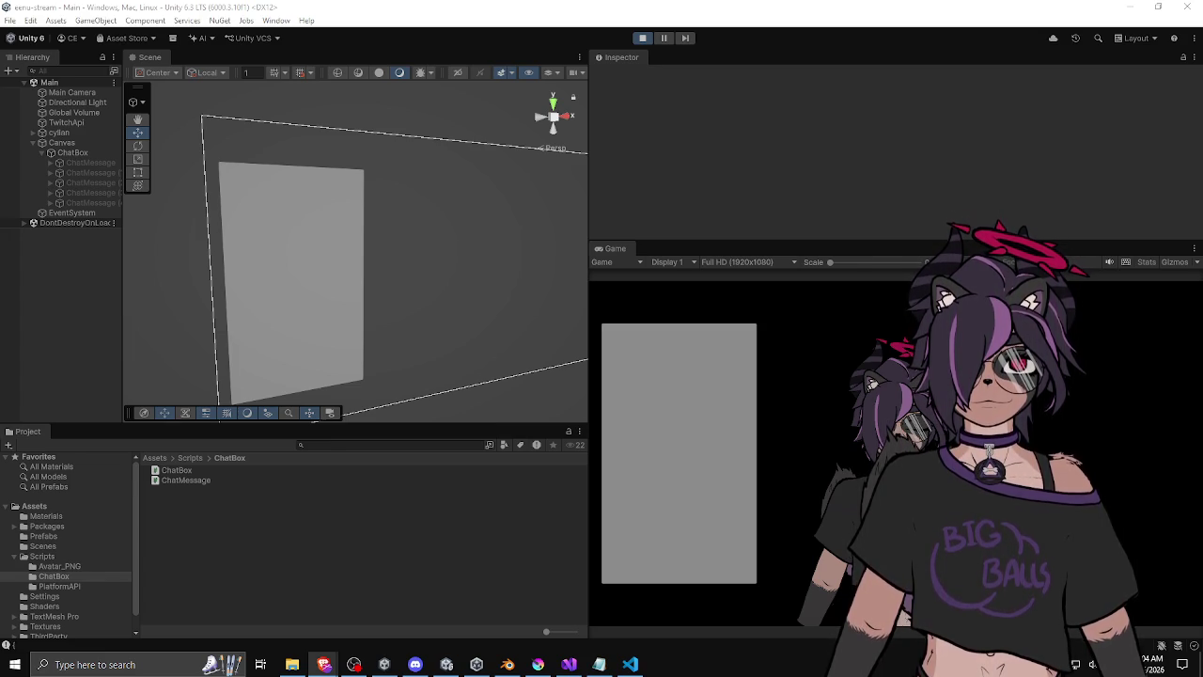
Bring Brave into view to confirm the emote image is a 112×112 PNG, then move it aside.
key("alt+Tab")
left_click_drag(341, 107, 247, 70)
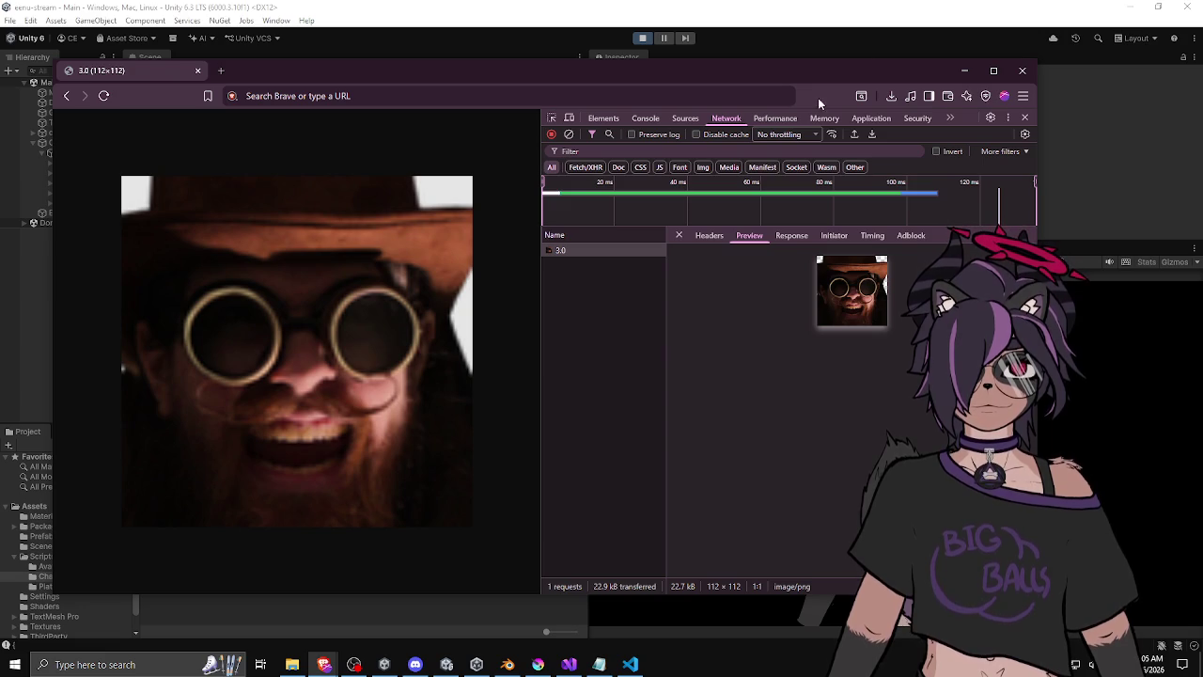
left_click_drag(708, 77, 1202, 80)
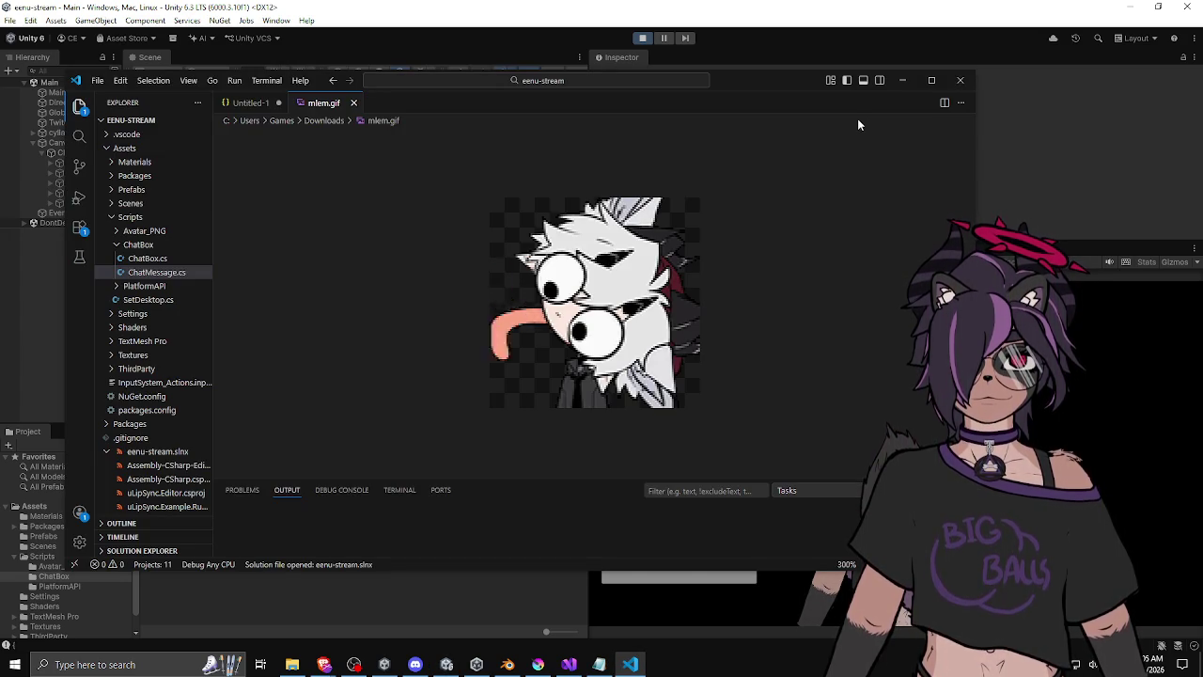
Dismiss the VS Code window showing mlem.gif to reveal Unity.
left_click(903, 80)
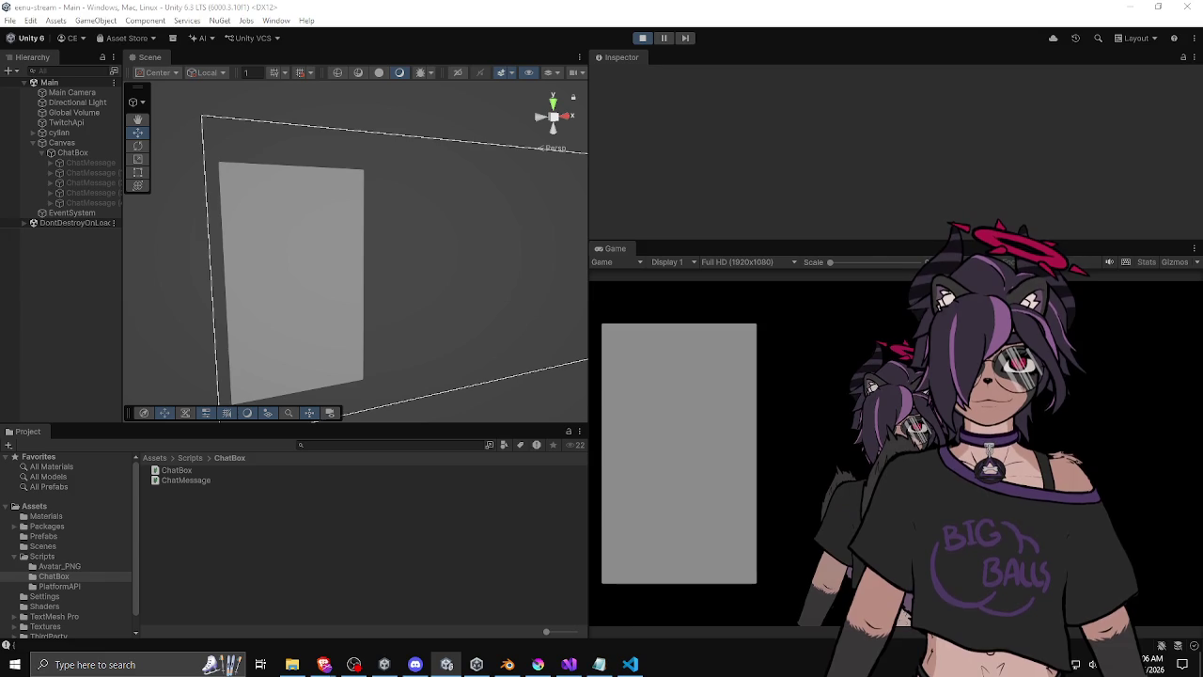
Glance at the code editor, return to Unity and exit Play mode.
key("alt+Tab")
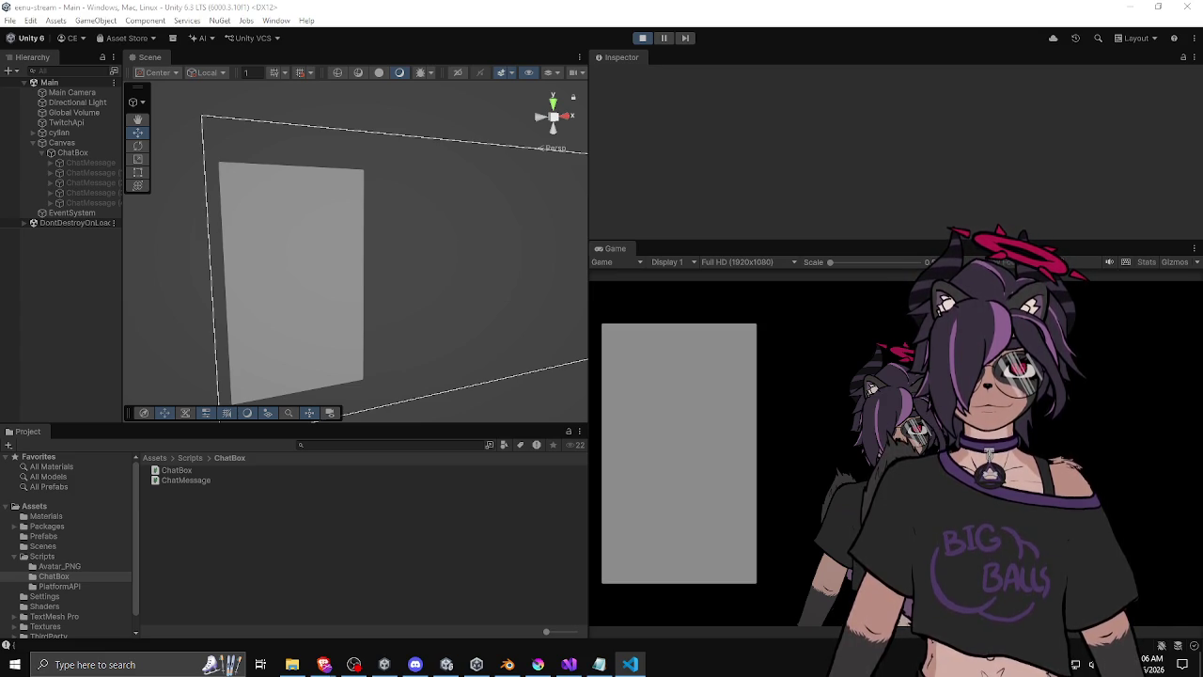
key("alt+Tab")
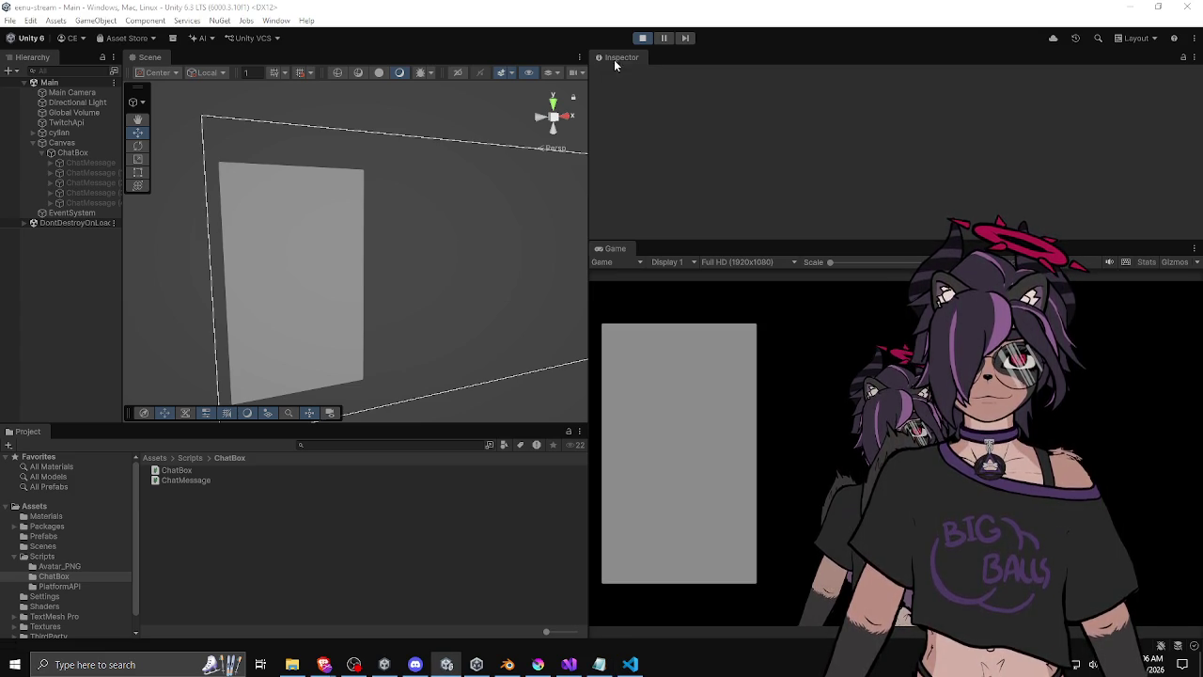
left_click(641, 38)
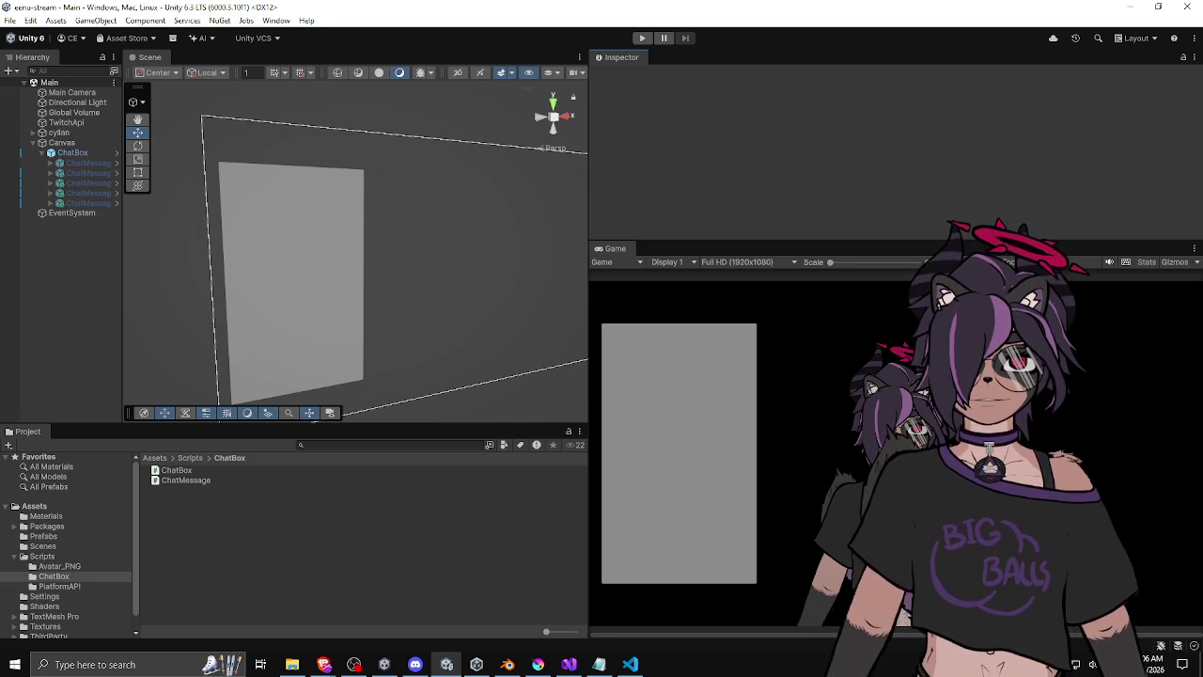
key("alt+Tab")
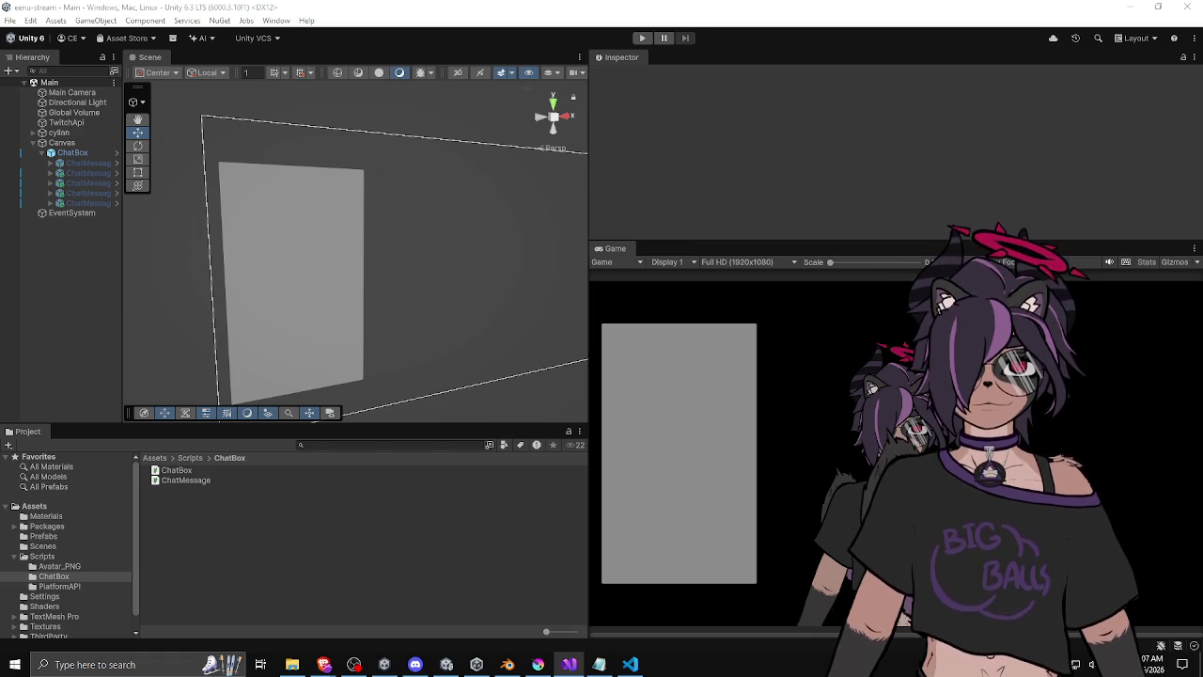
Review the joData message-text expression on line 126 of TwitchApi.cs, then attach to Unity.
key("alt+Tab")
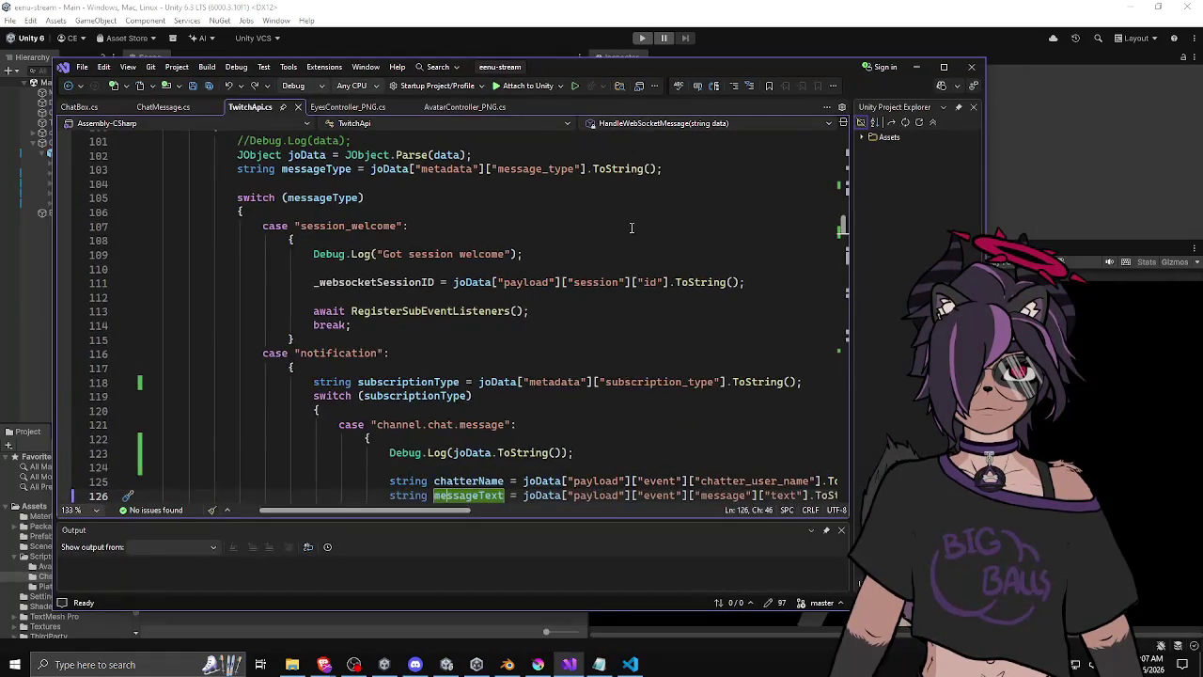
scroll(621, 261, "down", 3)
scroll(620, 261, "down", 1)
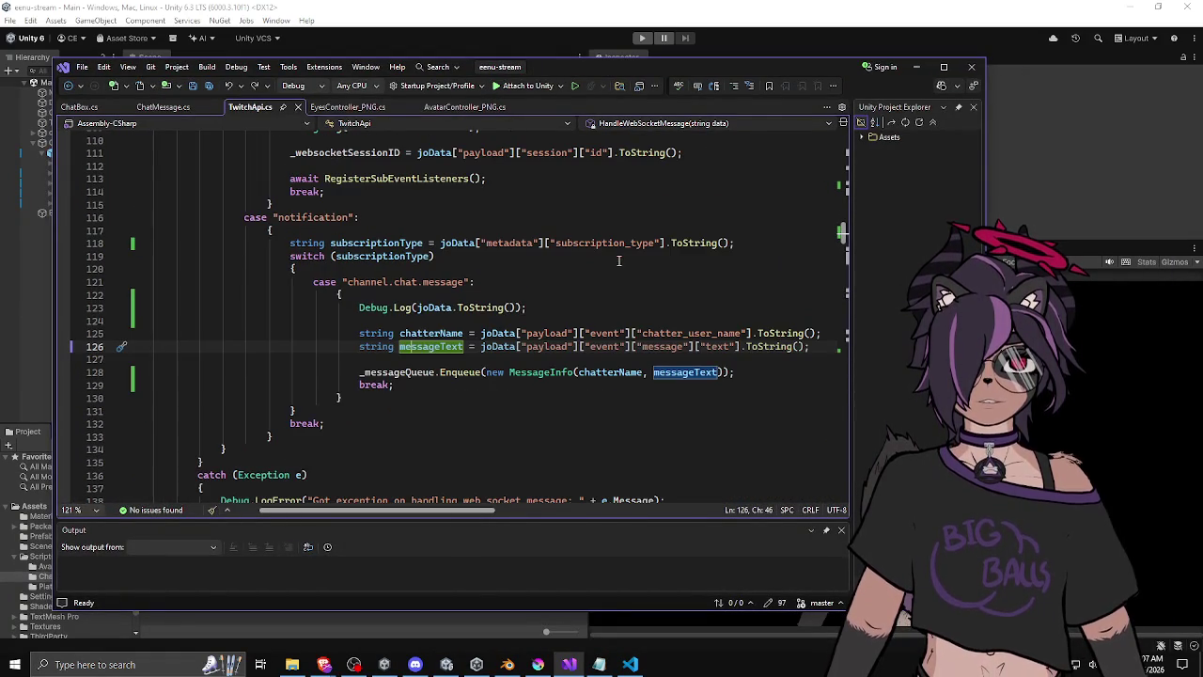
left_click(421, 348)
left_click(481, 347)
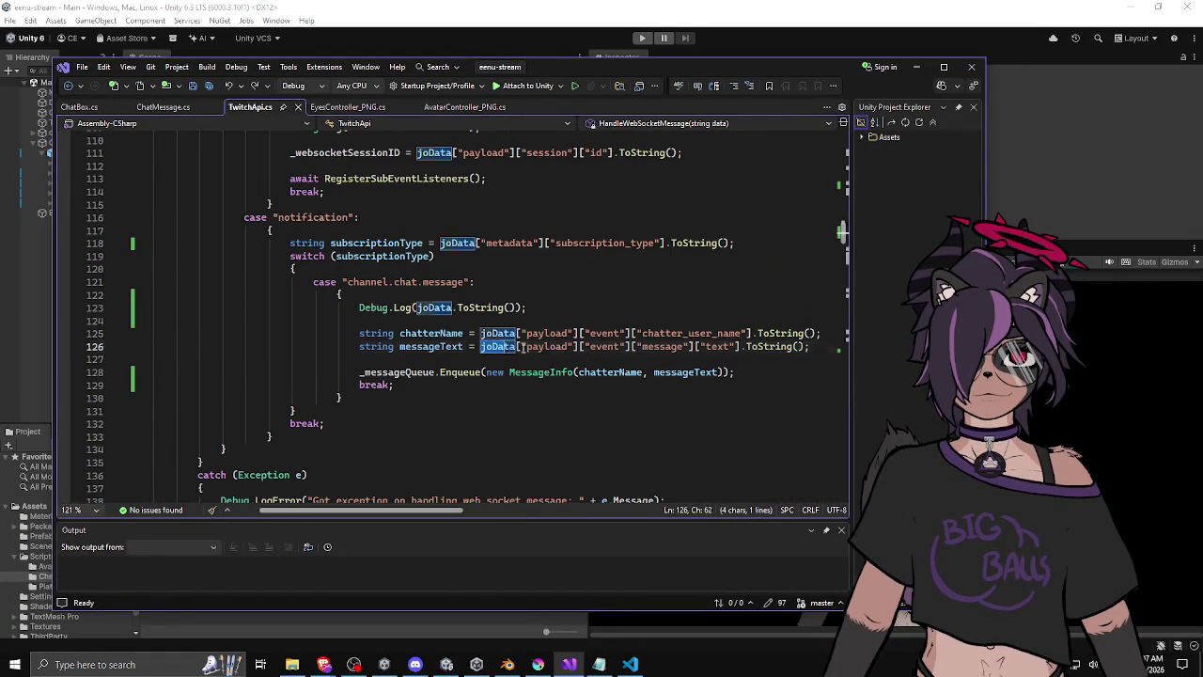
left_click_drag(481, 347, 737, 347)
left_click(431, 359)
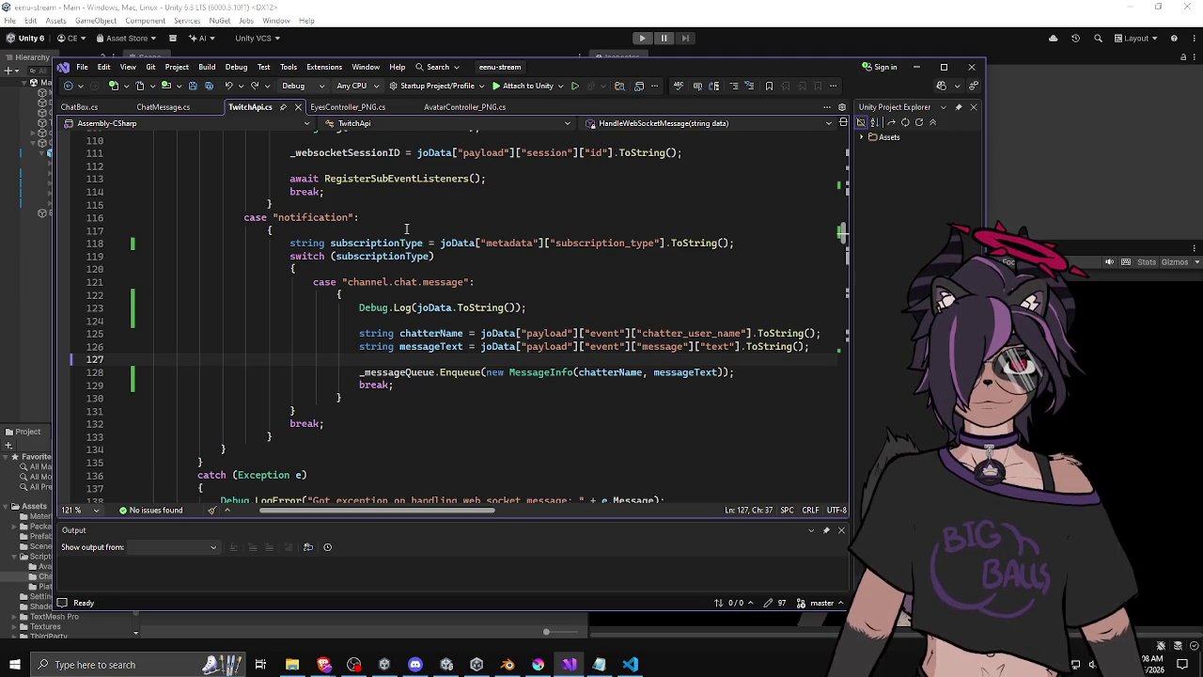
left_click(501, 86)
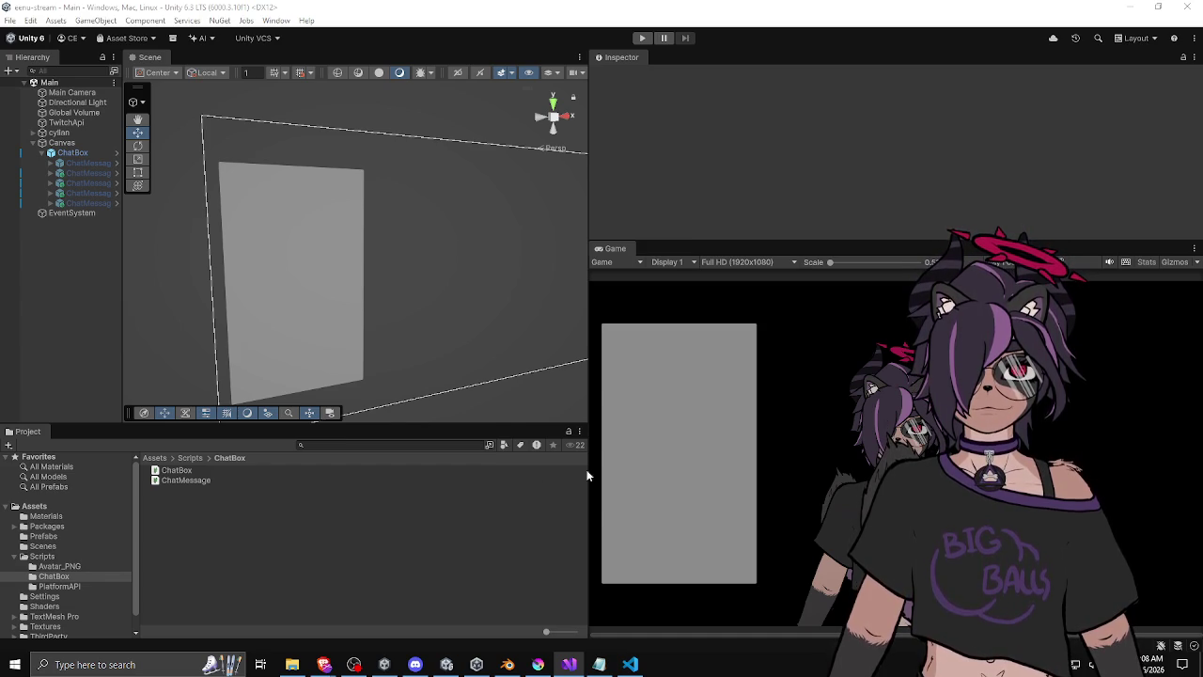
Preview the ChatMessage script's Configure, SetVisible and IsVisible code in the Inspector, resizing the Game view splitter.
left_click(203, 480)
left_click_drag(675, 243, 675, 408)
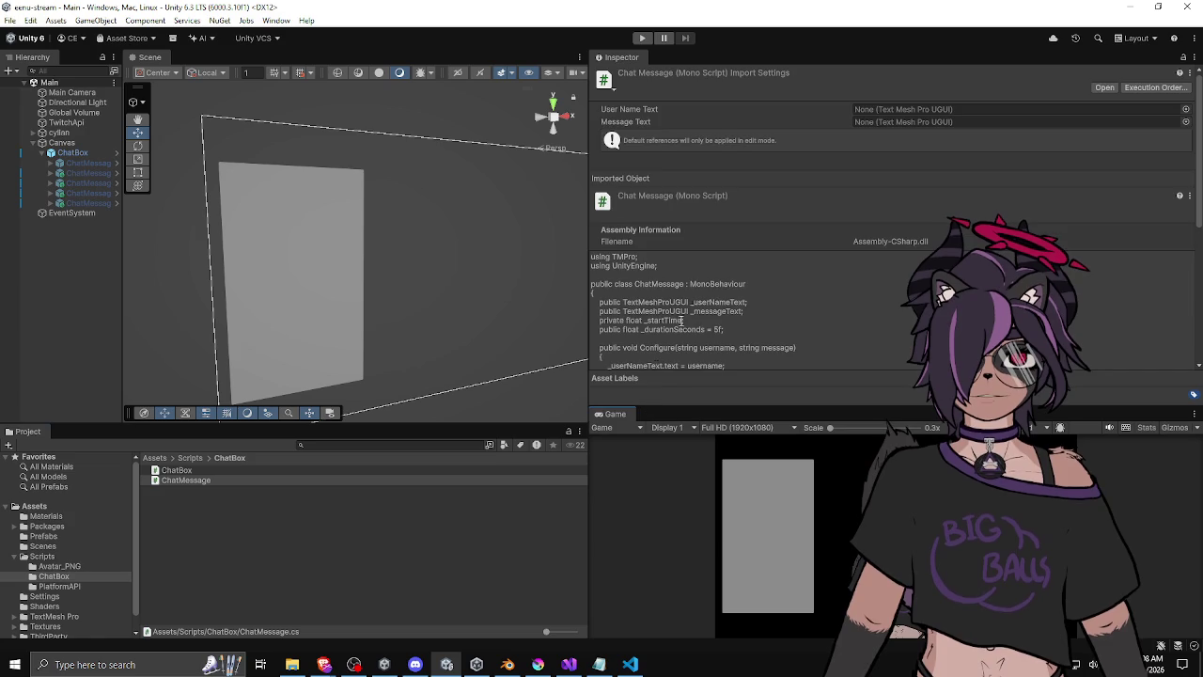
scroll(672, 268, "down", 3)
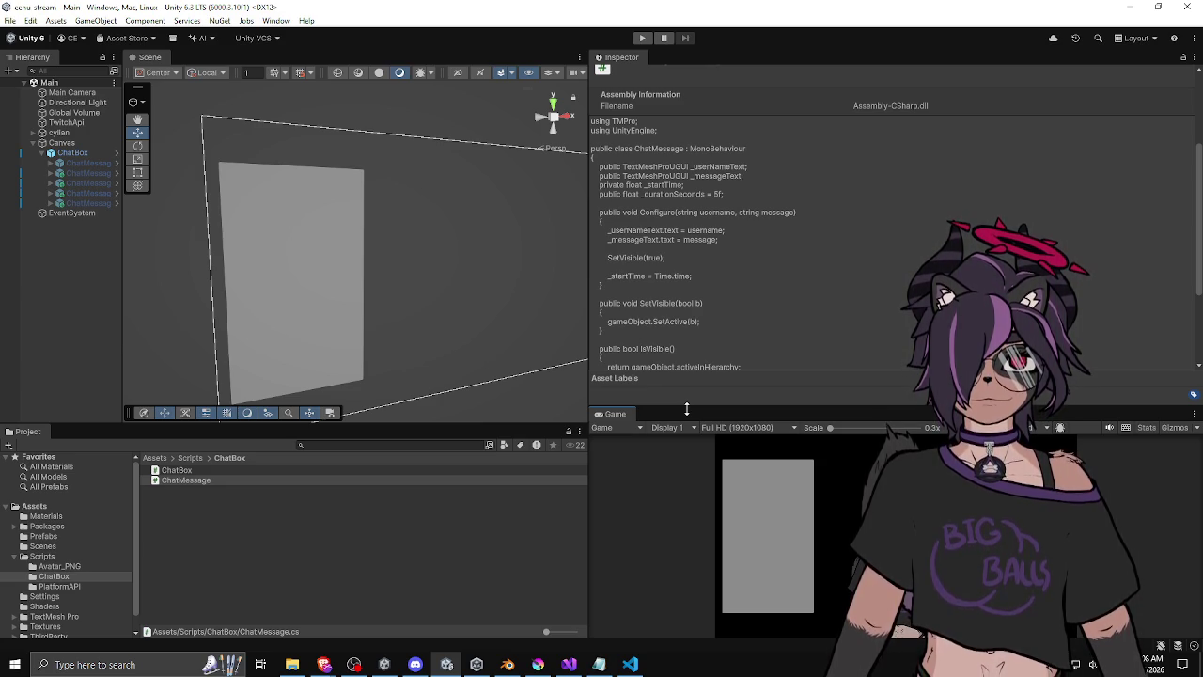
left_click_drag(686, 409, 684, 437)
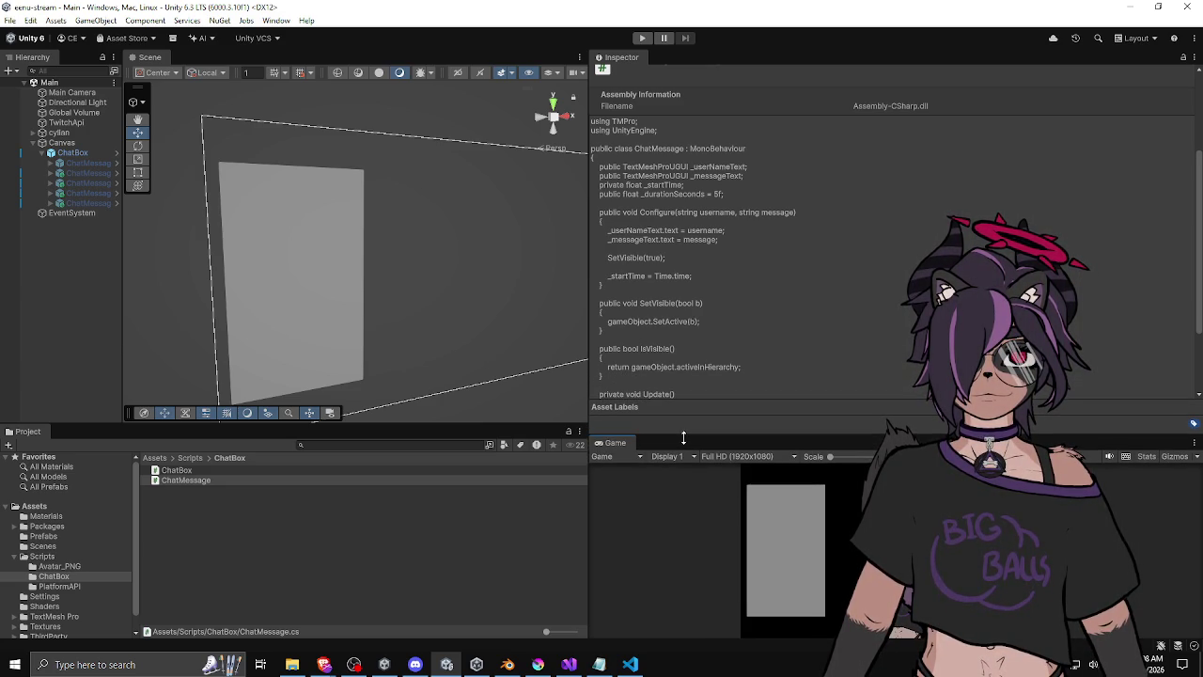
mouse_move(683, 438)
left_mouse_down()
mouse_move(685, 248)
mouse_move(647, 231)
left_mouse_up()
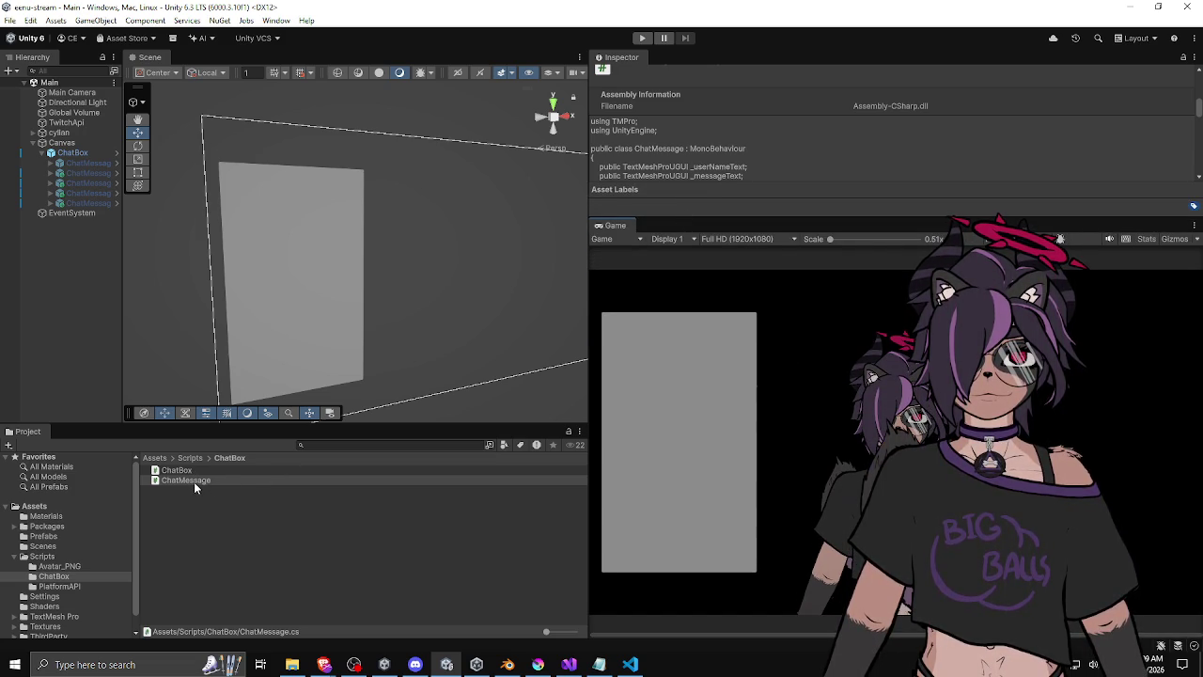
Create an empty C# script in ChatBox via Create > Scripting and name it ChatMessageData.
right_click(189, 516)
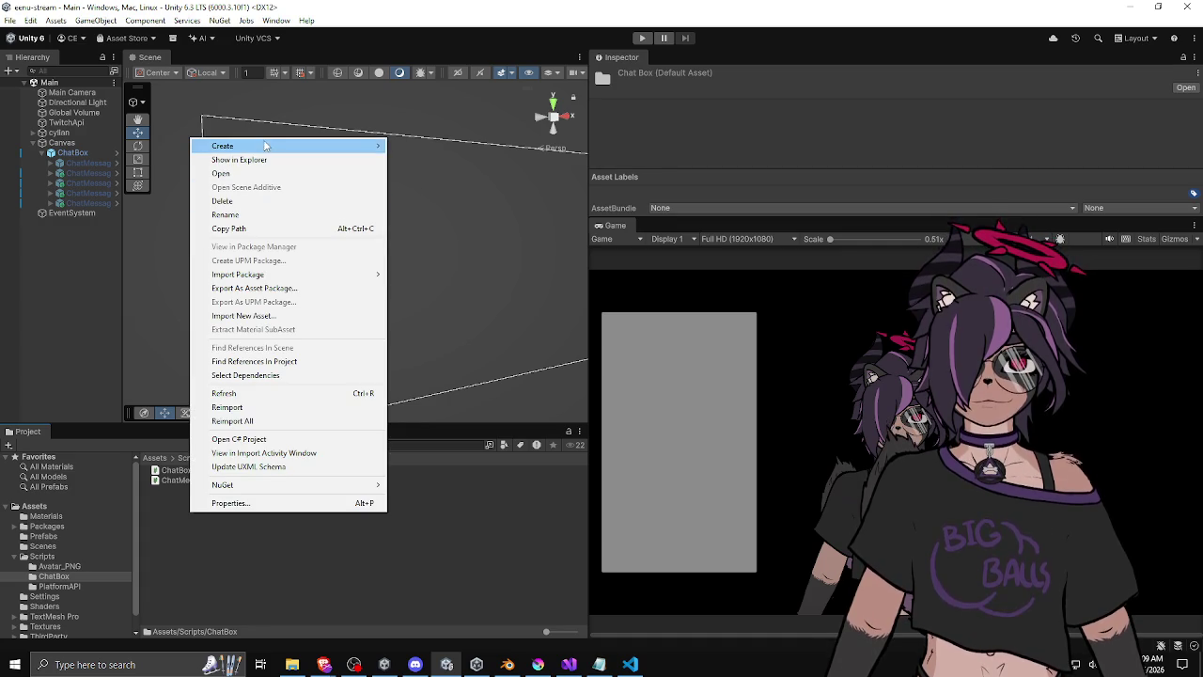
mouse_move(265, 146)
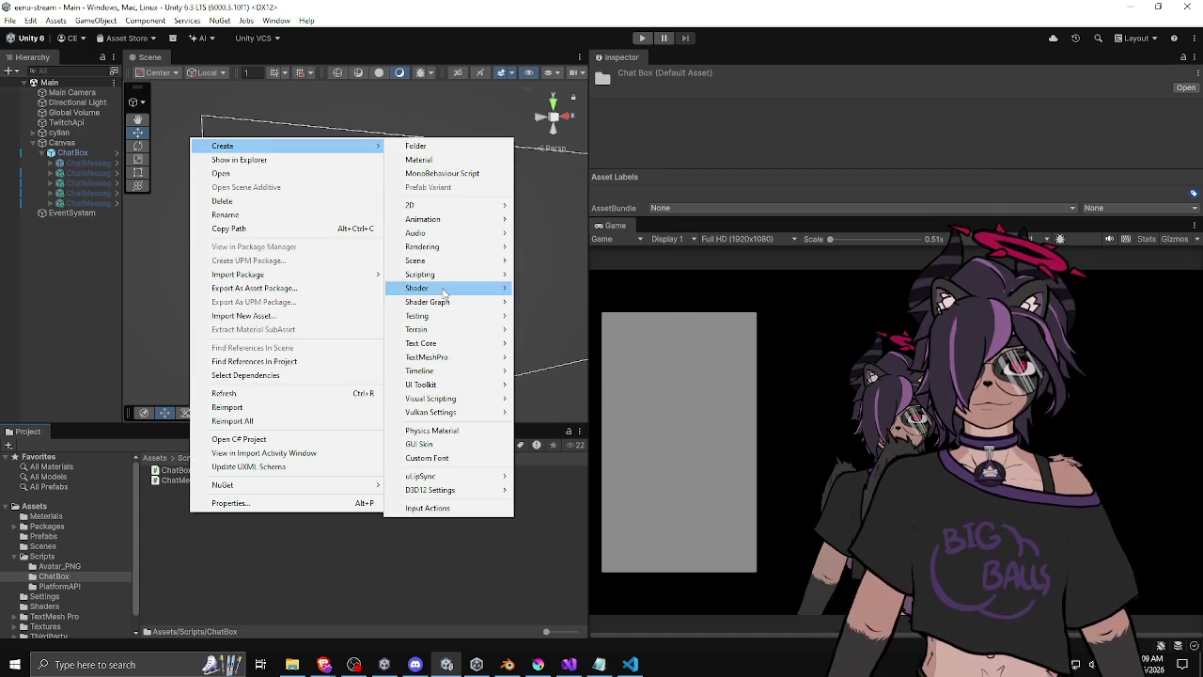
mouse_move(423, 273)
left_click(559, 302)
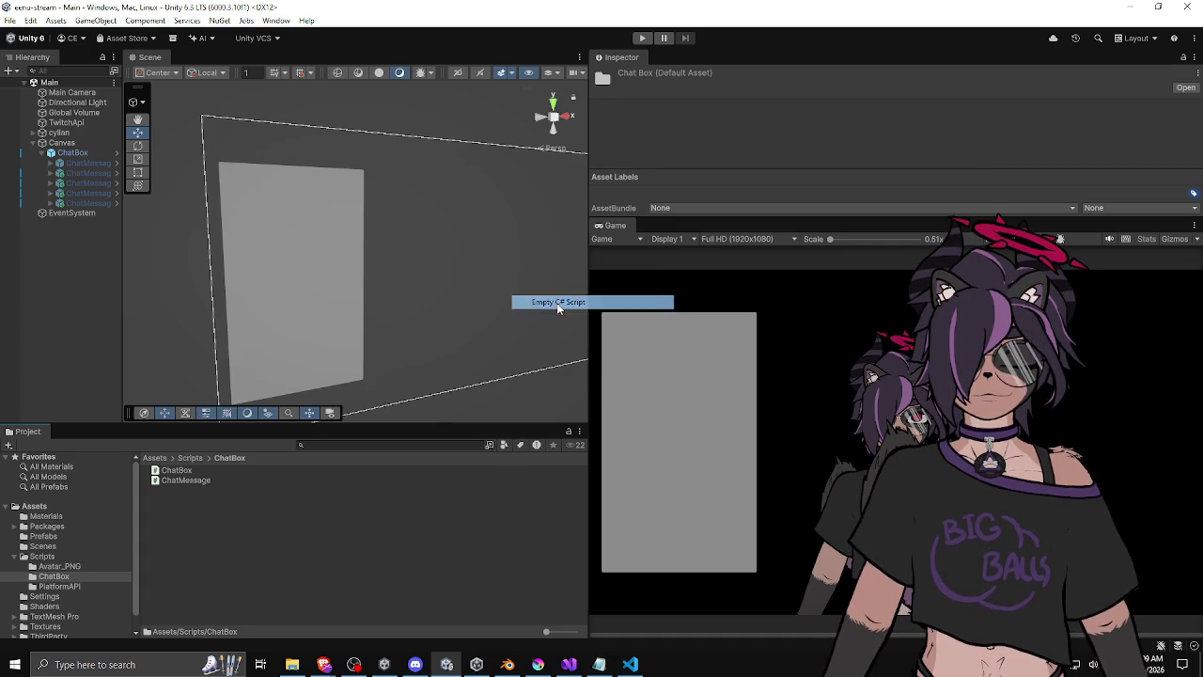
type("ChatMes")
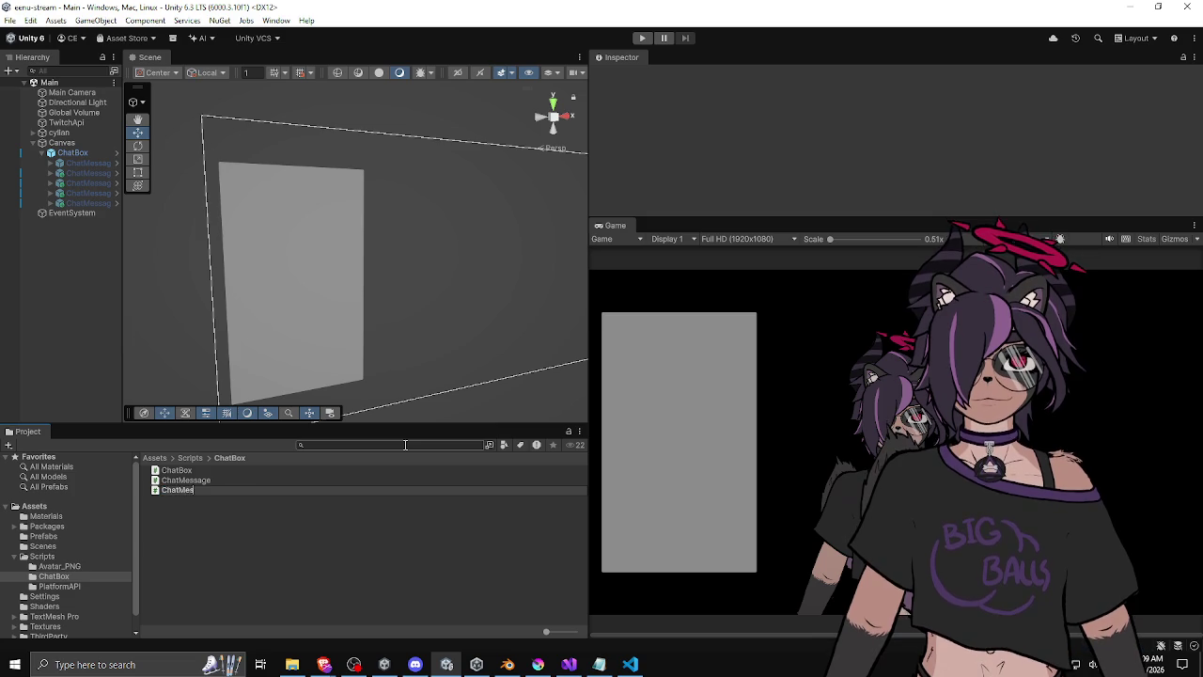
type("sageD")
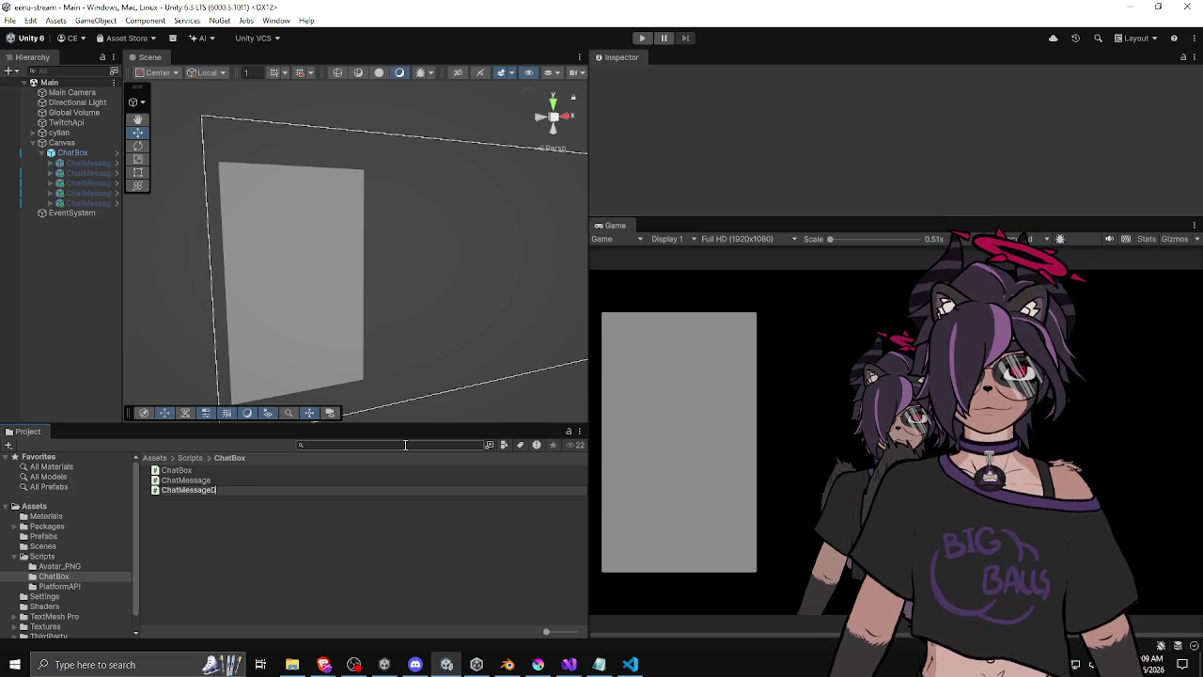
type("ata")
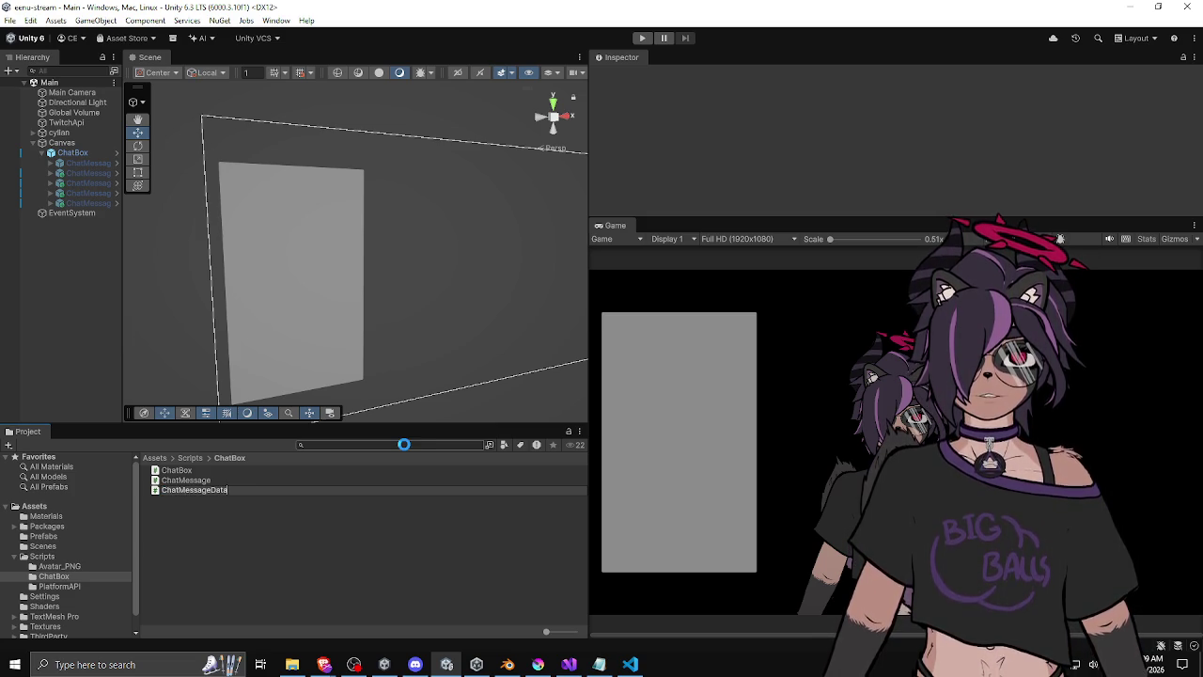
key("Return")
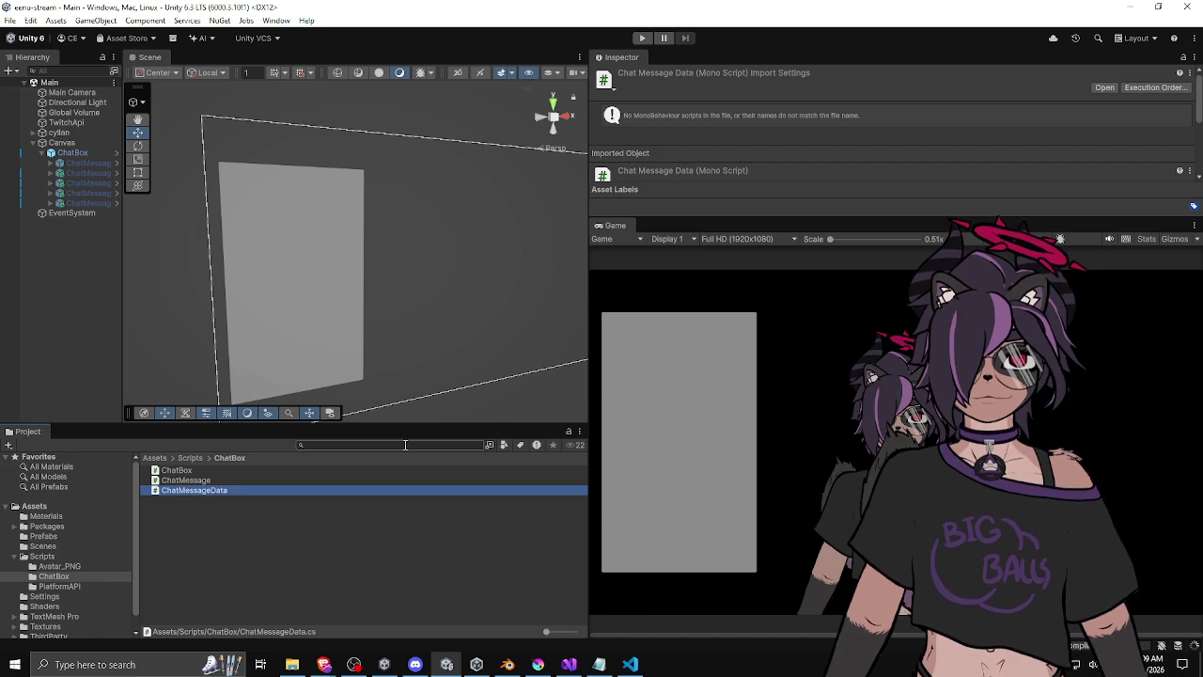
Add a 'public string username;' field to ChatMessageData, decline the password suggestion, and return to Unity.
double_click(224, 493)
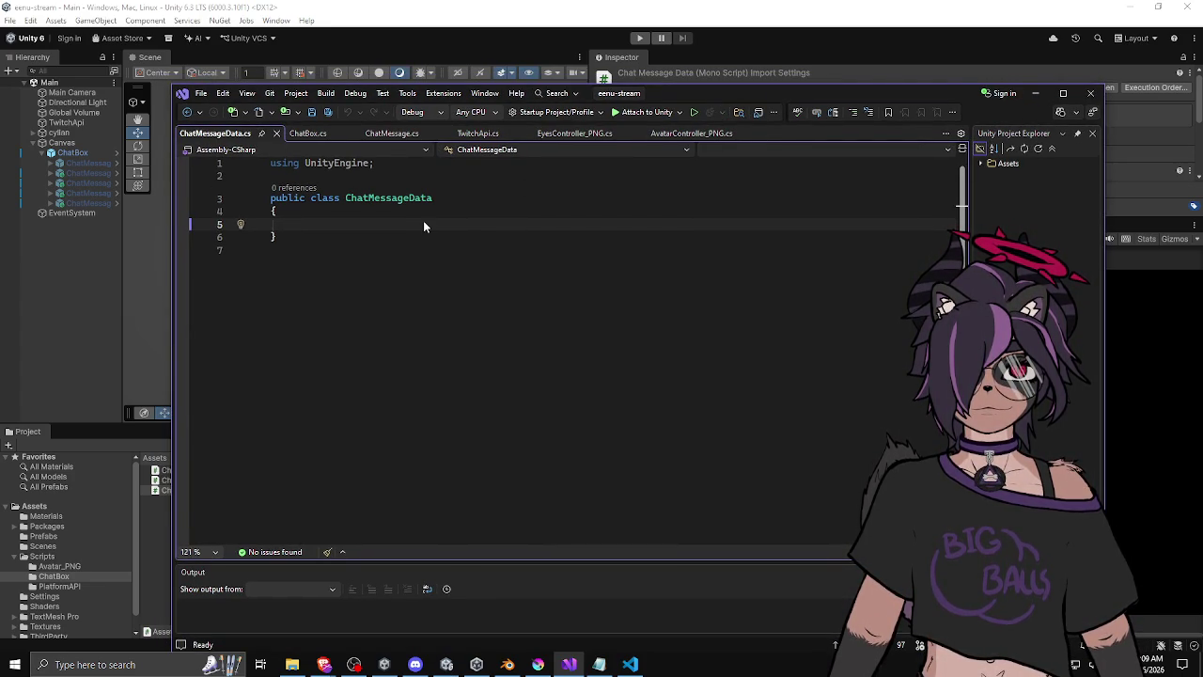
type("public ")
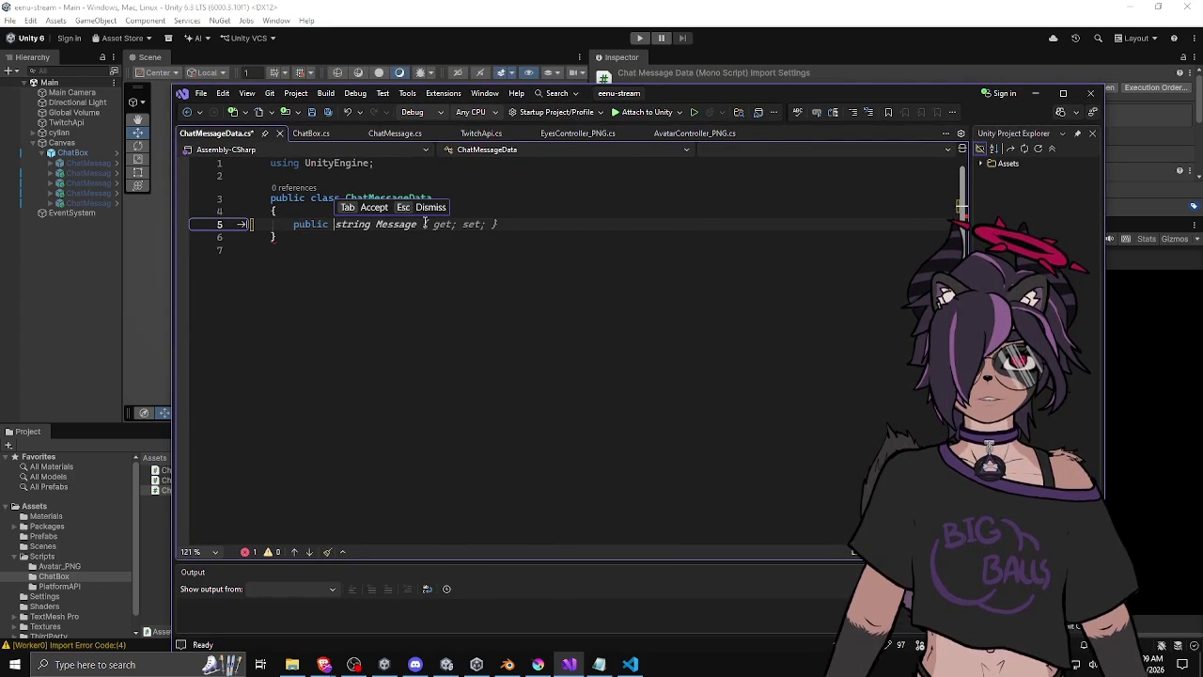
type("string username;")
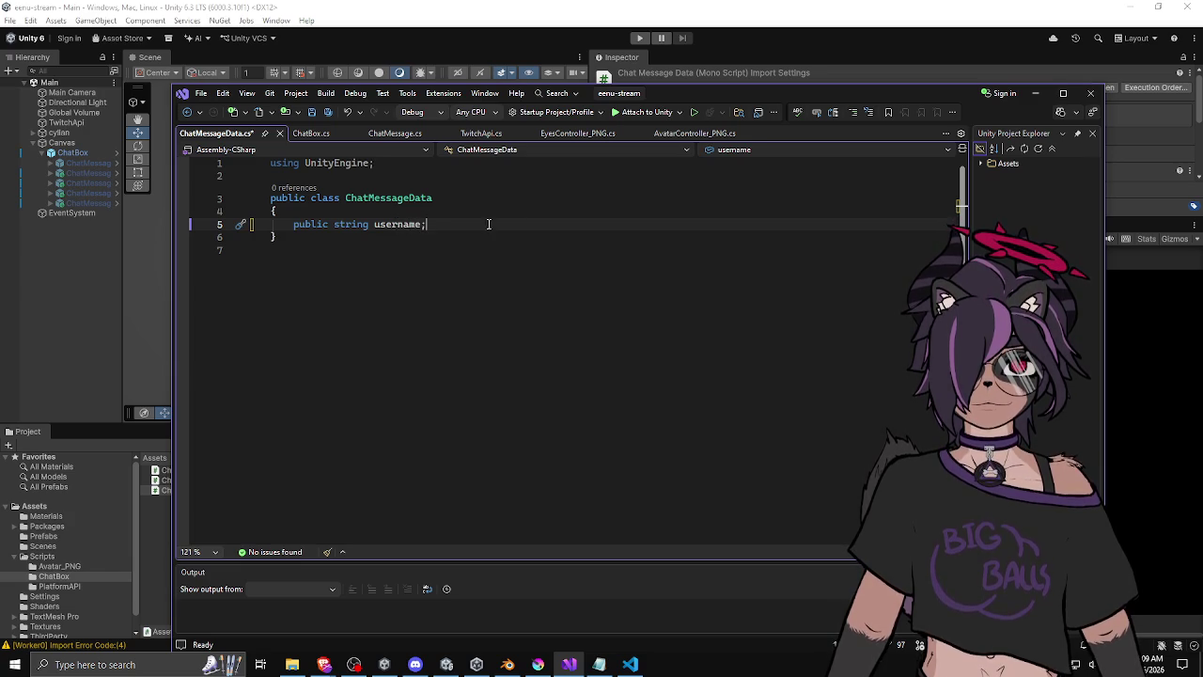
key("Return")
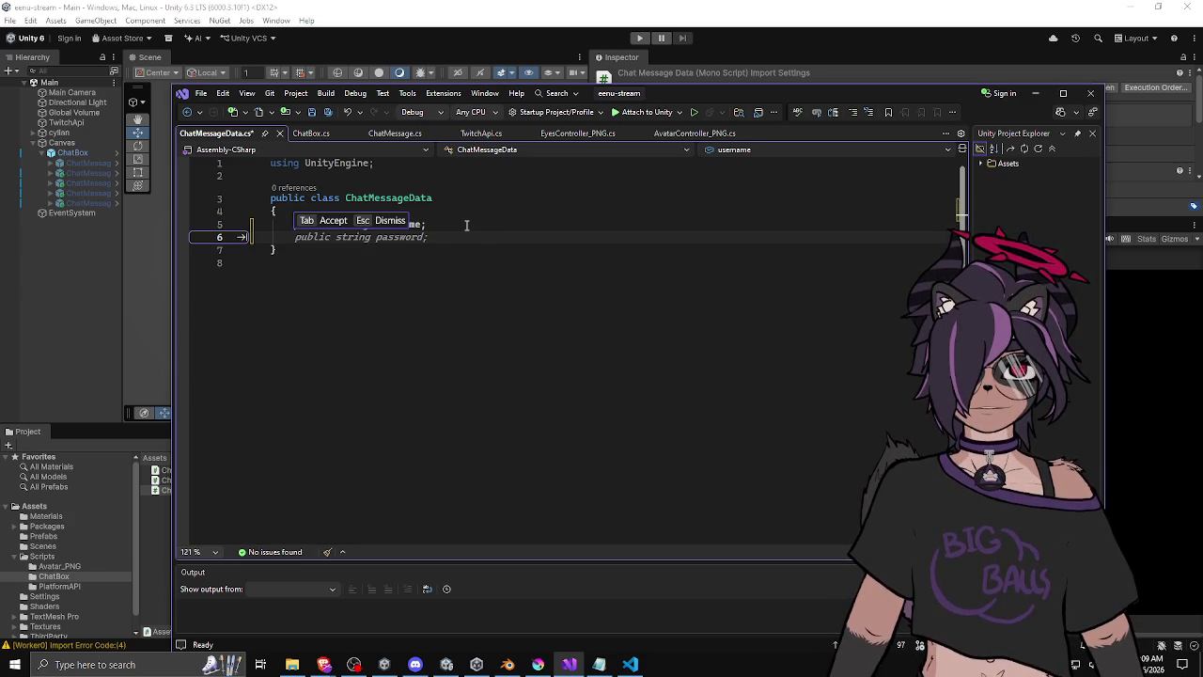
key("Escape")
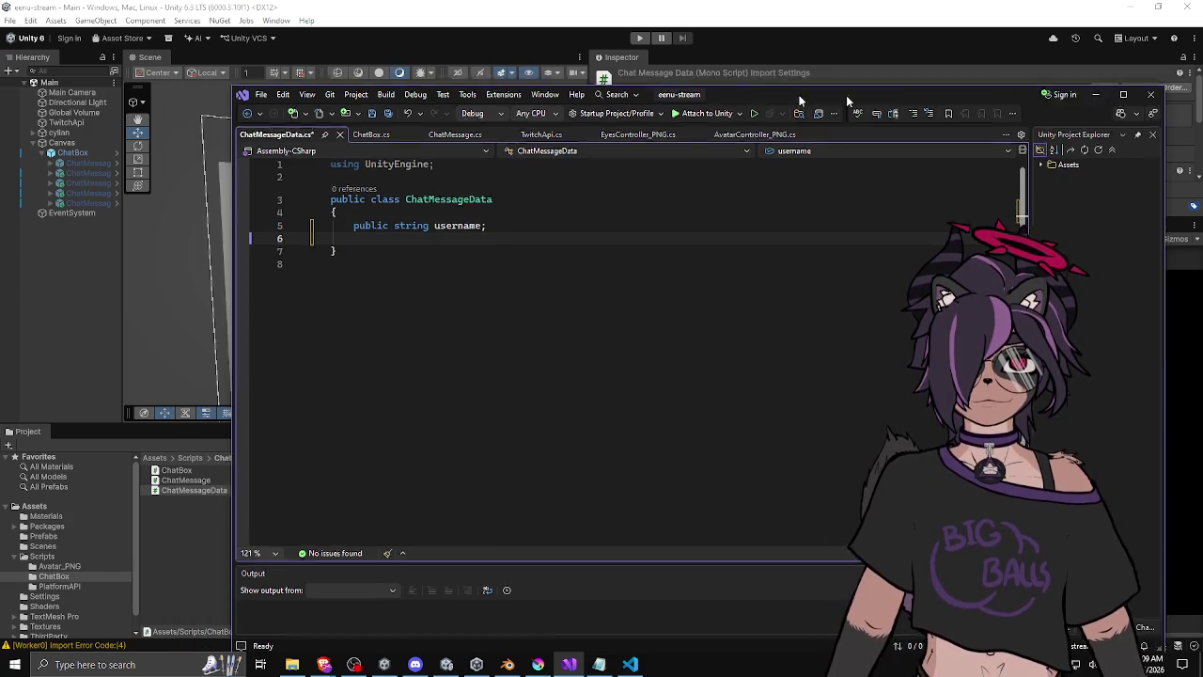
key("alt+Tab")
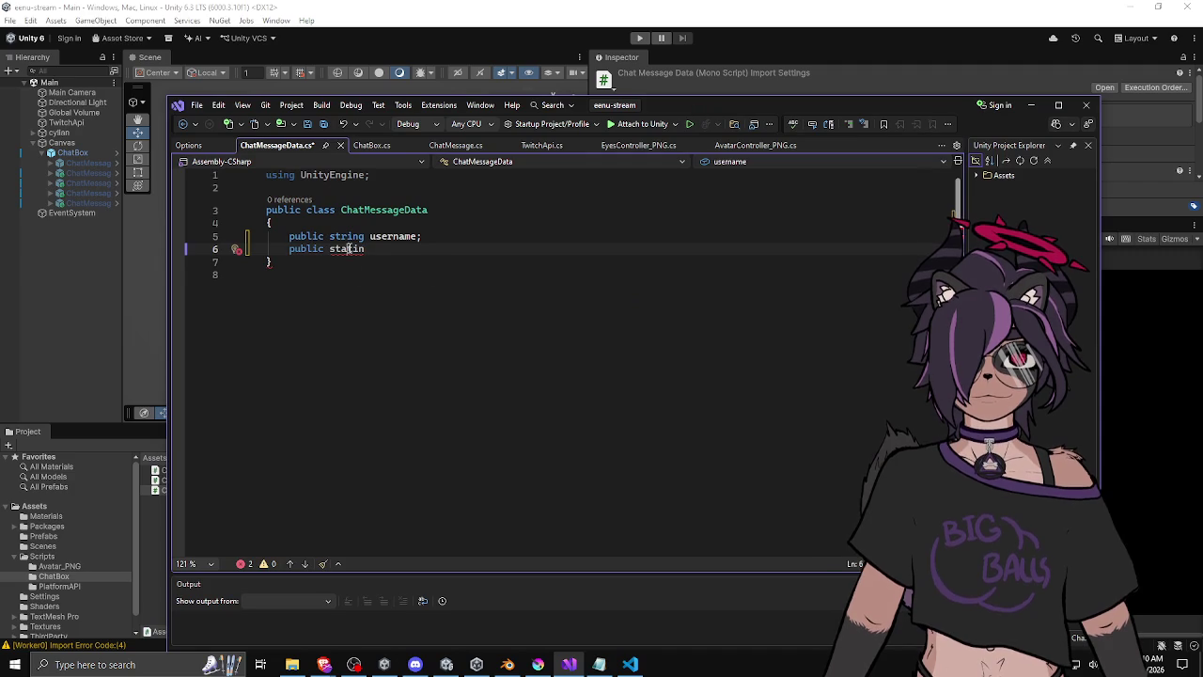
Delete the unfinished 'public statin' line and add an empty 'public class ChatMessageFragment' above ChatMessageData.
left_click(383, 247)
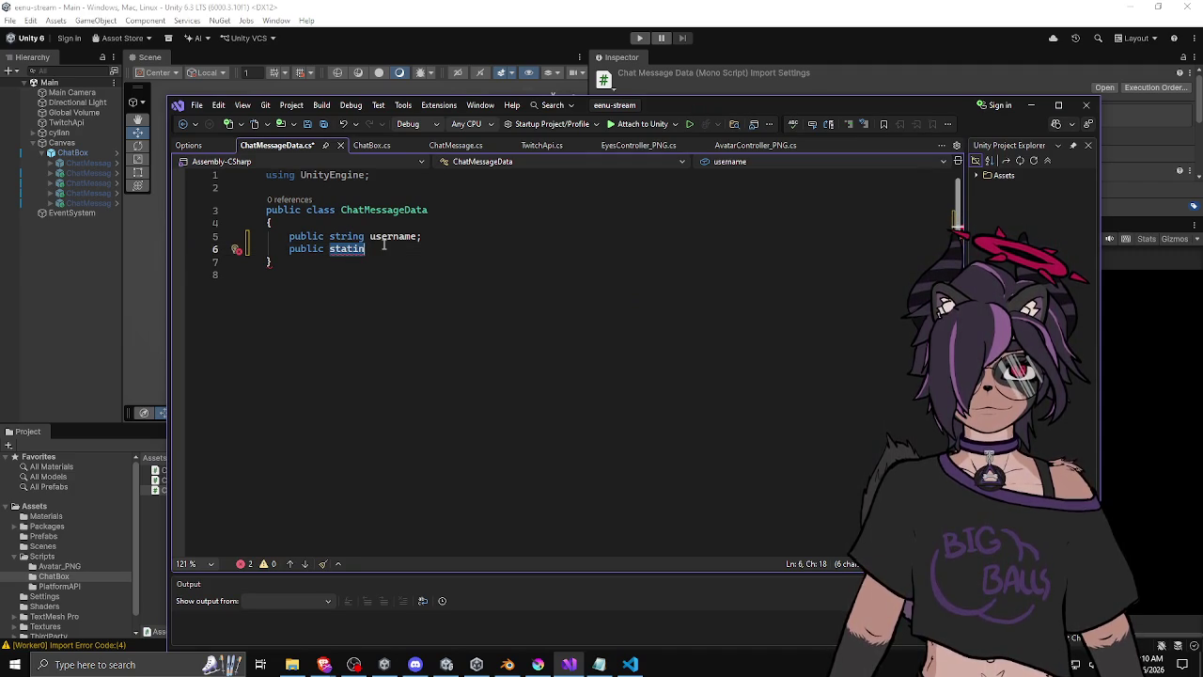
key("BackSpace")
key("BackSpace")
key("BackSpace")
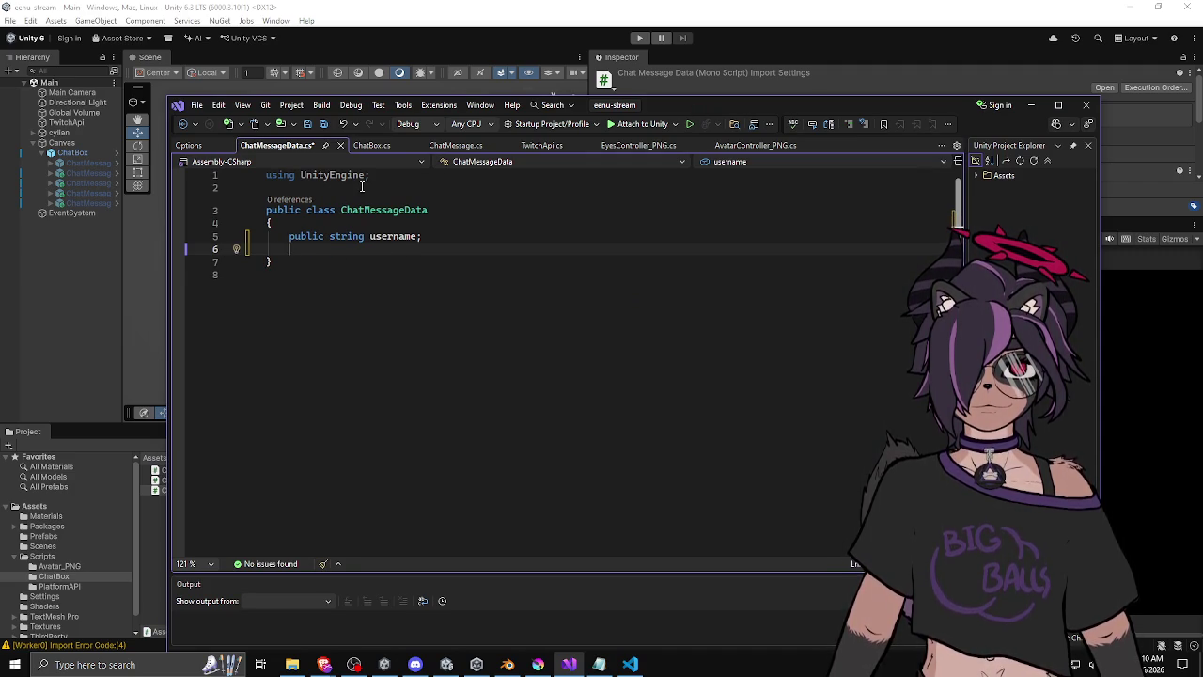
left_click(443, 228)
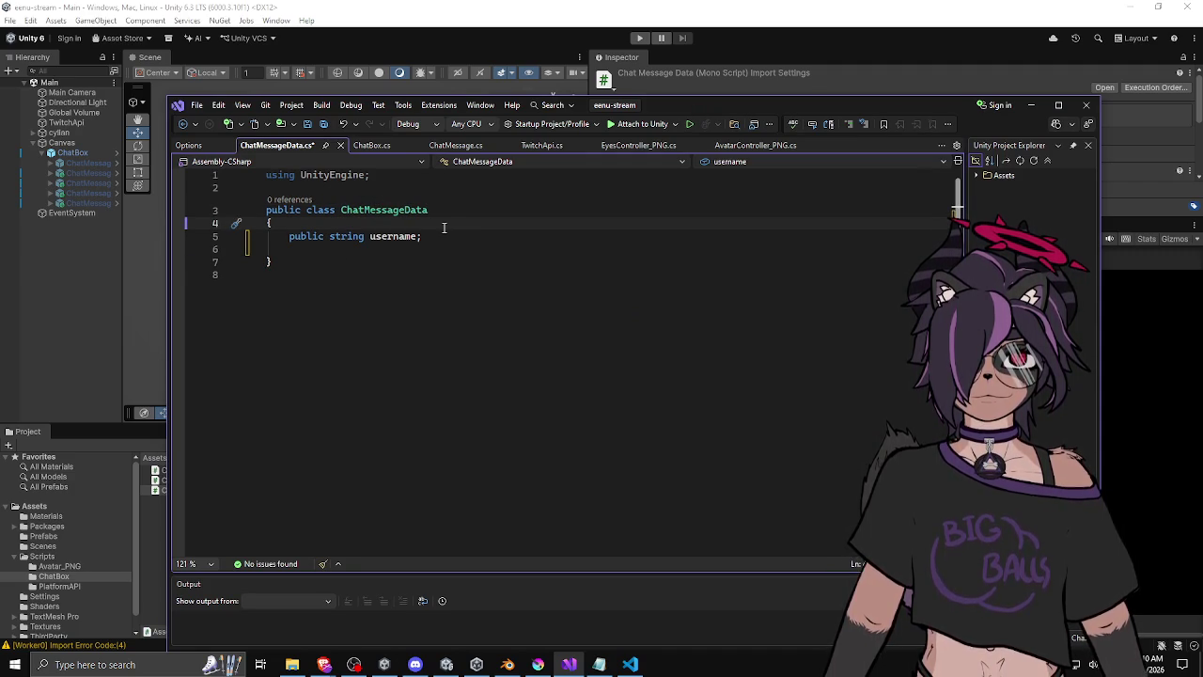
left_click(456, 184)
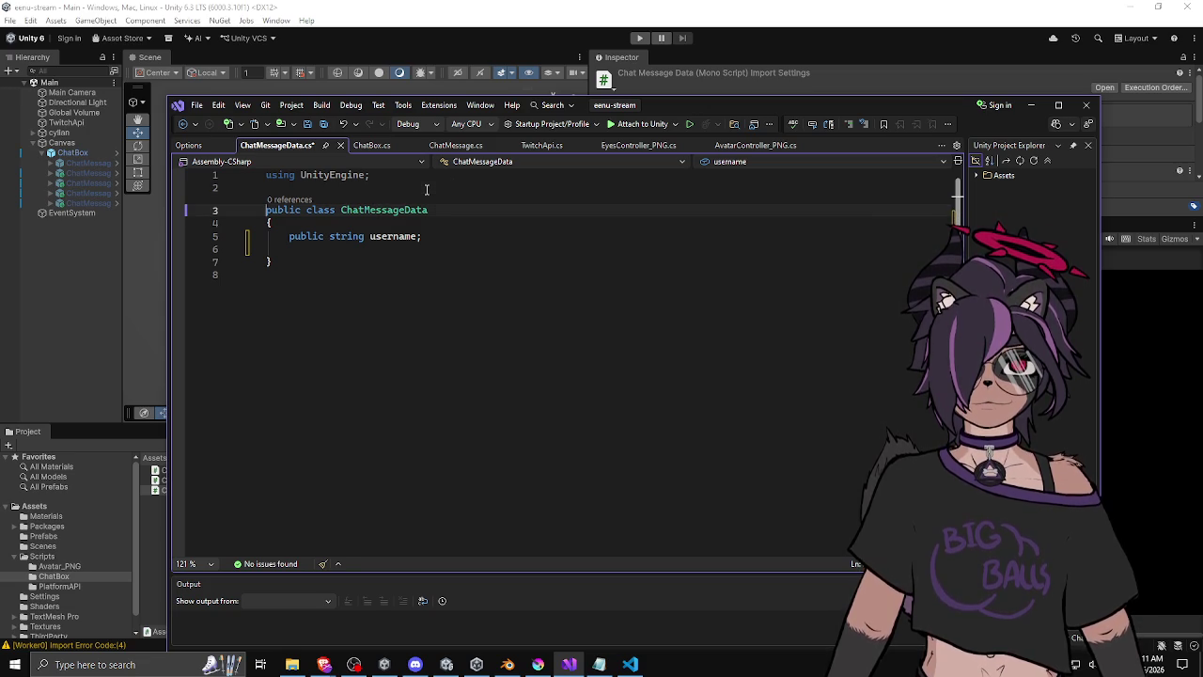
key("Return")
type("pub")
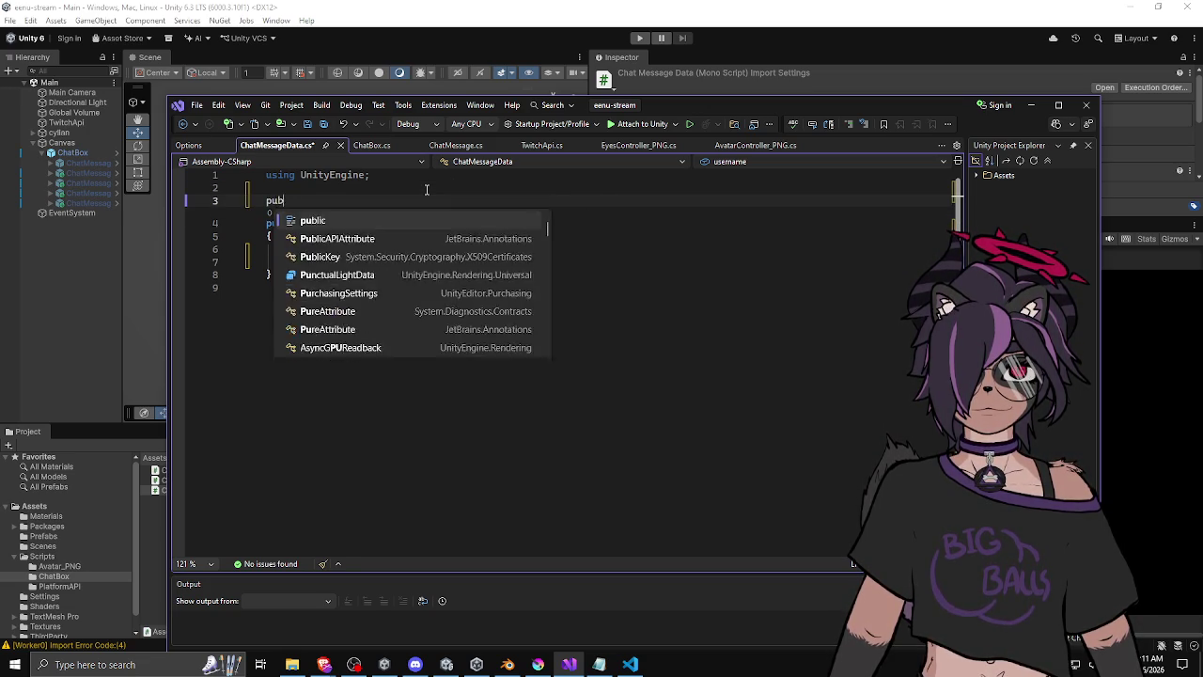
type("lic class Chat")
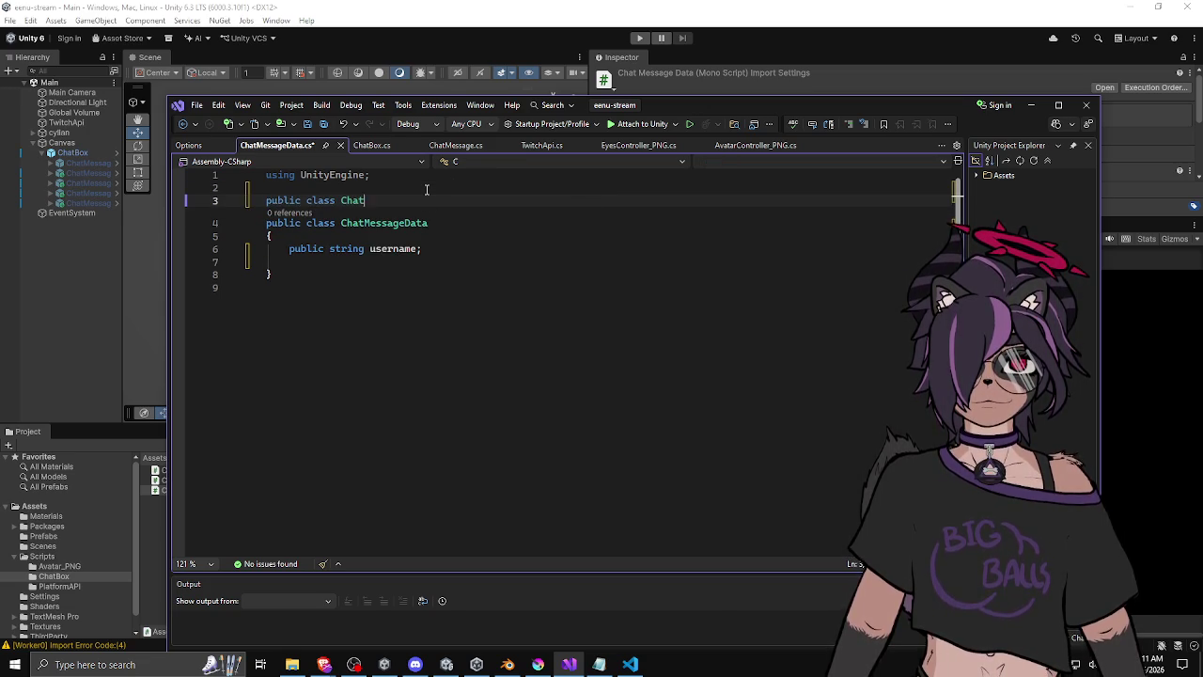
type("MessageFragment")
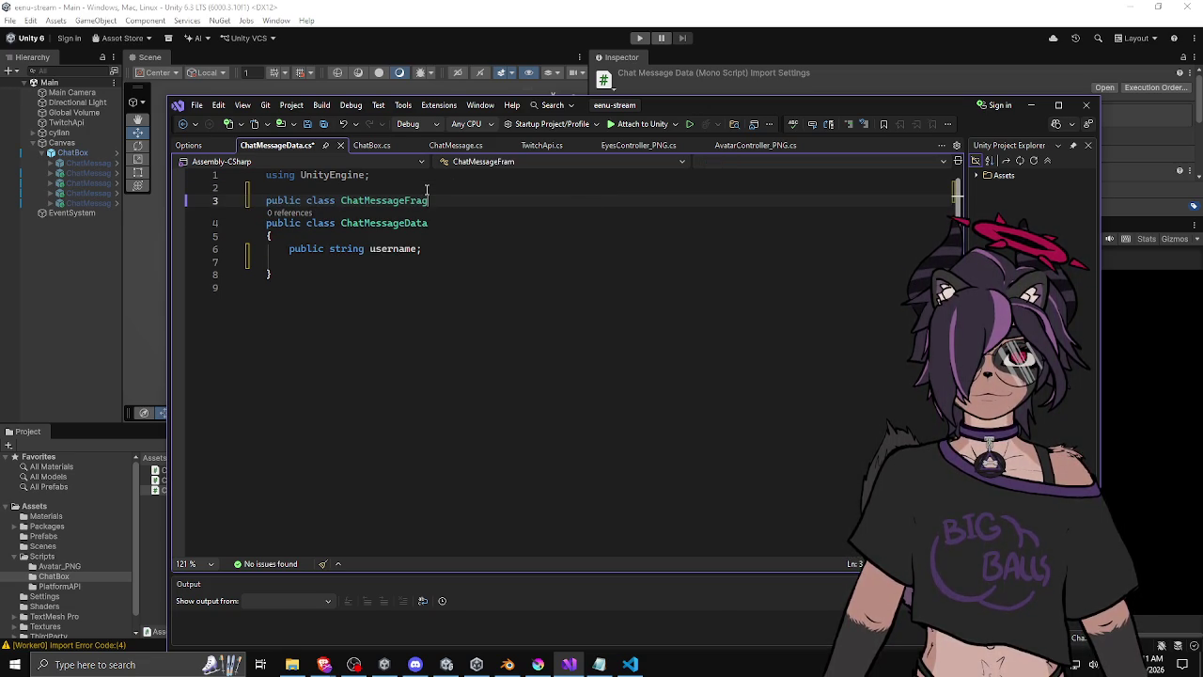
key("Return")
type("{}")
key("Return")
Split the ChatMessageFragment braces onto separate lines and open a blank line above the class.
key("BackSpace")
key("Left")
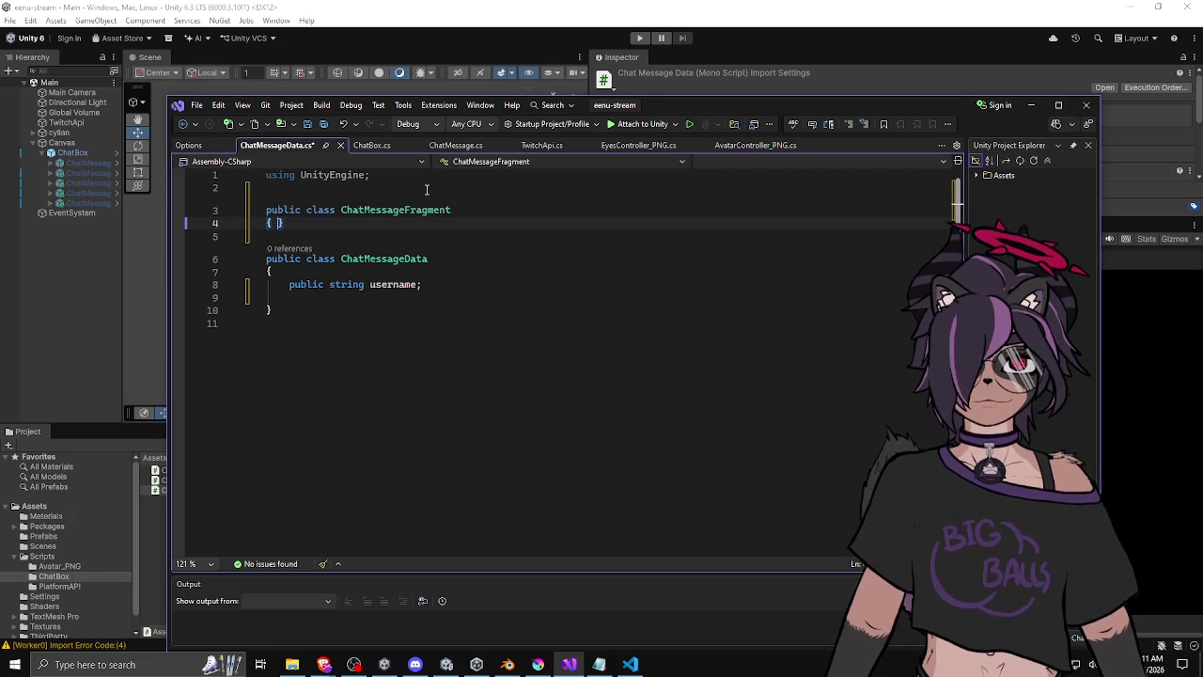
key("Return")
key("Return")
key("Up")
key("Up")
key("Up")
key("Home")
key("Return")
key("Return")
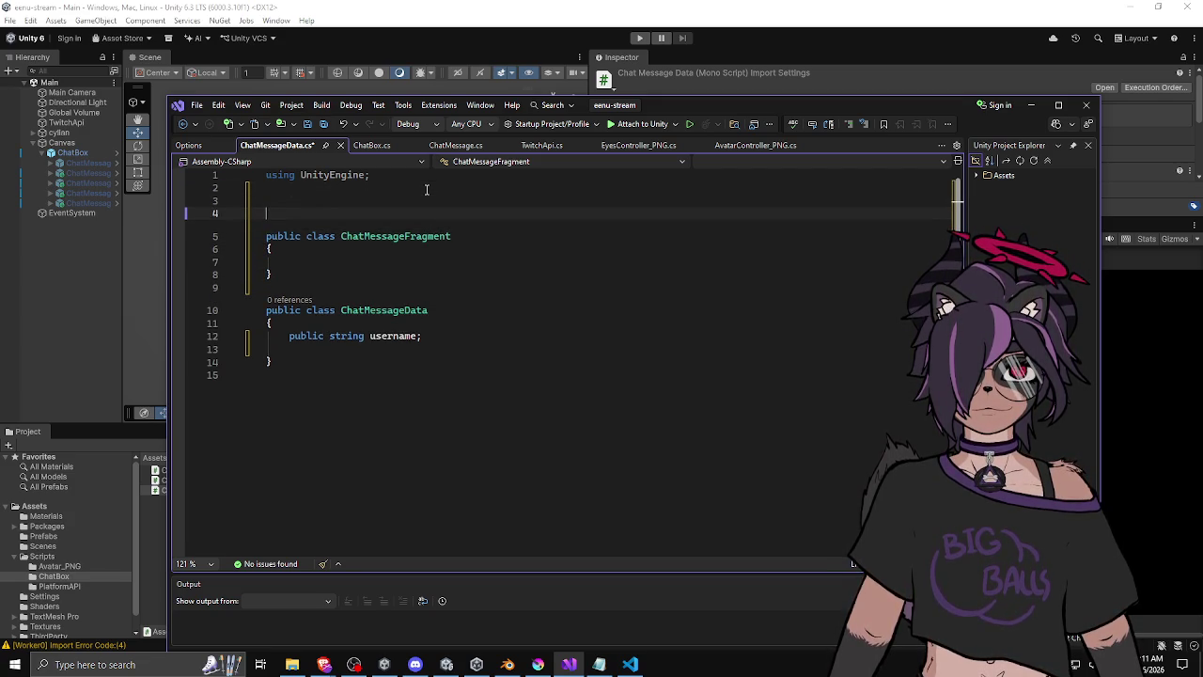
key("Up")
key("Up")
Write the public ChatMessageFragmentType enum with values Text and Image.
type("publc")
type(" enum Fr")
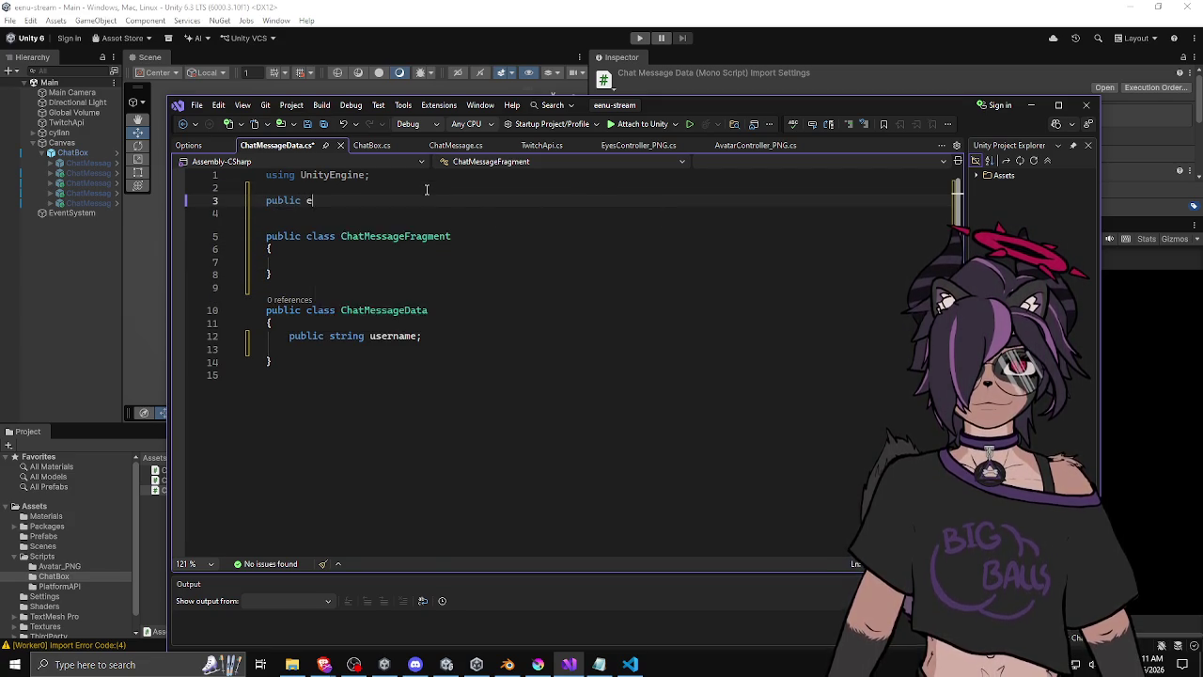
key("BackSpace")
key("BackSpace")
type("ChatMesg")
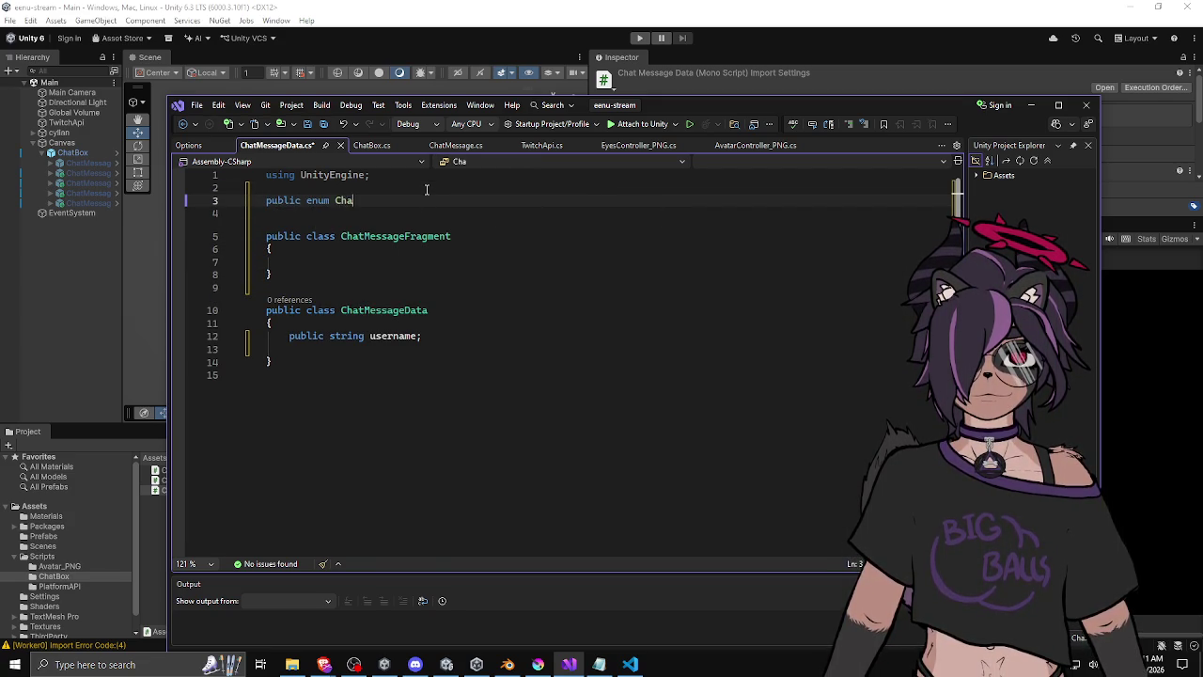
key("BackSpace")
type("s")
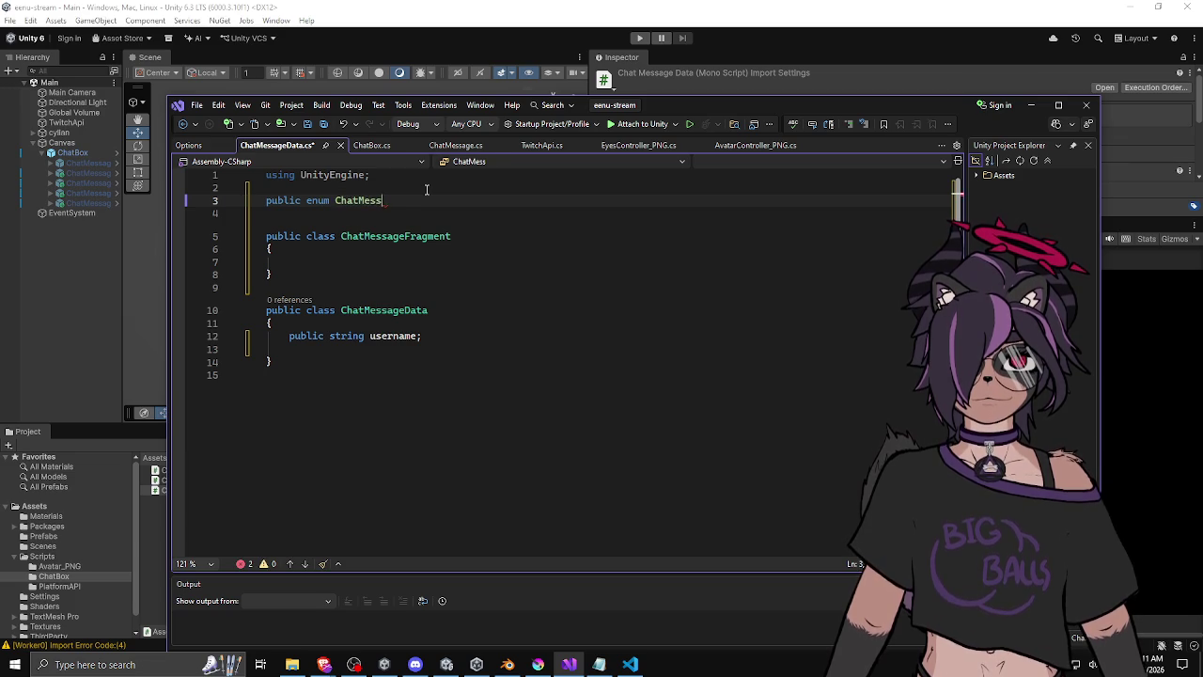
type("ageFragmentType")
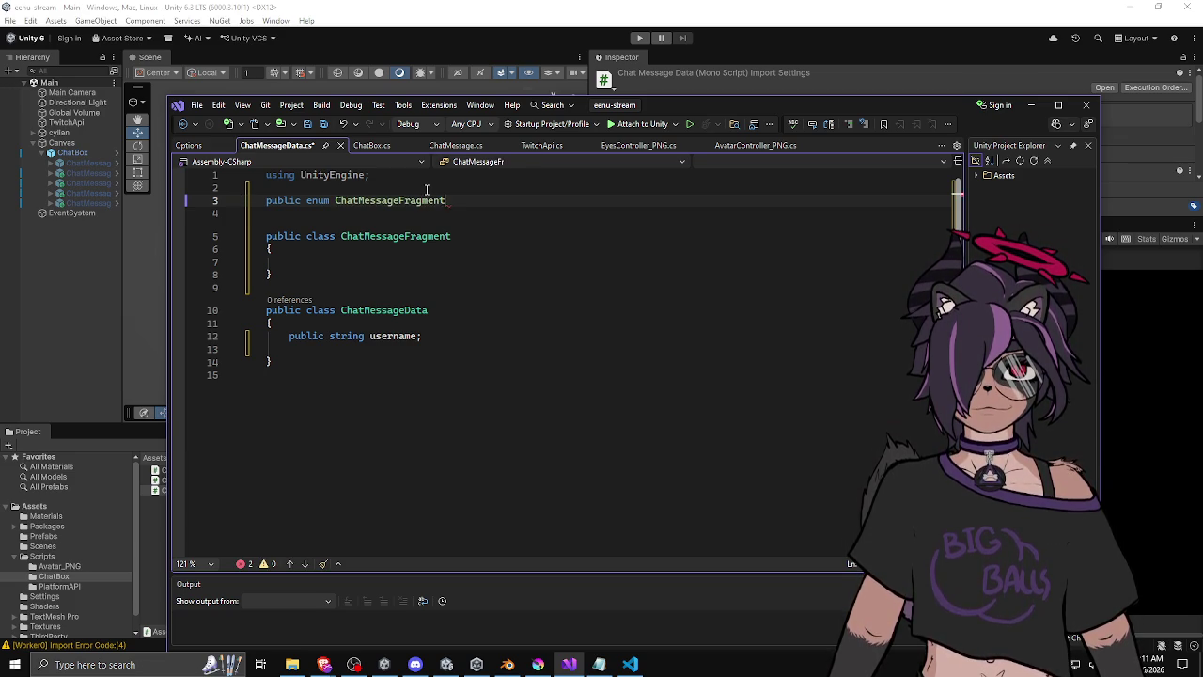
key("Return")
type("{")
key("Return")
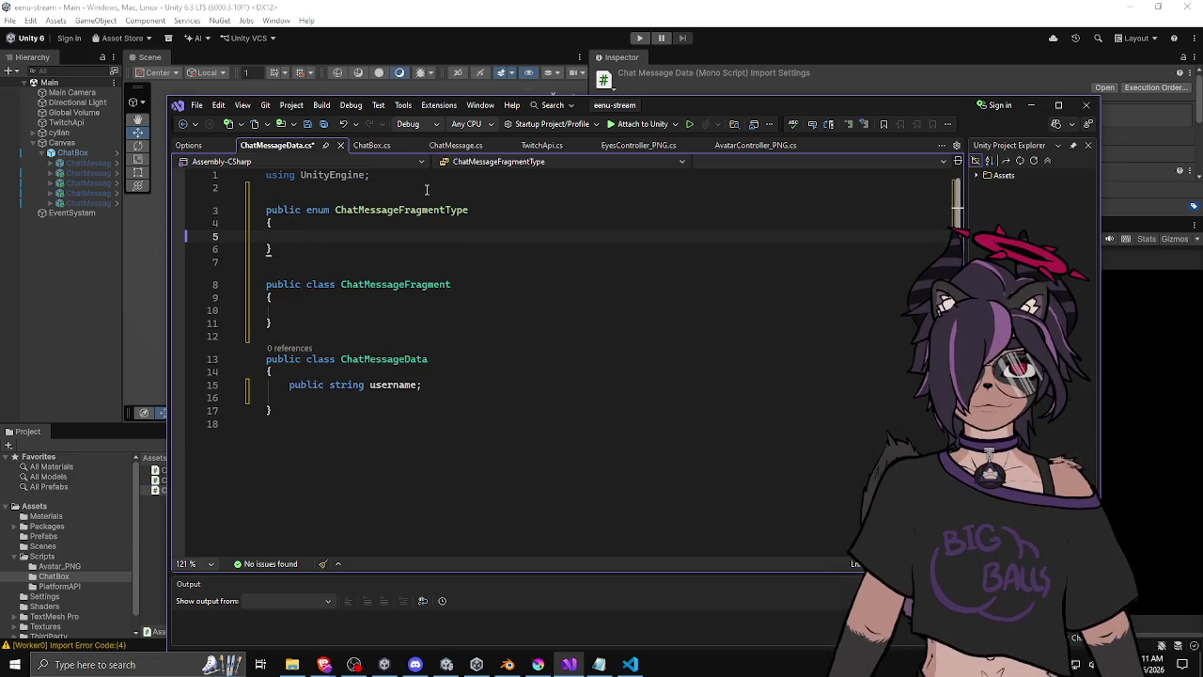
type("Text")
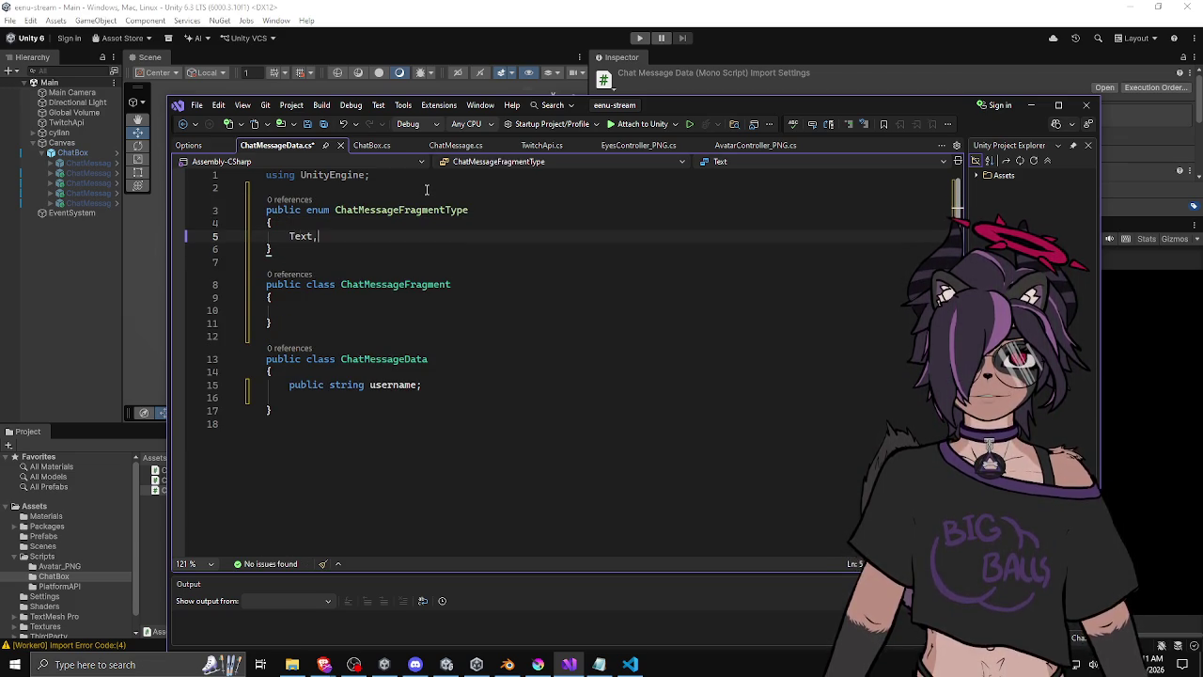
type(",")
key("Return")
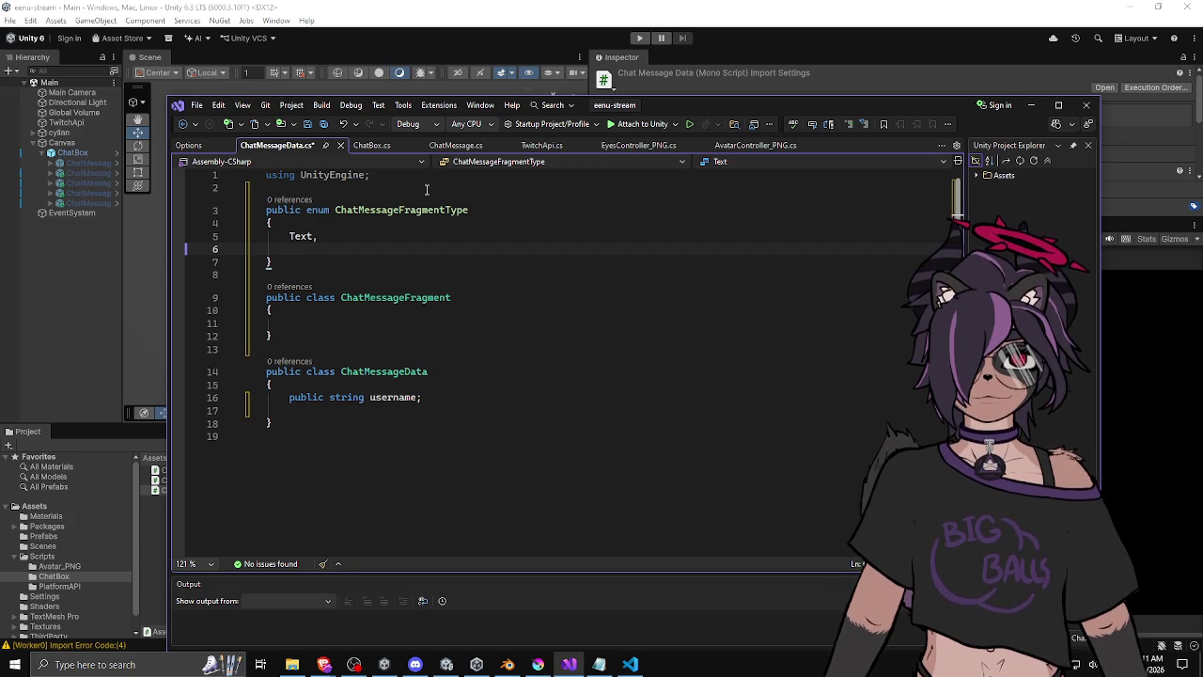
type("Image")
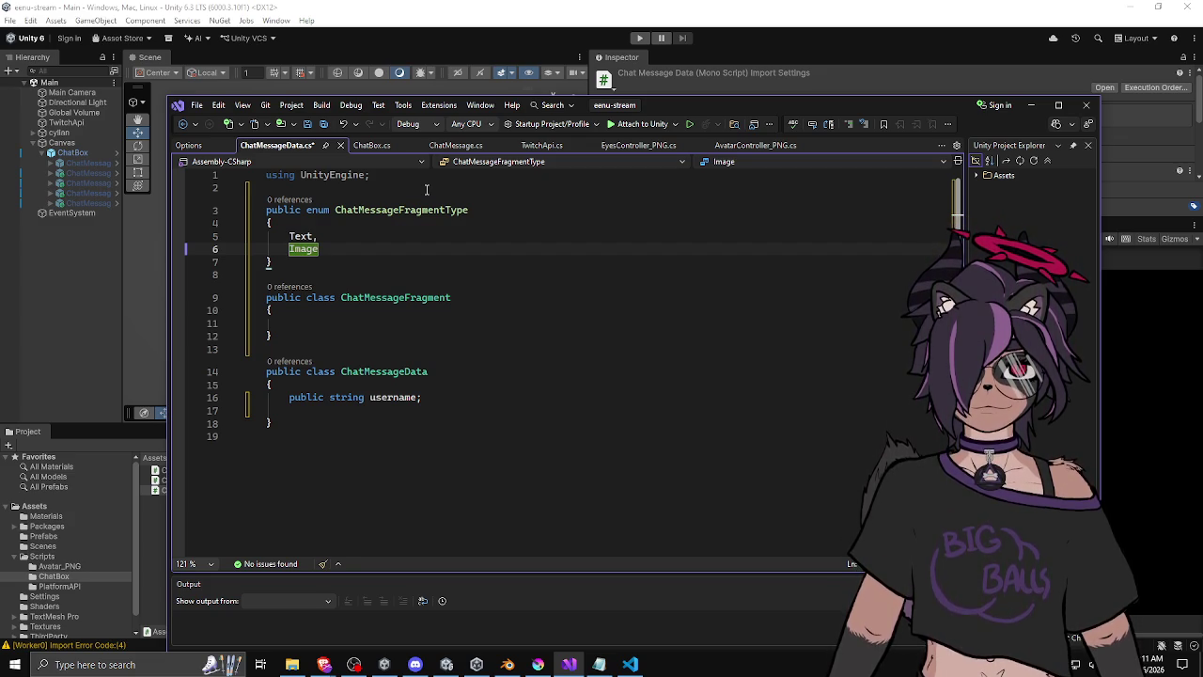
double_click(309, 250)
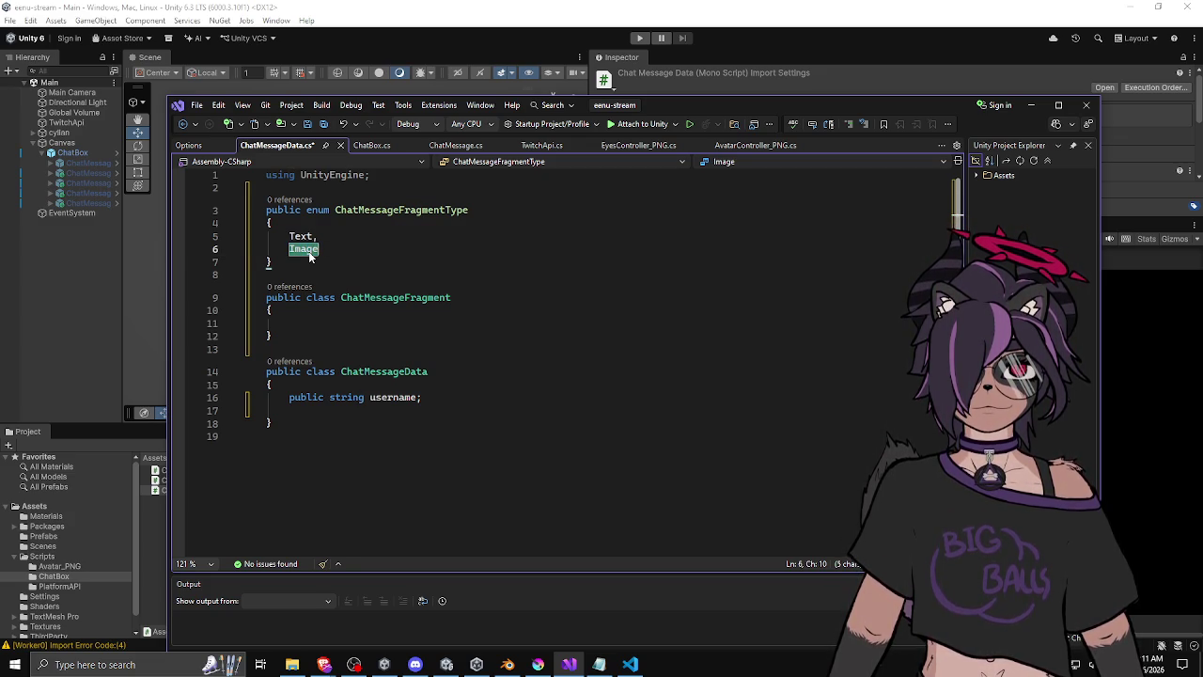
key("Down")
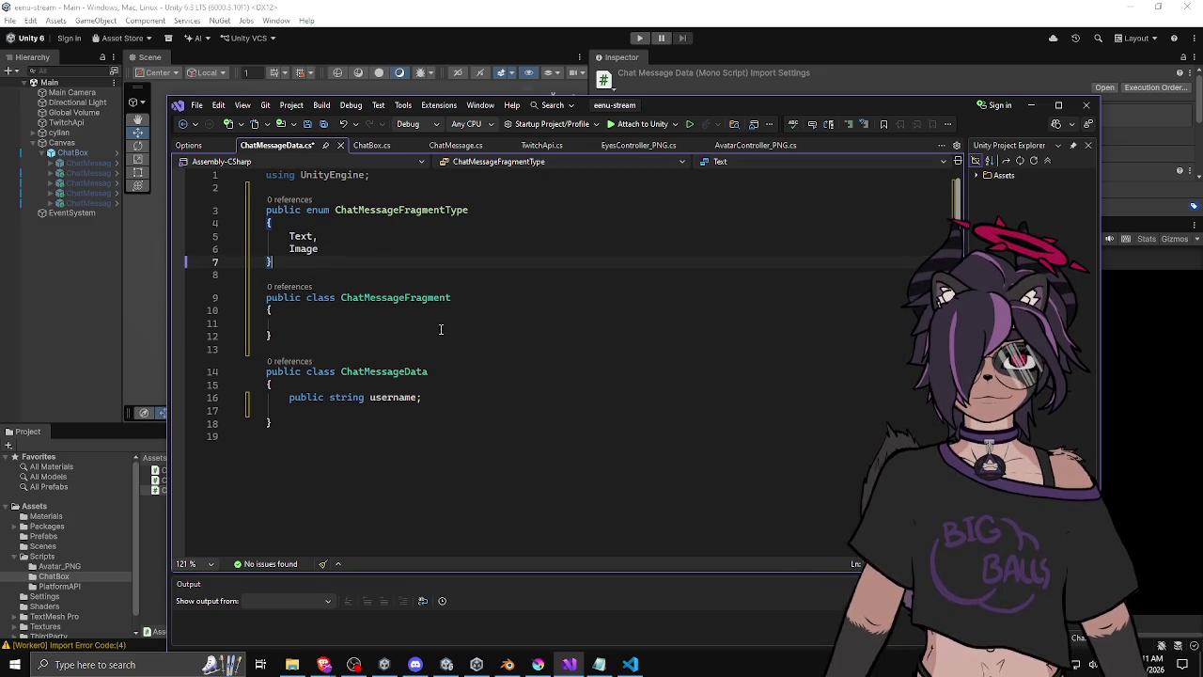
Put the caret inside ChatMessageFragment, then briefly switch to Unity and back to Visual Studio.
left_click(441, 329)
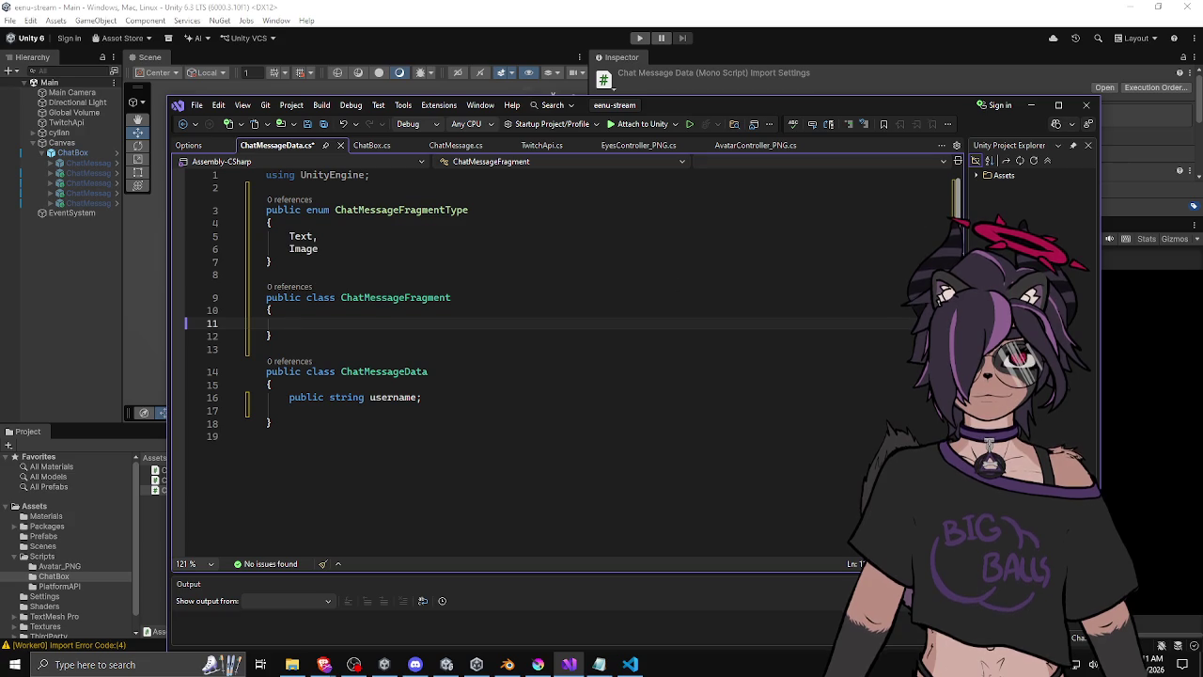
key("alt+Tab")
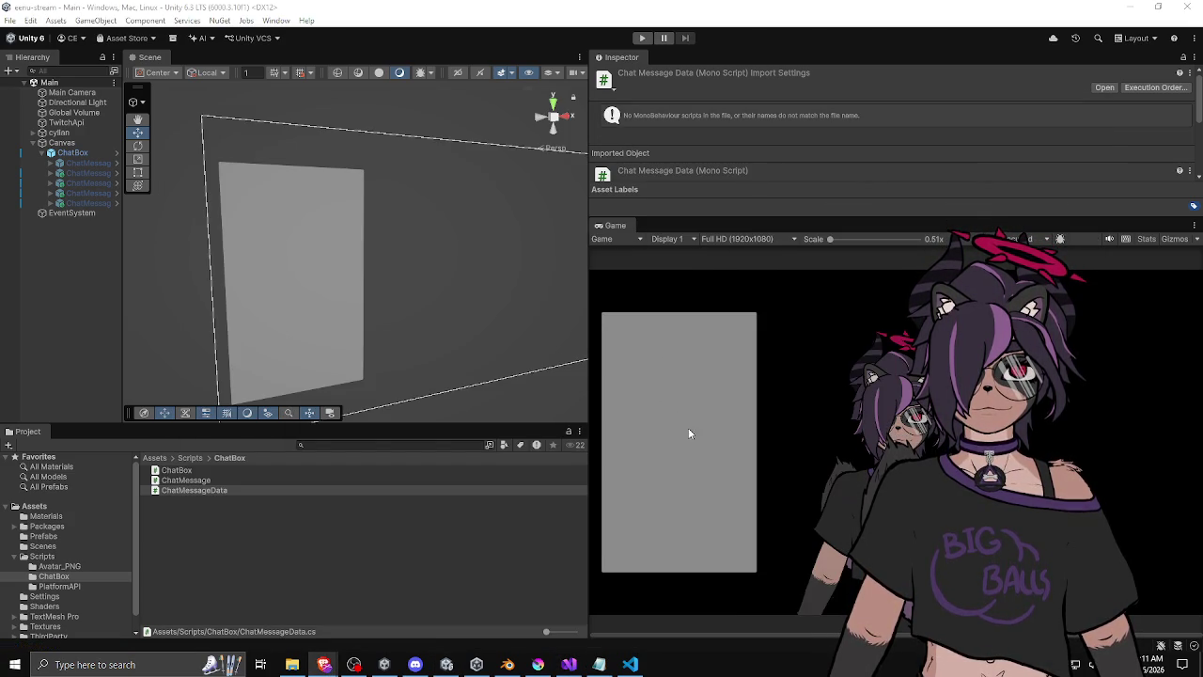
left_click(568, 664)
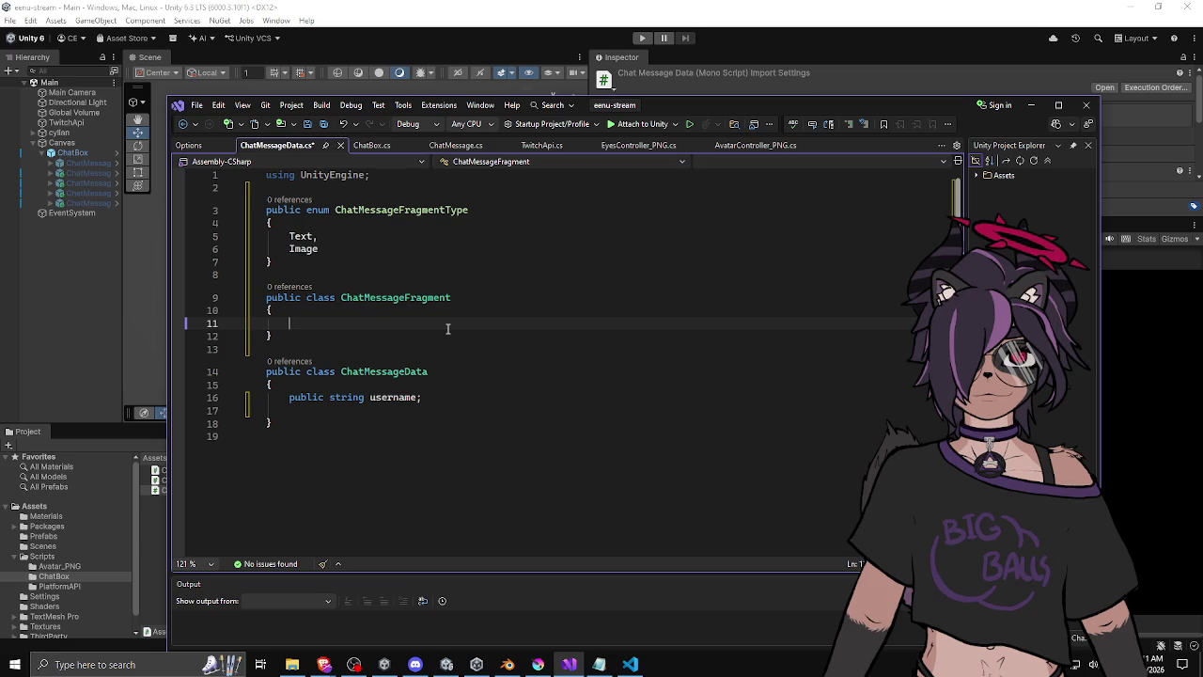
Declare a public ChatMessageFragmentType field named type in ChatMessageFragment.
type("ChatMEssage")
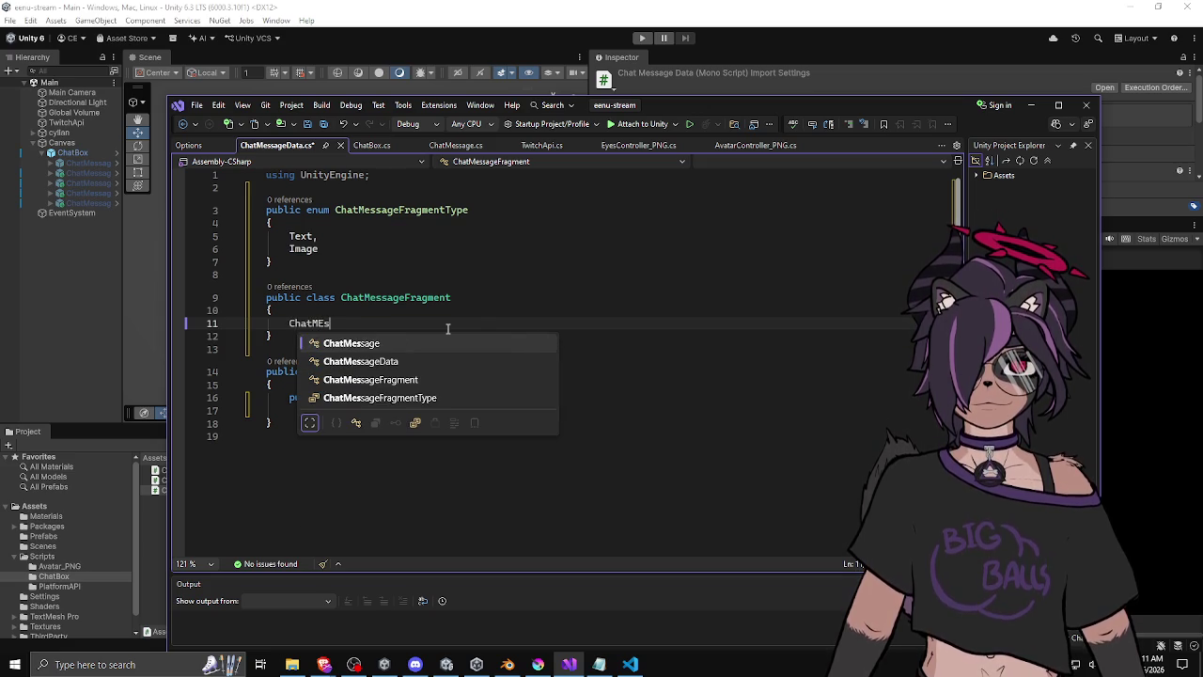
key("Down")
key("Down")
key("Tab")
key("Home")
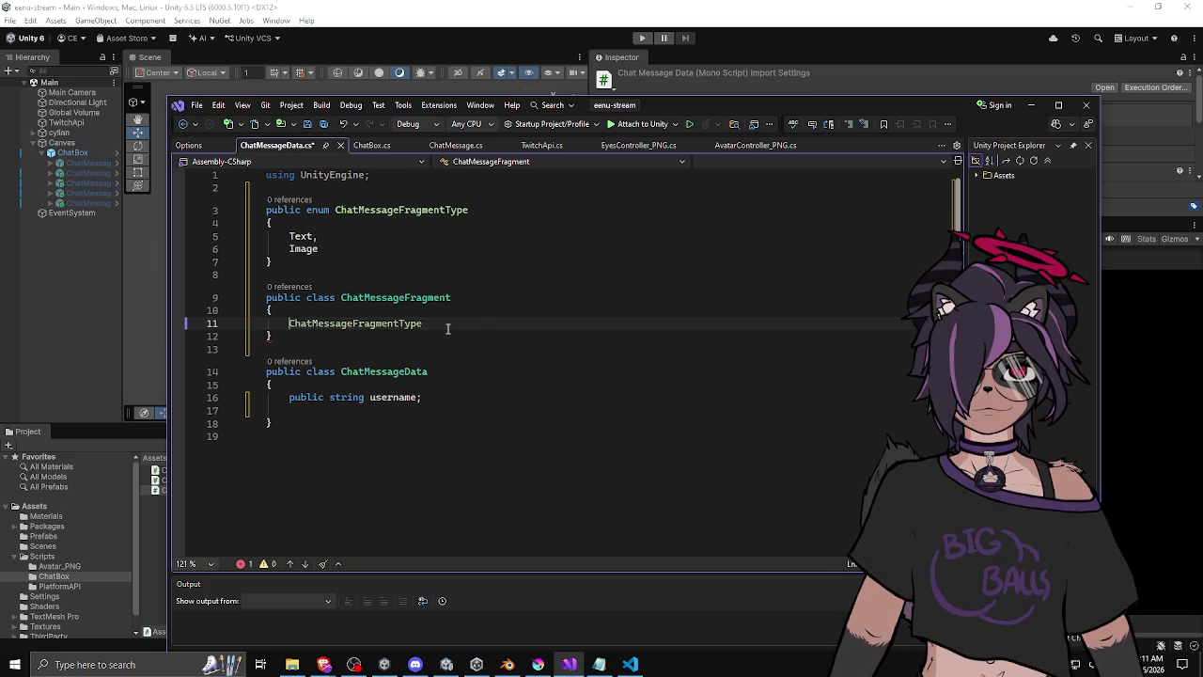
type("public")
key("End")
type("type;")
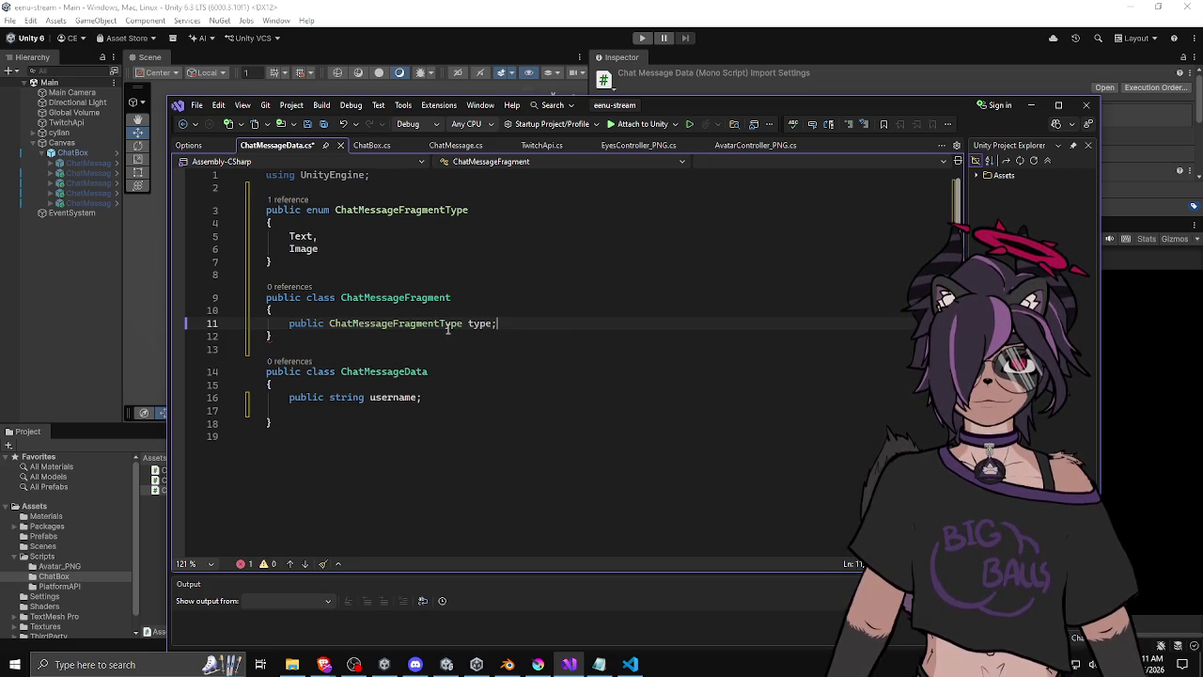
Add Unknown as the first value of the ChatMessageFragmentType enum.
left_click(358, 223)
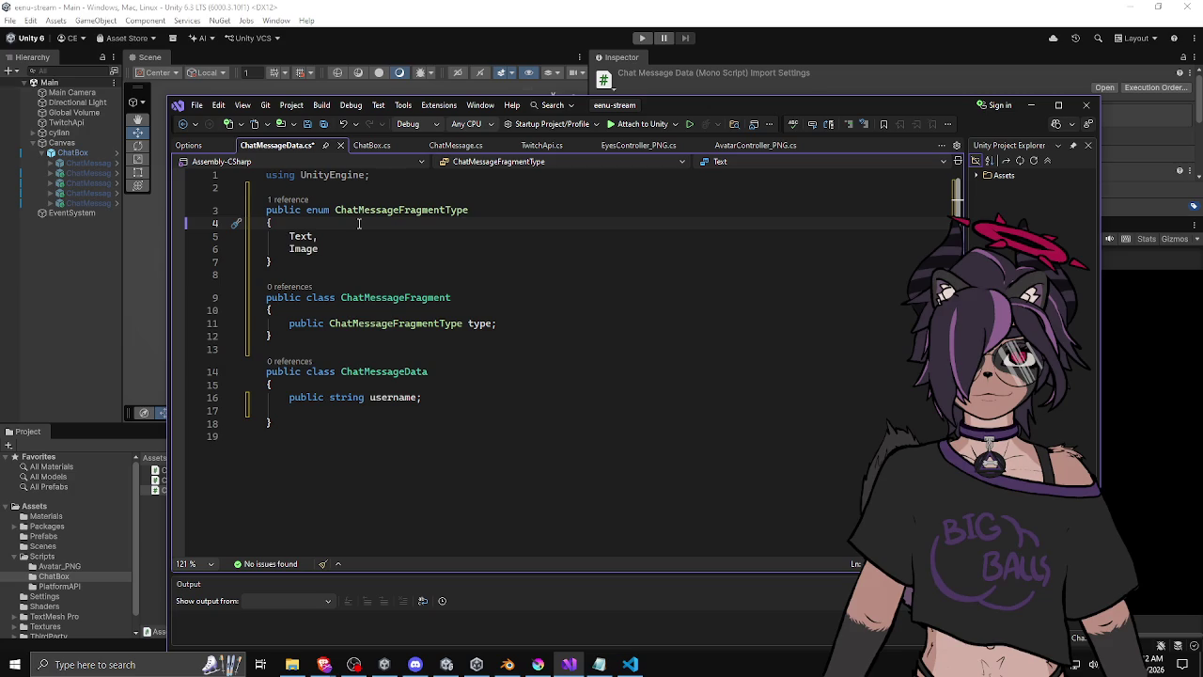
key("Return")
type("Unknown,")
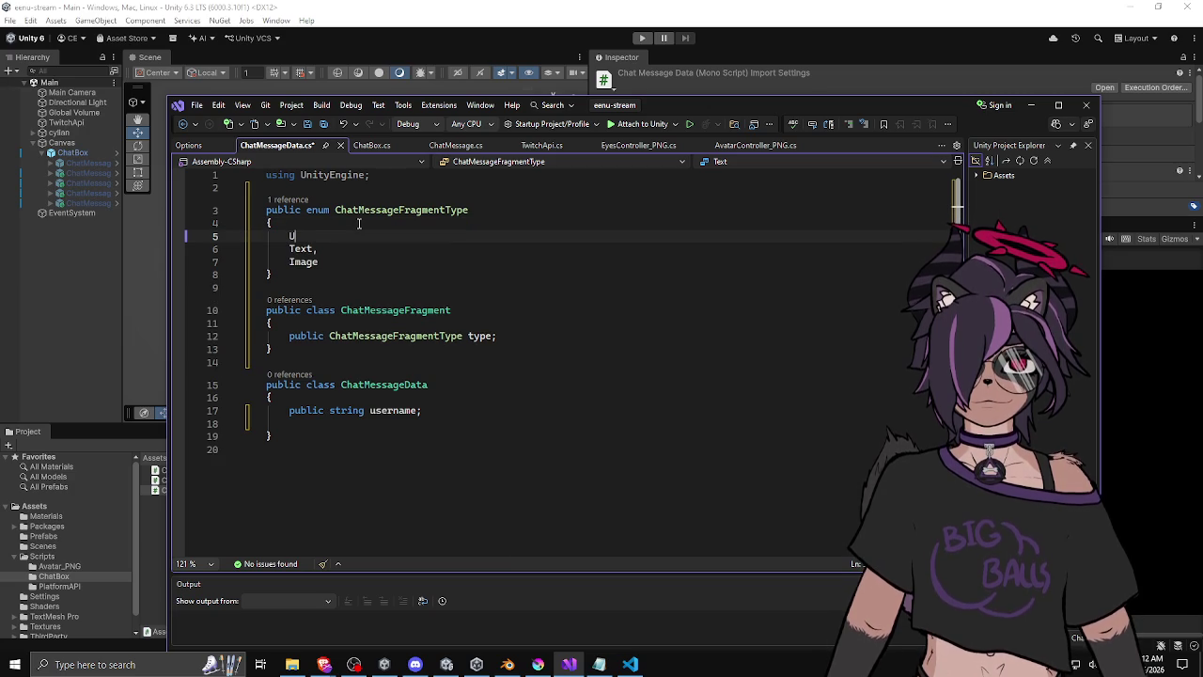
Give the type field a default of ChatMessageFragmentType.Unknown.
left_click(494, 336)
type("= ")
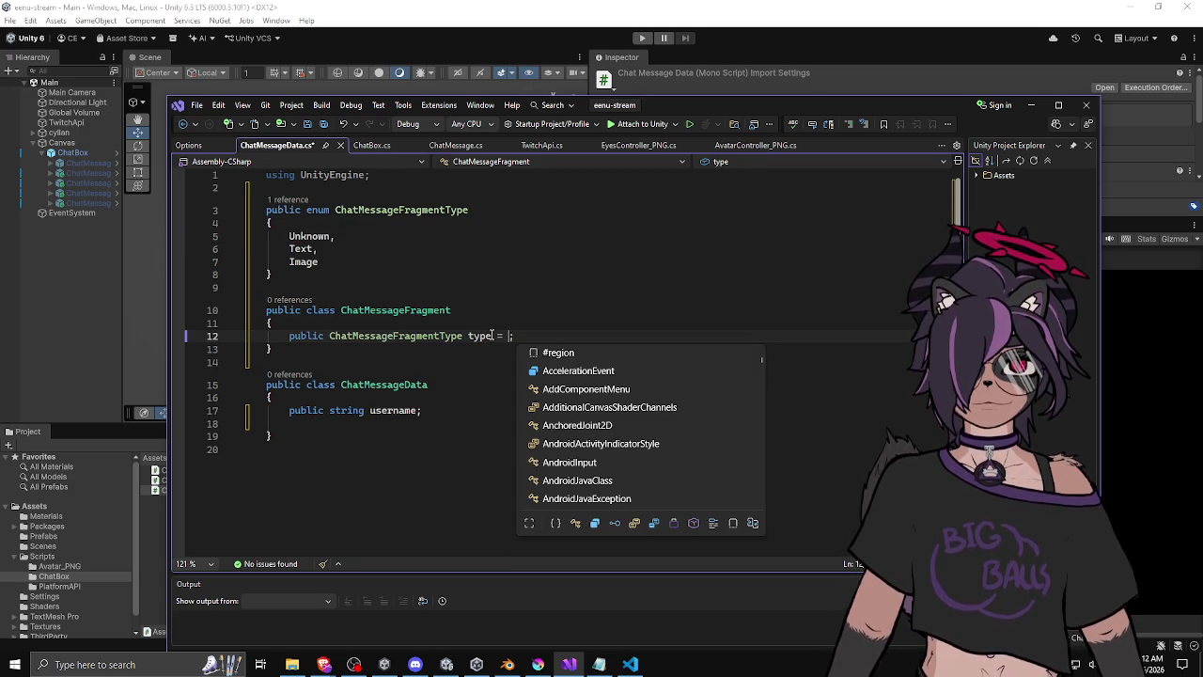
type("Chat")
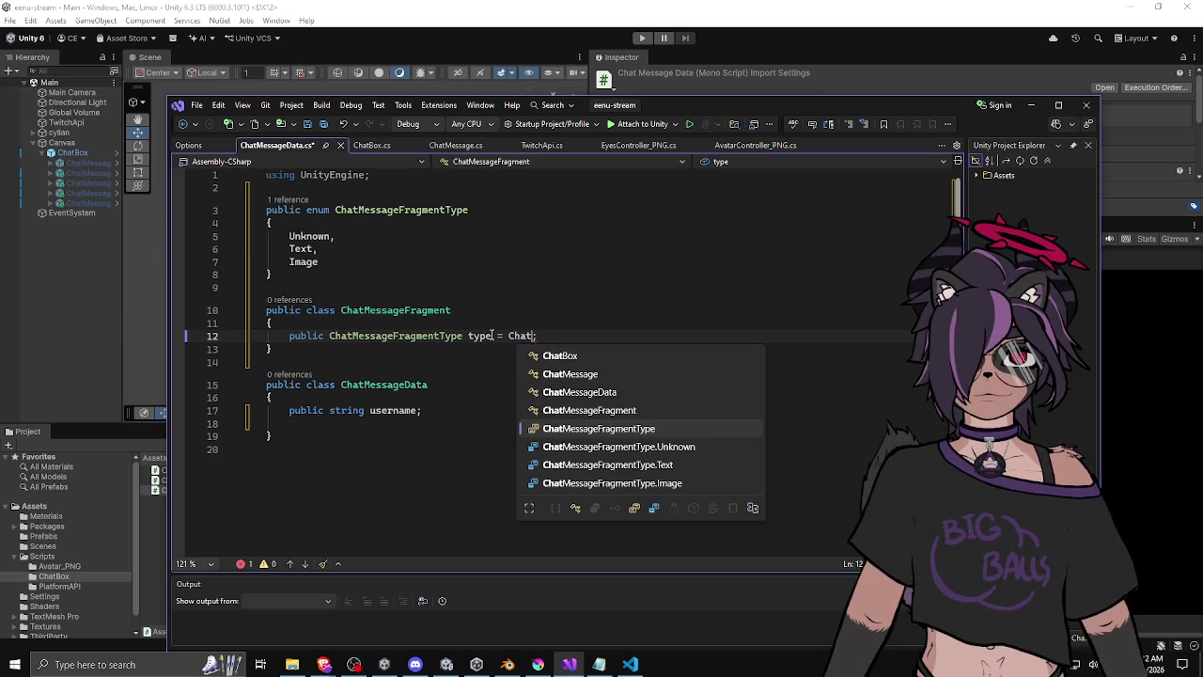
key("Down")
key("Tab")
key("End")
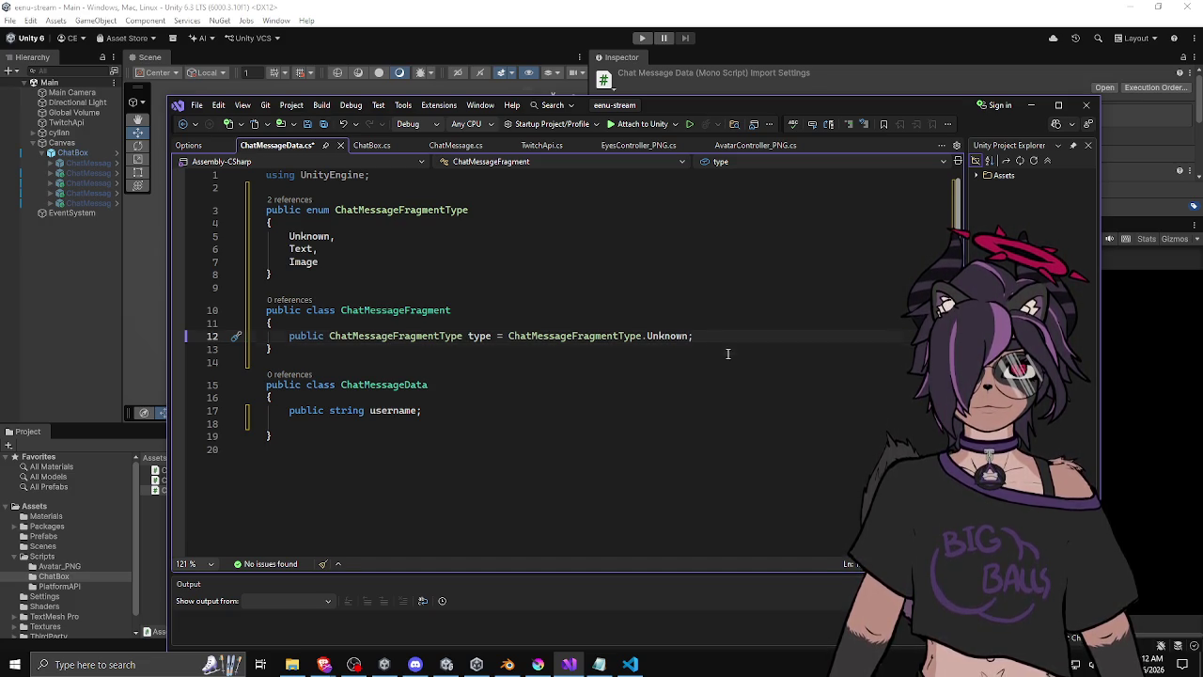
key("Return")
Leave a blank line below the type field in ChatMessageFragment for another member.
key("BackSpace")
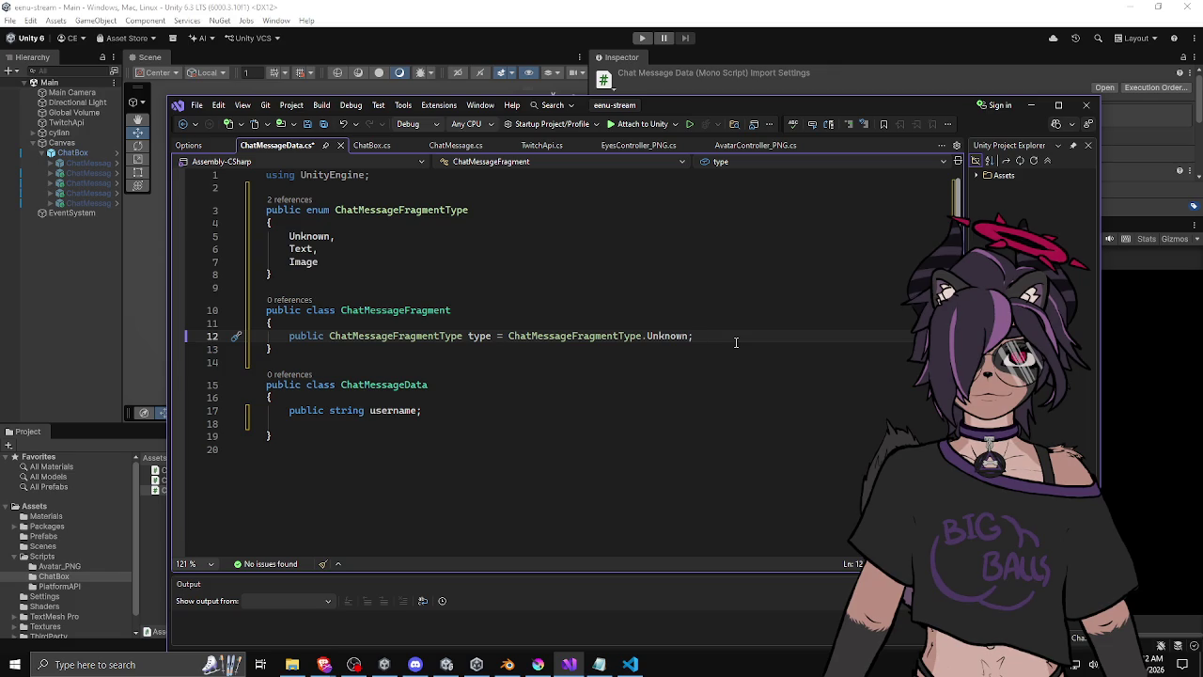
key("Return")
key("Return")
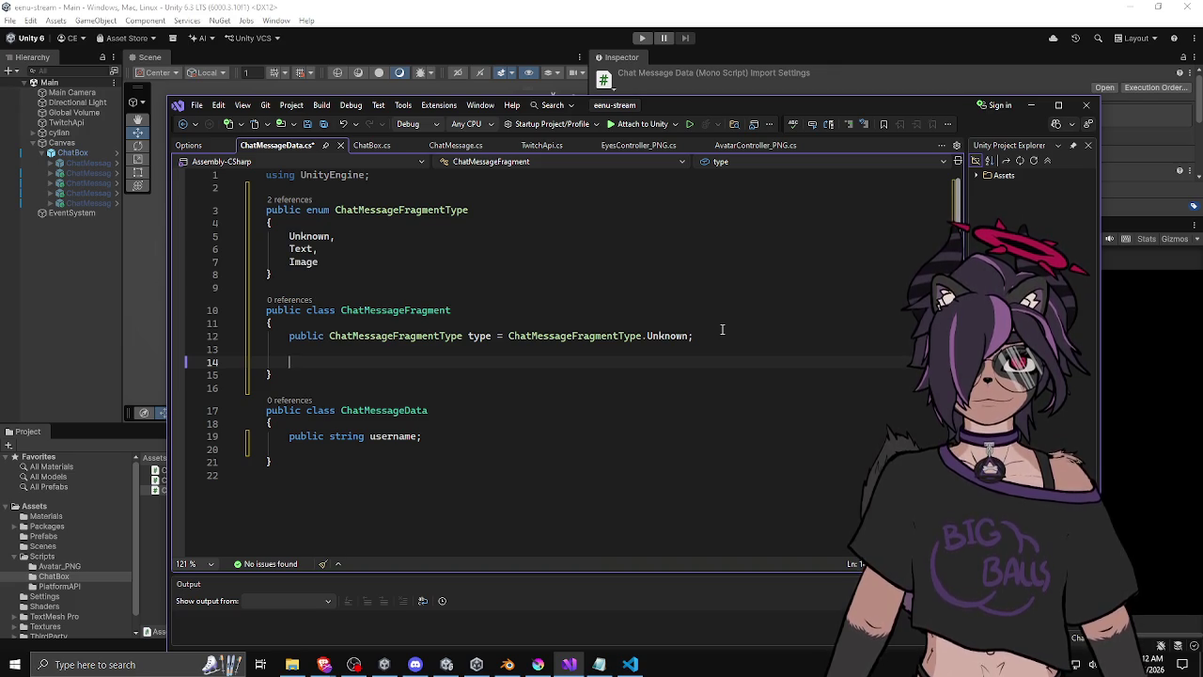
Add a 'public string text;' field under type, removing the unfinished extra line.
type("public ")
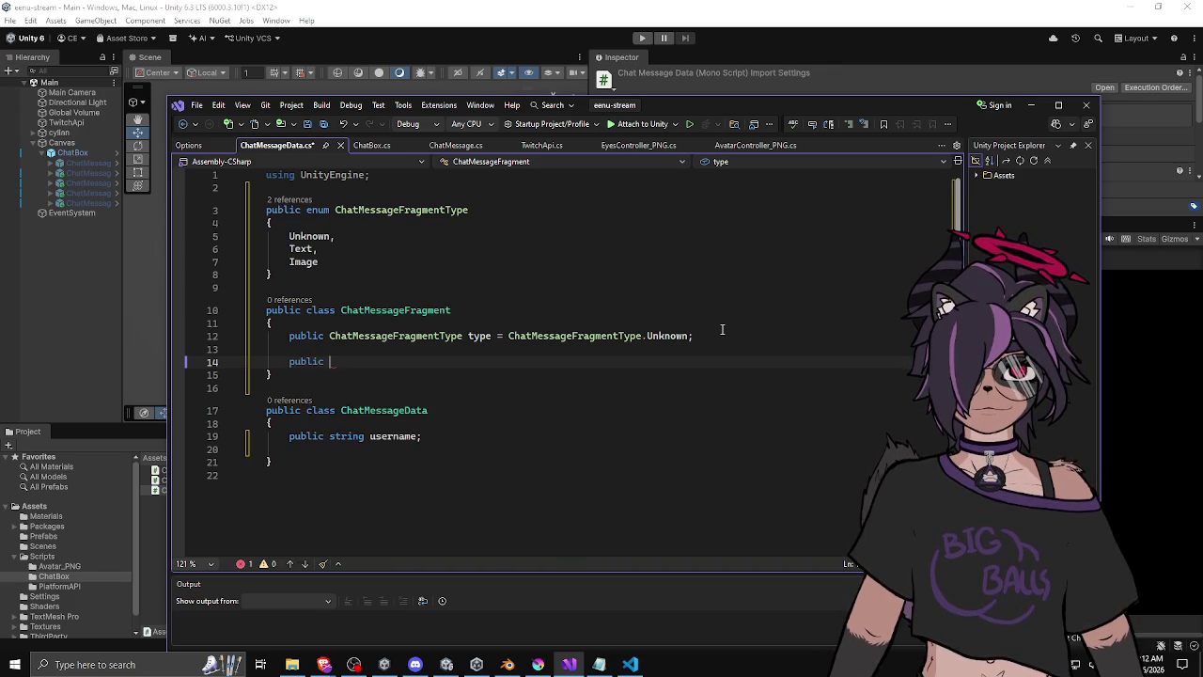
type("string content;")
key("Up")
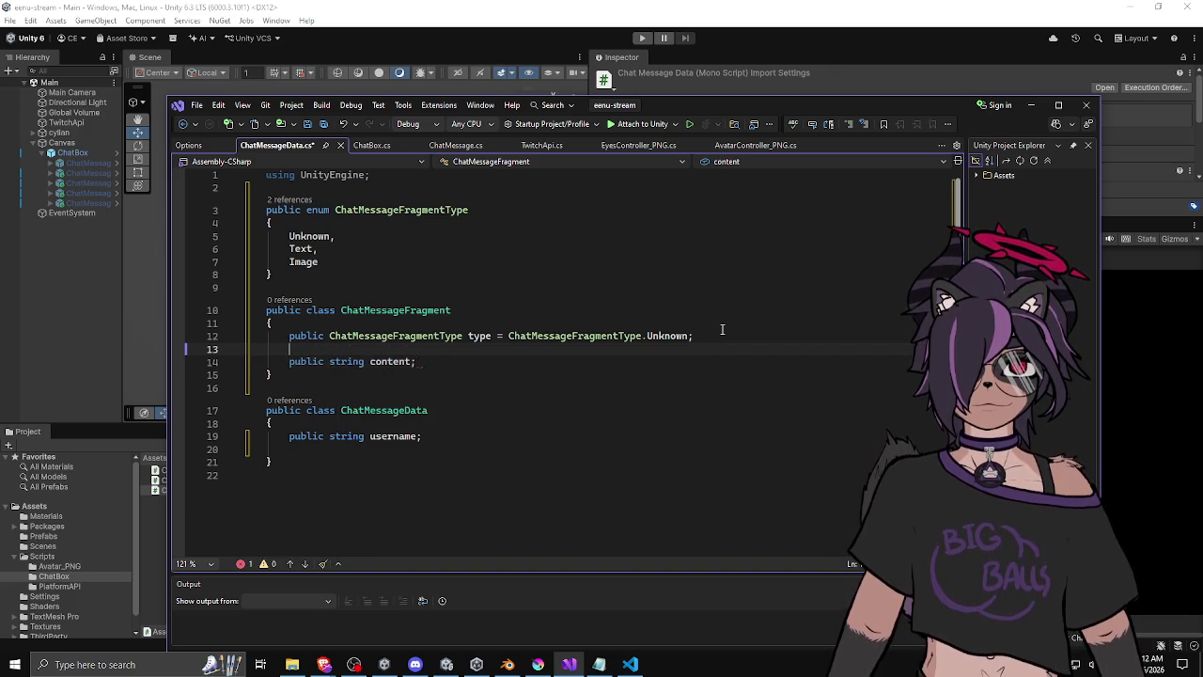
key("Delete")
double_click(392, 349)
type("text")
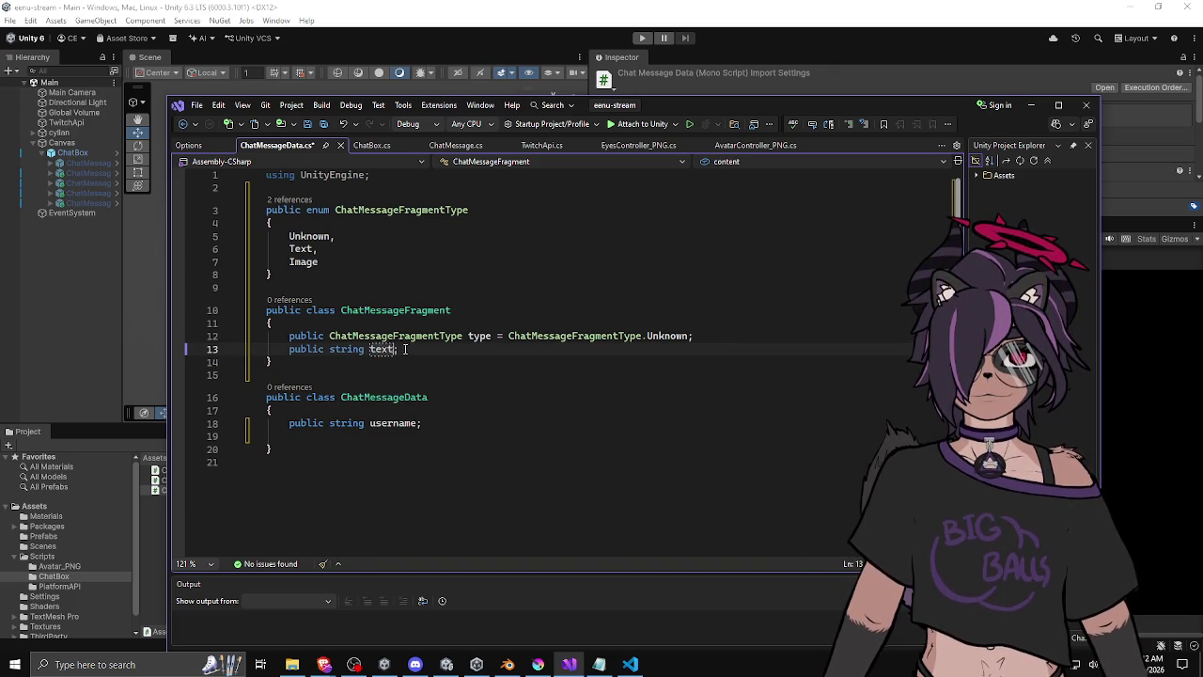
key("Return")
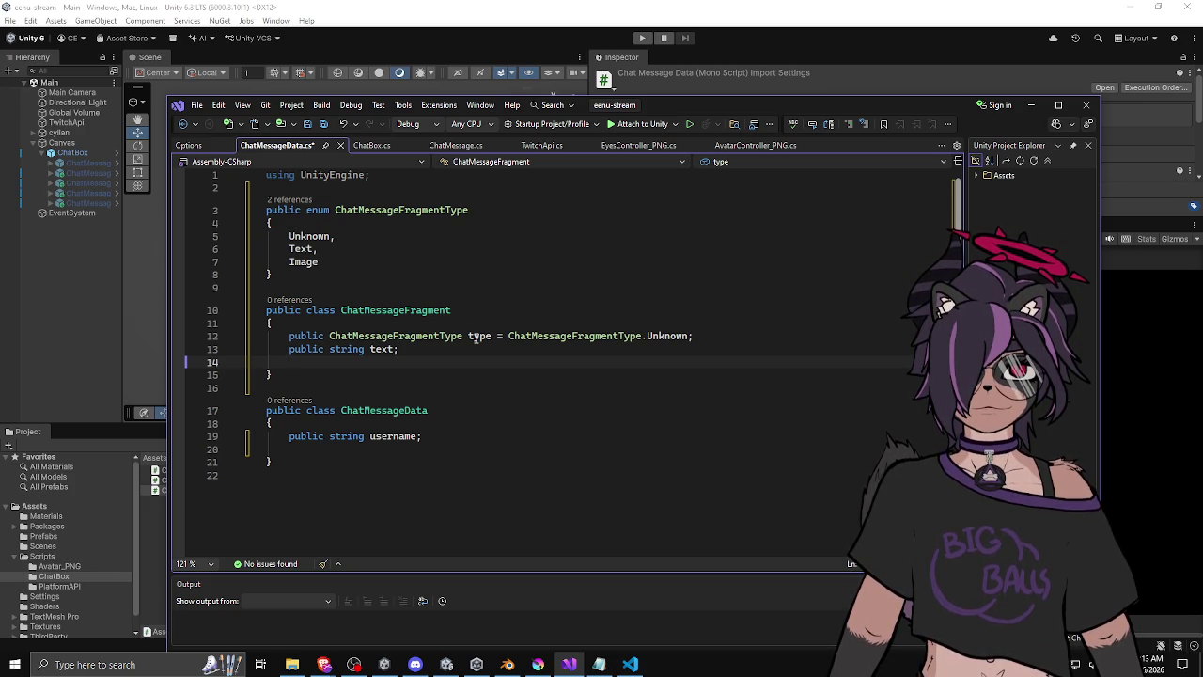
type("public ")
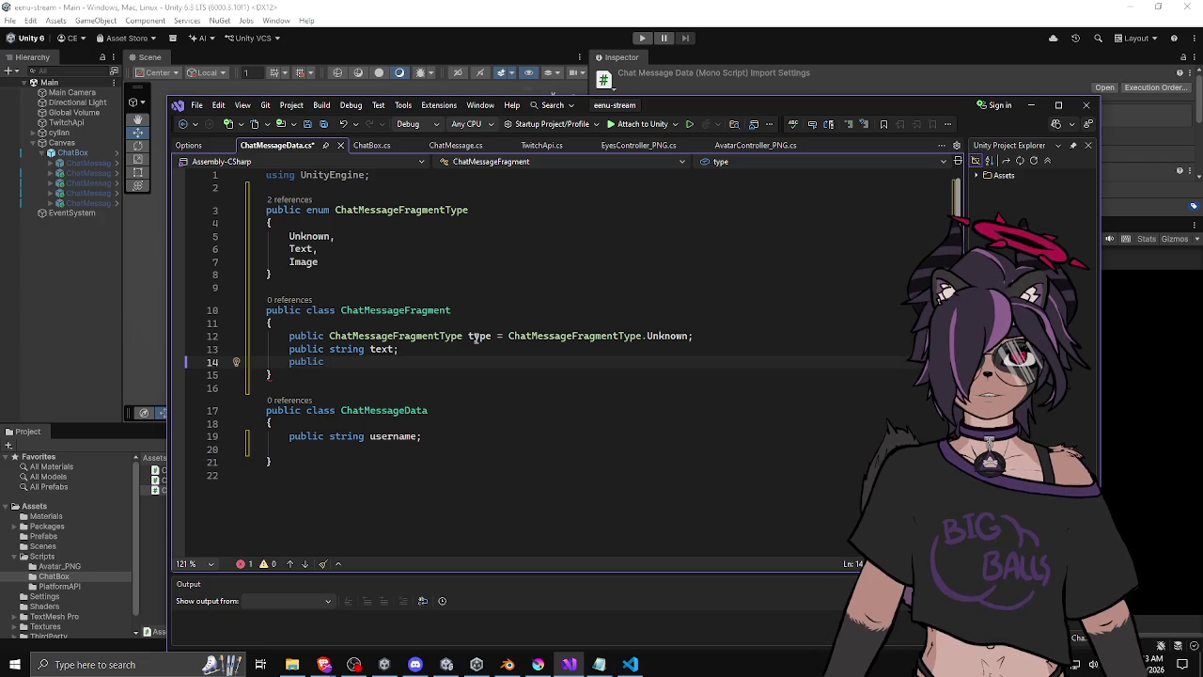
type("string")
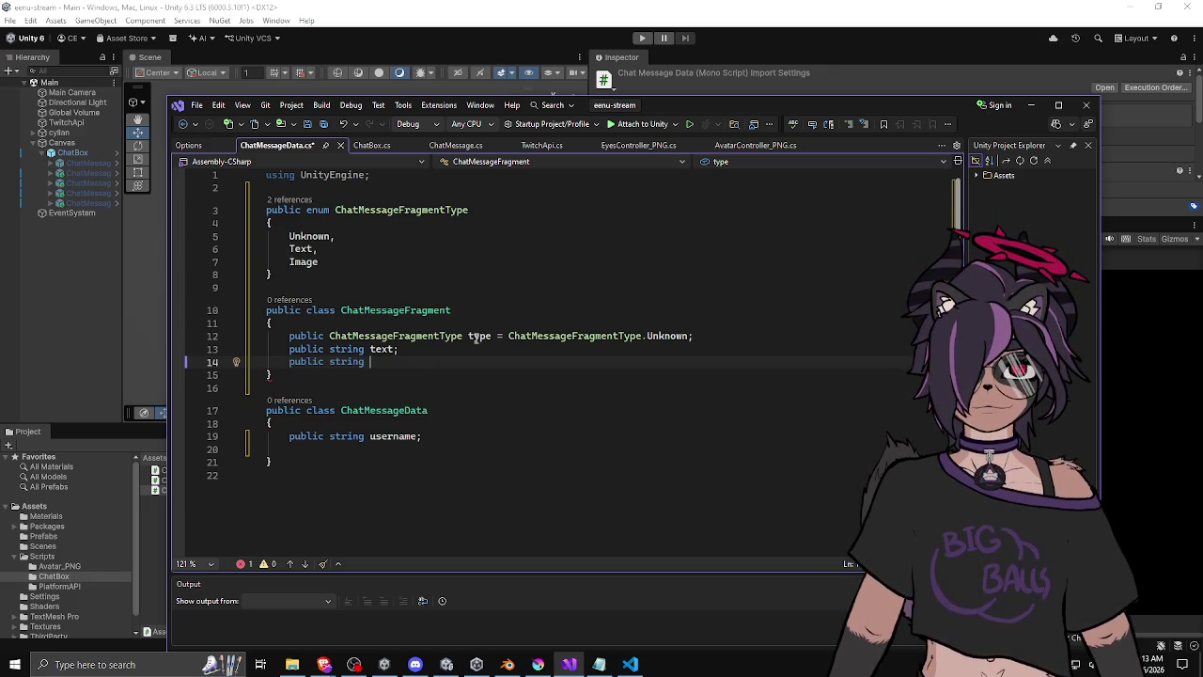
key("ctrl+z")
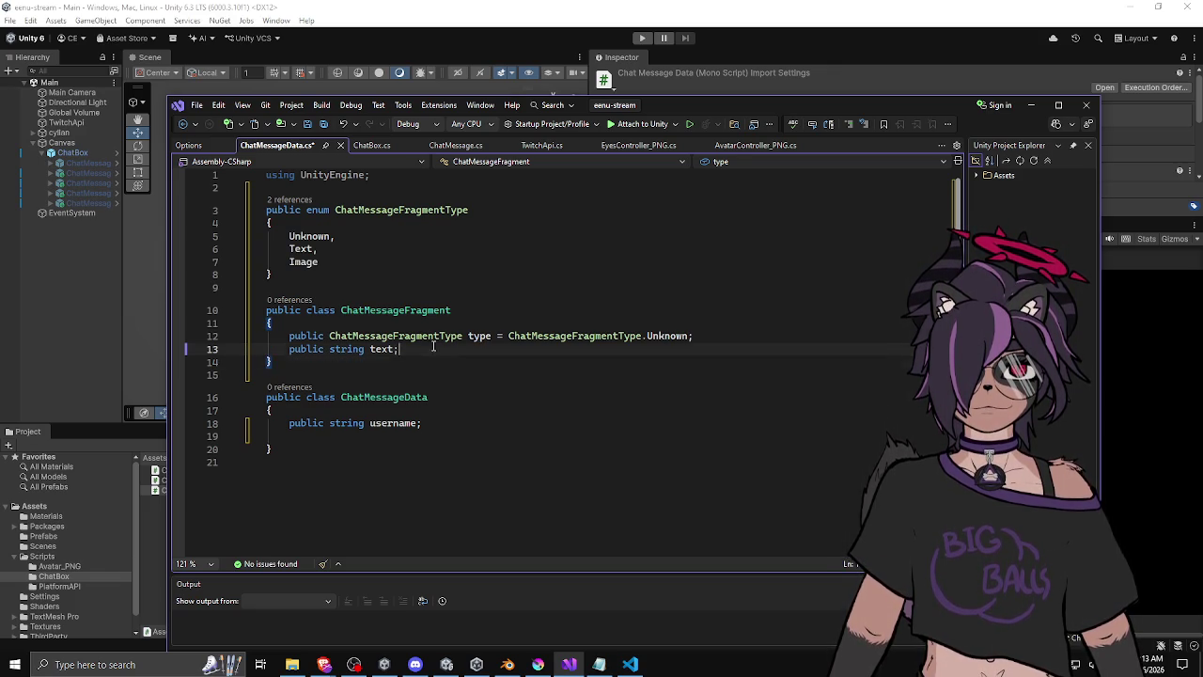
Add AnimatedImage after Image in the enum and rename Image to StaticImage.
left_click(396, 259)
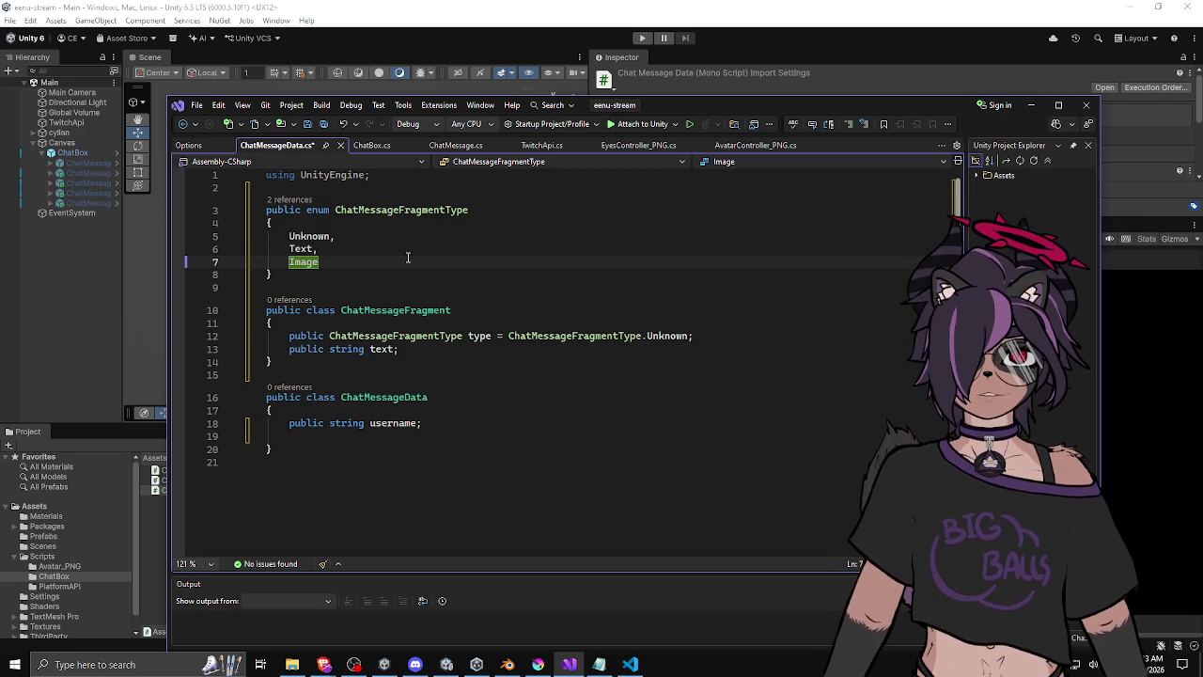
type(",")
key("Return")
key("BackSpace")
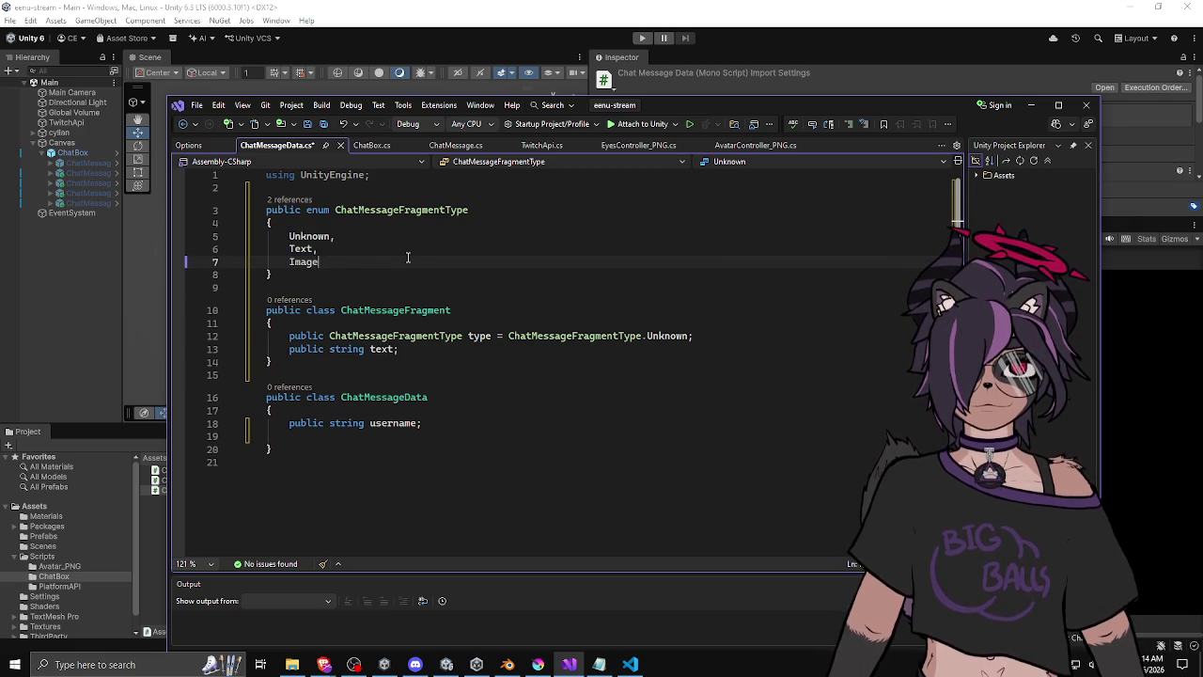
type(",")
key("Return")
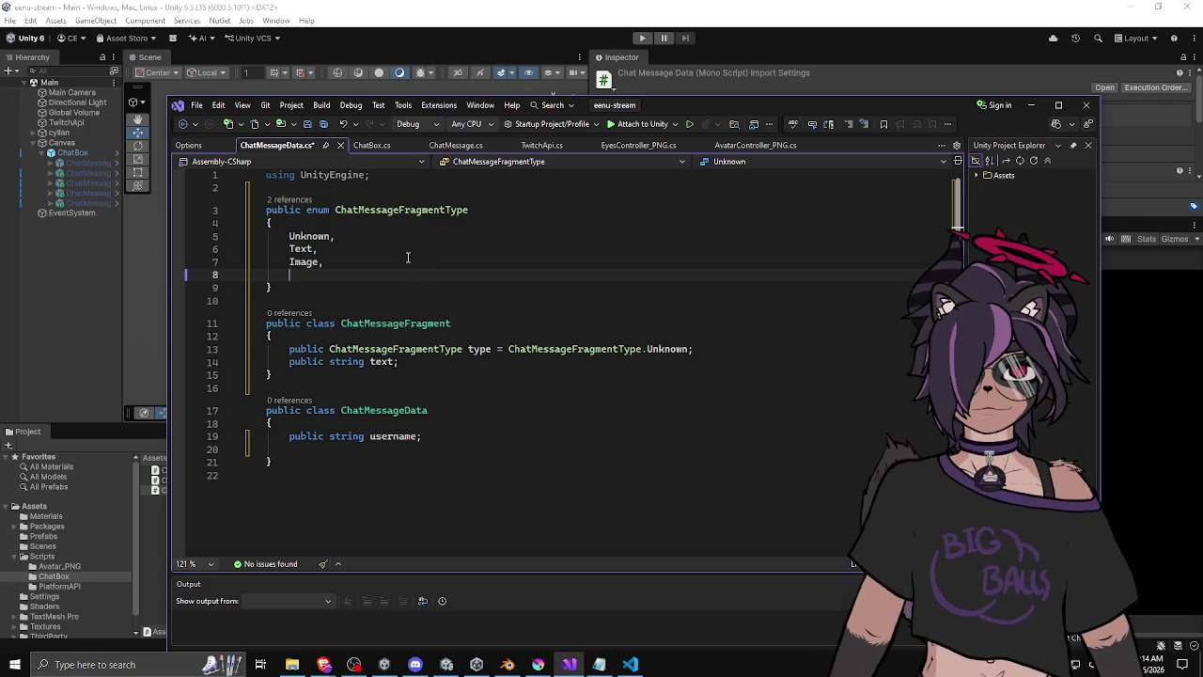
type("Animated")
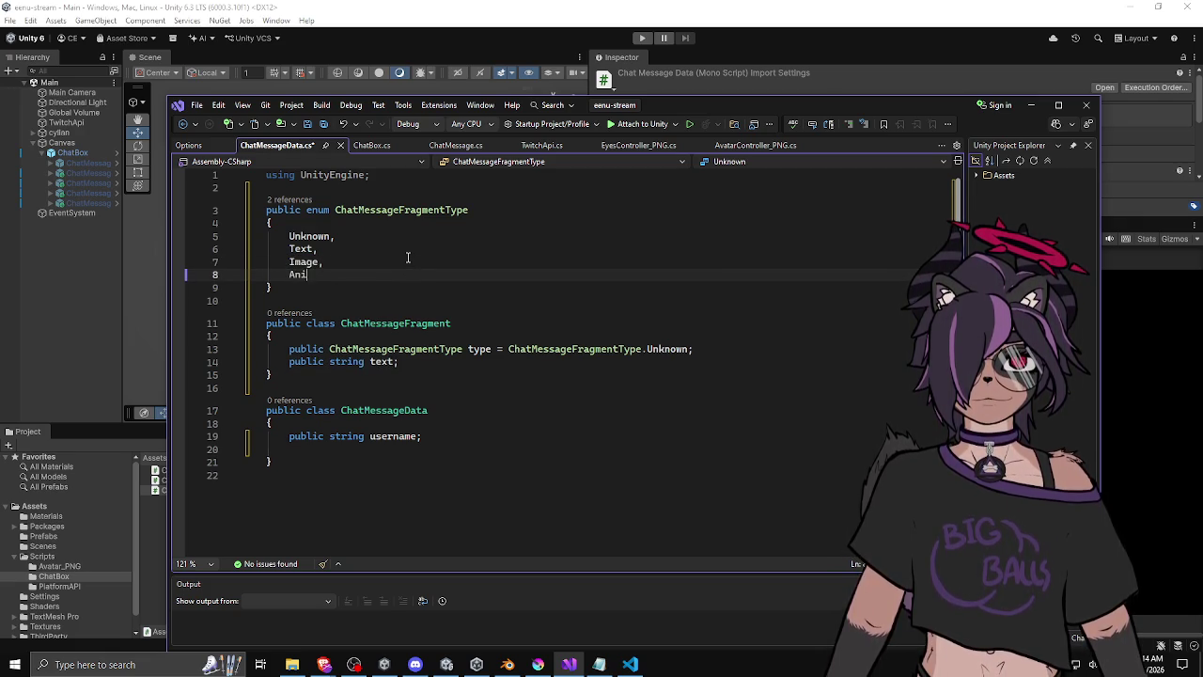
double_click(304, 263)
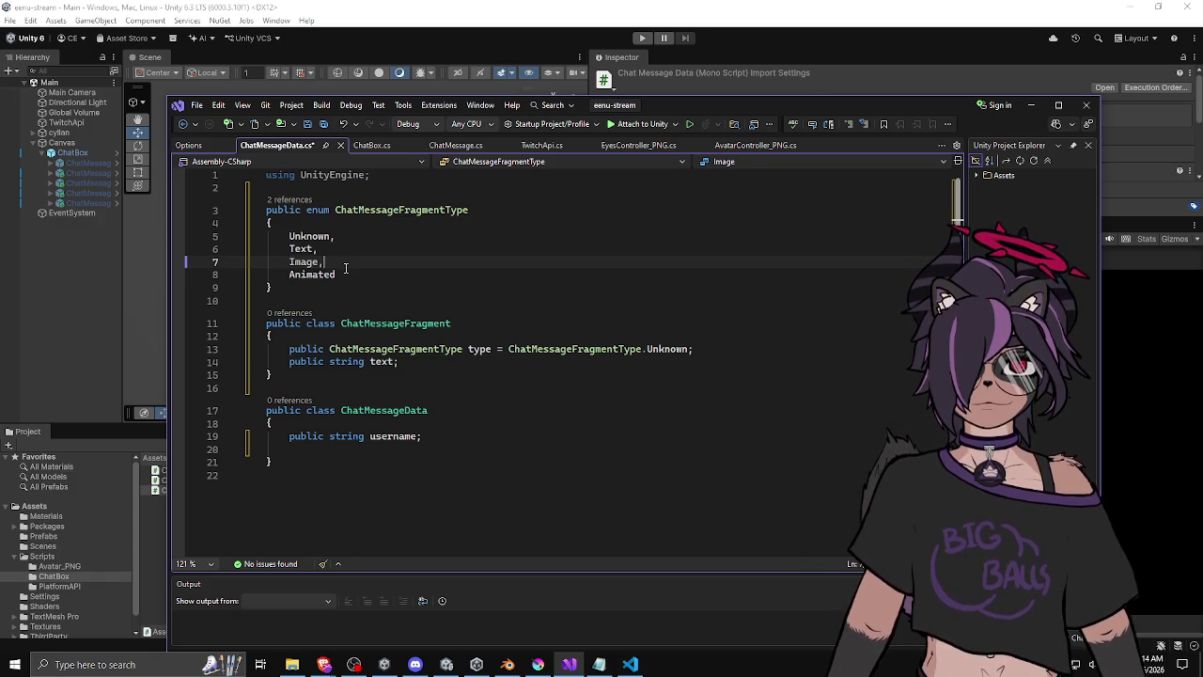
left_click(336, 274)
type("Image")
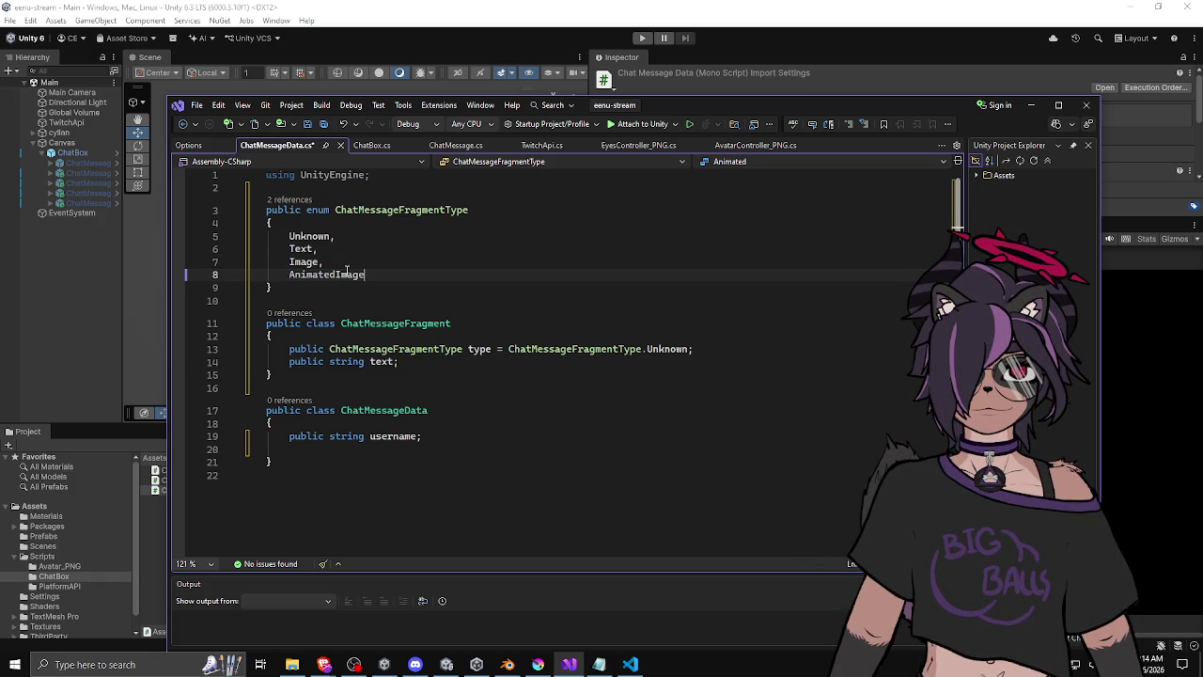
key("Up")
key("Home")
type("Static")
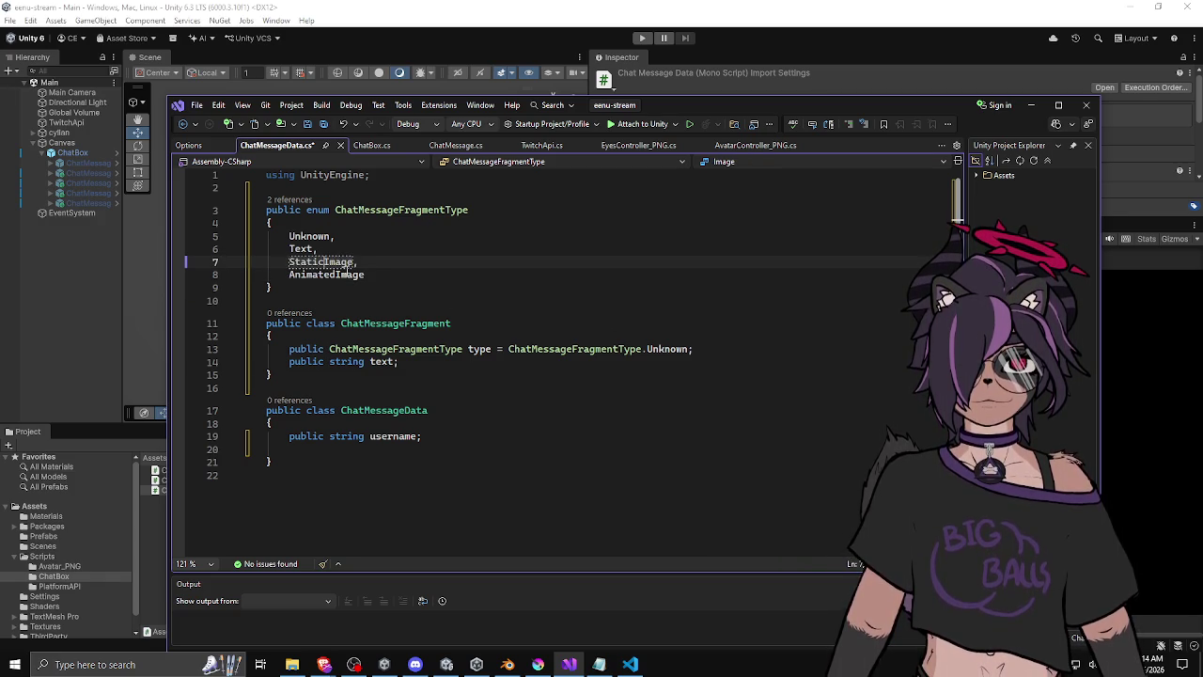
key("Down")
key("Down")
Rename ChatMessageFragment's string field from text to data.
left_click(376, 236)
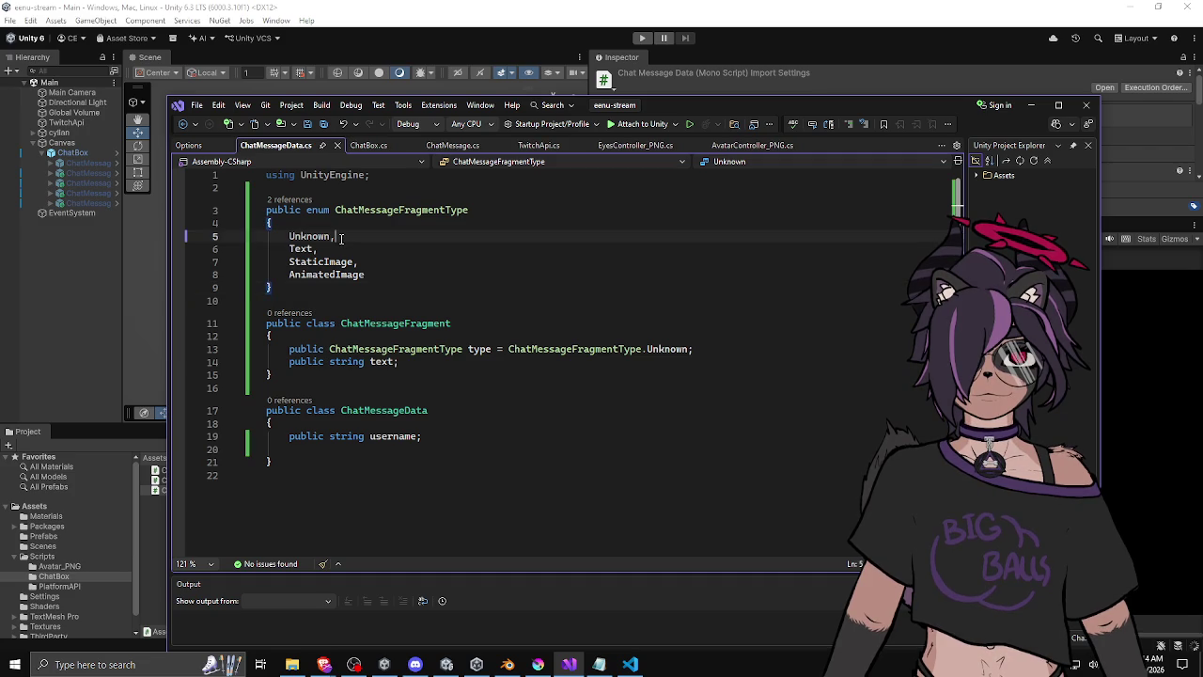
left_click(389, 265)
left_click(408, 223)
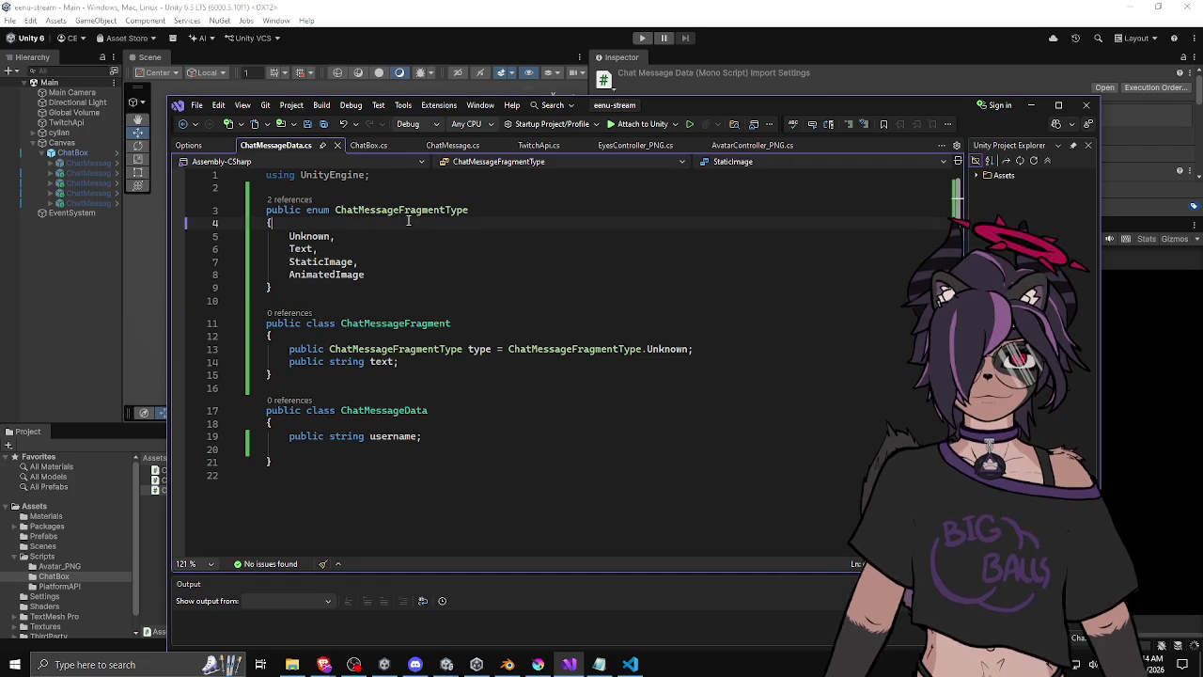
left_click(439, 349)
left_click(468, 361)
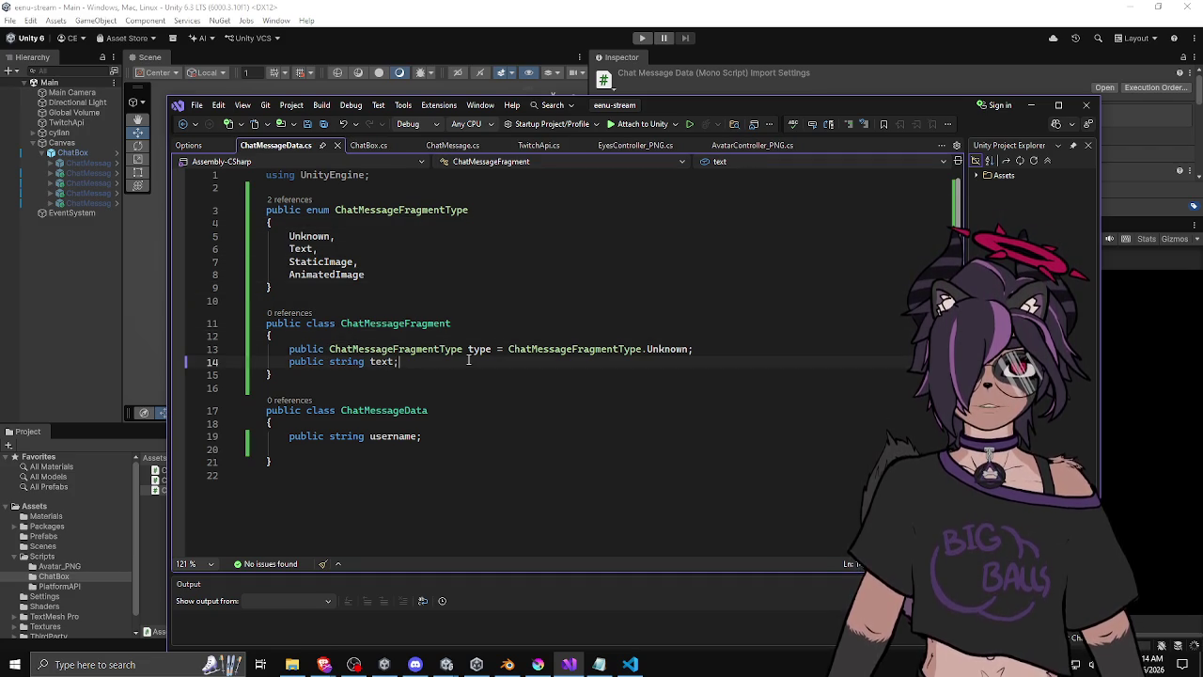
double_click(381, 361)
type("data")
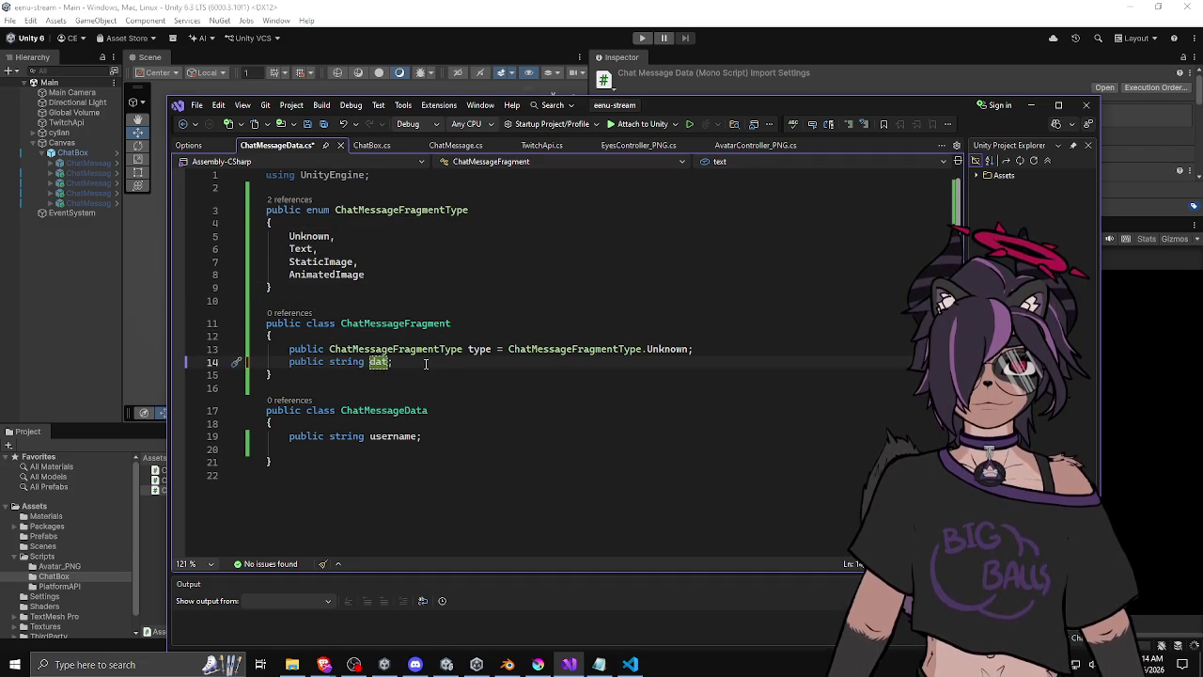
left_click(419, 374)
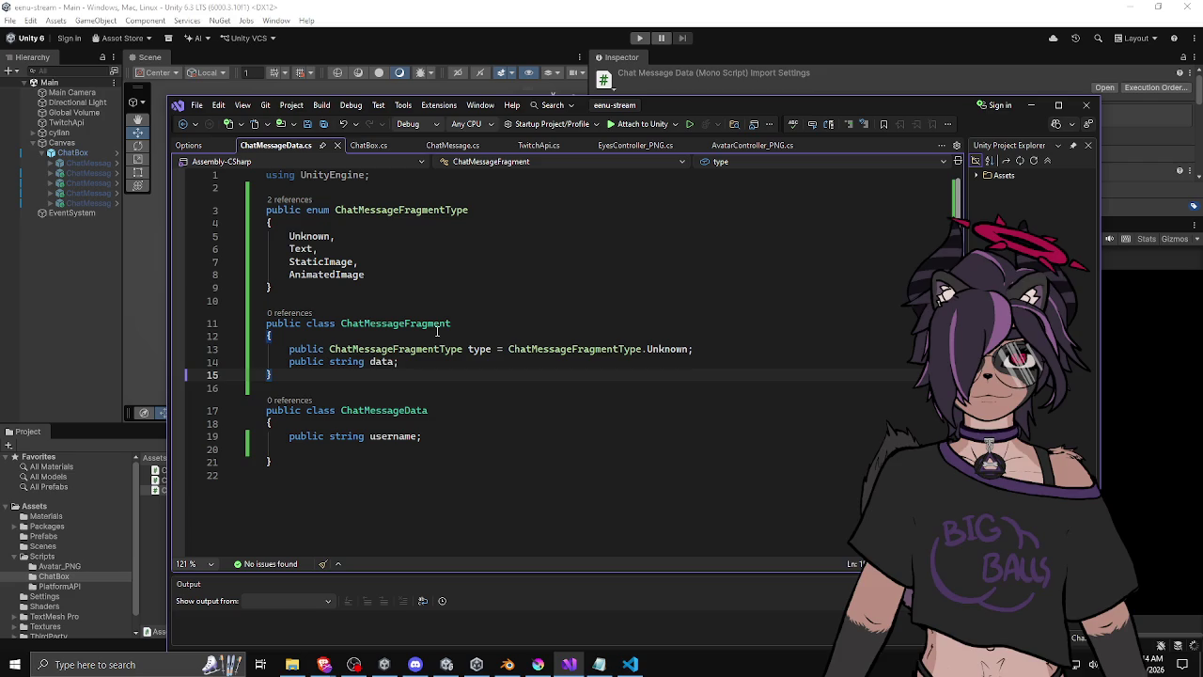
double_click(379, 361)
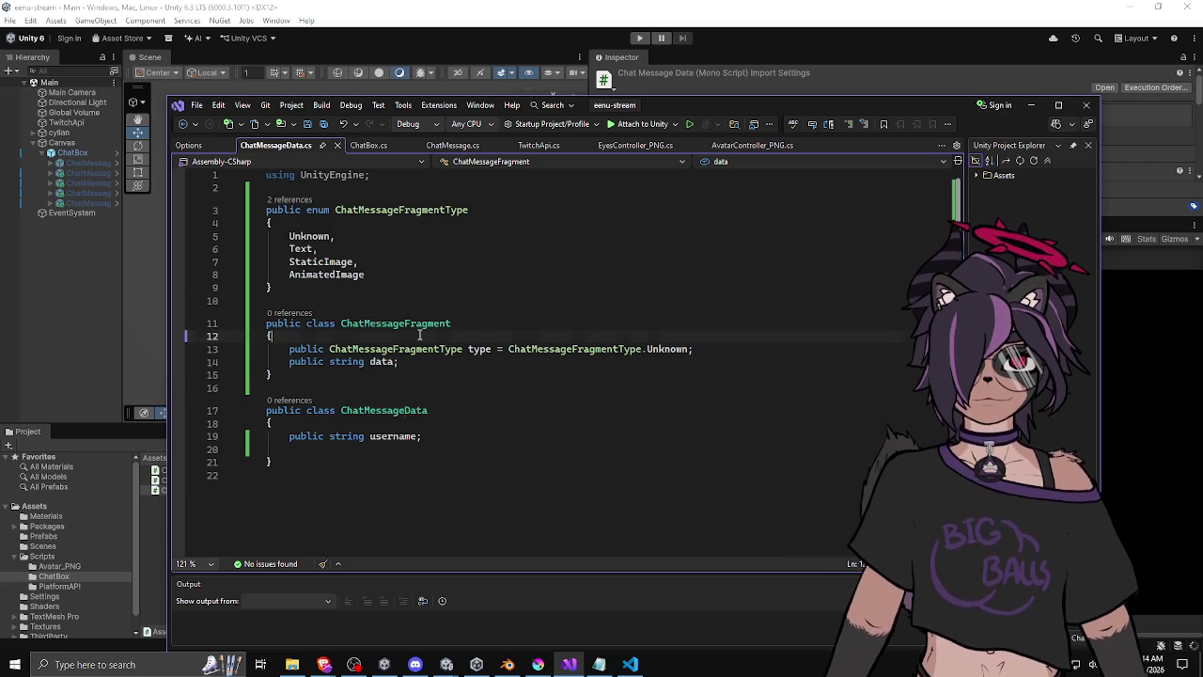
left_click(420, 388)
Add a public List<ChatMessageFragment> fragments field initialised to new List<ChatMessageFragment>().
left_click(448, 437)
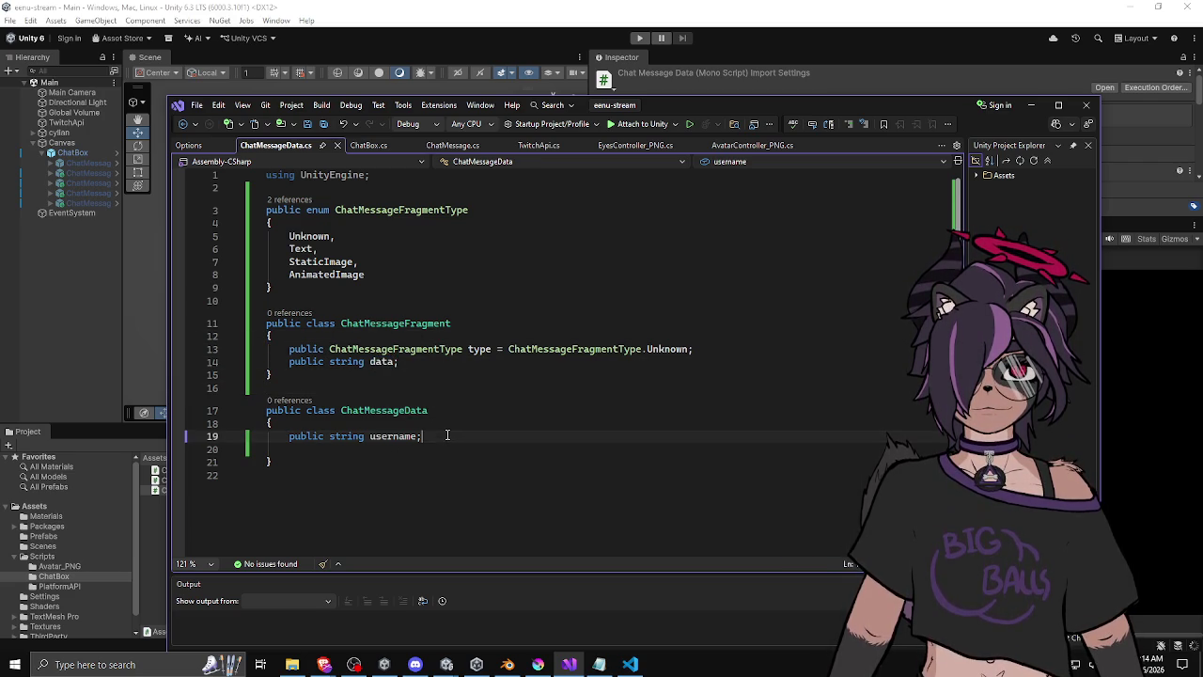
key("Return")
key("Return")
type("public List<")
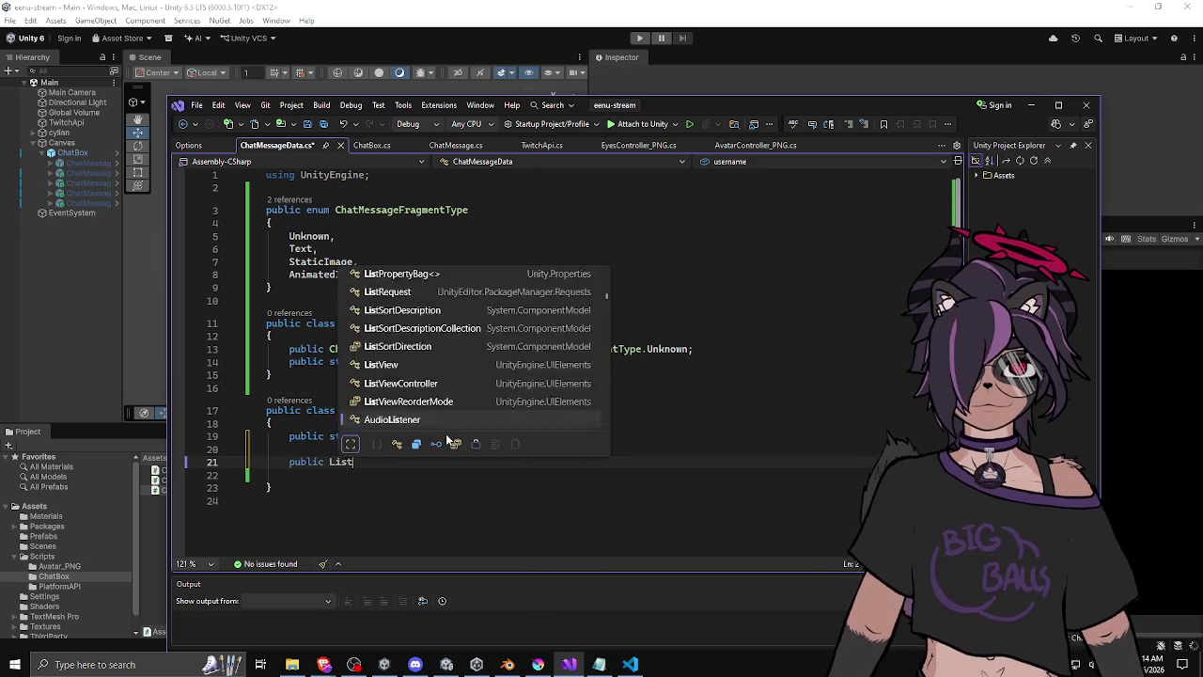
type("ChatMessag")
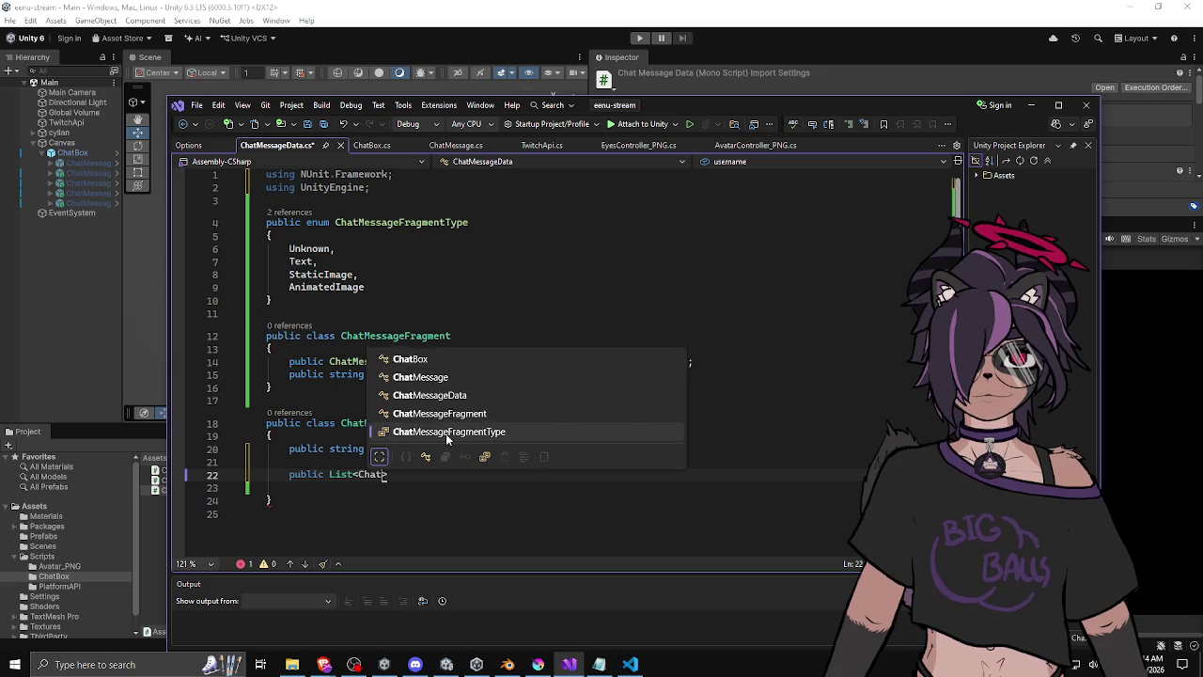
type("eFragment>")
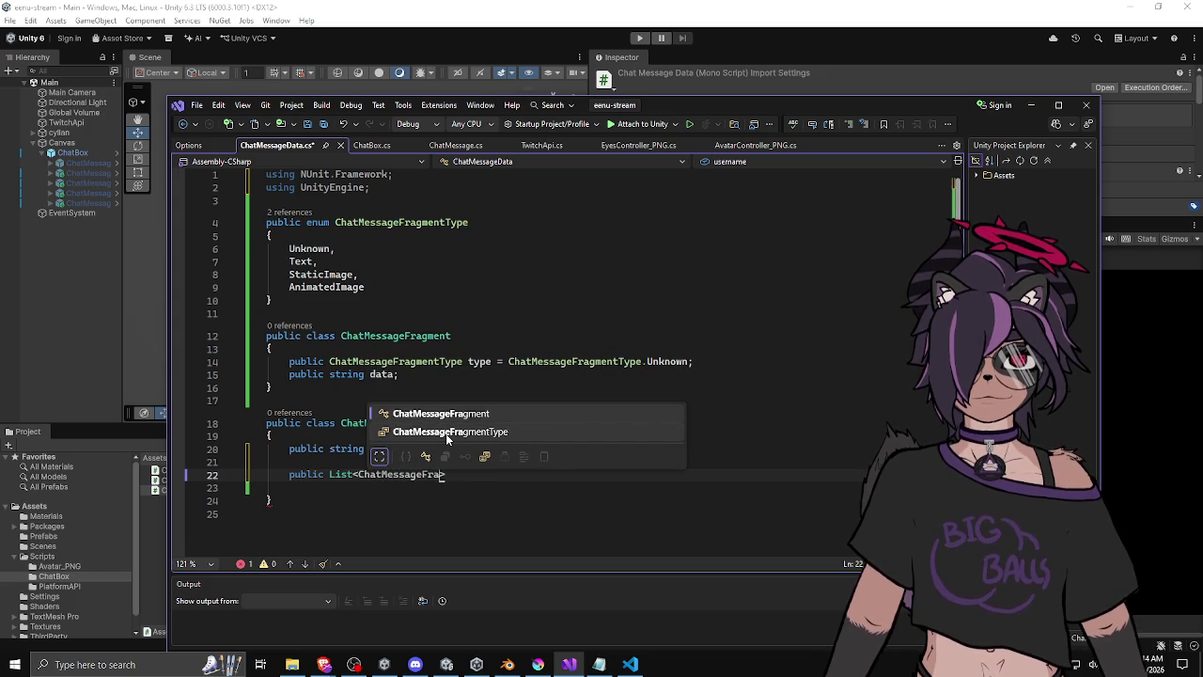
type(" fragments;")
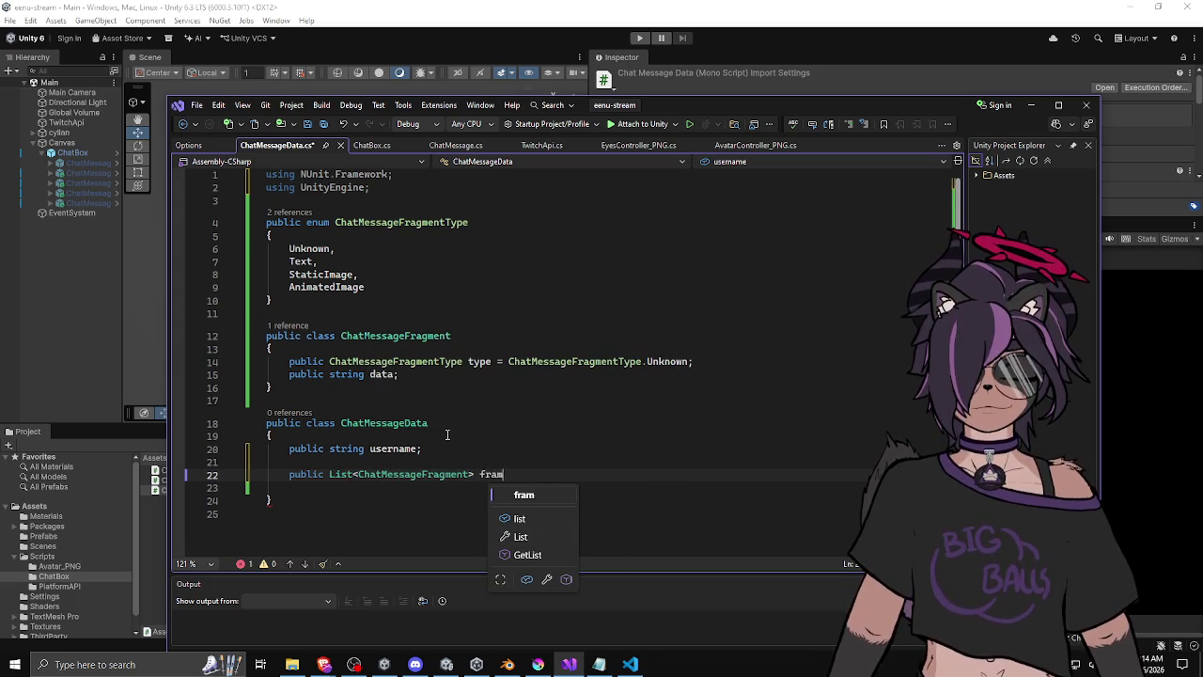
key("Left")
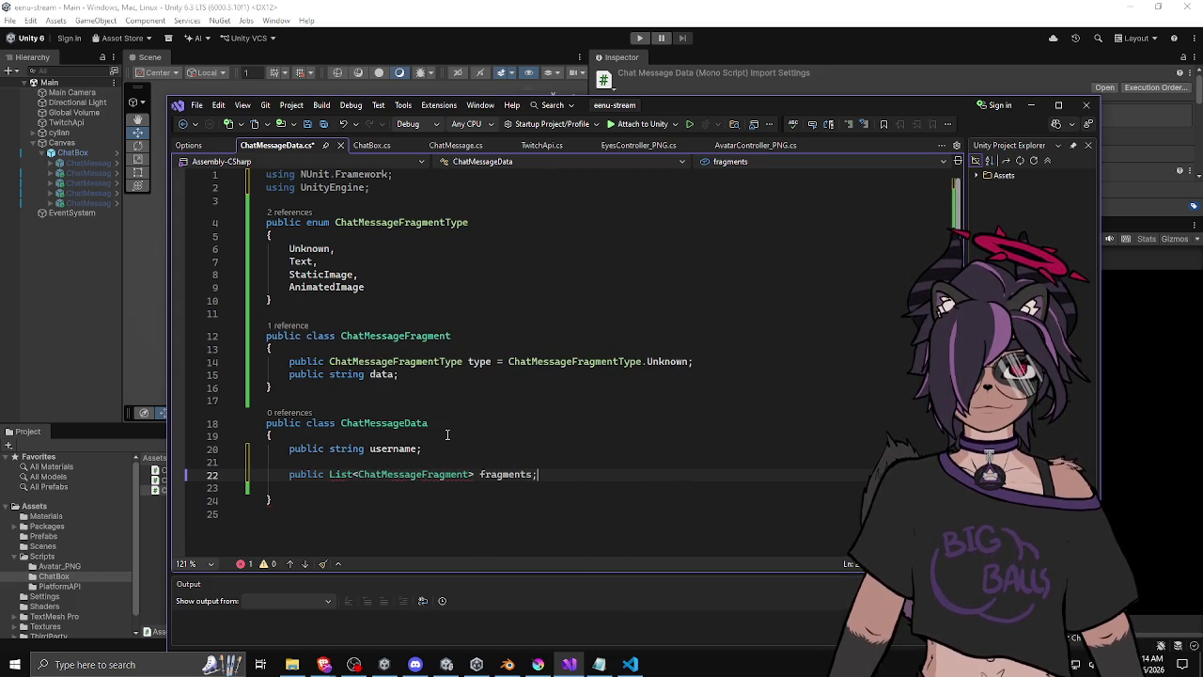
type("= new wL")
key("BackSpace")
key("BackSpace")
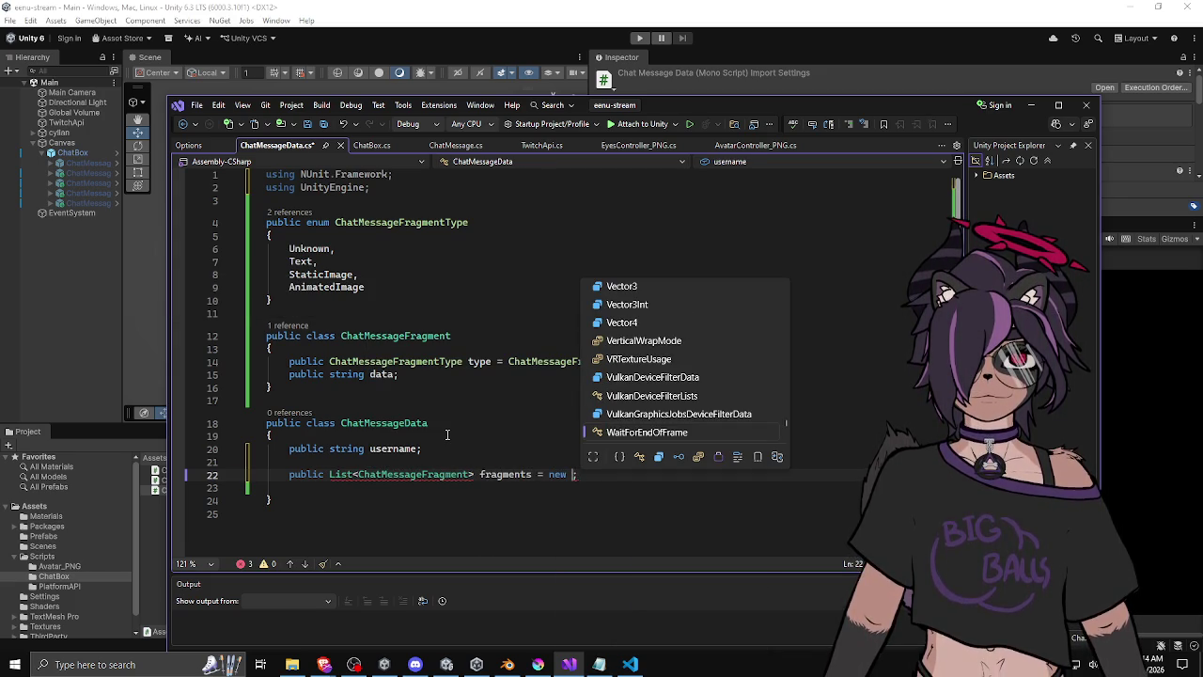
type("L")
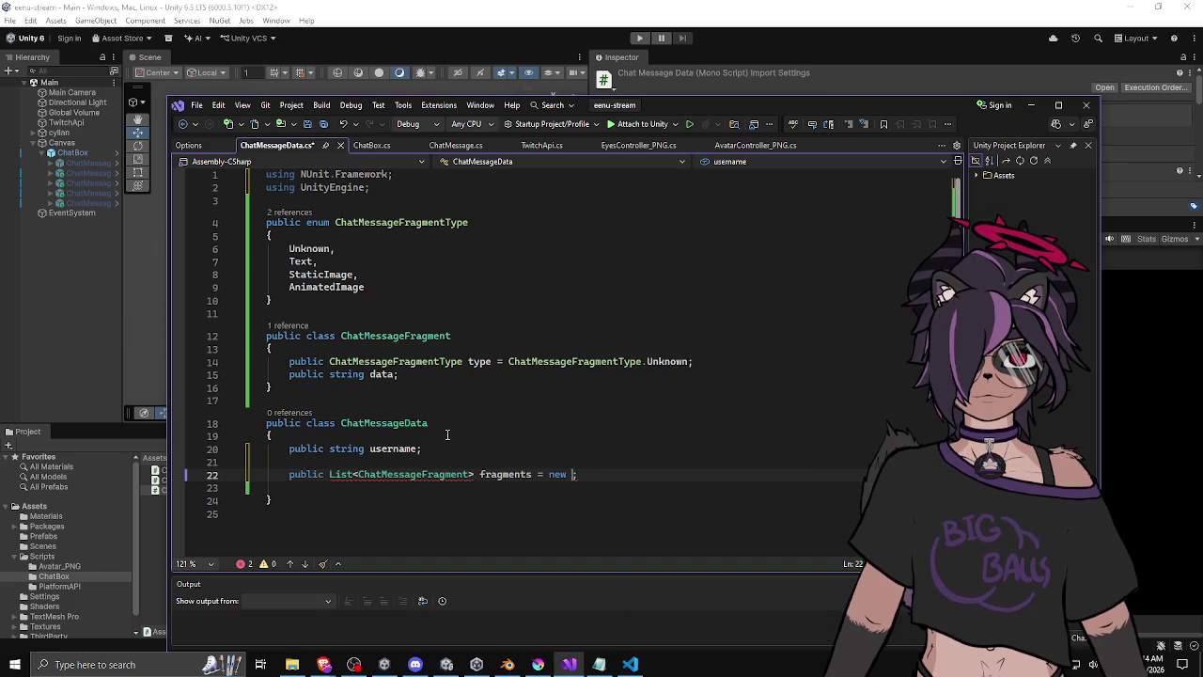
type("is")
key("Tab")
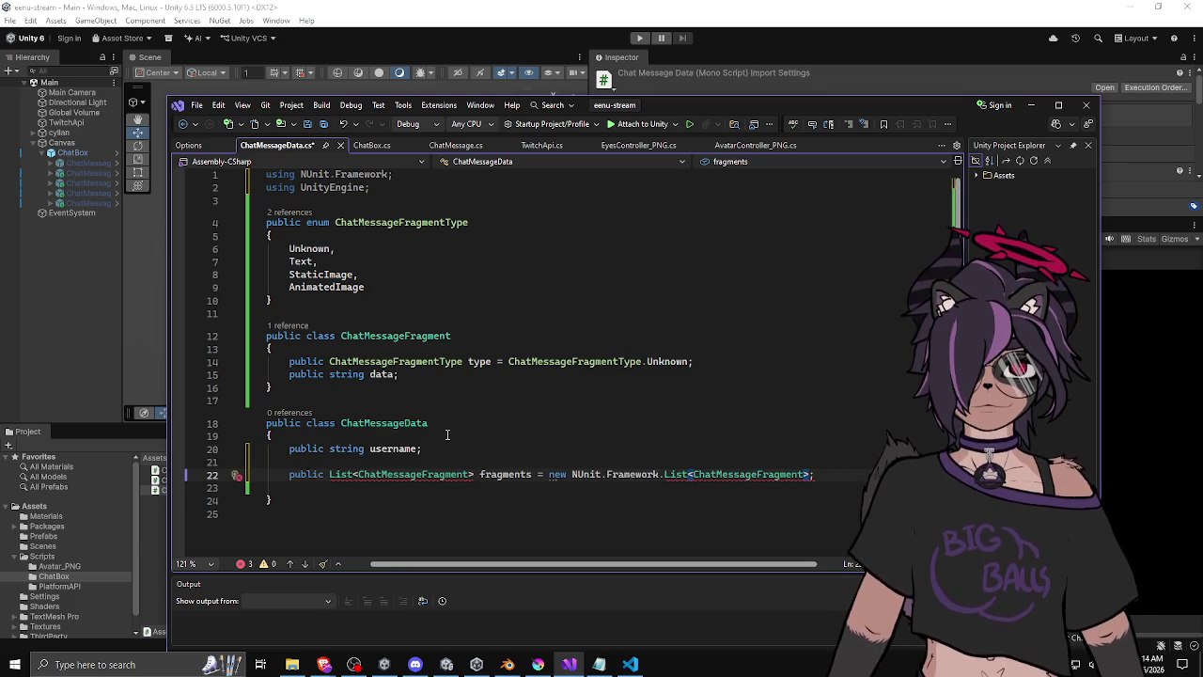
key("ctrl+z")
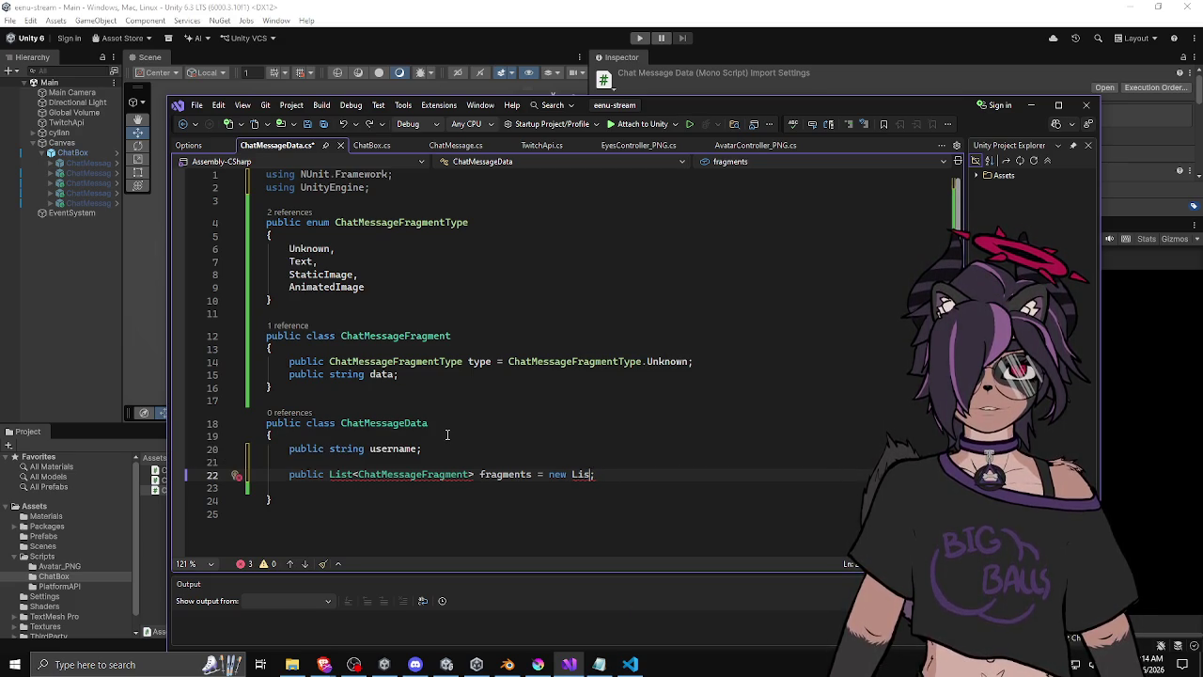
type("t")
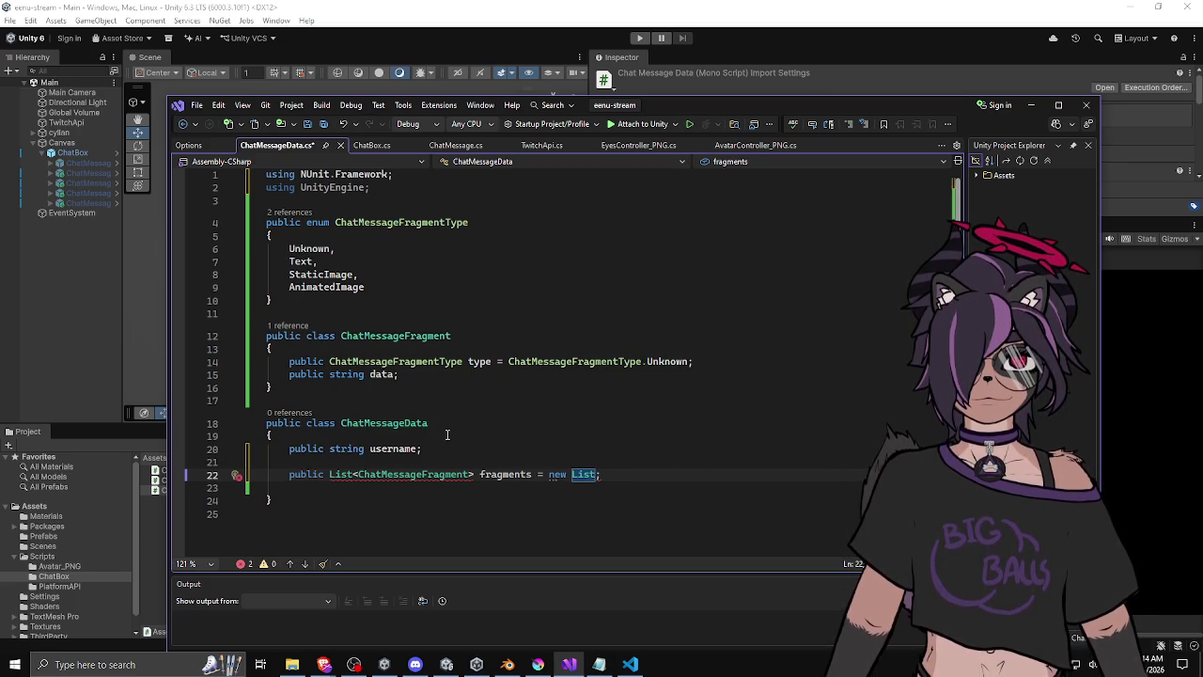
type("<Chat>")
key("Tab")
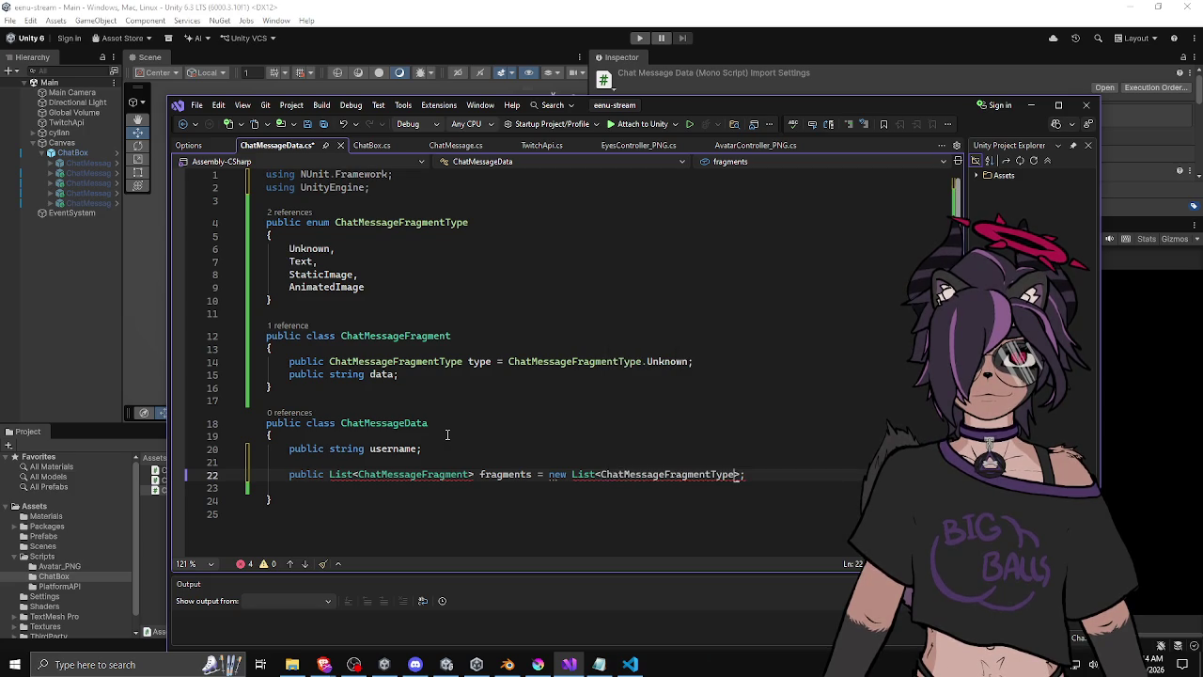
type(">()")
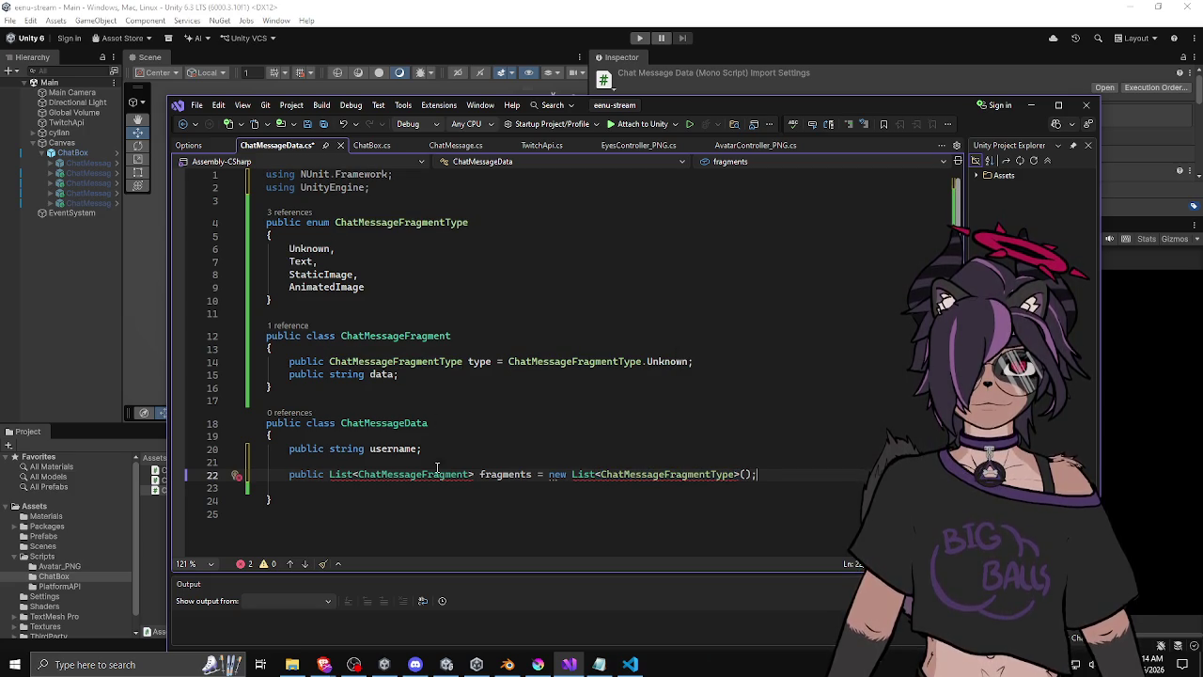
Import System.Collections.Generic so the List reference resolves.
left_click(436, 474)
left_click(621, 464)
key("Tab")
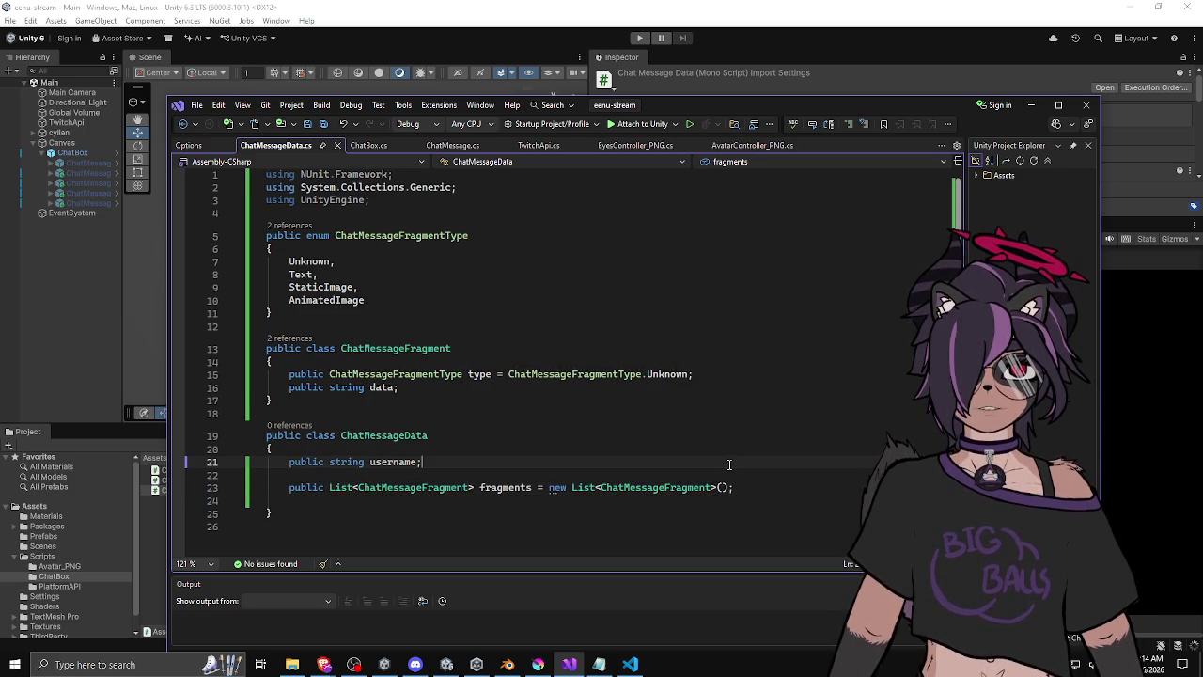
left_click(757, 487)
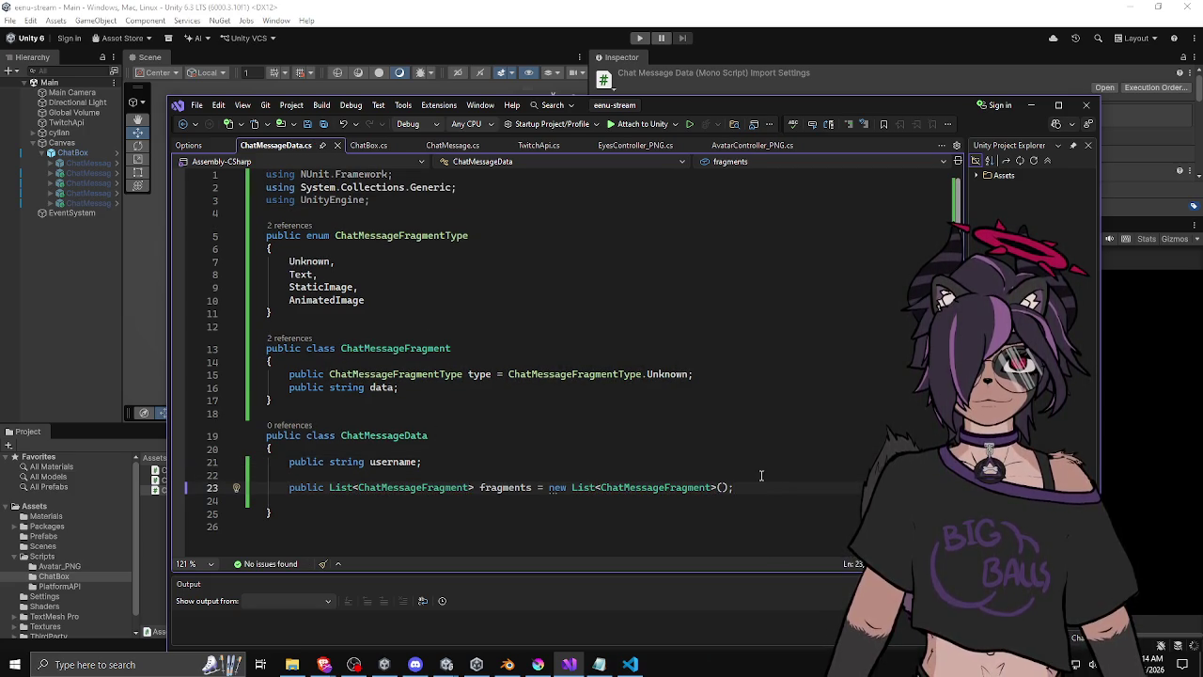
key("Down")
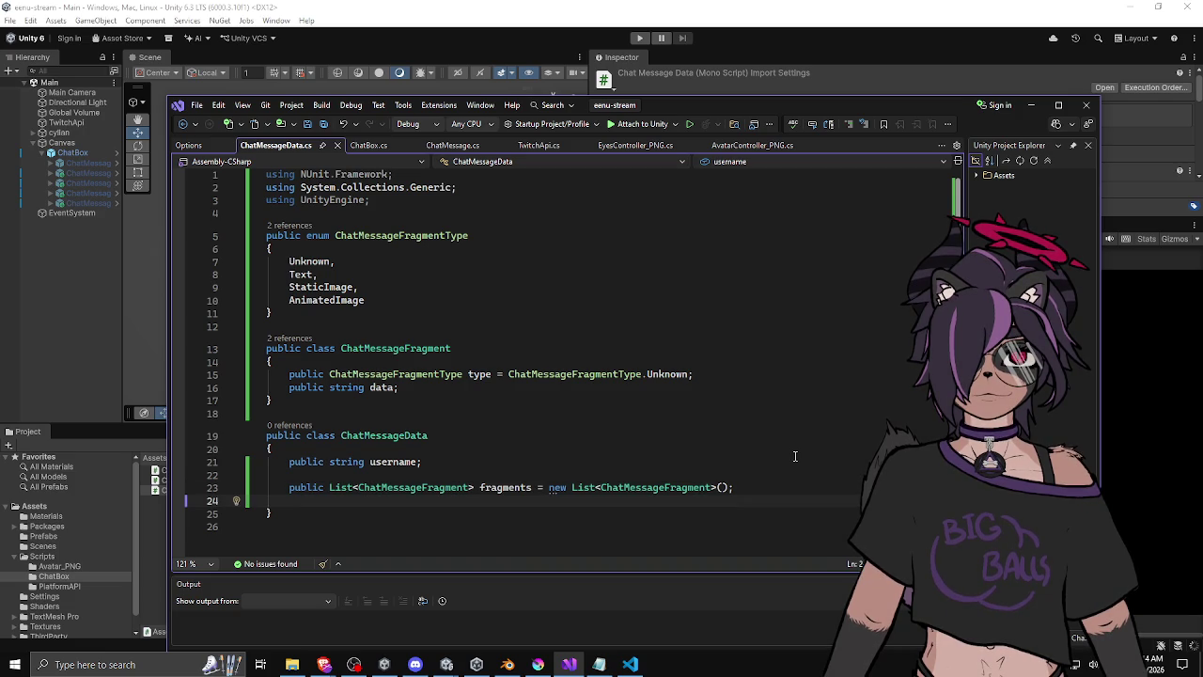
key("Return")
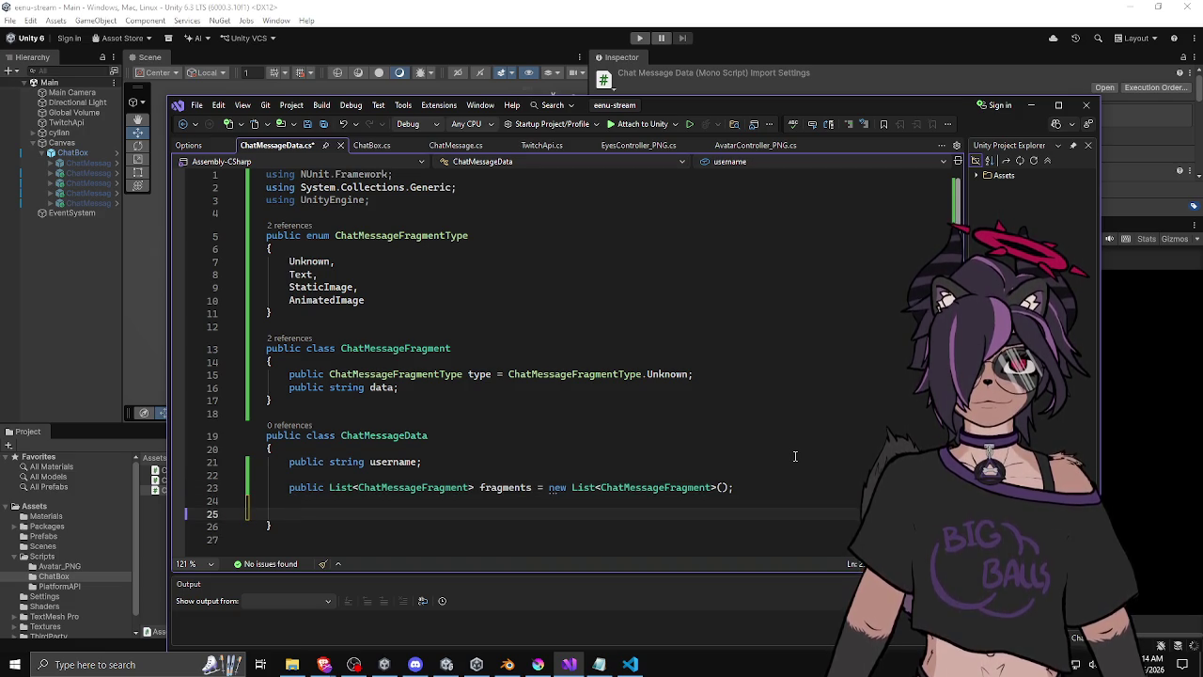
Start a public ChatMessageData constructor with a string username parameter.
scroll(687, 331, "down", 2)
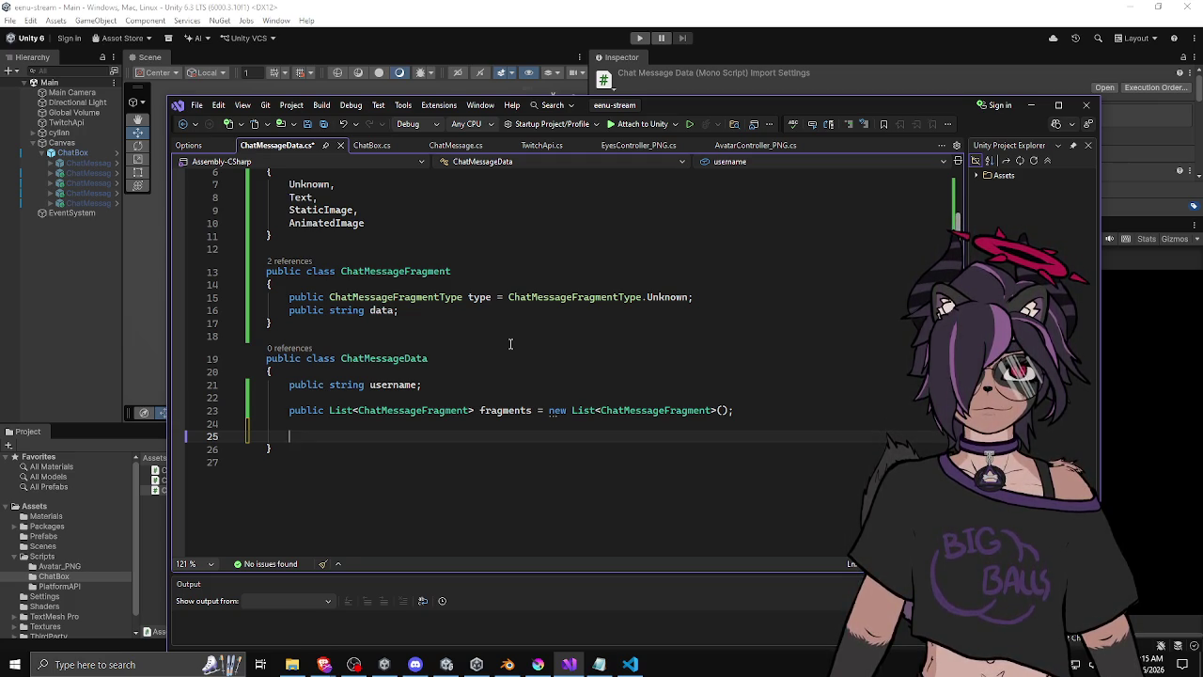
type("public Ch")
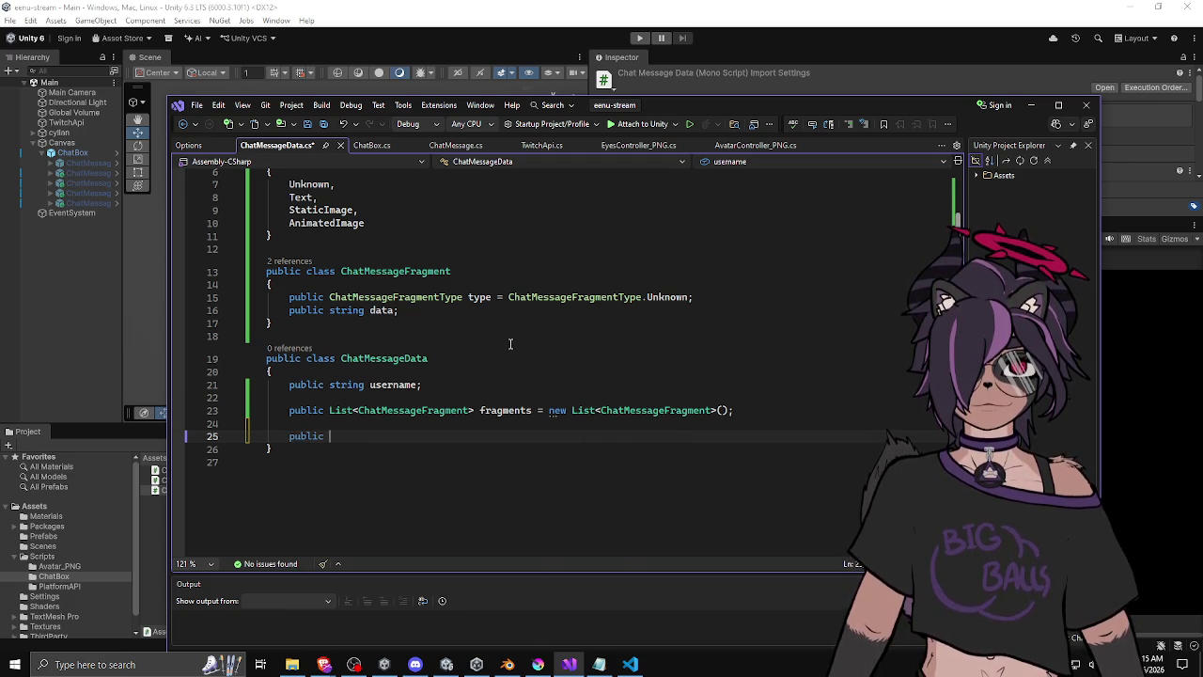
type("atM")
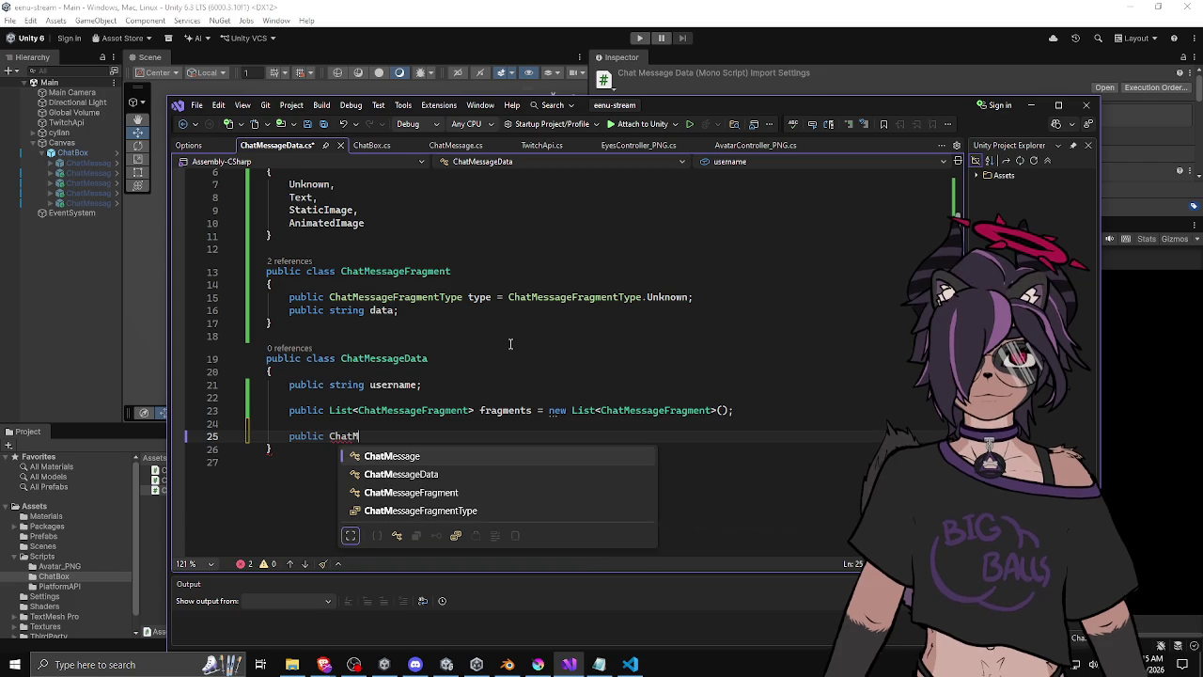
key("Down")
key("Tab")
type("()")
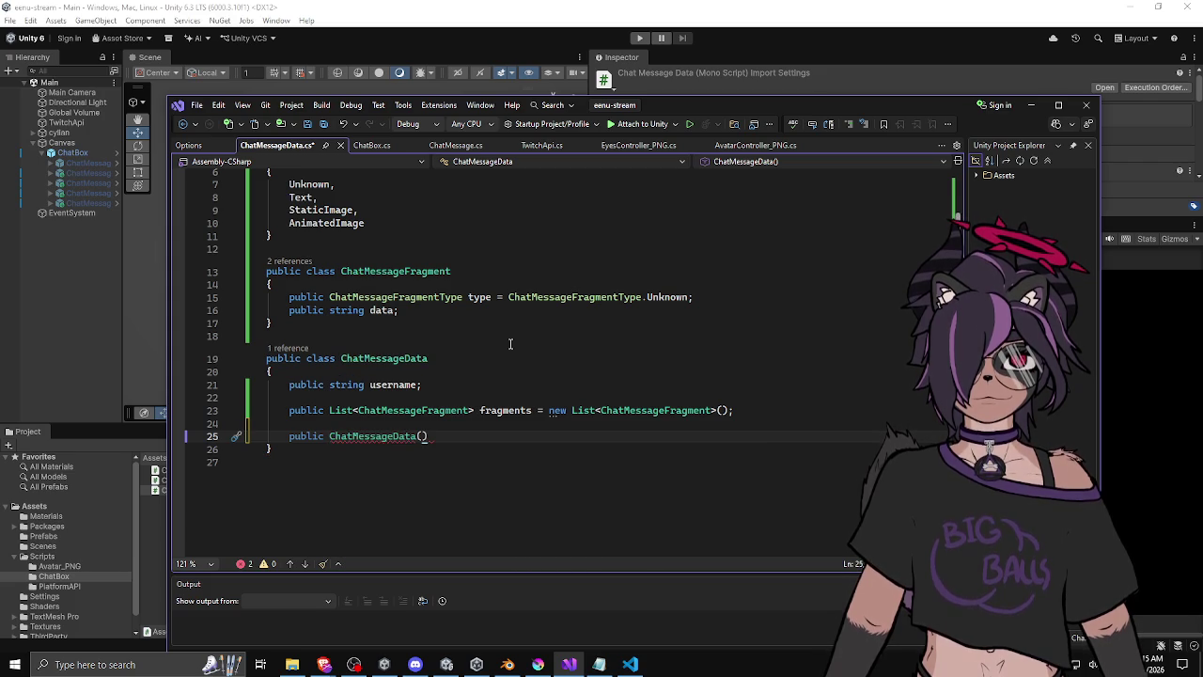
type("string user")
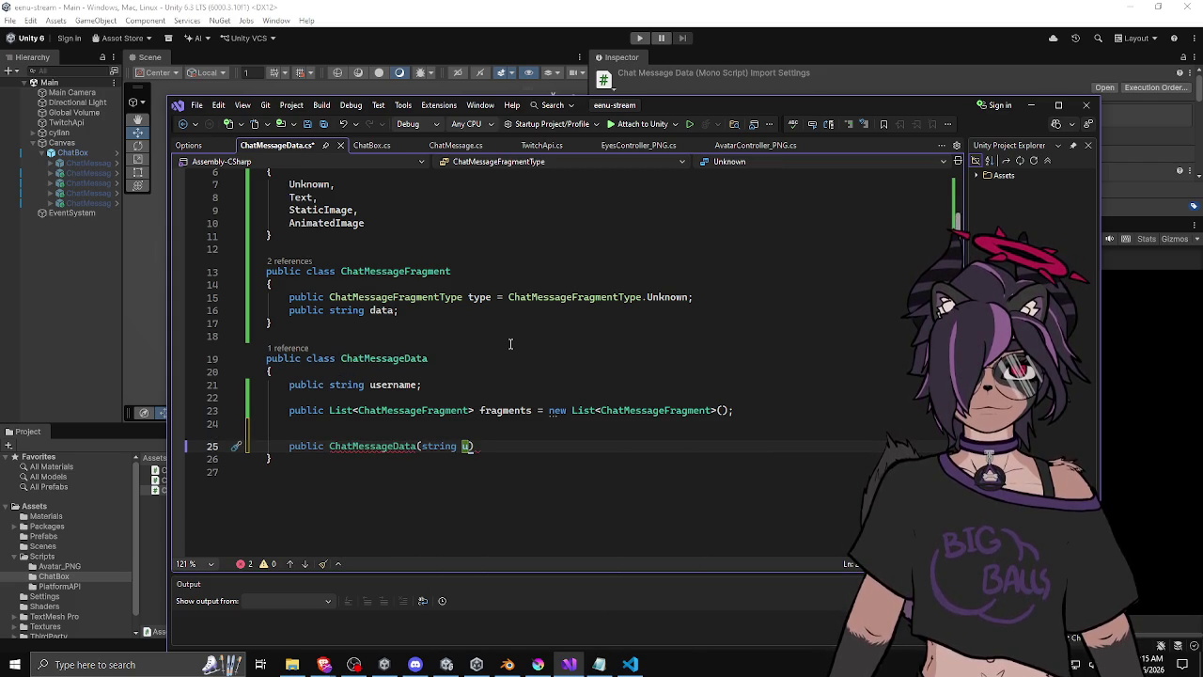
type("name")
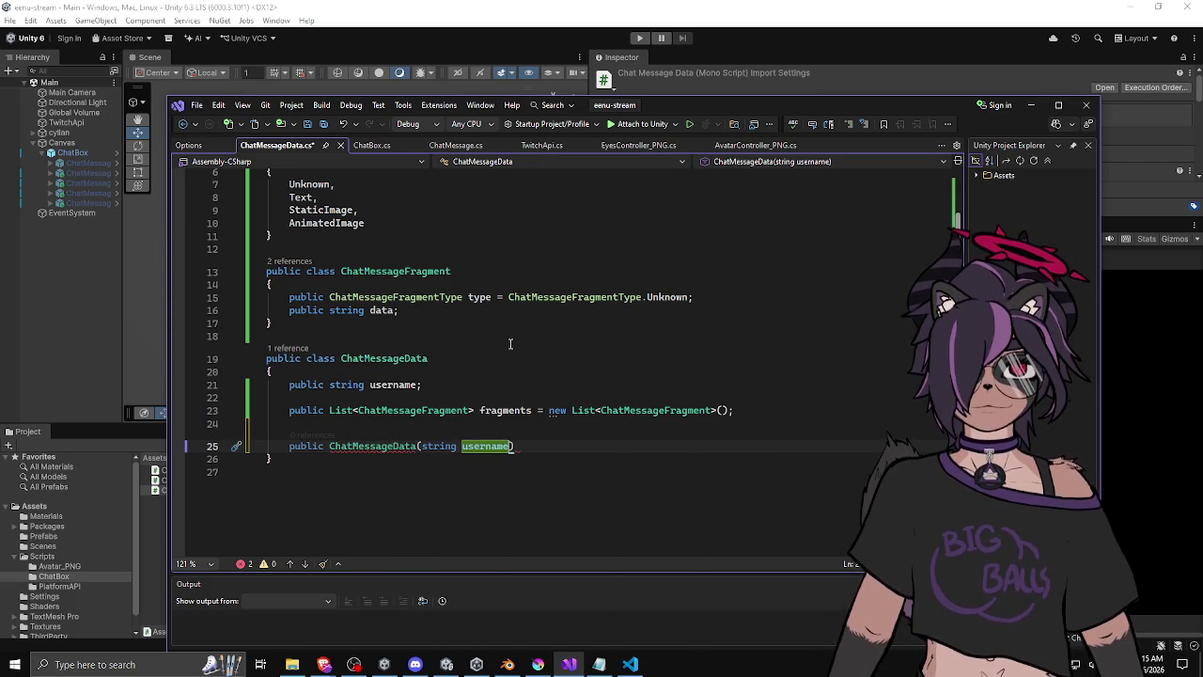
left_click(532, 446)
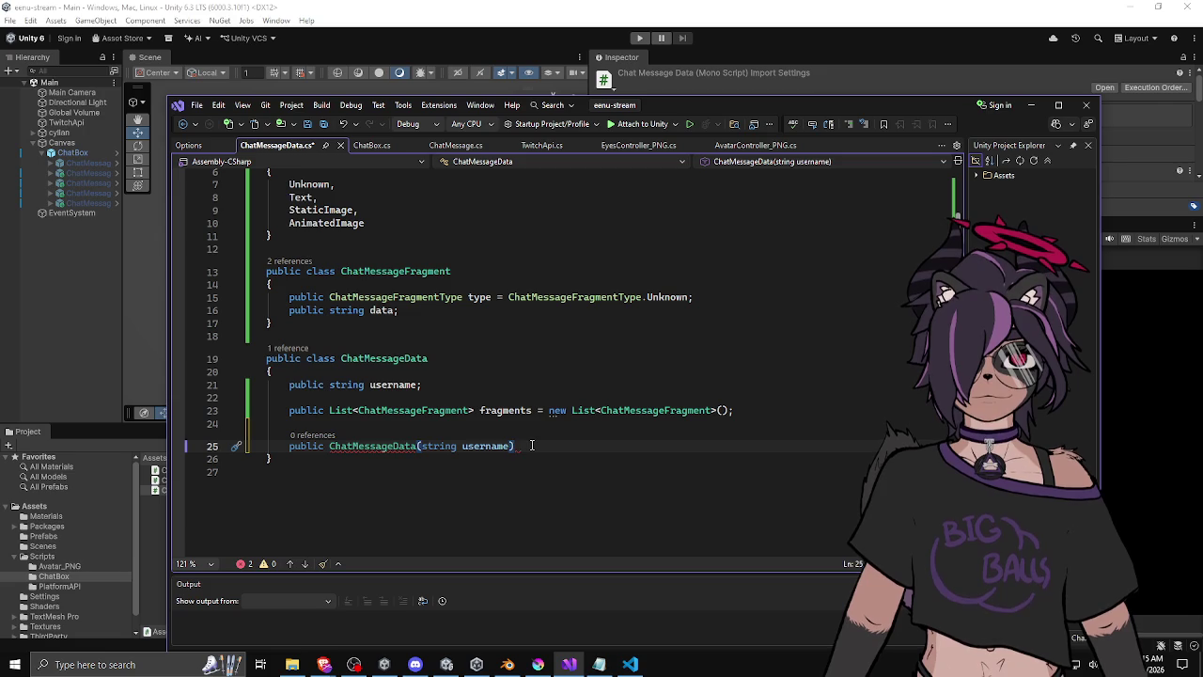
type(",")
Add a List<ChatMessageFragment> fragments parameter copied from the field and open the constructor body.
left_click_drag(475, 411, 329, 414)
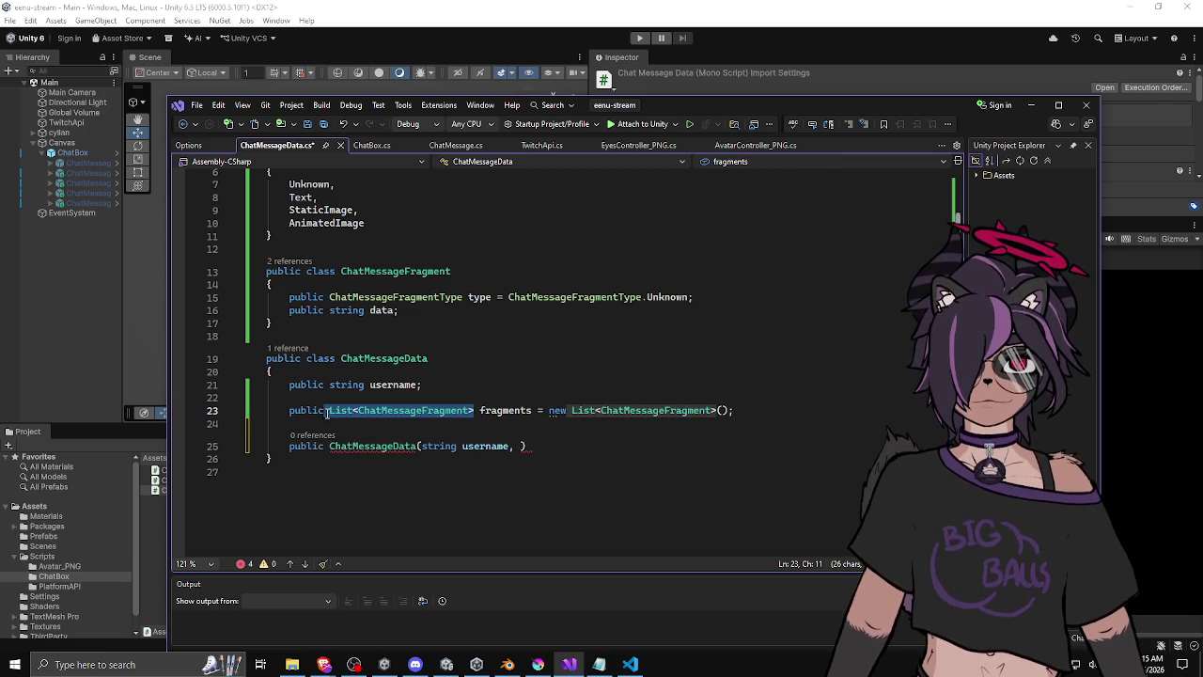
key("ctrl+c")
left_click(520, 446)
key("ctrl+v")
type("gra")
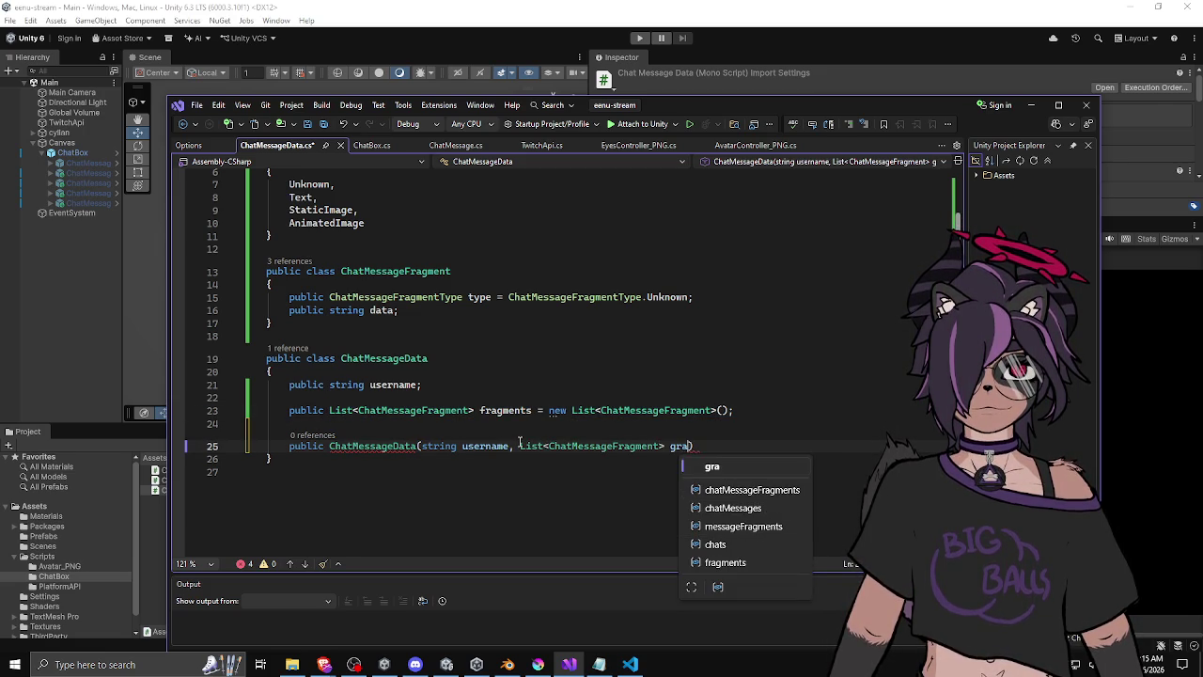
key("BackSpace")
key("BackSpace")
key("BackSpace")
type("fragments)")
key("Return")
type("{")
key("Return")
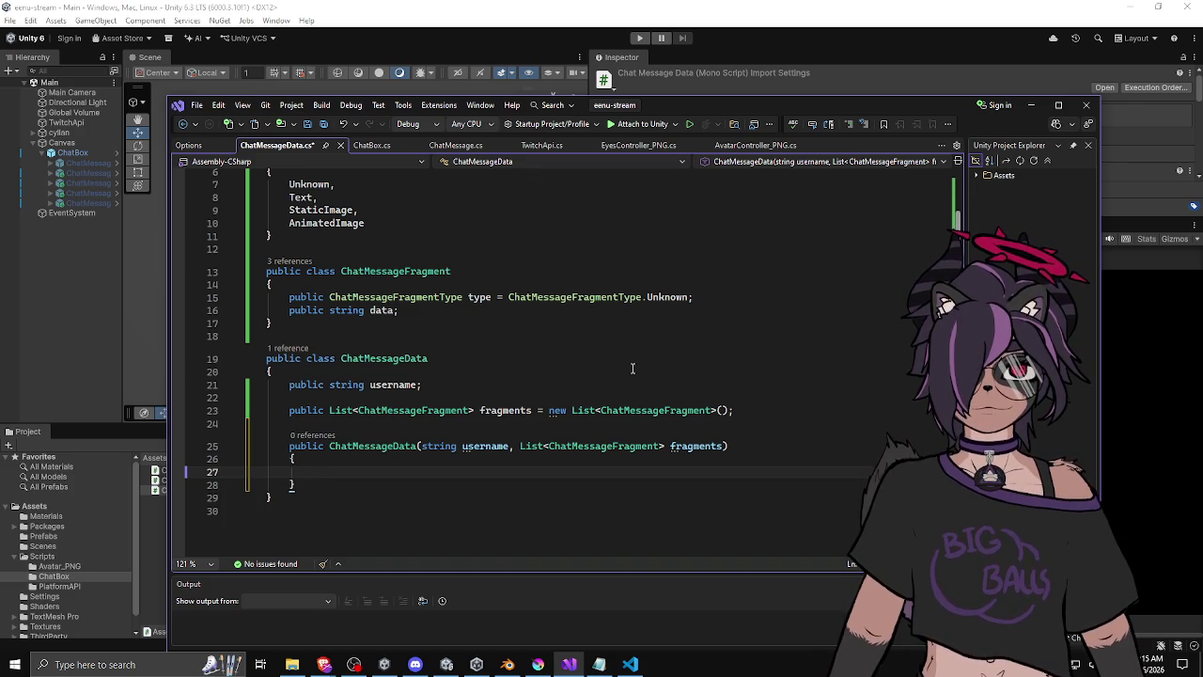
Drop the fragments parameter and assign this.username = username in the constructor body.
mouse_move(722, 449)
left_mouse_down()
mouse_move(505, 459)
mouse_move(511, 451)
left_mouse_up()
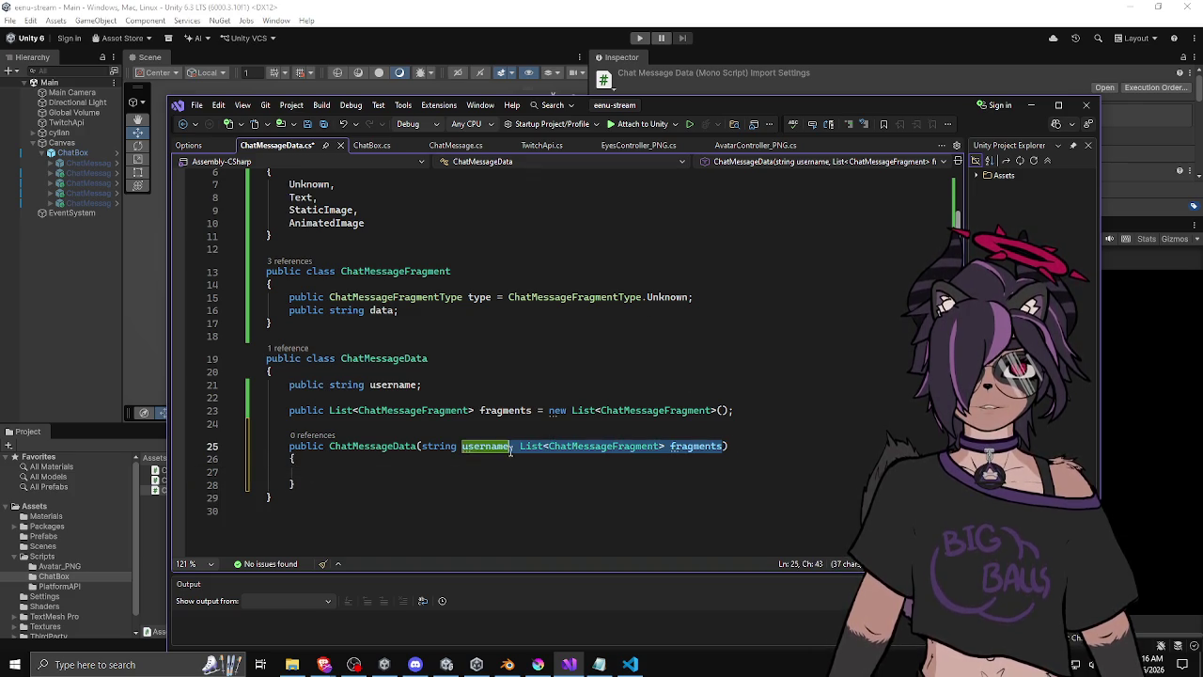
key("BackSpace")
left_click(436, 473)
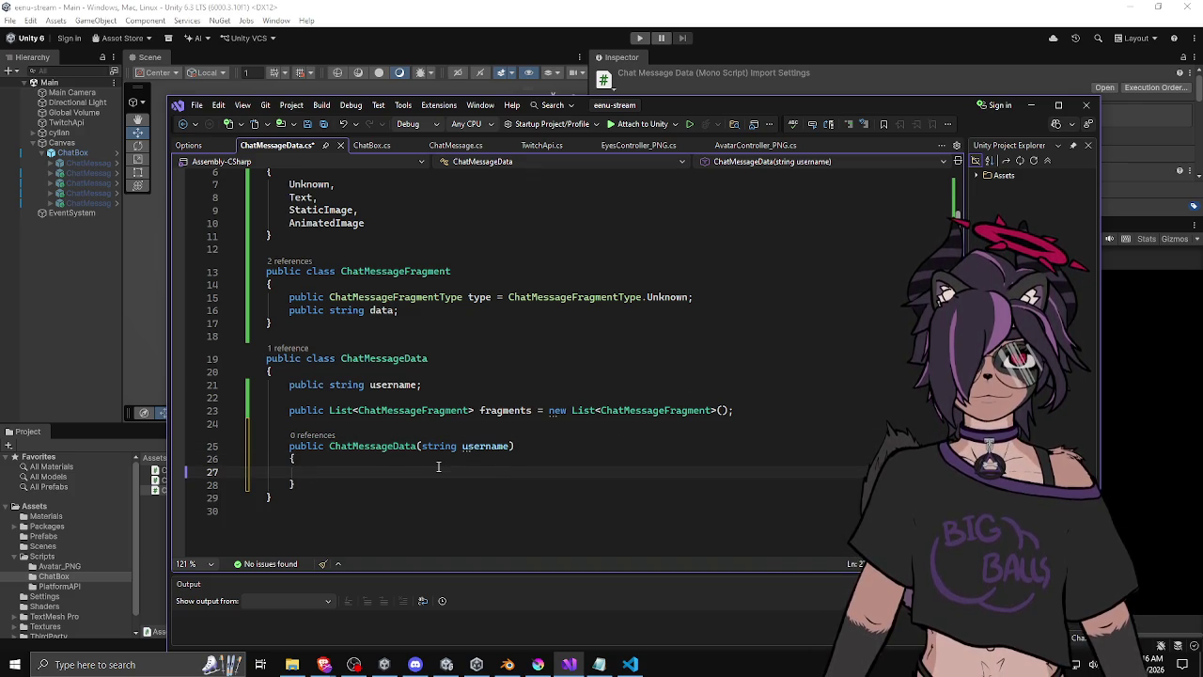
type("this.u")
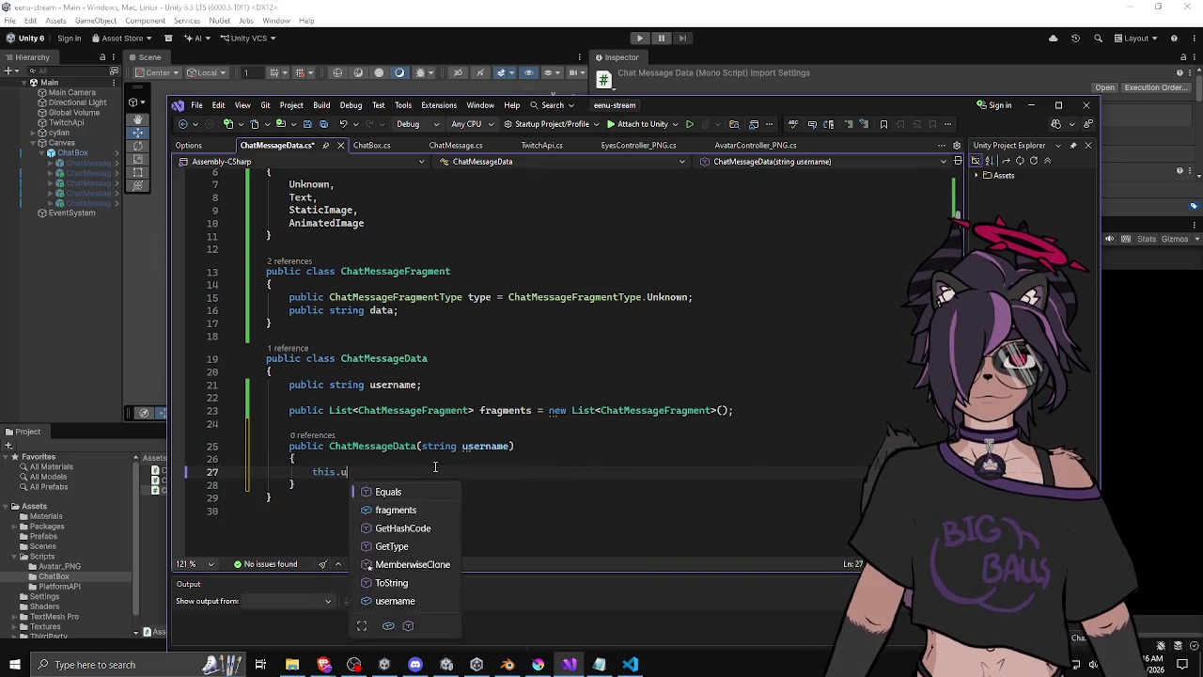
type("sername; = username")
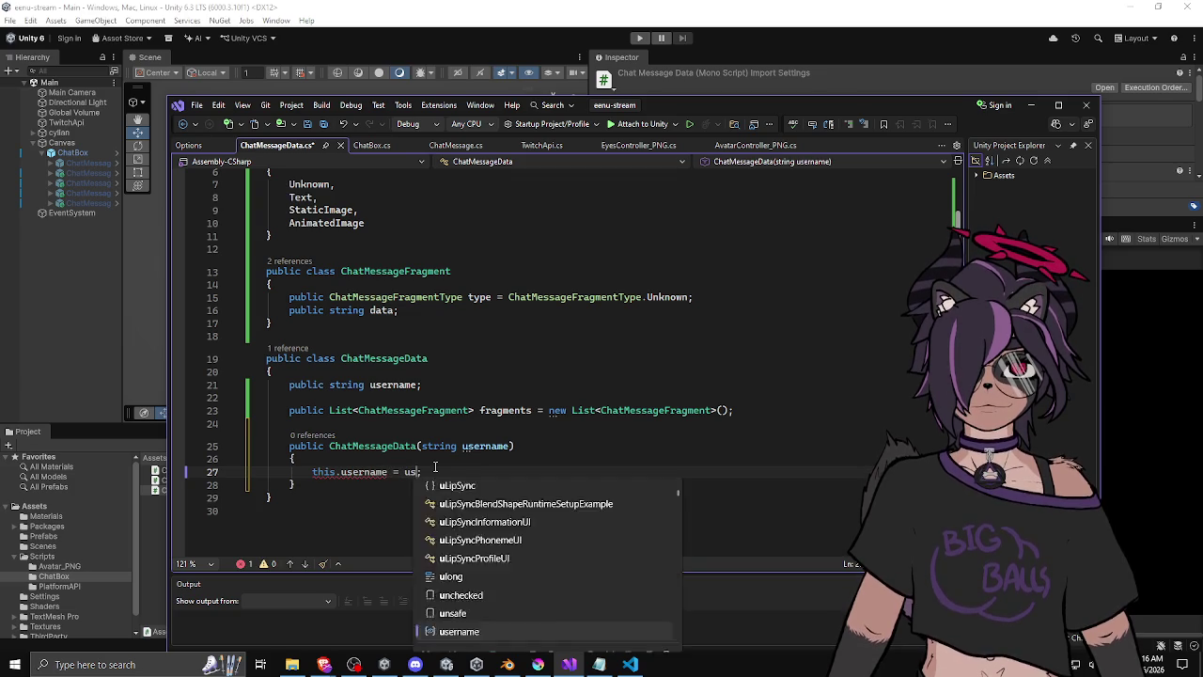
Begin a public void AddFragment(string method below the constructor.
key("Down")
key("End")
key("Return")
key("Return")
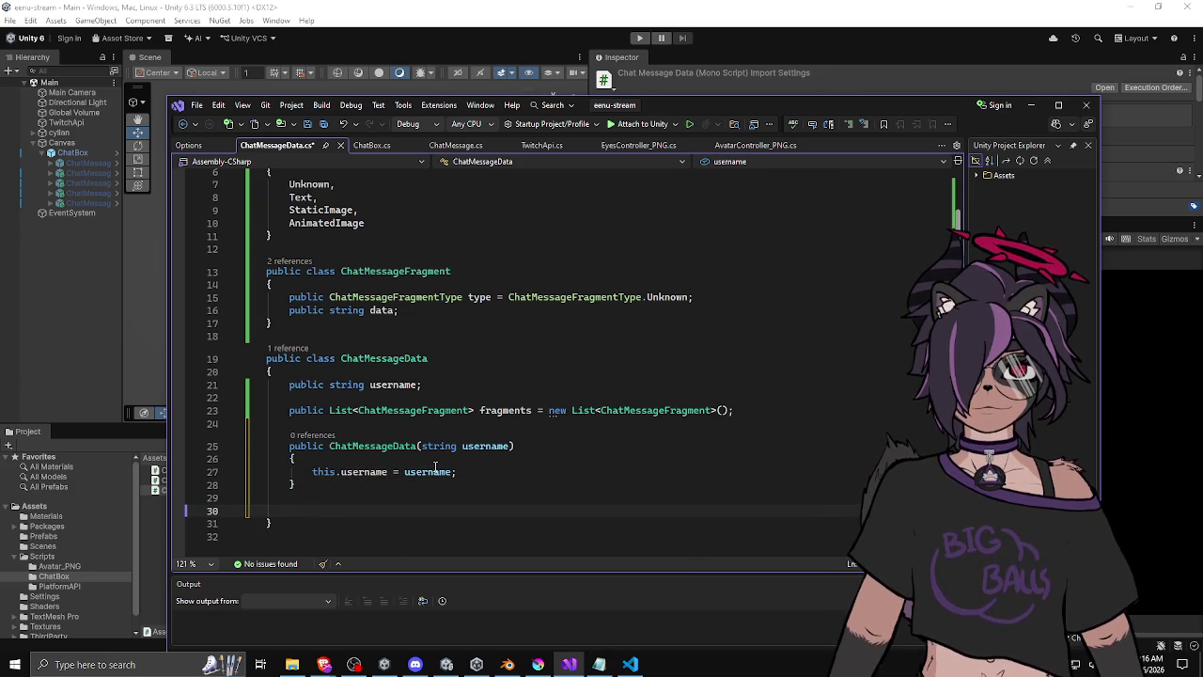
type("public voidAd")
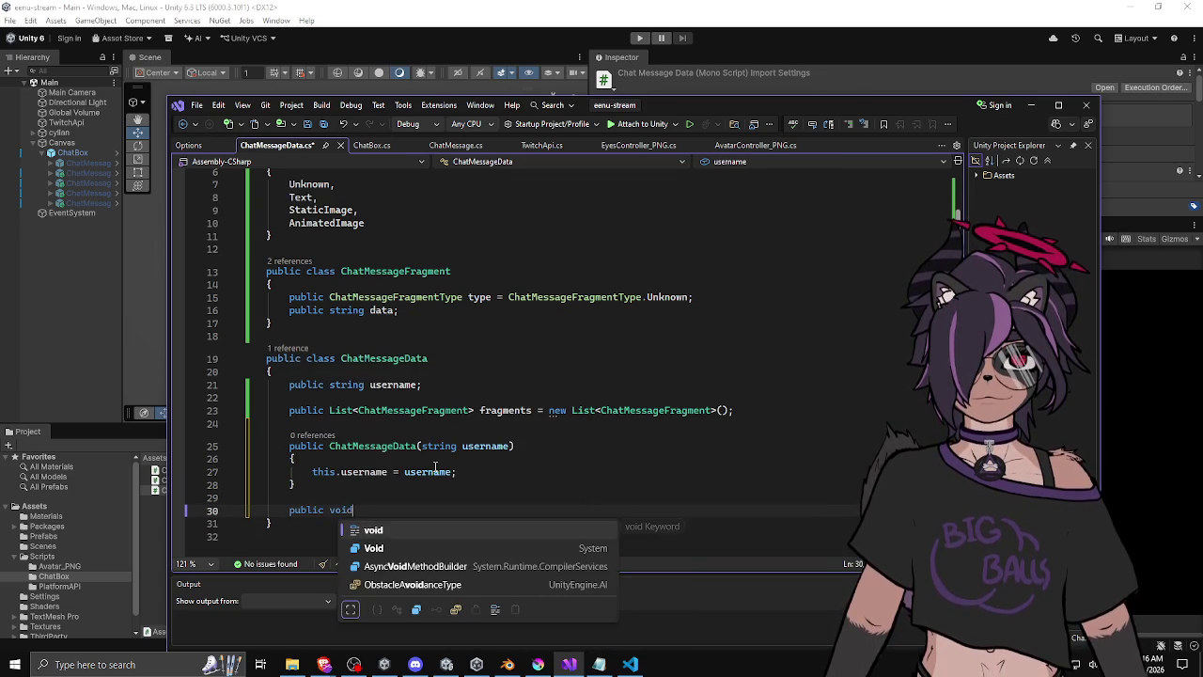
key("BackSpace")
key("BackSpace")
type("AddFragment(string")
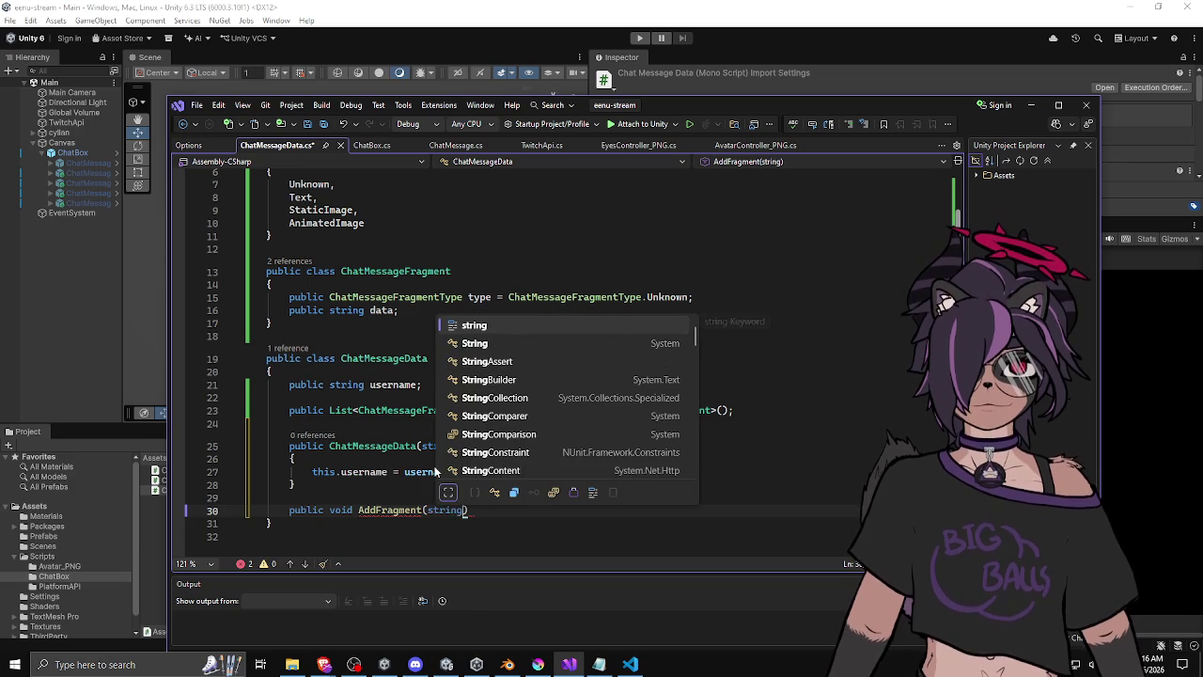
Declare the method as AddTextFragment(string text) with an open body.
key("BackSpace")
key("BackSpace")
key("BackSpace")
type("ChatMe")
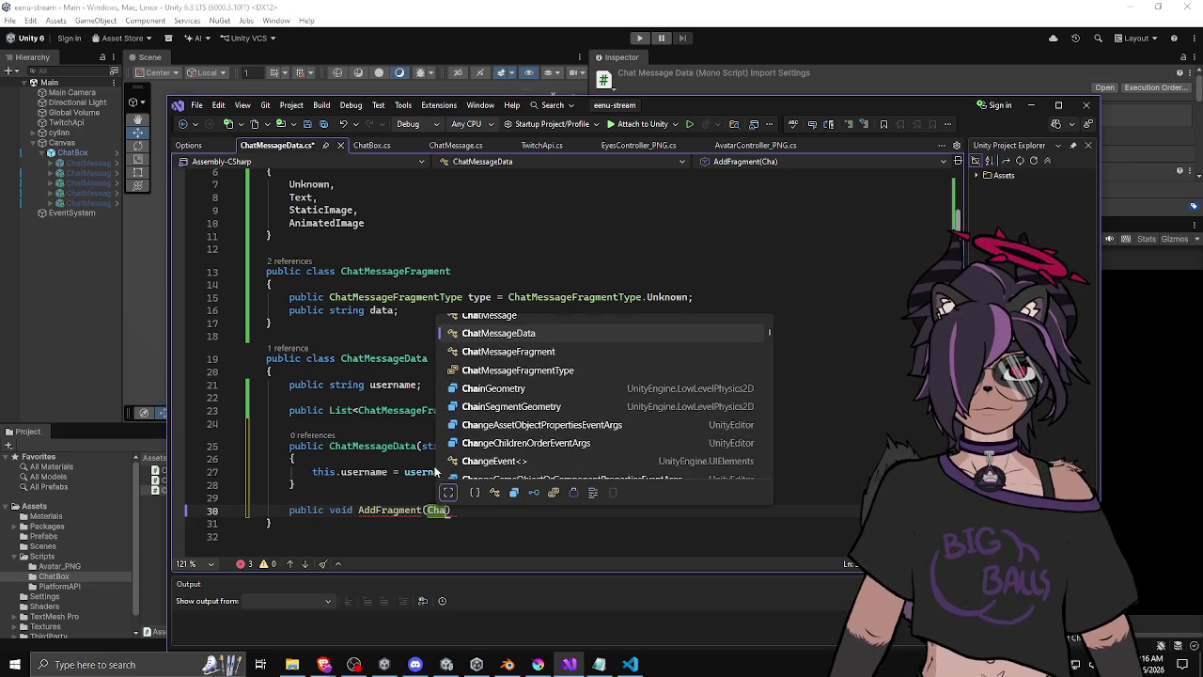
key("ctrl+shift+Left")
key("ctrl+shift+Left")
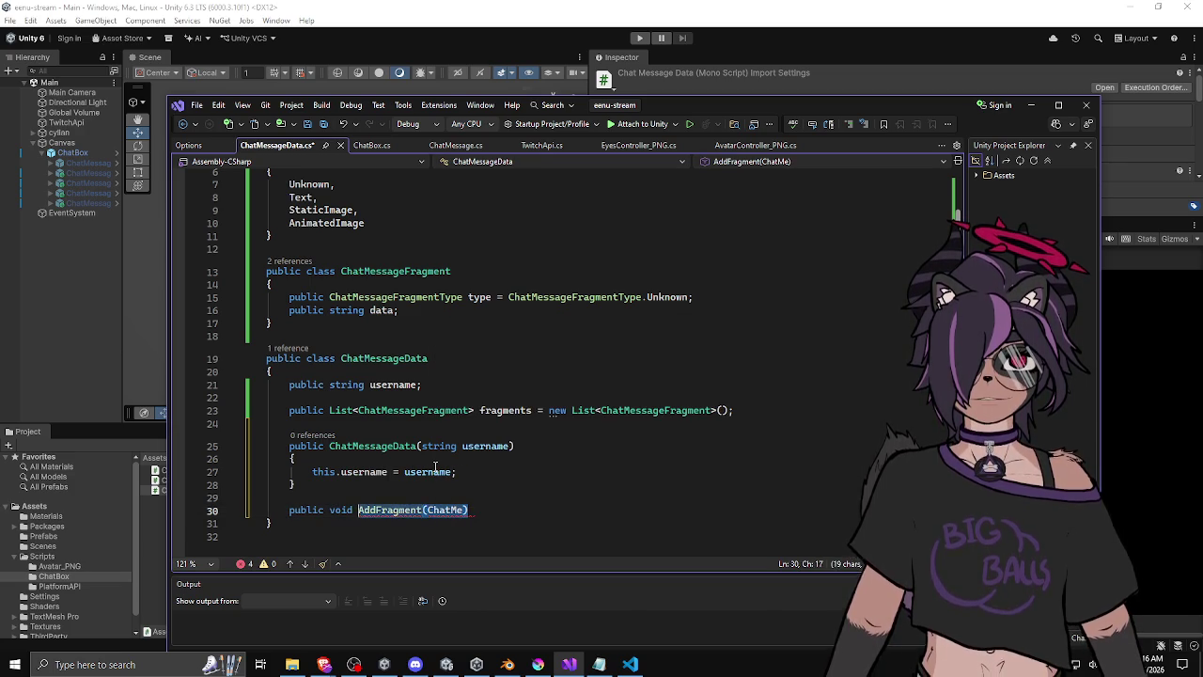
type("AddTex")
type("t(string text)")
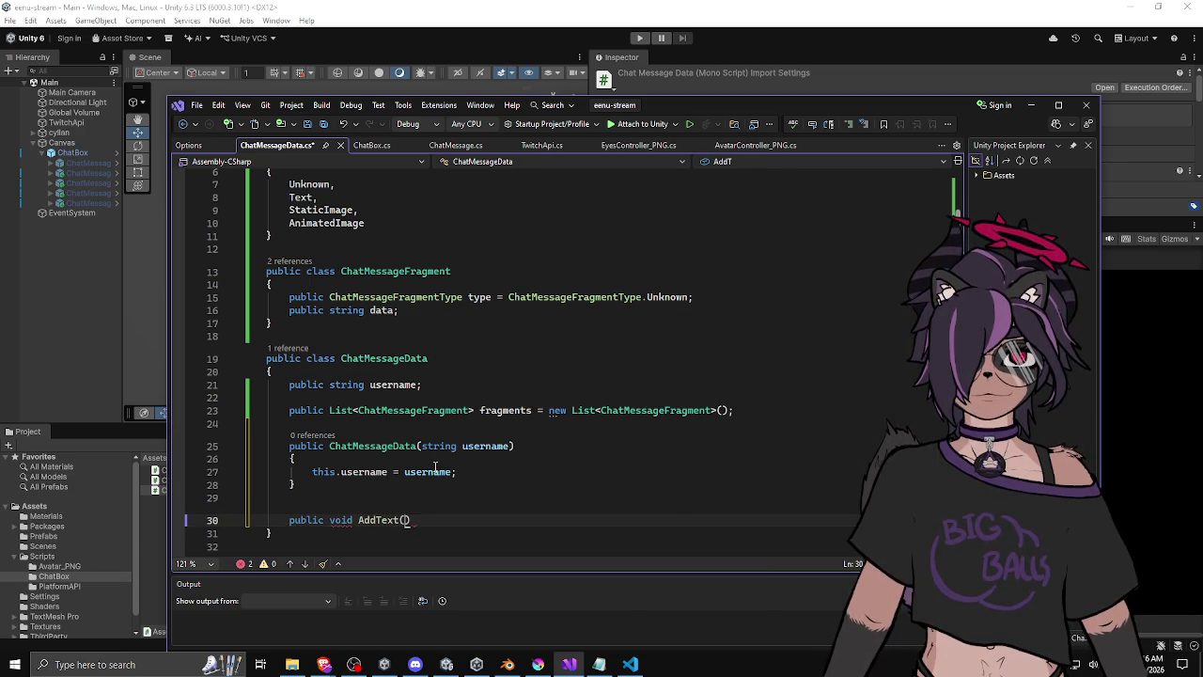
key("Return")
type("{")
key("Return")
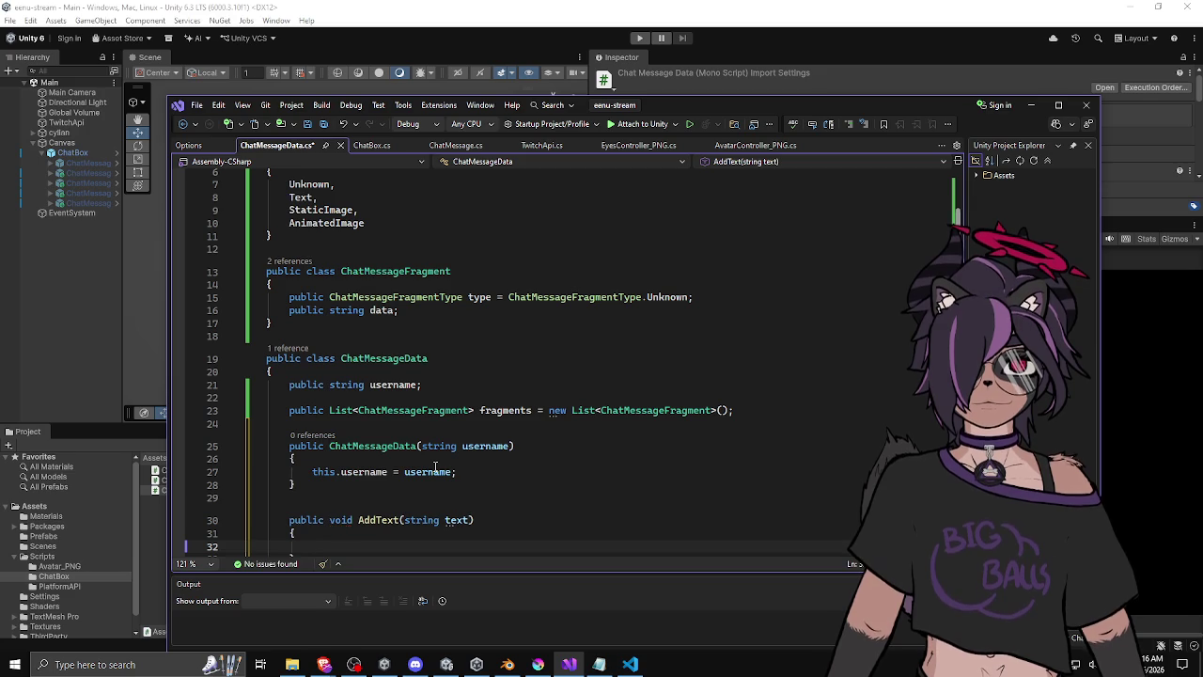
scroll(432, 468, "down", 3)
left_click(403, 405)
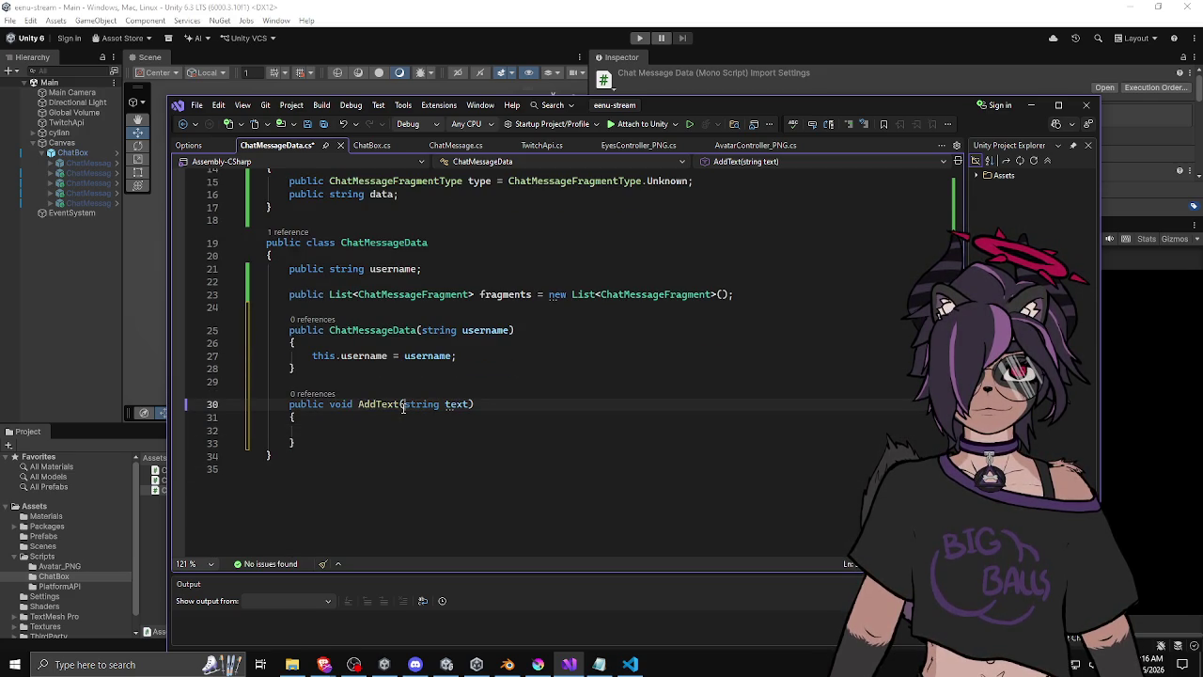
type("Fragment")
key("Return")
key("Down")
key("Down")
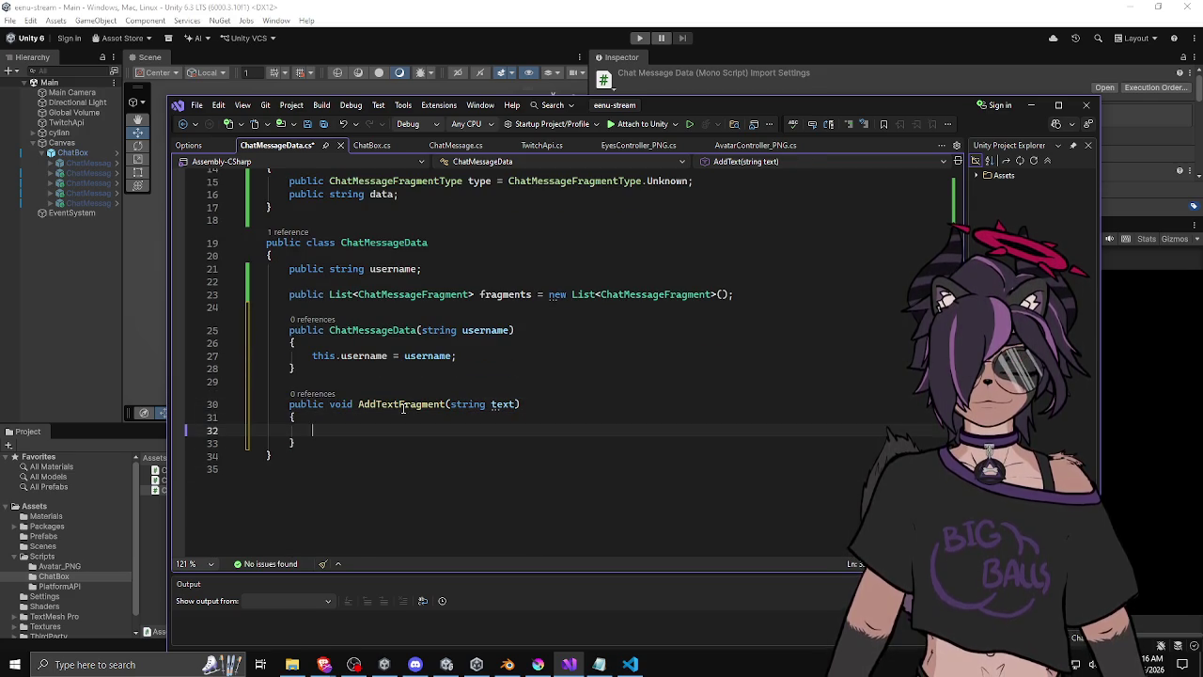
Make the body add a fragment with type ChatMessageFragmentType.Text and data = text to fragments.
type("fragments")
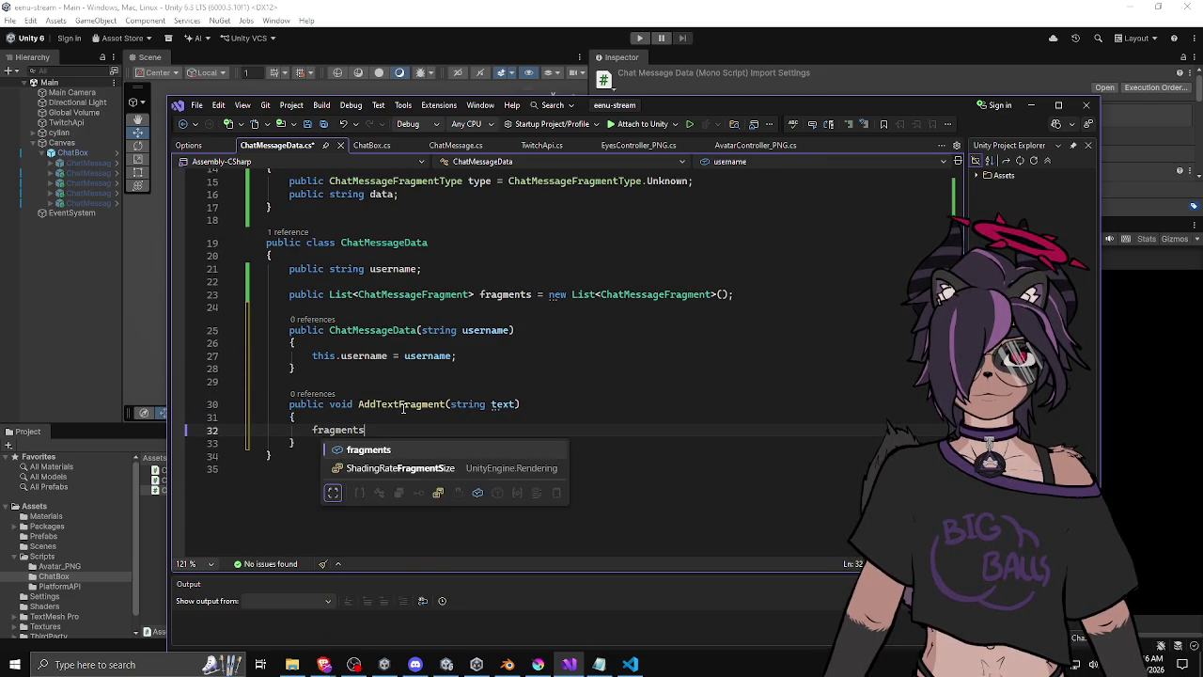
type(".a(new ")
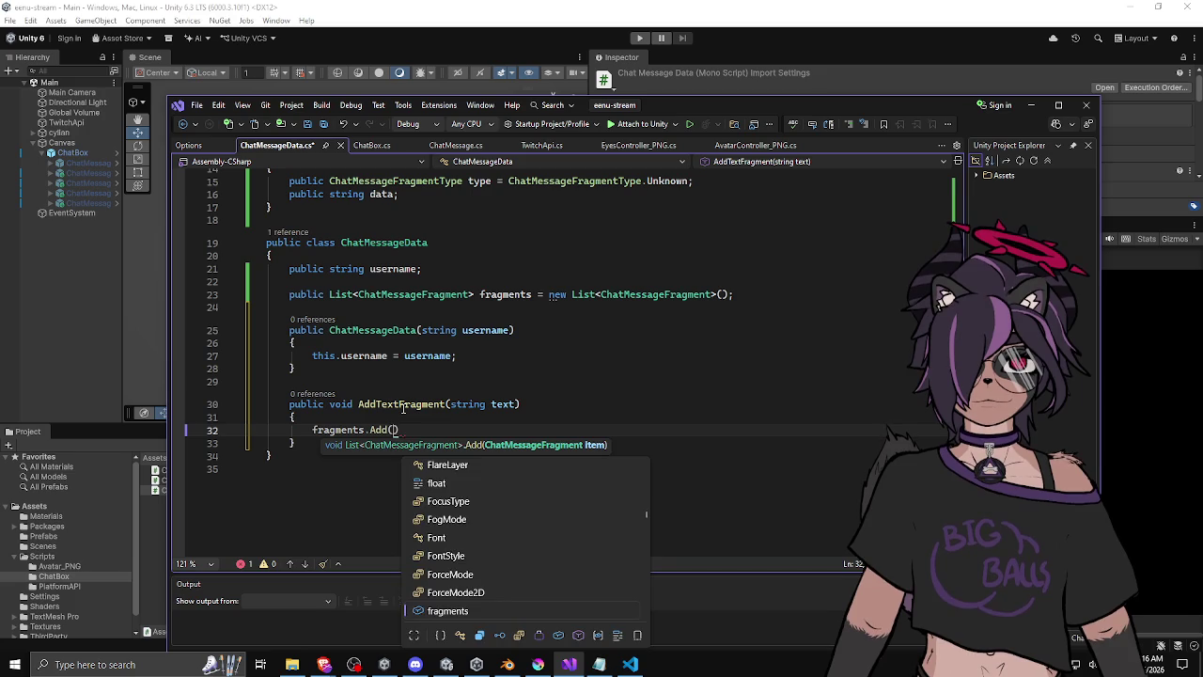
type("Chat")
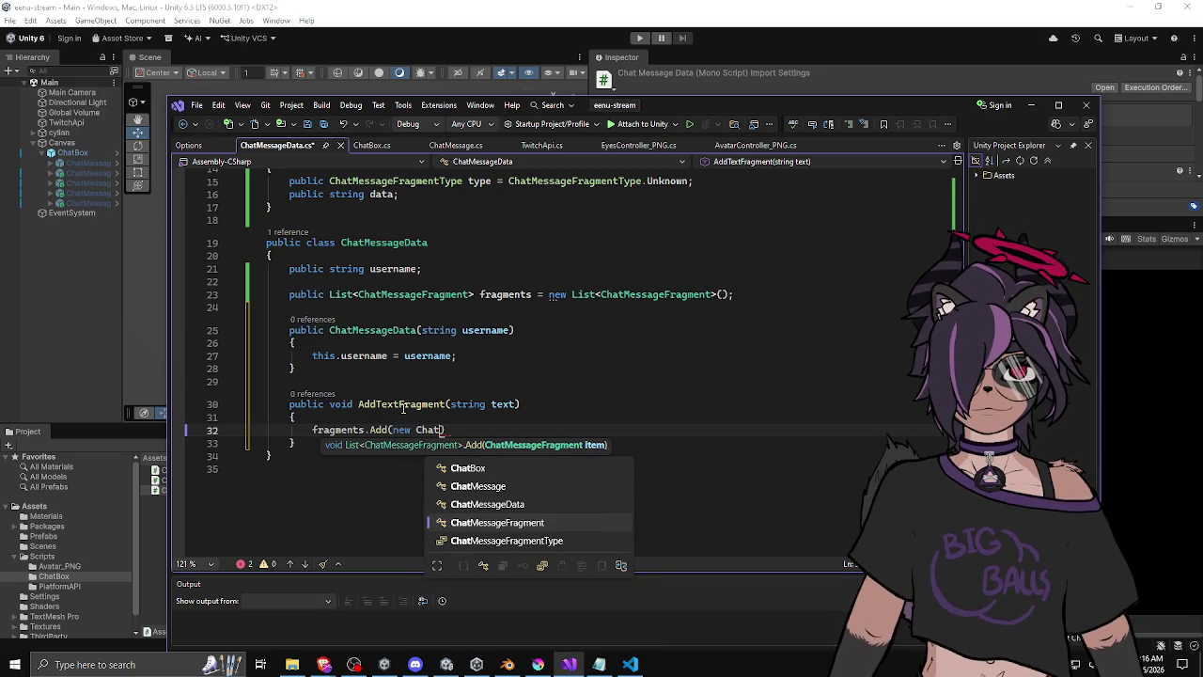
type("(")
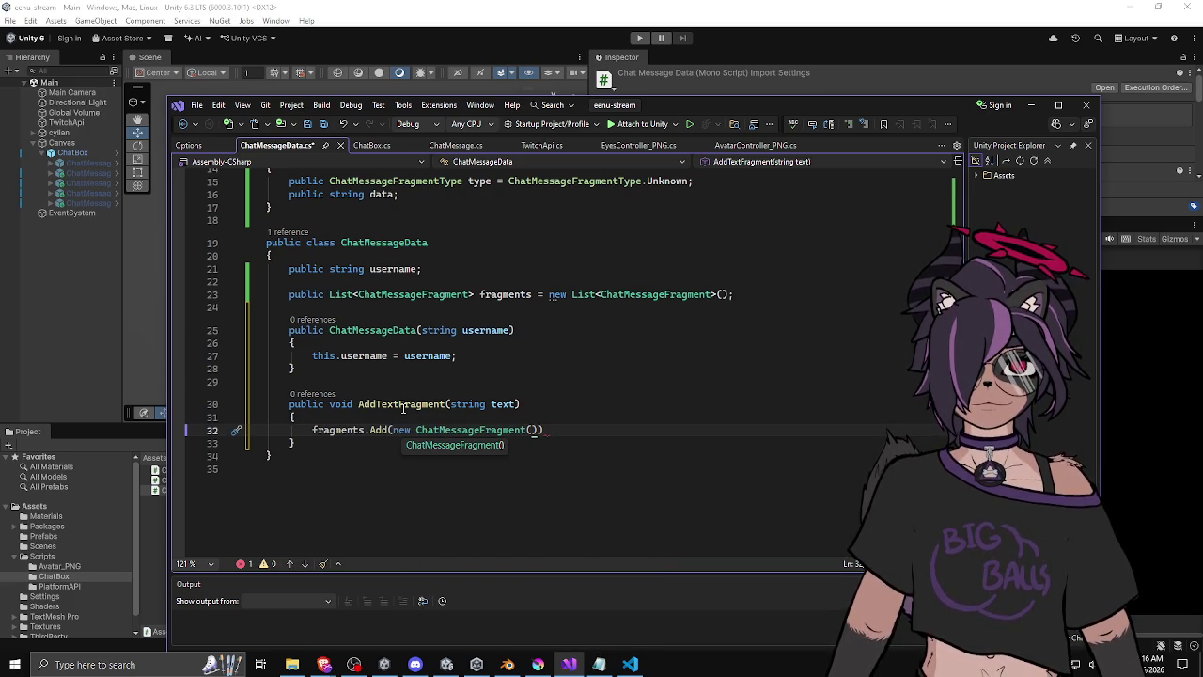
type(" {")
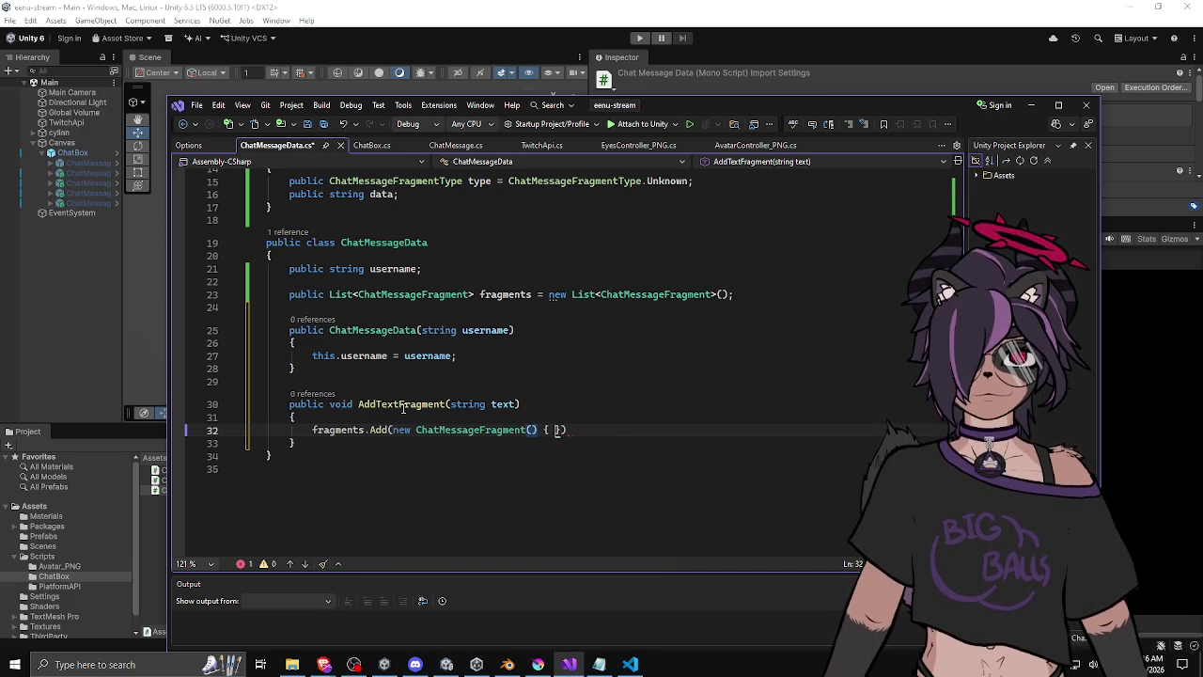
key("Escape")
type(".")
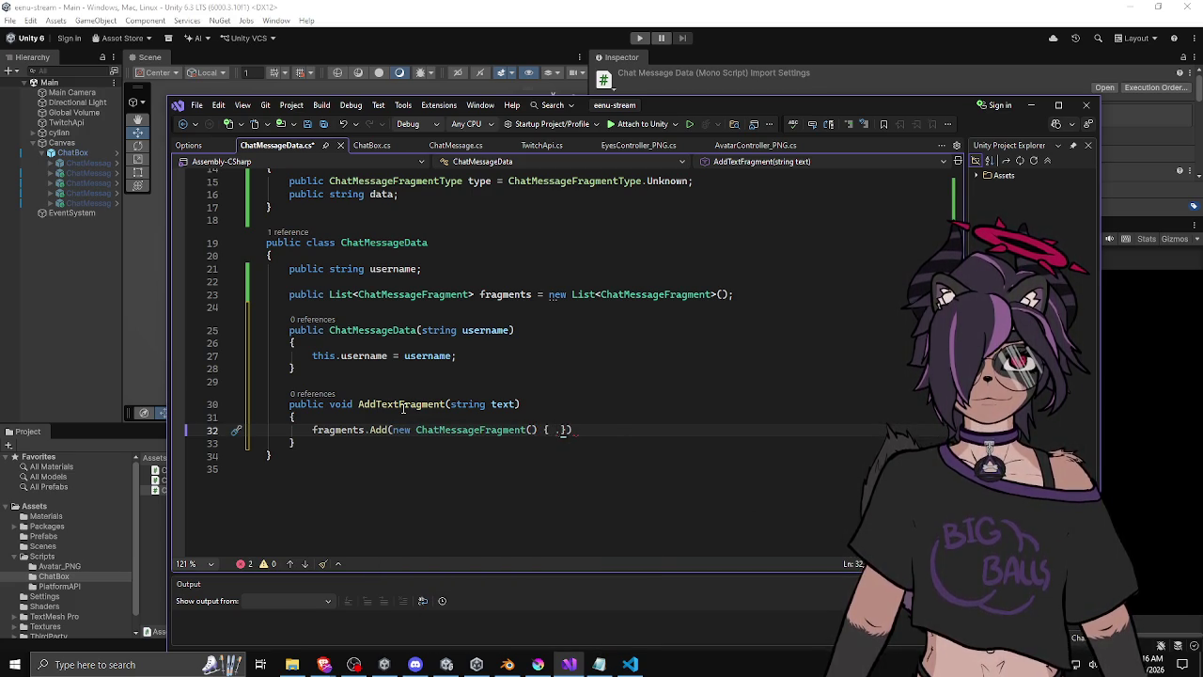
type("t")
key("Tab")
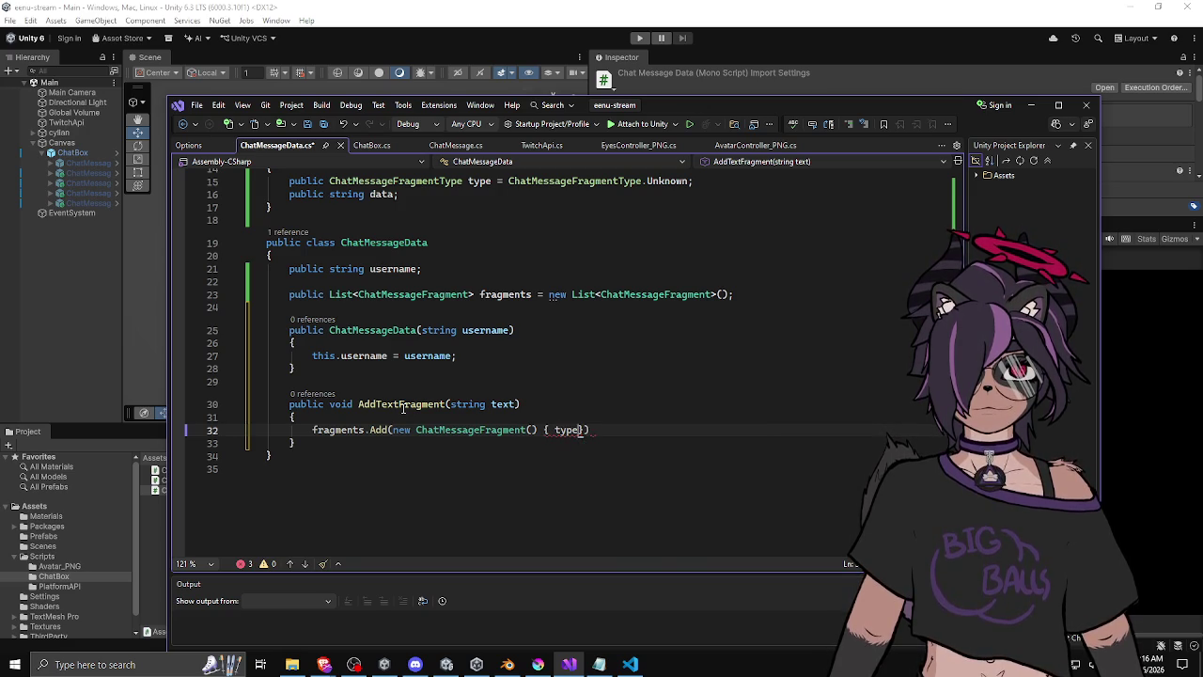
type("= ")
type("Chat")
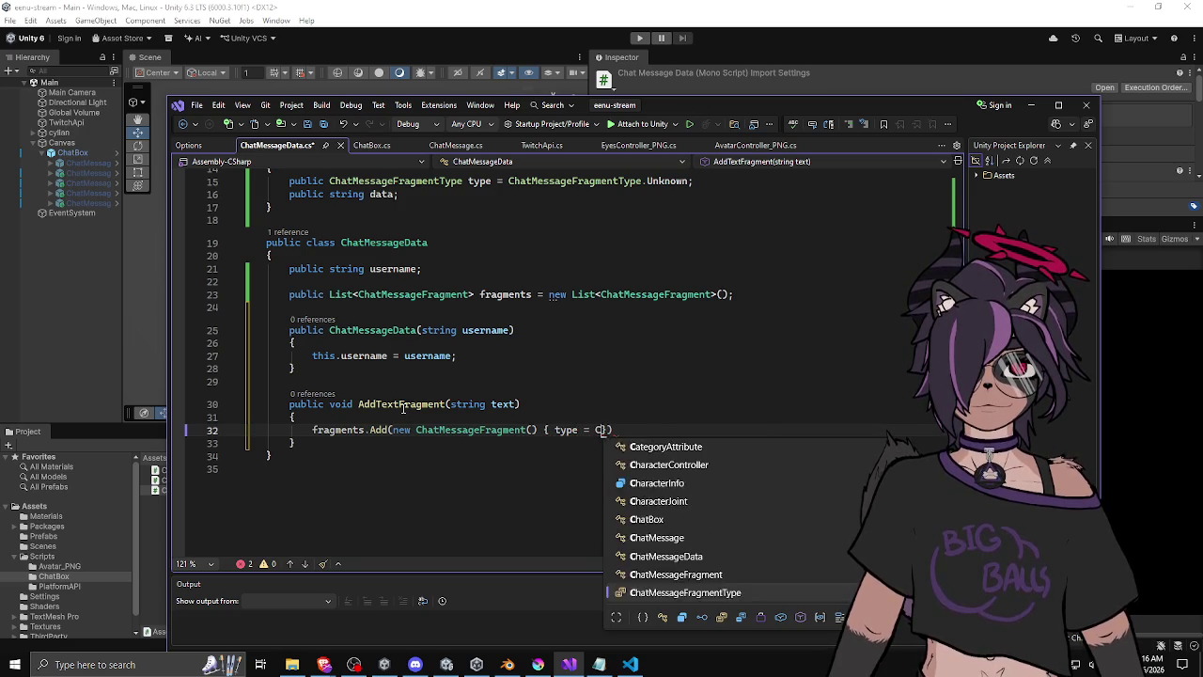
key("Down")
key("Down")
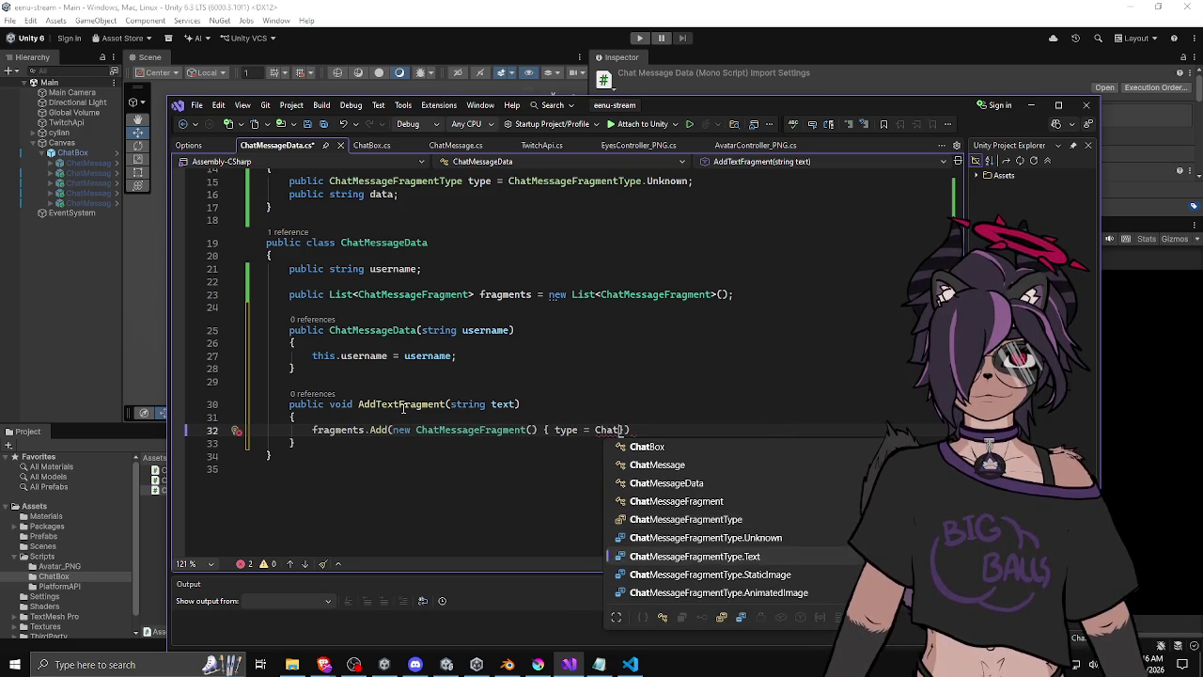
key("Tab")
type(", data = text }")
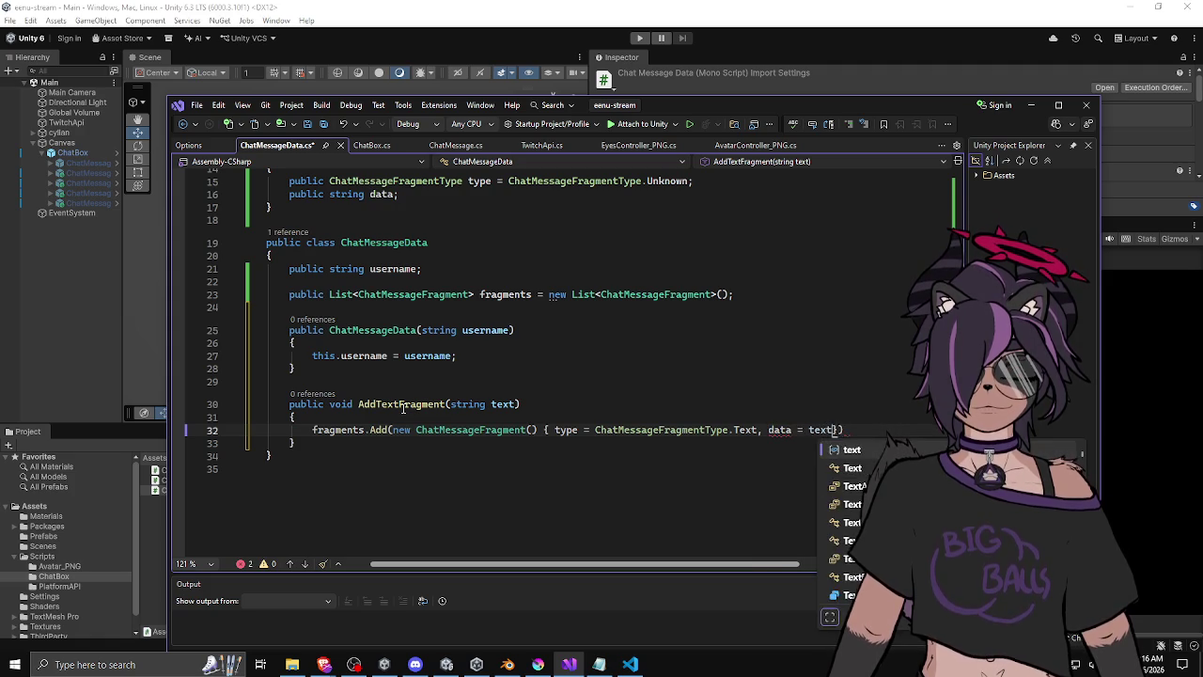
type(");")
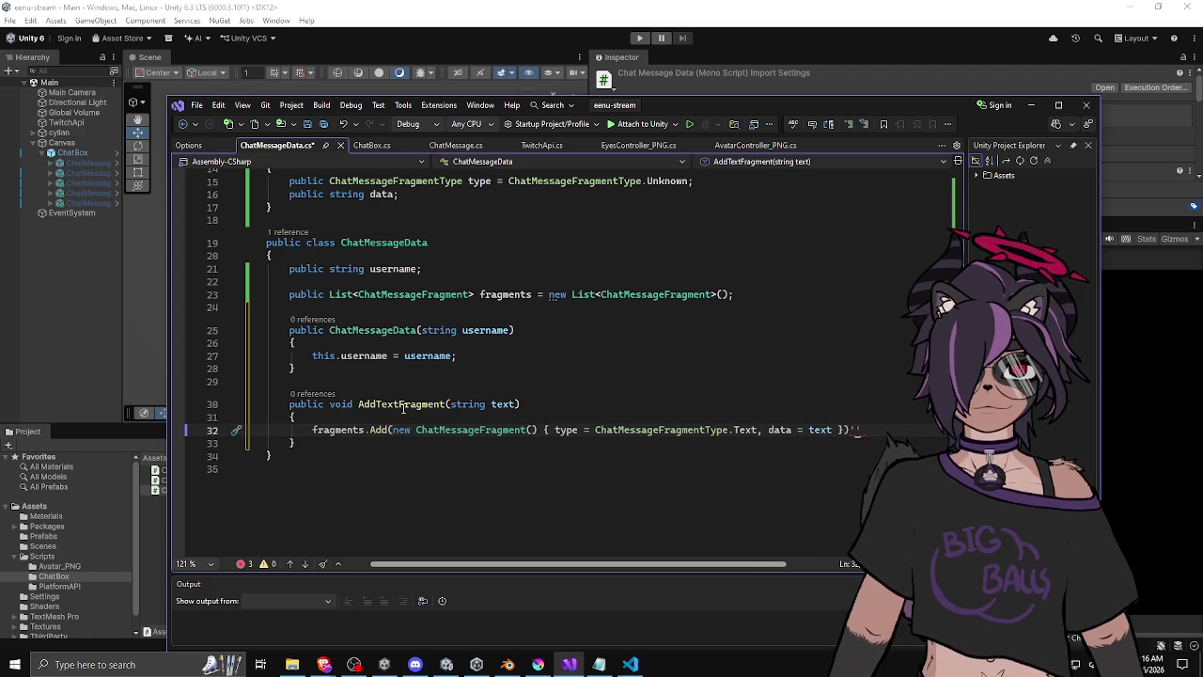
left_click_drag(297, 443, 291, 406)
Duplicate AddTextFragment as AddImageFragment, adding a StaticImage-type fragment.
key("ctrl+c")
left_click(299, 443)
key("Return")
key("Return")
key("ctrl+v")
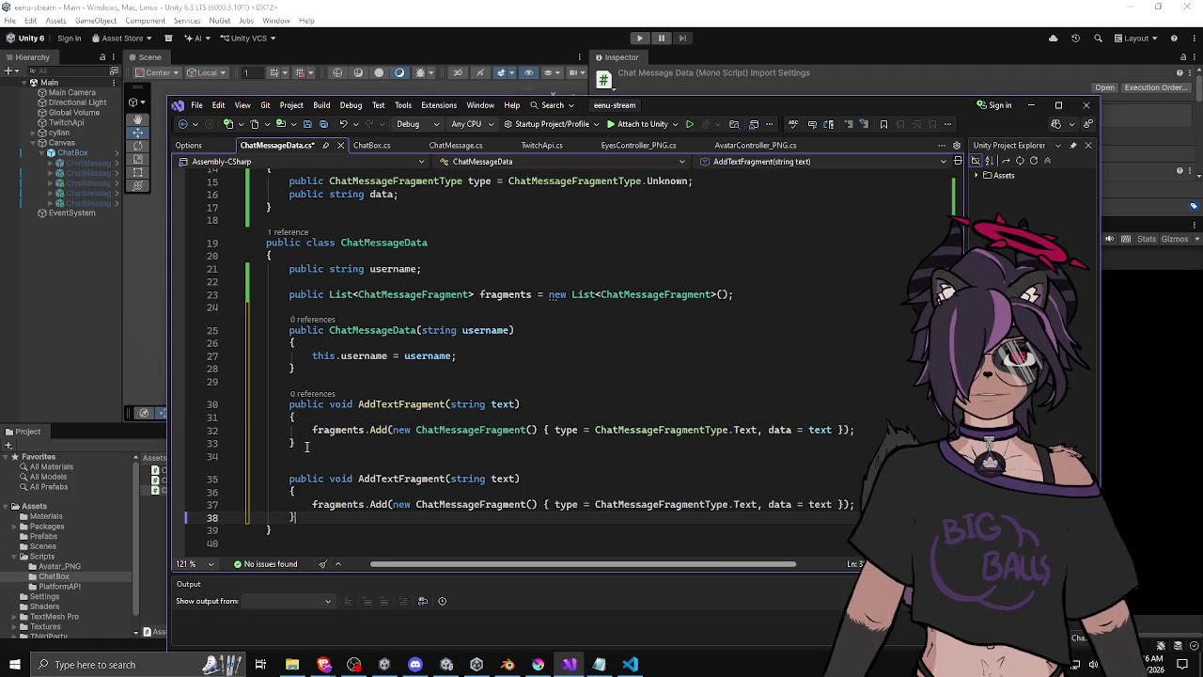
double_click(402, 478)
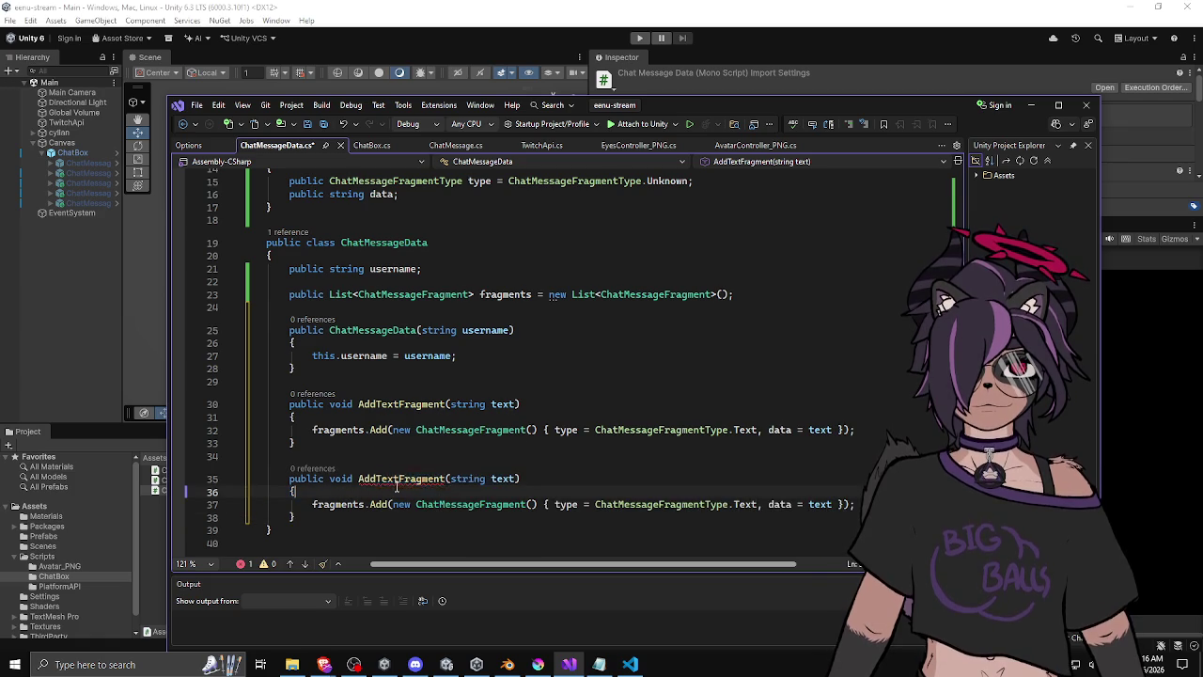
key("BackSpace")
key("BackSpace")
key("BackSpace")
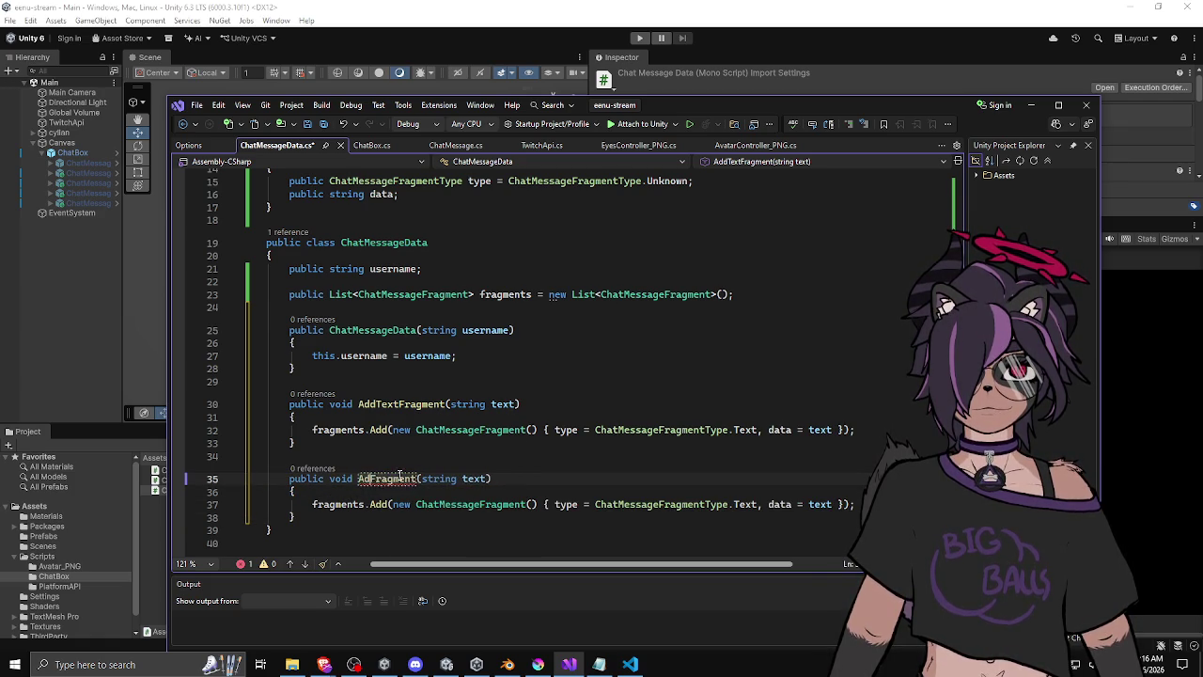
type("dImage")
scroll(600, 415, "down", 3)
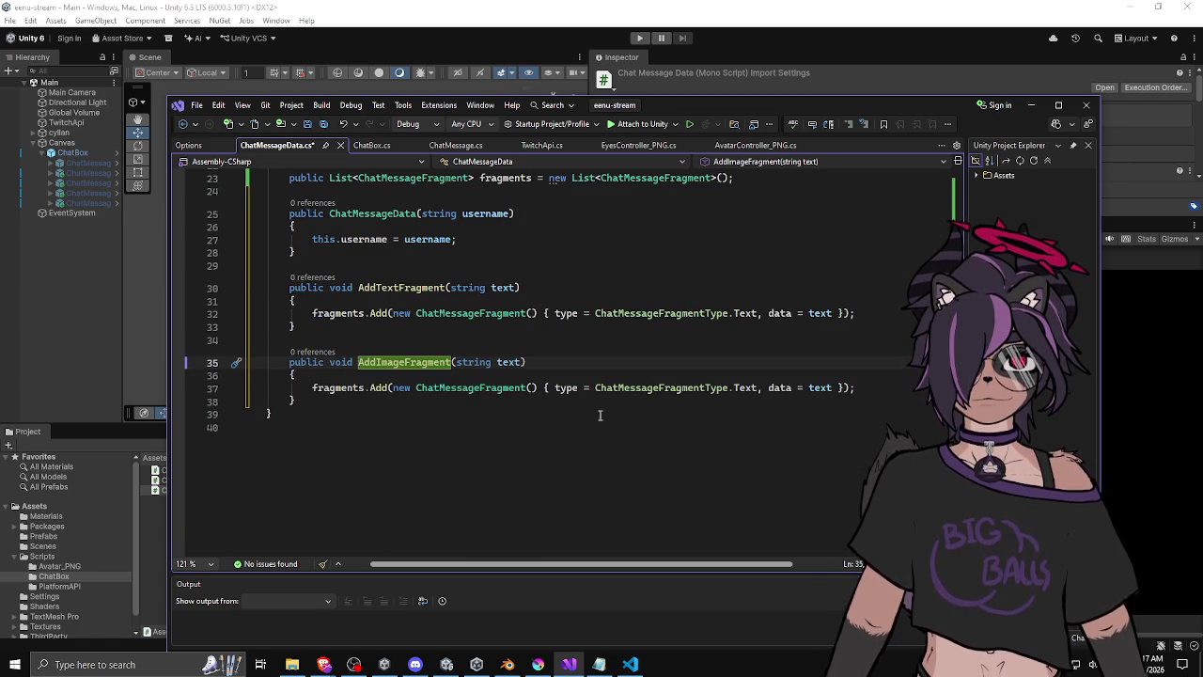
double_click(736, 387)
key("BackSpace")
type("I")
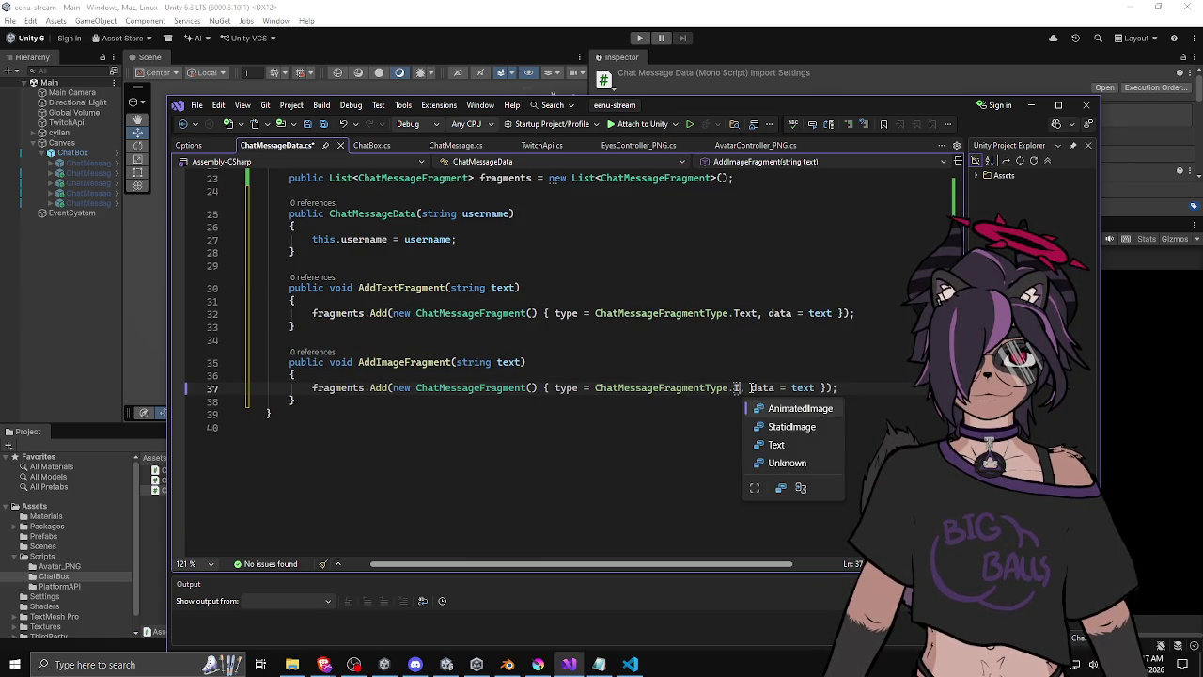
key("Down")
key("Tab")
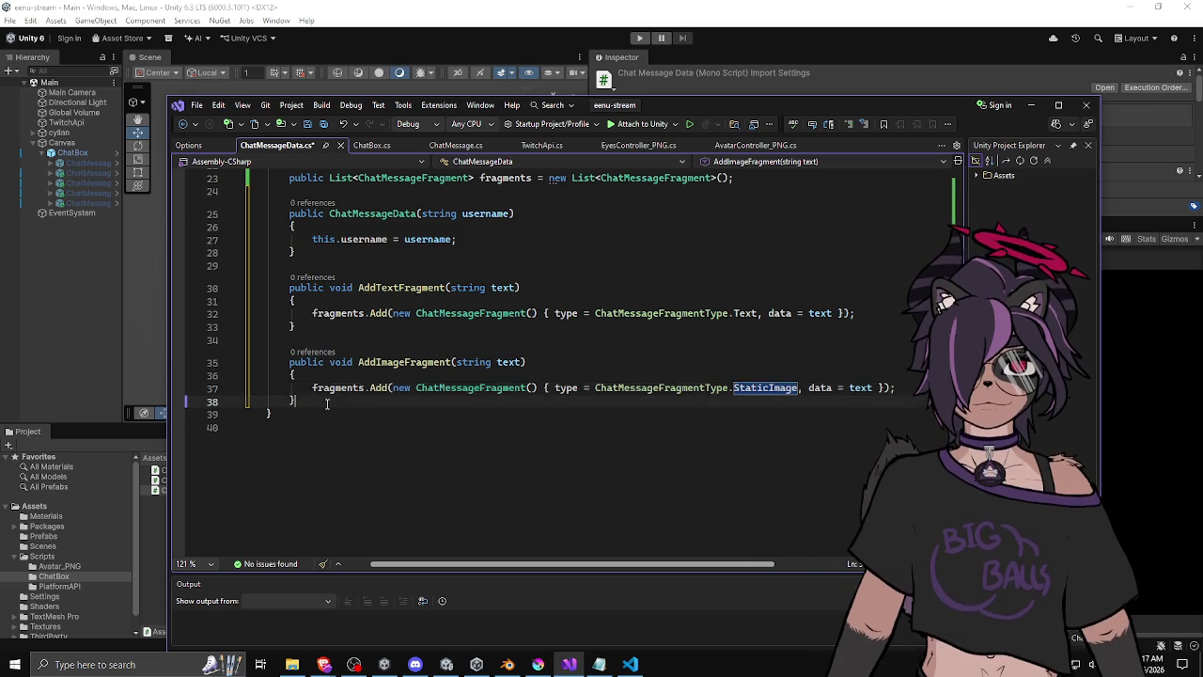
Duplicate that method again and rename the copy AddAnimatedImageFragment.
left_click_drag(296, 402, 288, 363)
key("ctrl+c")
left_click(319, 400)
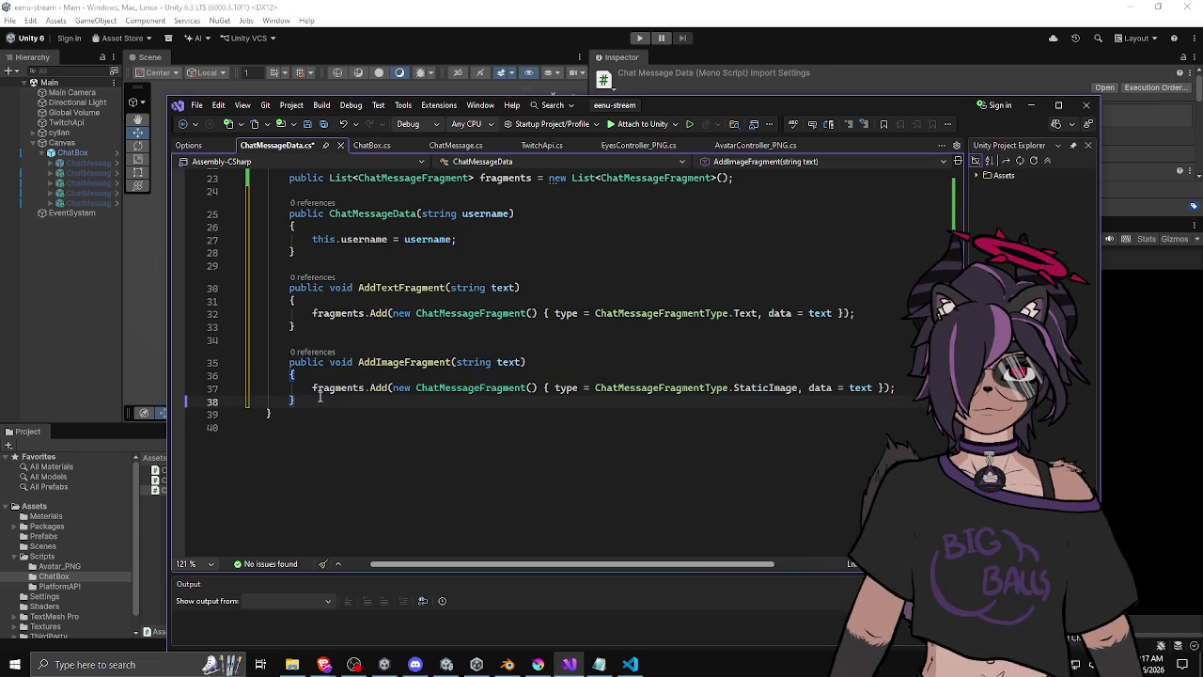
key("Return")
key("Return")
key("ctrl+v")
left_click(380, 435)
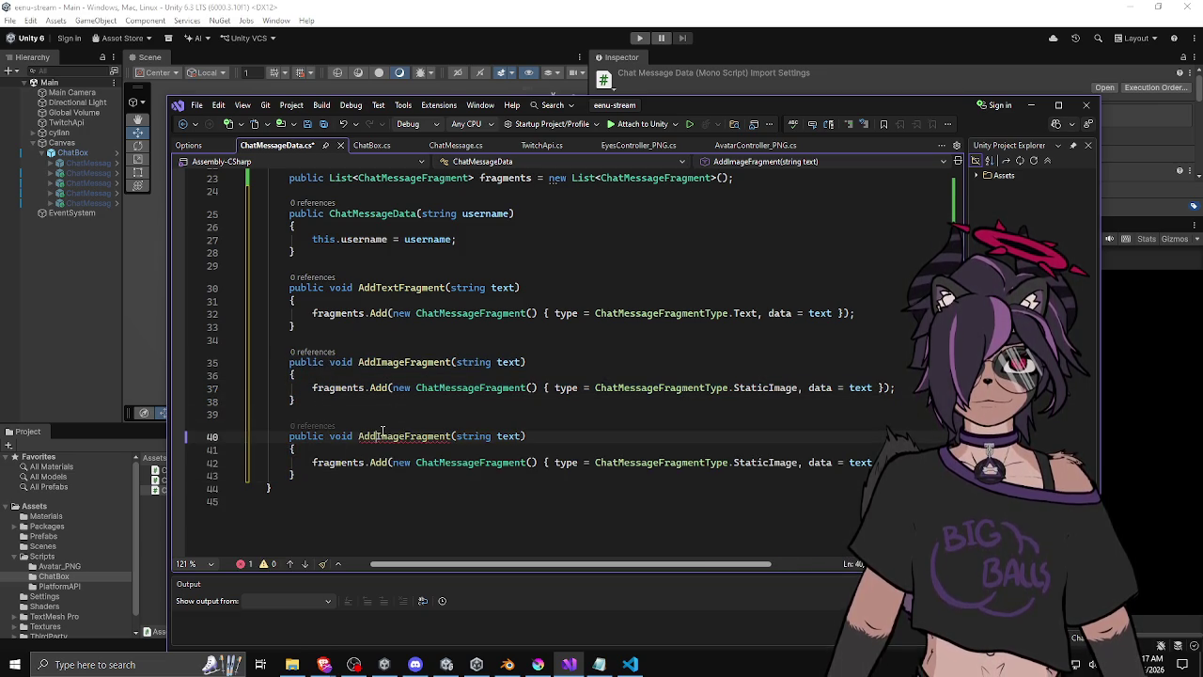
type("Animated")
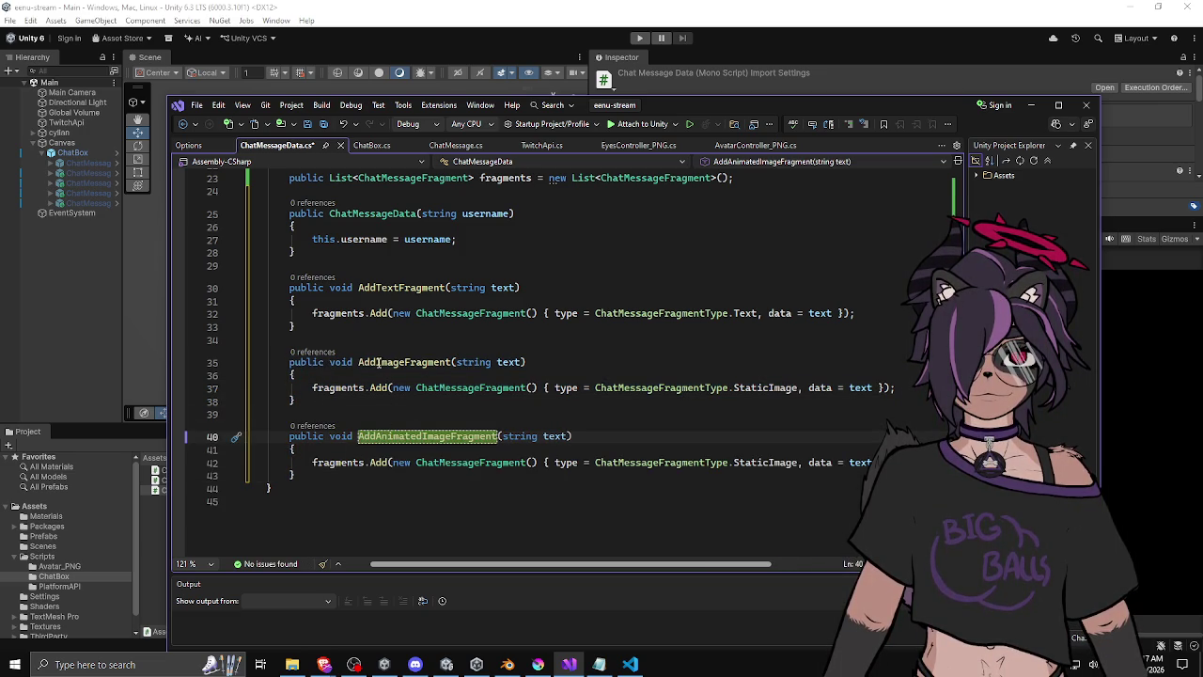
left_click(376, 362)
Rename the first copy to AddStaticImageFragment and give the animated one the AnimatedImage type.
left_click(428, 399)
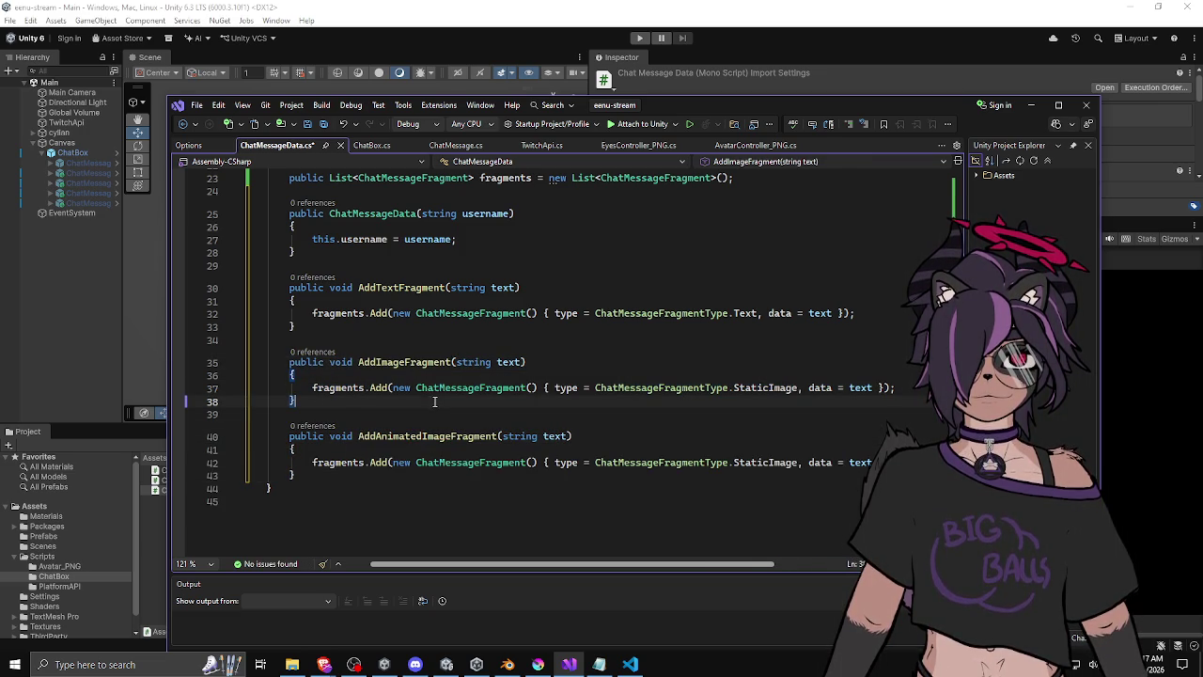
left_click(379, 362)
type("Static")
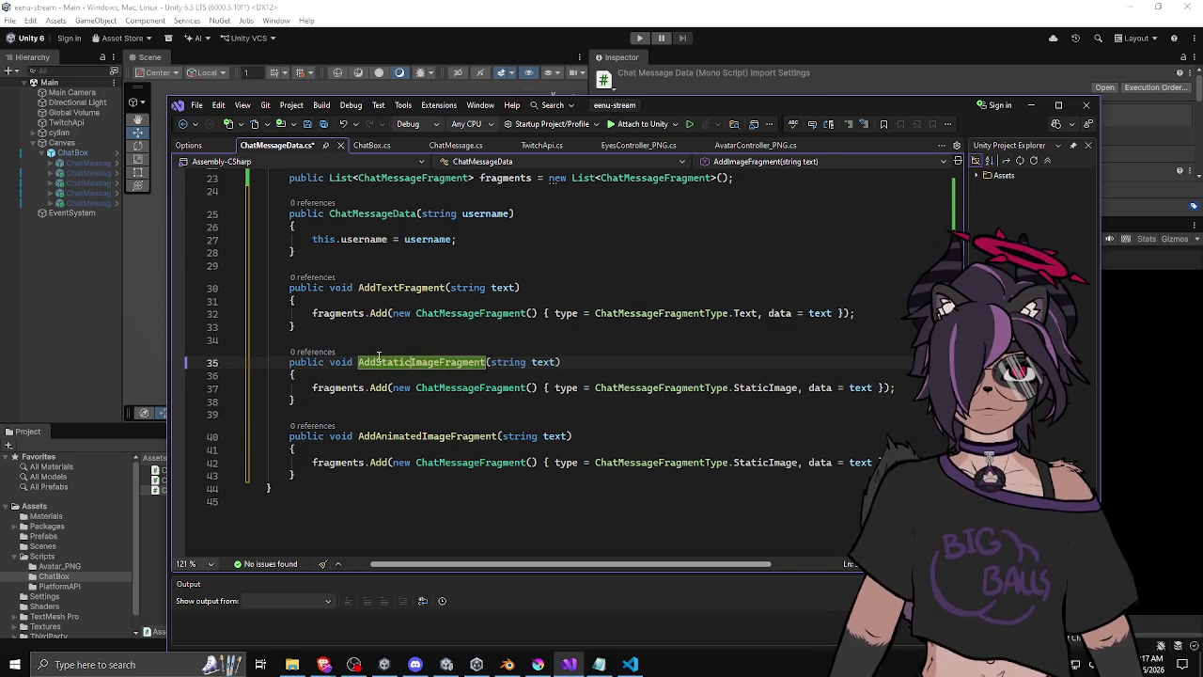
double_click(742, 462)
type("aniamt")
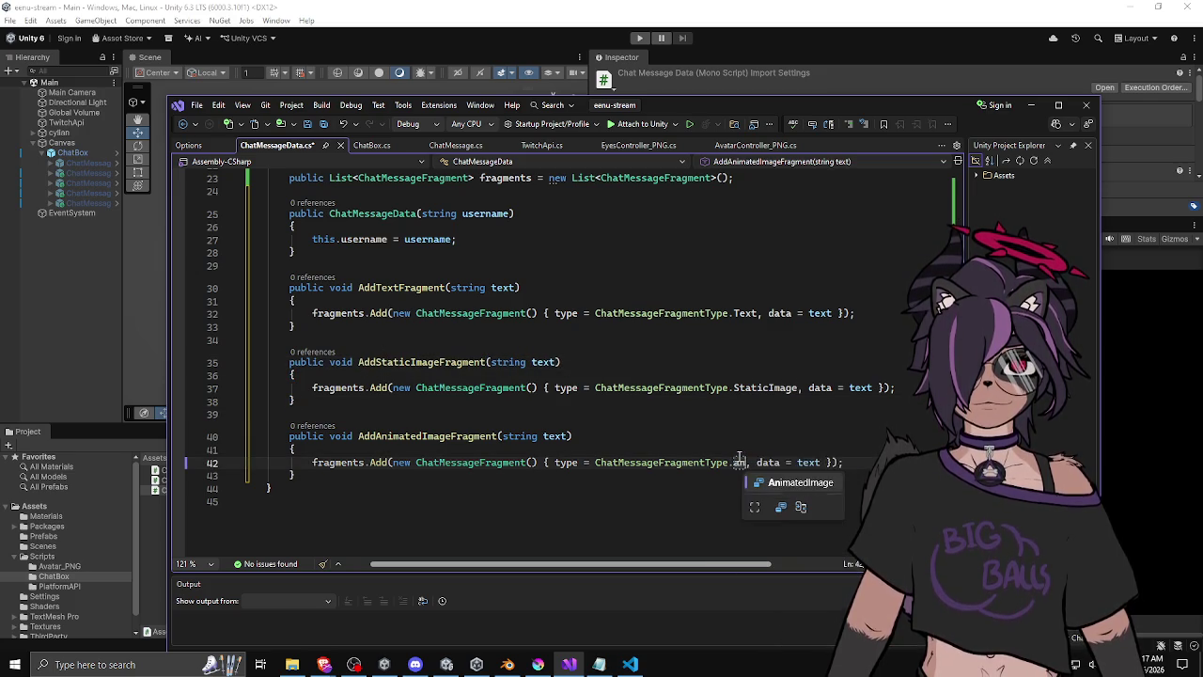
key("Tab")
left_click(676, 486)
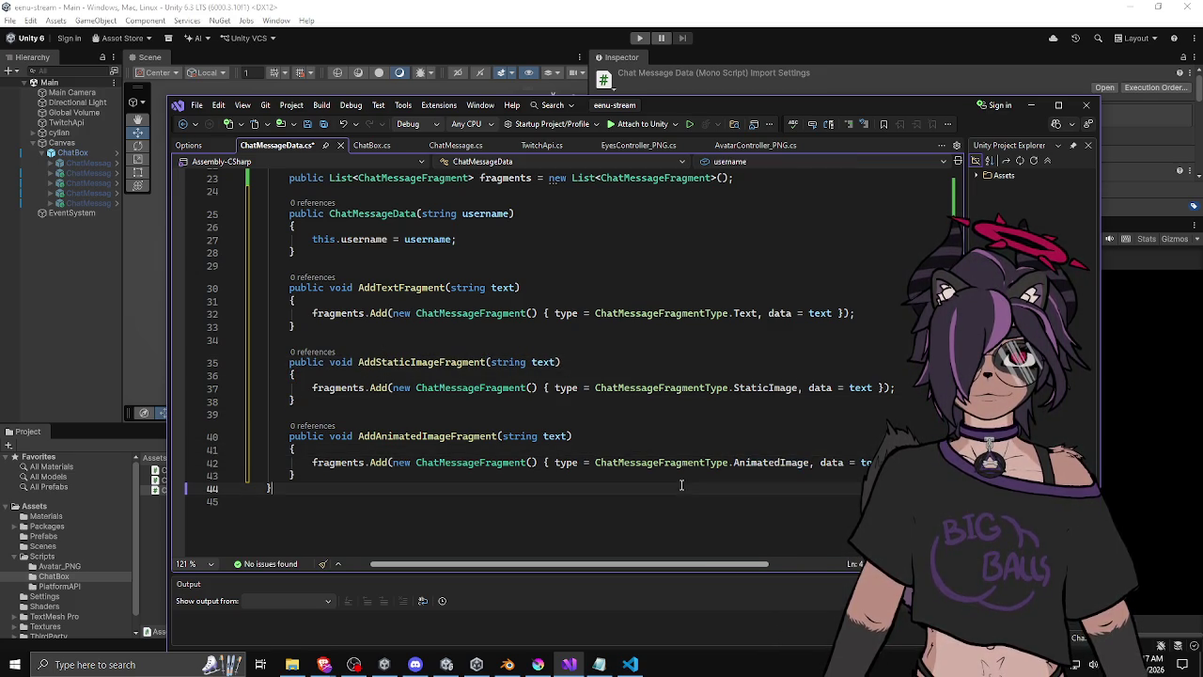
Remove the unused 'using NUnit.Framework;' and 'using UnityEngine;' lines from ChatMessageData.cs.
left_click(586, 468)
scroll(496, 295, "up", 3)
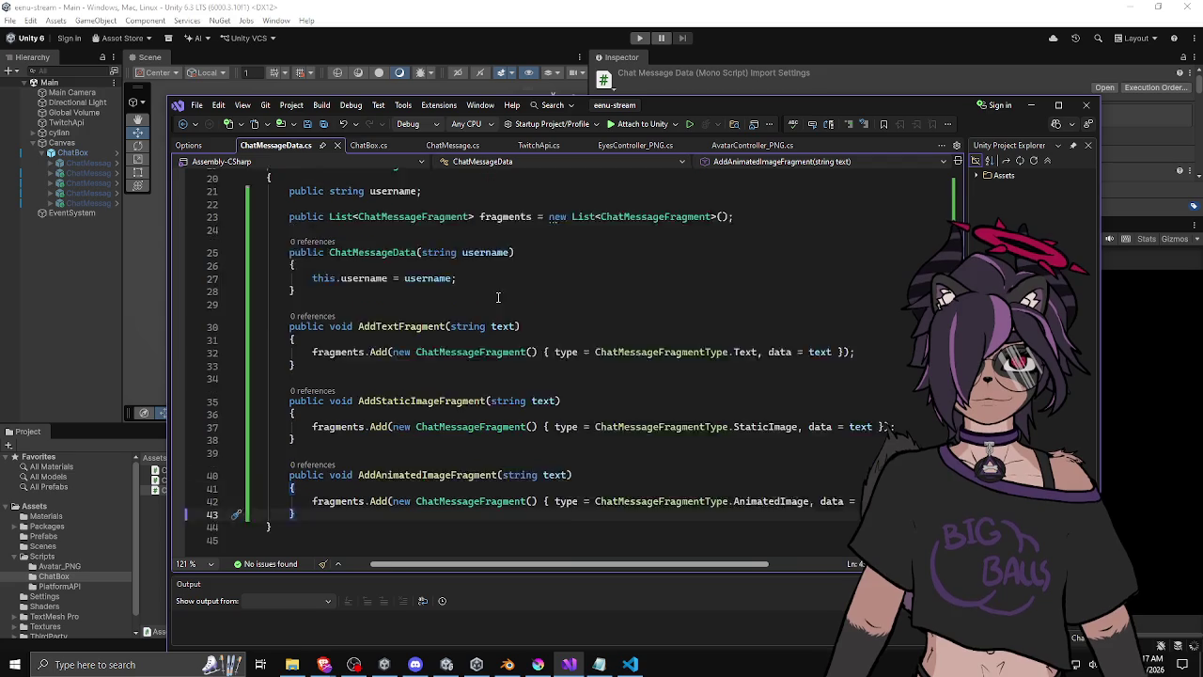
scroll(505, 297, "up", 4)
scroll(442, 361, "down", 3)
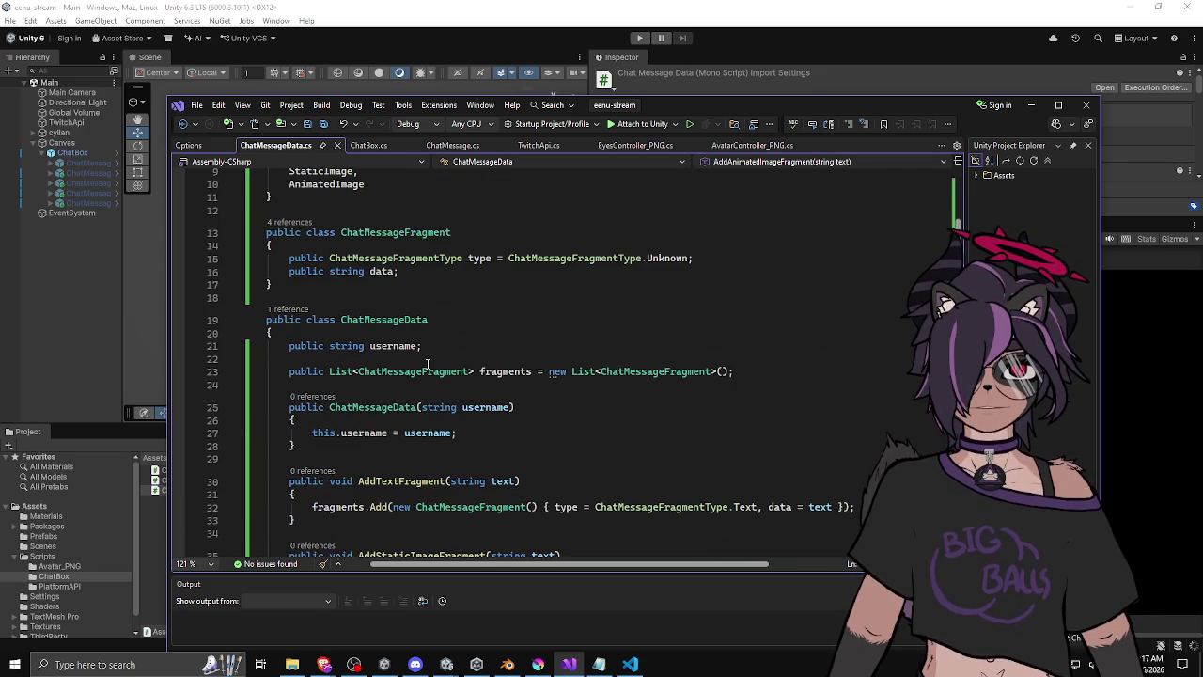
scroll(426, 363, "down", 6)
scroll(424, 362, "up", 9)
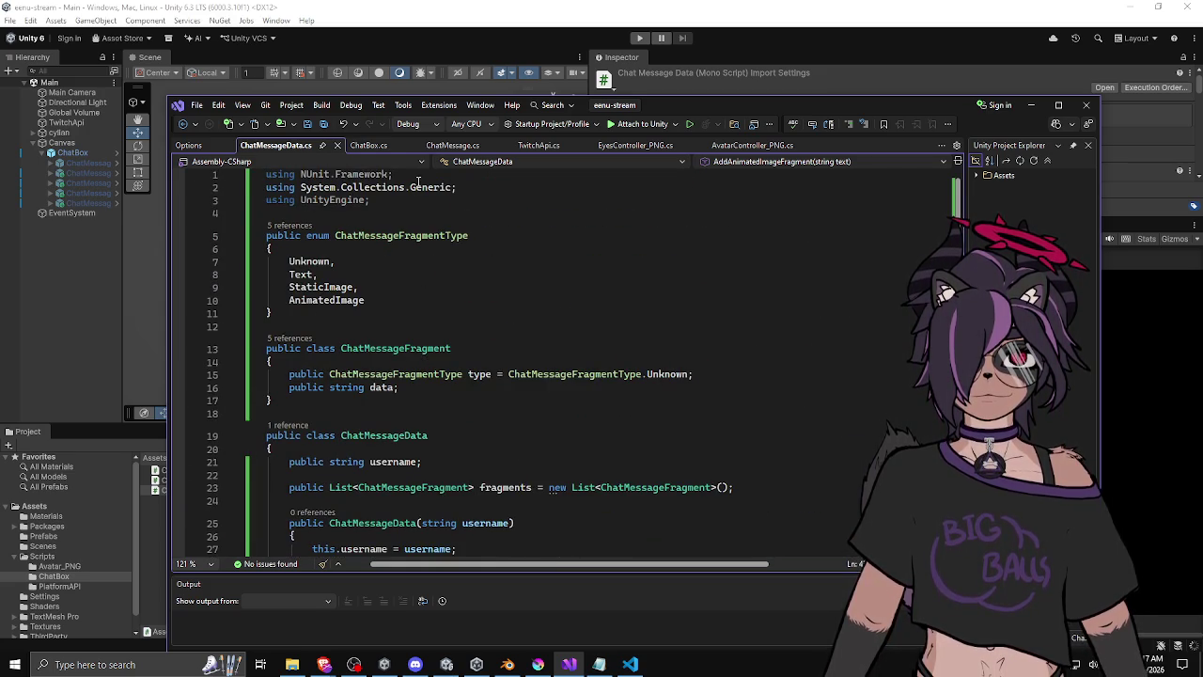
left_click(414, 175)
key("ctrl+x")
left_click(409, 187)
key("ctrl+x")
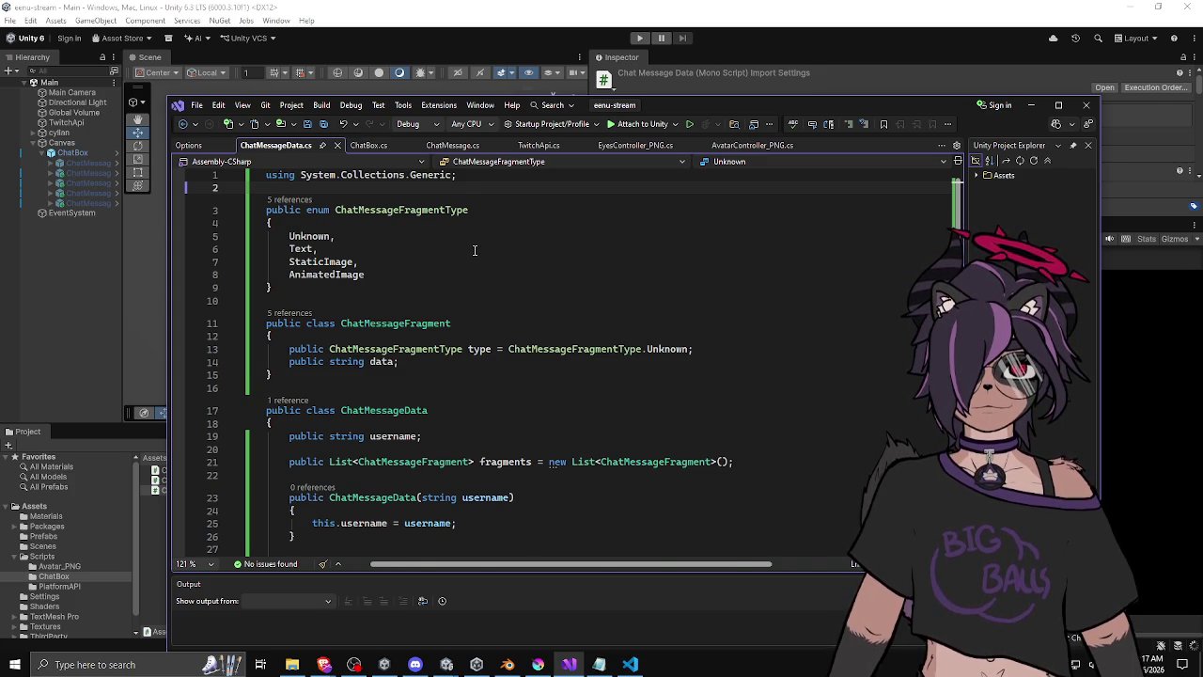
Look over the fragment class in ChatMessageData.cs, then bring up TwitchApi.cs.
scroll(475, 250, "down", 1)
left_click(711, 323)
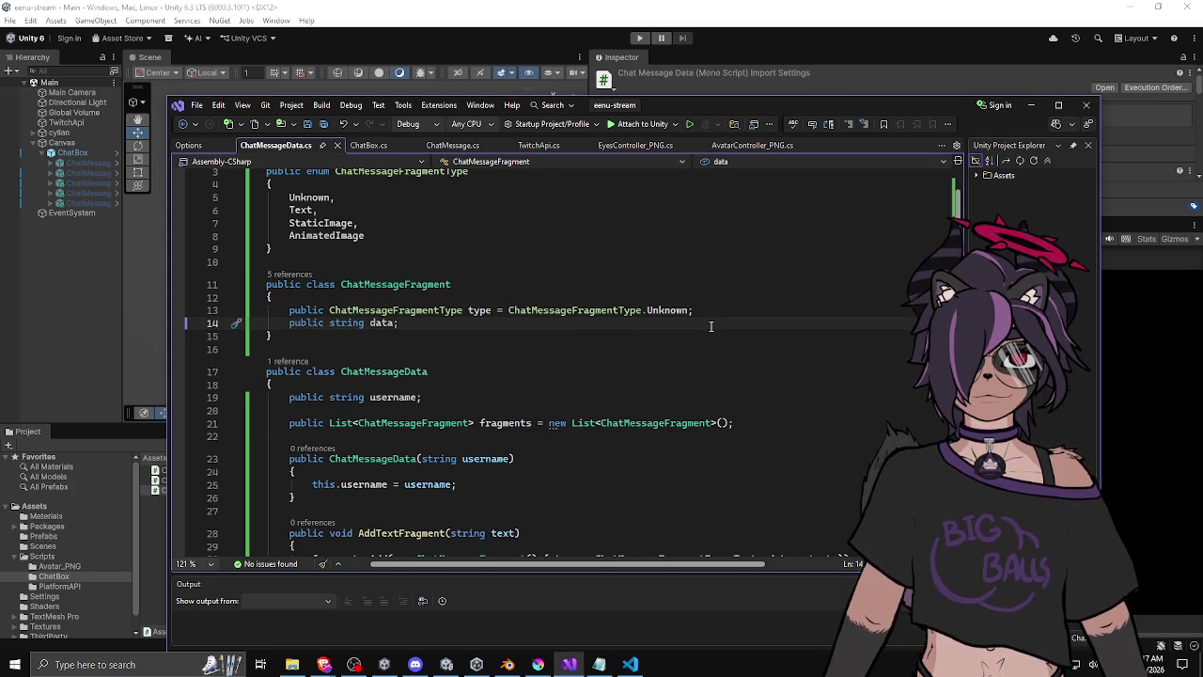
scroll(649, 320, "down", 7)
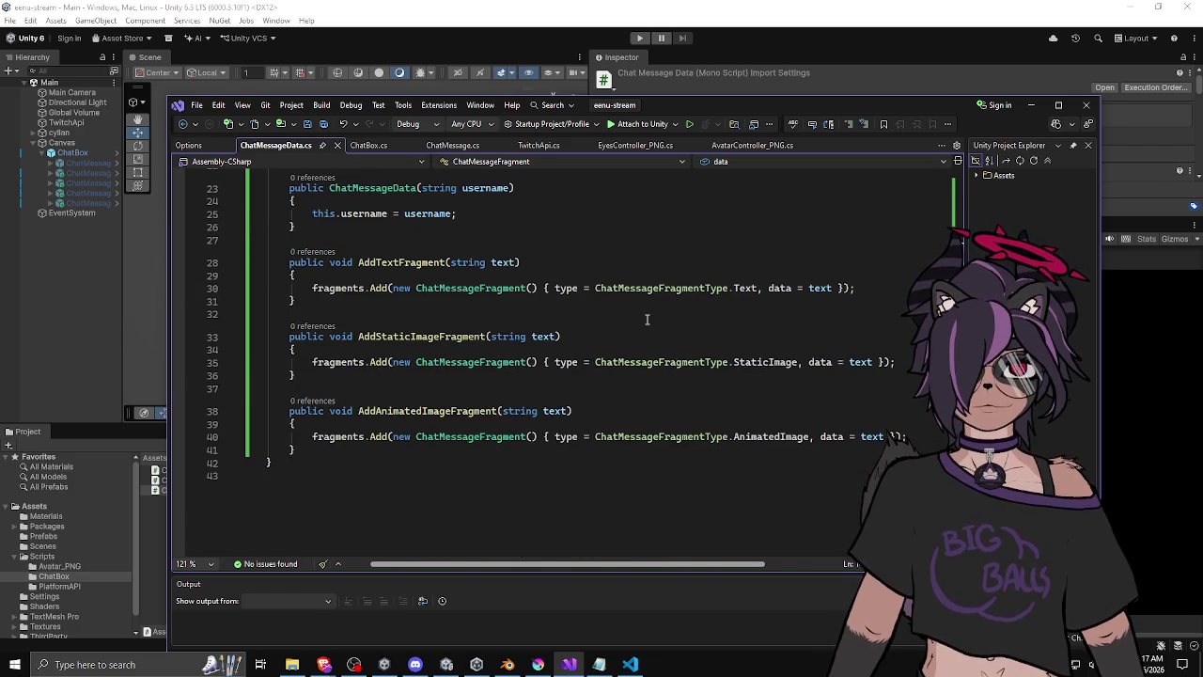
scroll(647, 320, "up", 8)
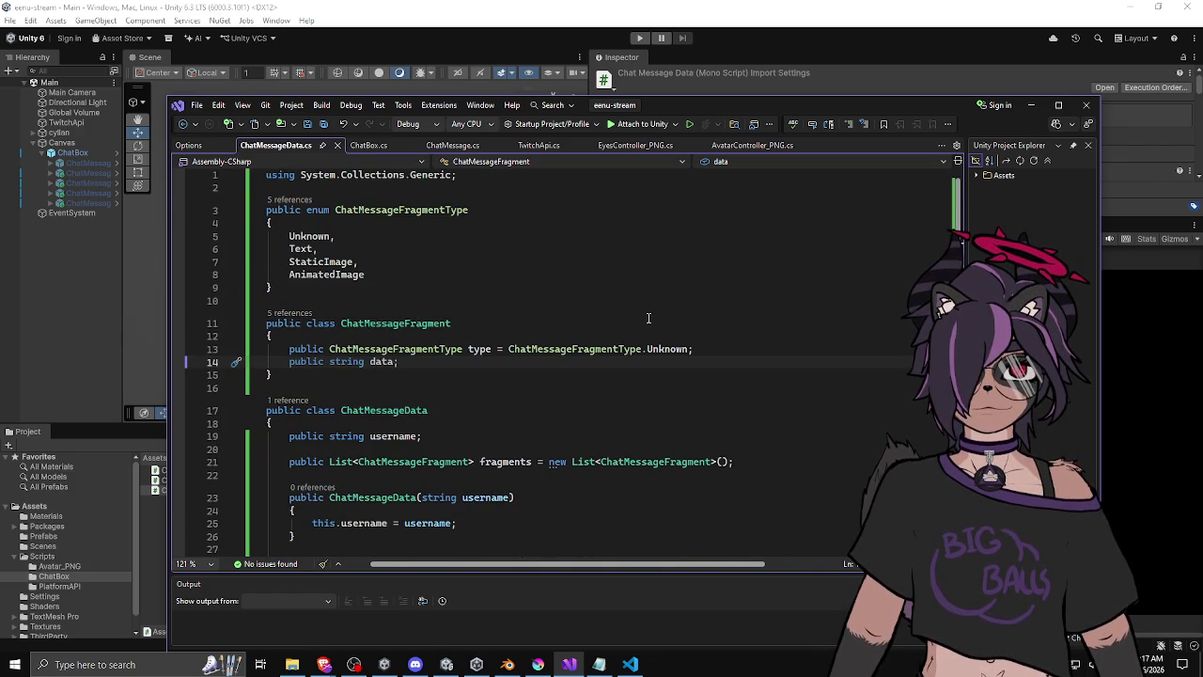
scroll(649, 318, "down", 3)
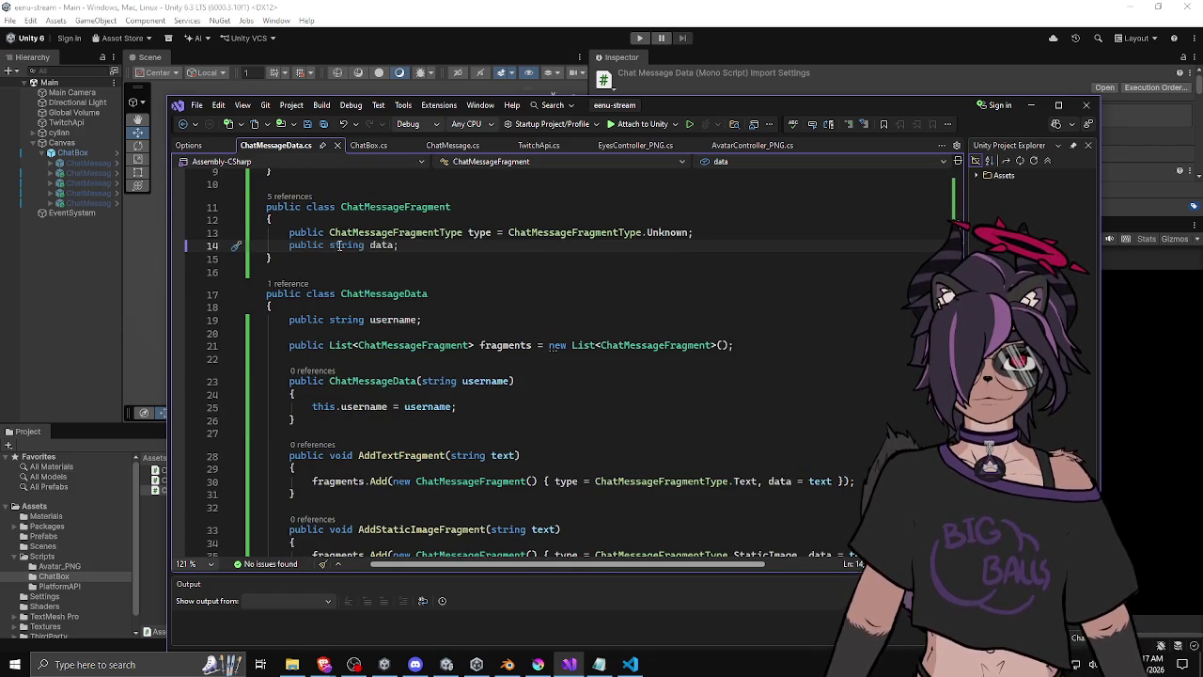
left_click(551, 148)
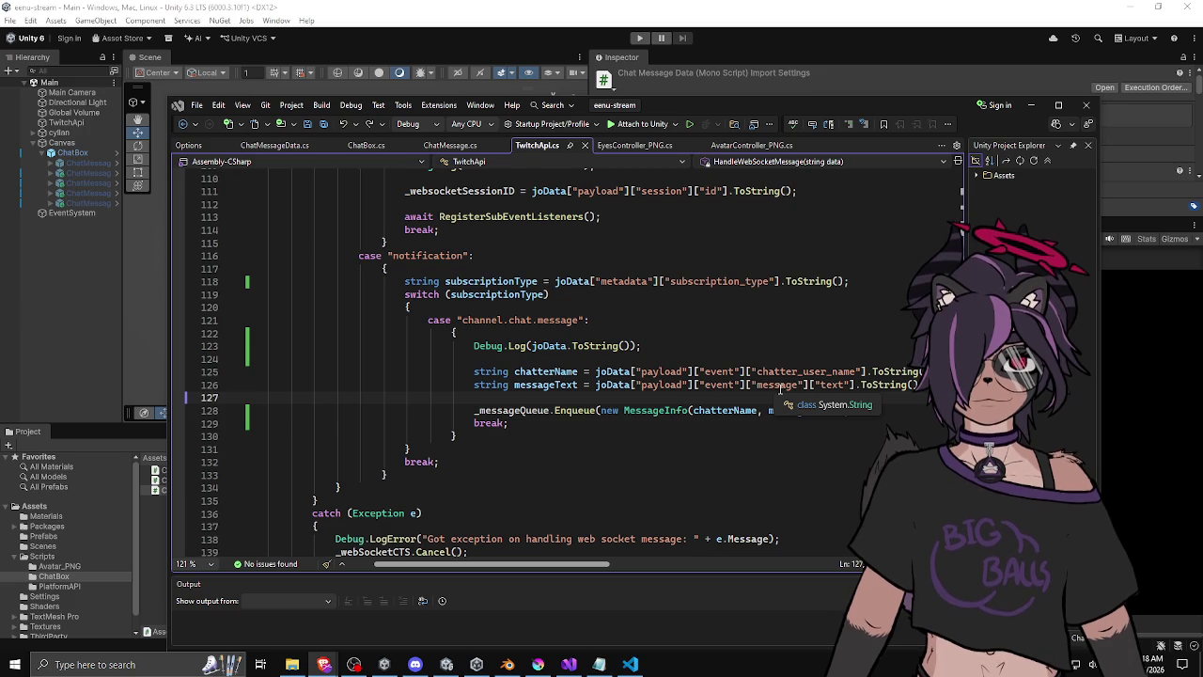
On line 126, read ["fragments"] as a JArray named fragments instead of the messageText string.
double_click(833, 385)
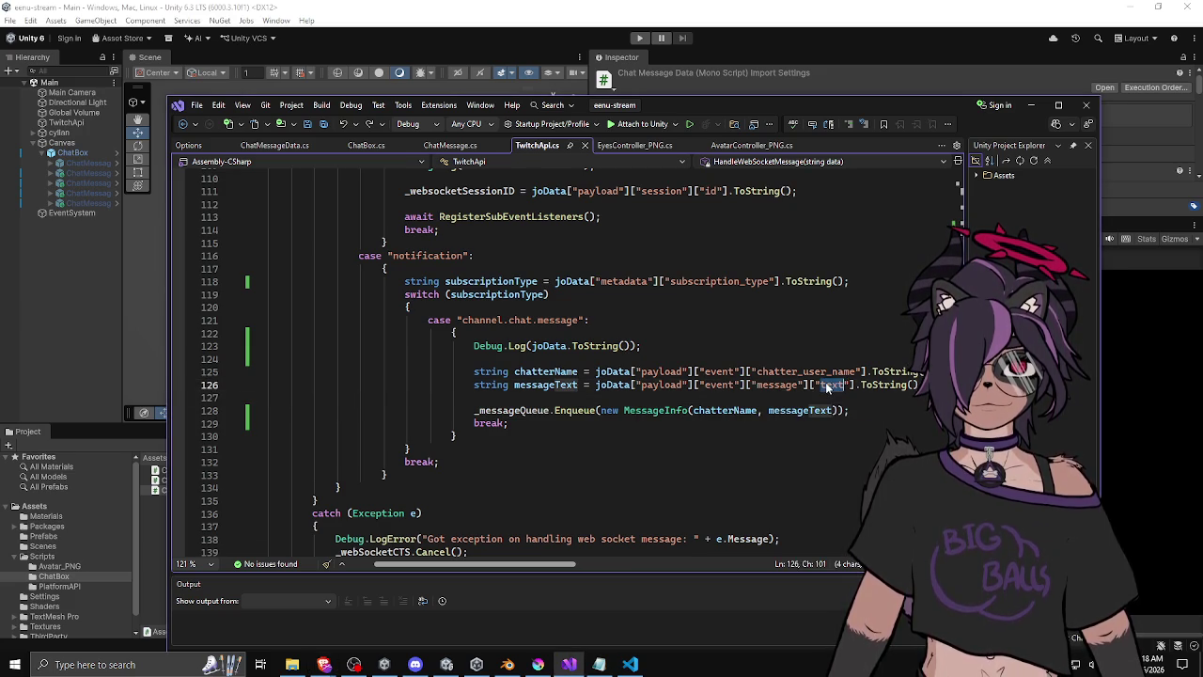
type("fragments")
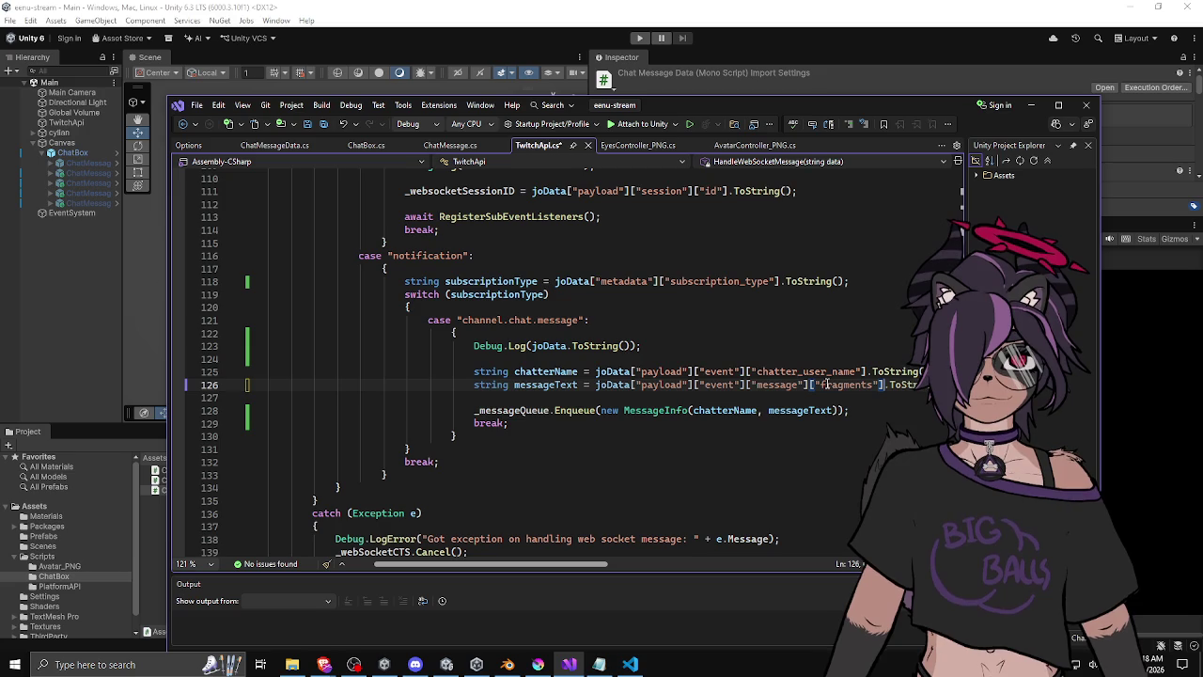
key("Right")
key("Right")
key("shift+Right")
key("Delete")
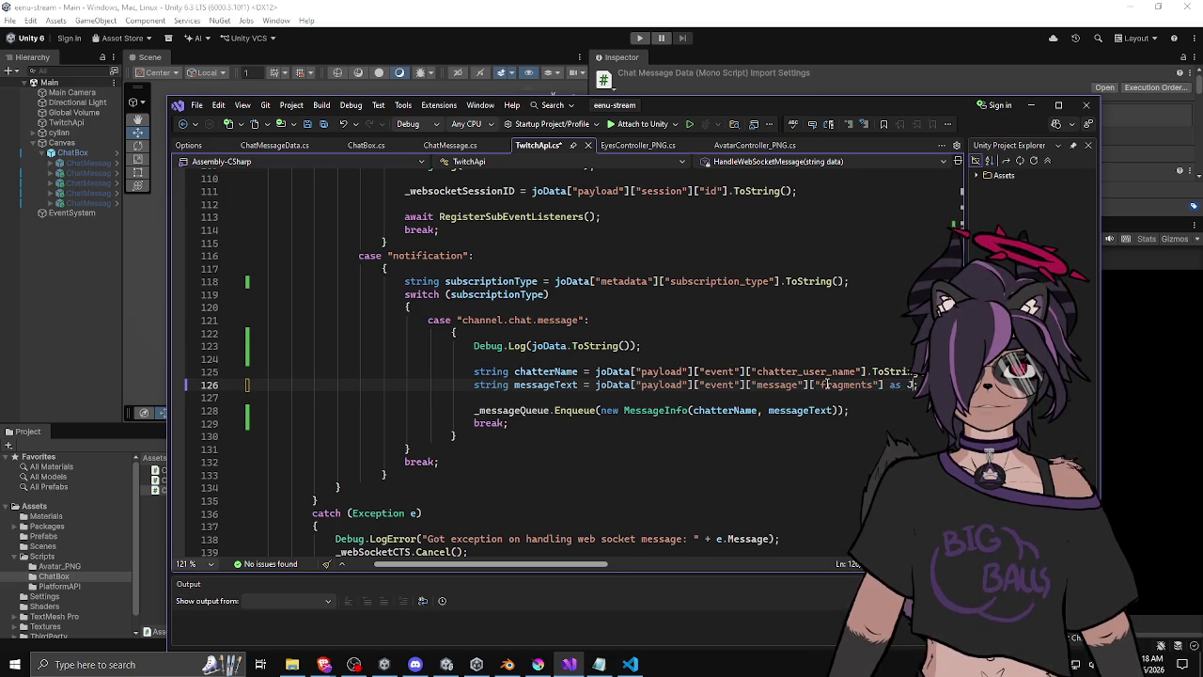
type("A")
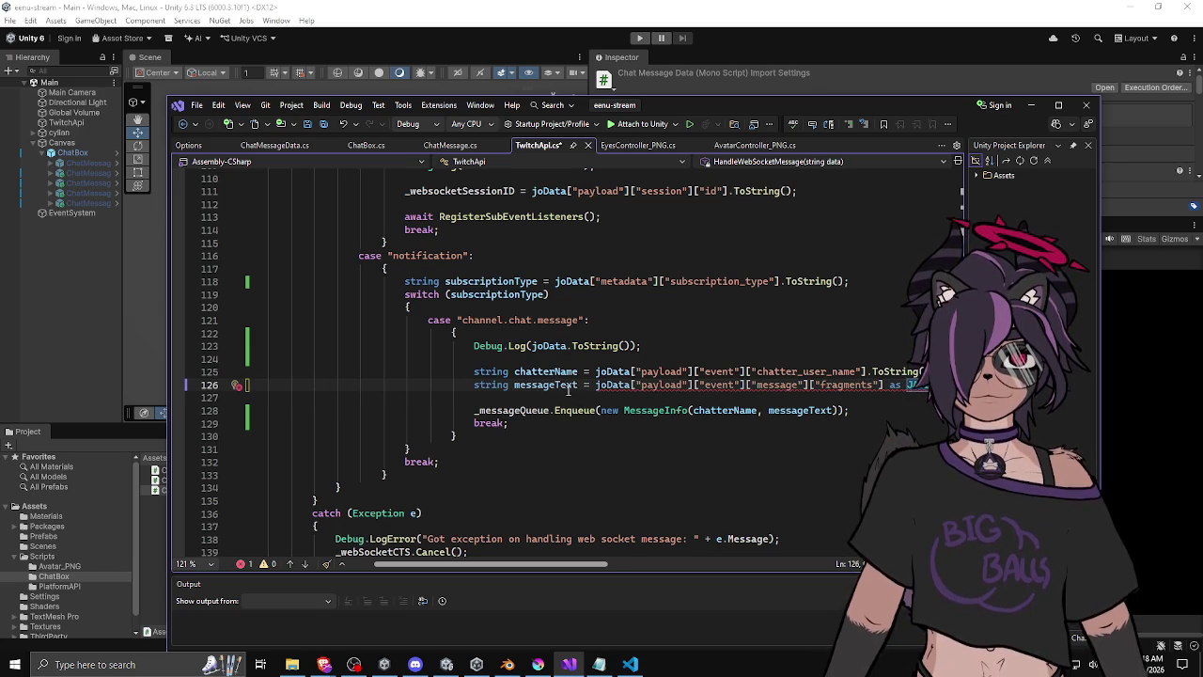
left_click(577, 385)
key("BackSpace")
key("BackSpace")
key("BackSpace")
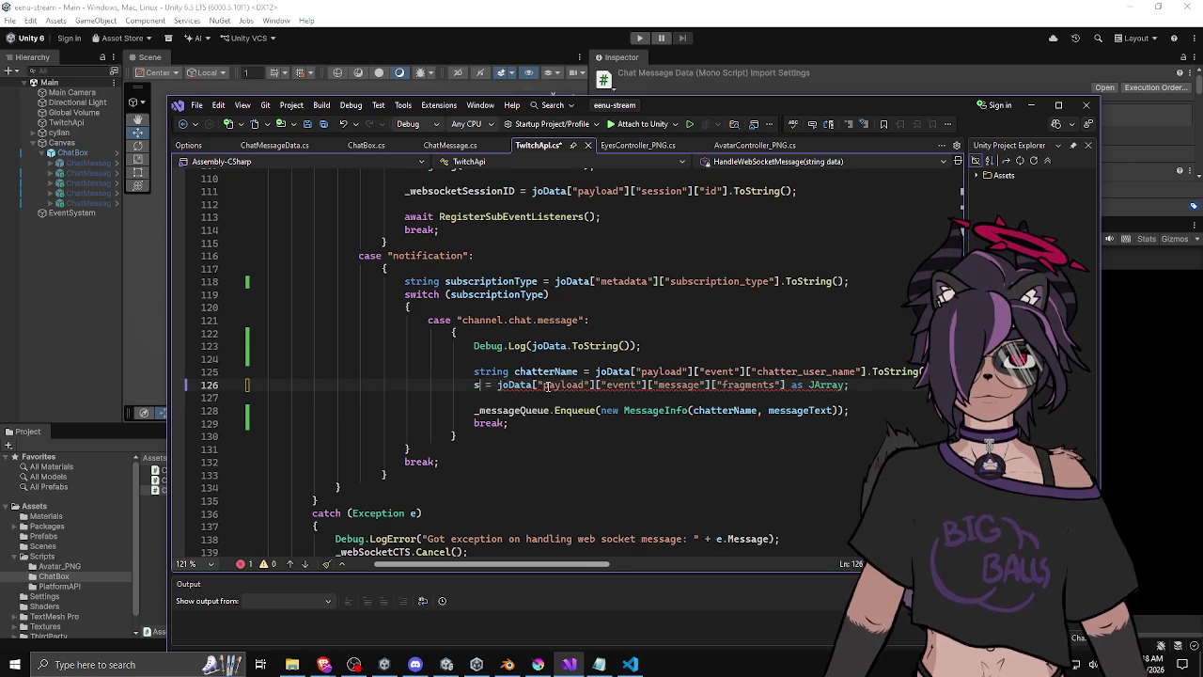
key("BackSpace")
type("JArray frag")
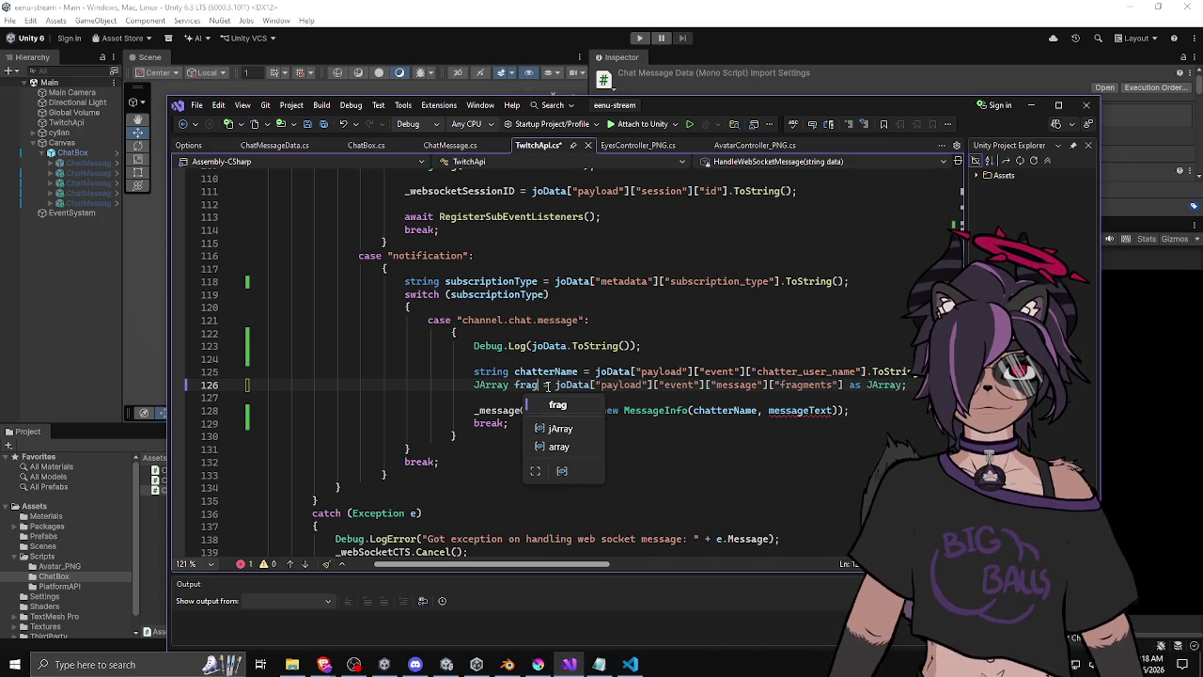
type("ments")
key("End")
key("Return")
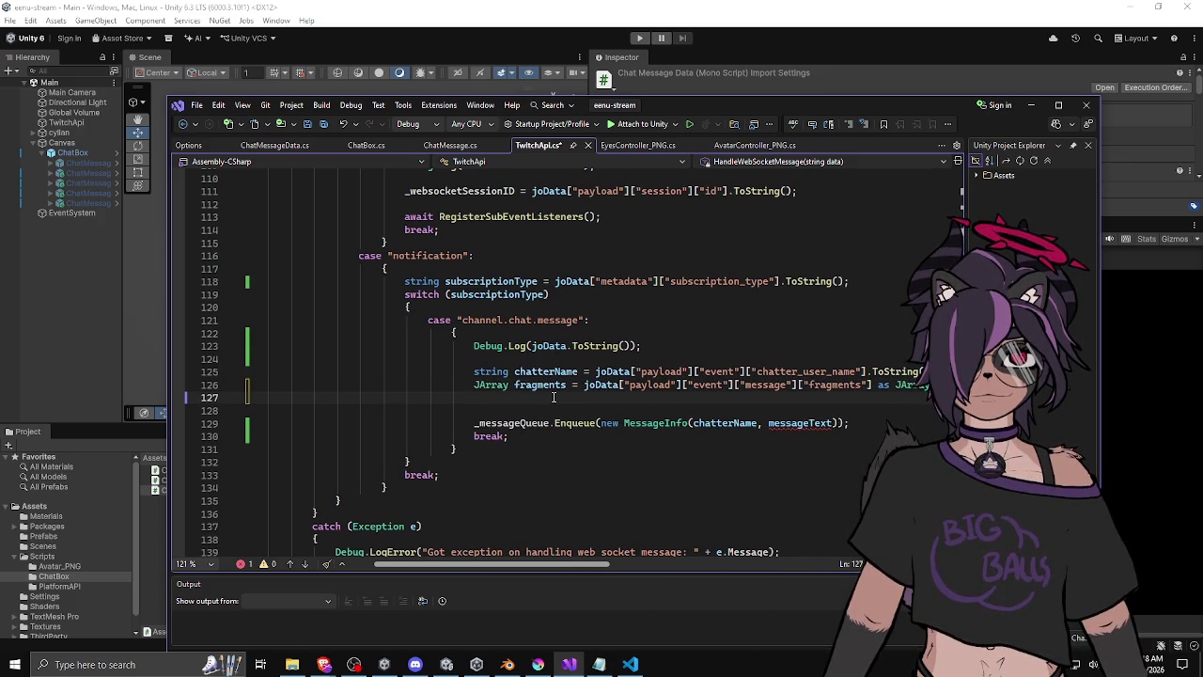
key("Return")
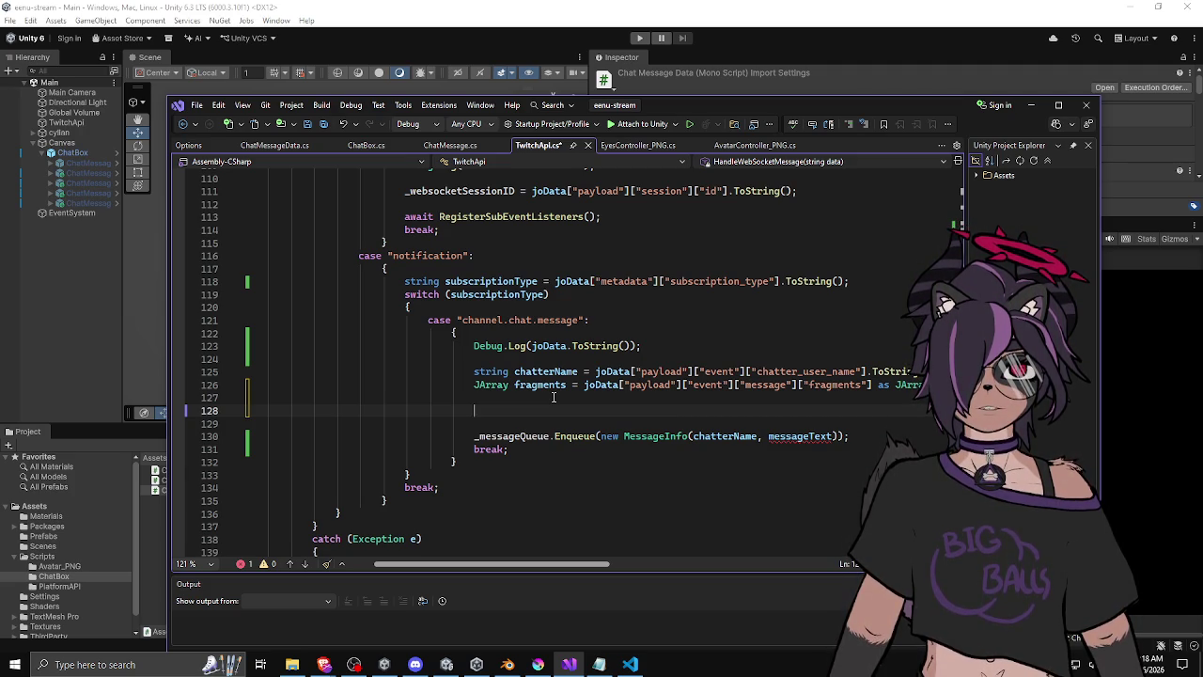
Add 'ChatMessageData messageData = new ChatMessageData(chatterName);'.
type("ChatMe")
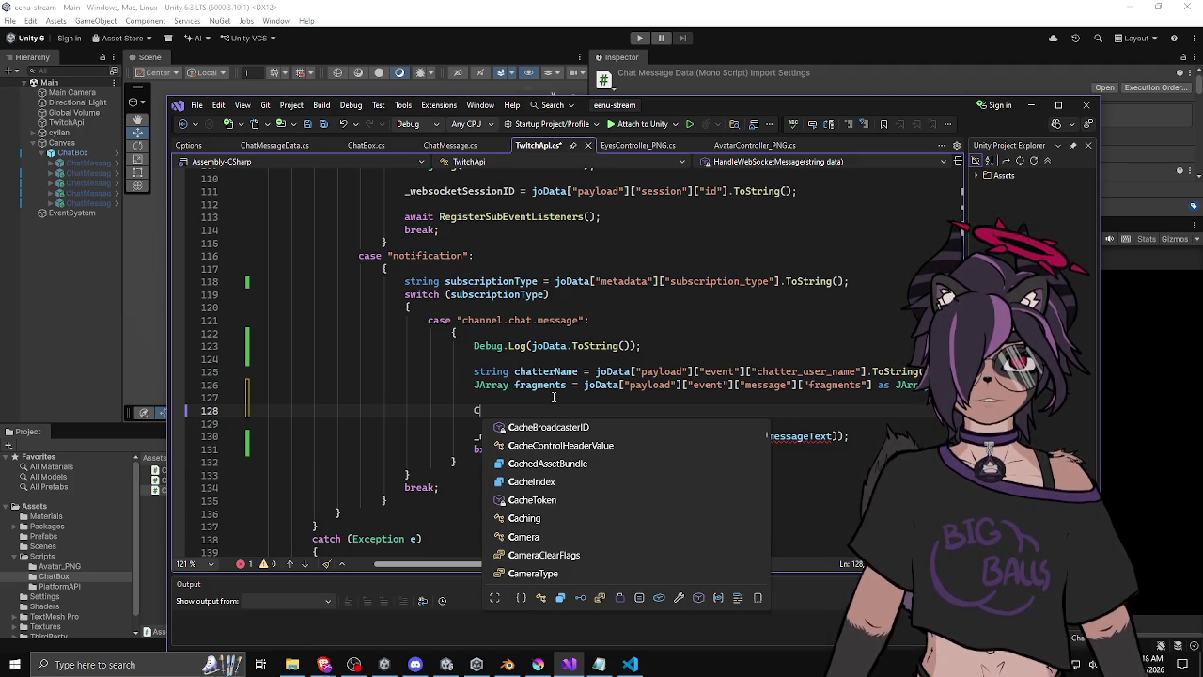
key("Down")
key("Tab")
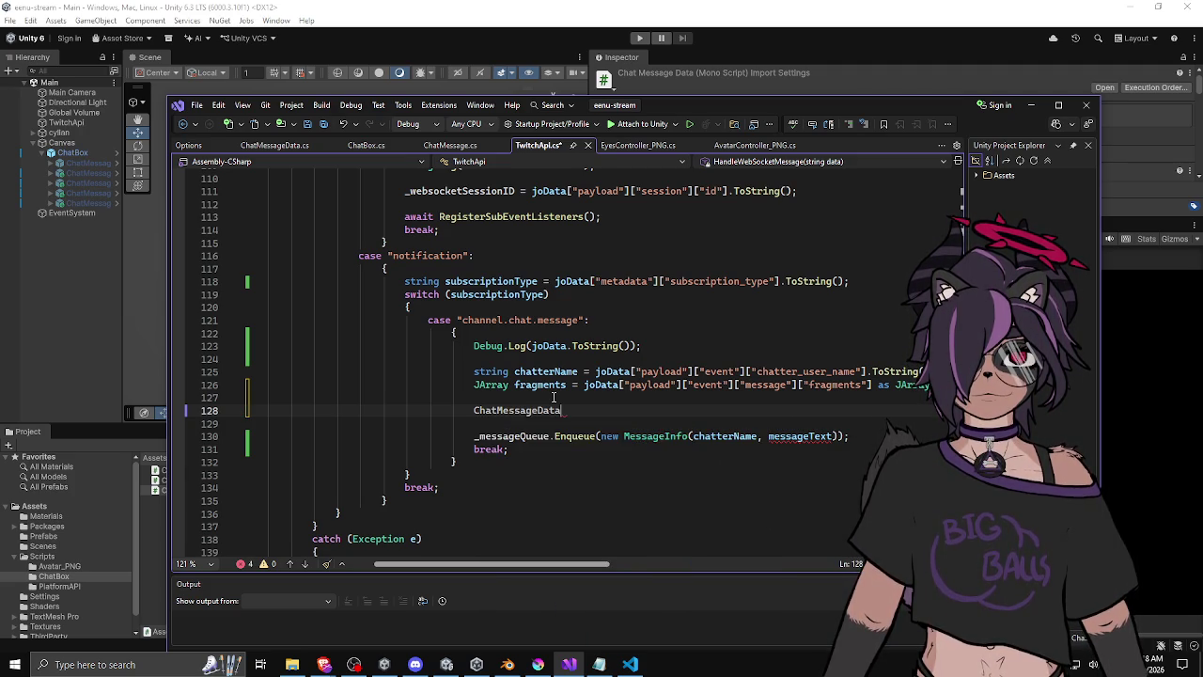
type("me")
key("BackSpace")
type("sageData")
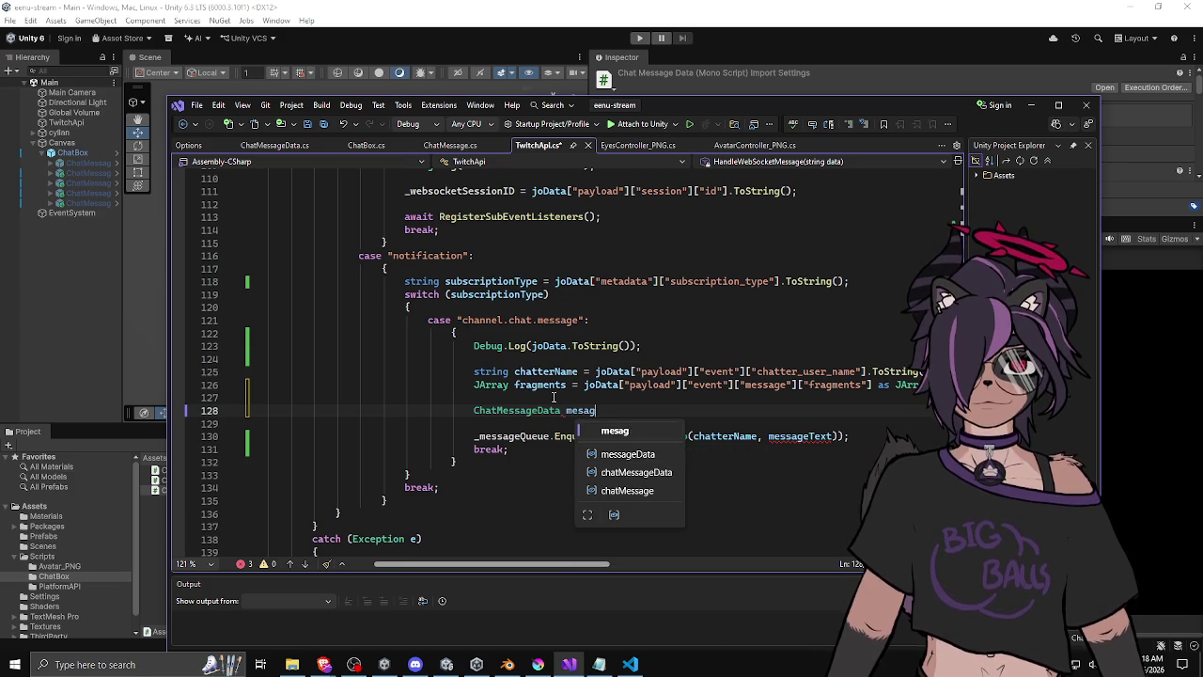
type(" = n")
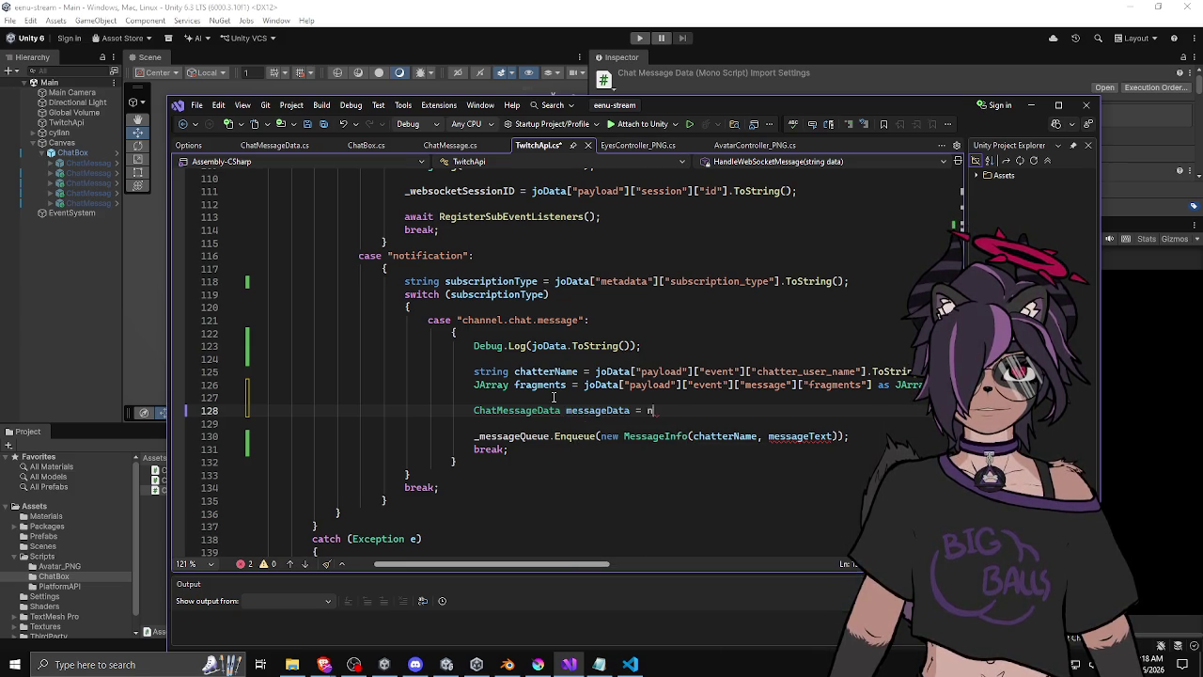
type("ew ChatMessageData(chatterName);")
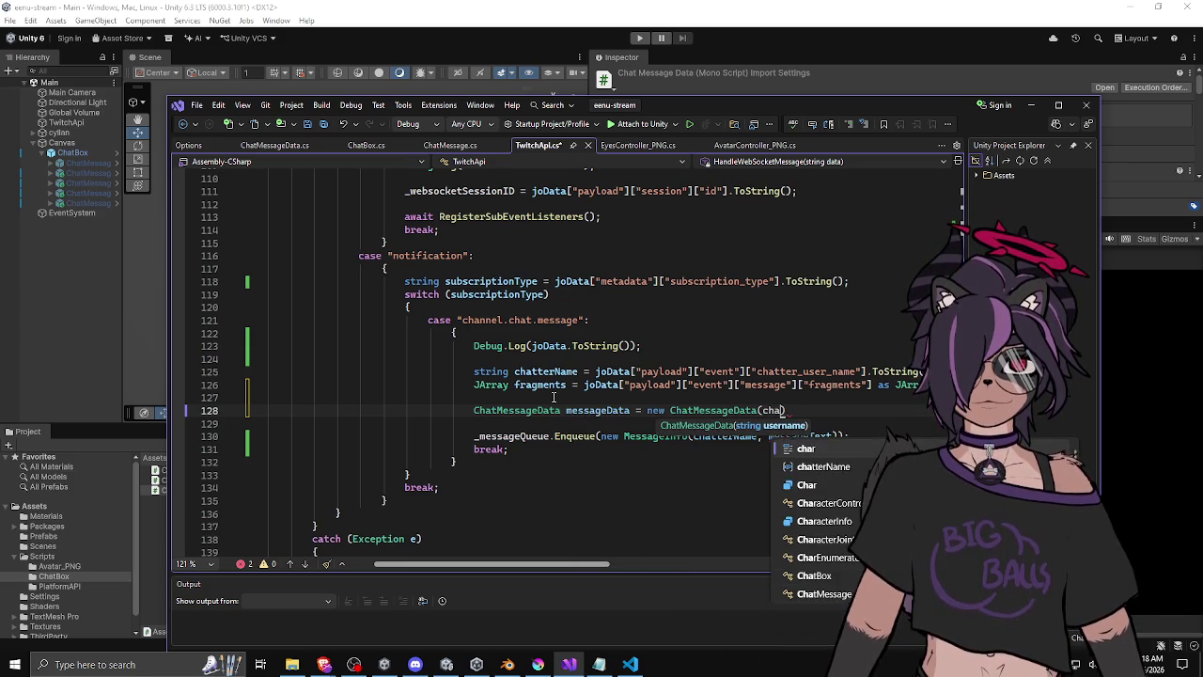
left_click(598, 410)
left_click(848, 409)
Add an empty 'for (int i = 0; i < fragments.Count; ++i)' loop below it.
key("Return")
key("Return")
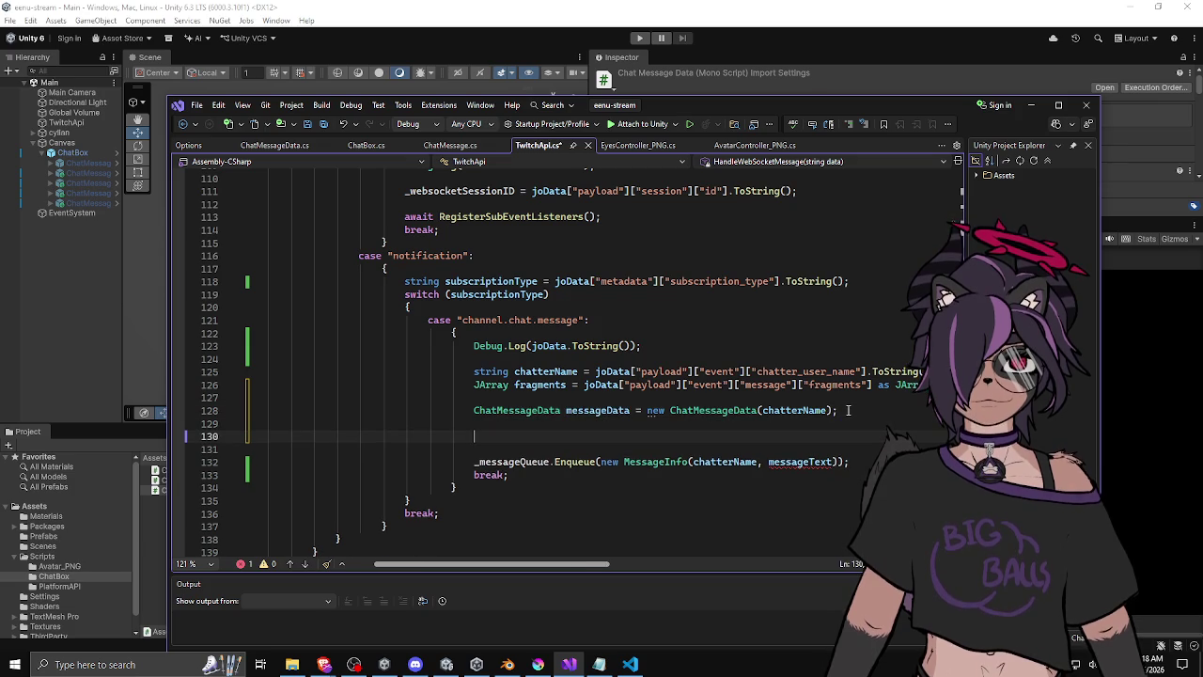
type("for (int i")
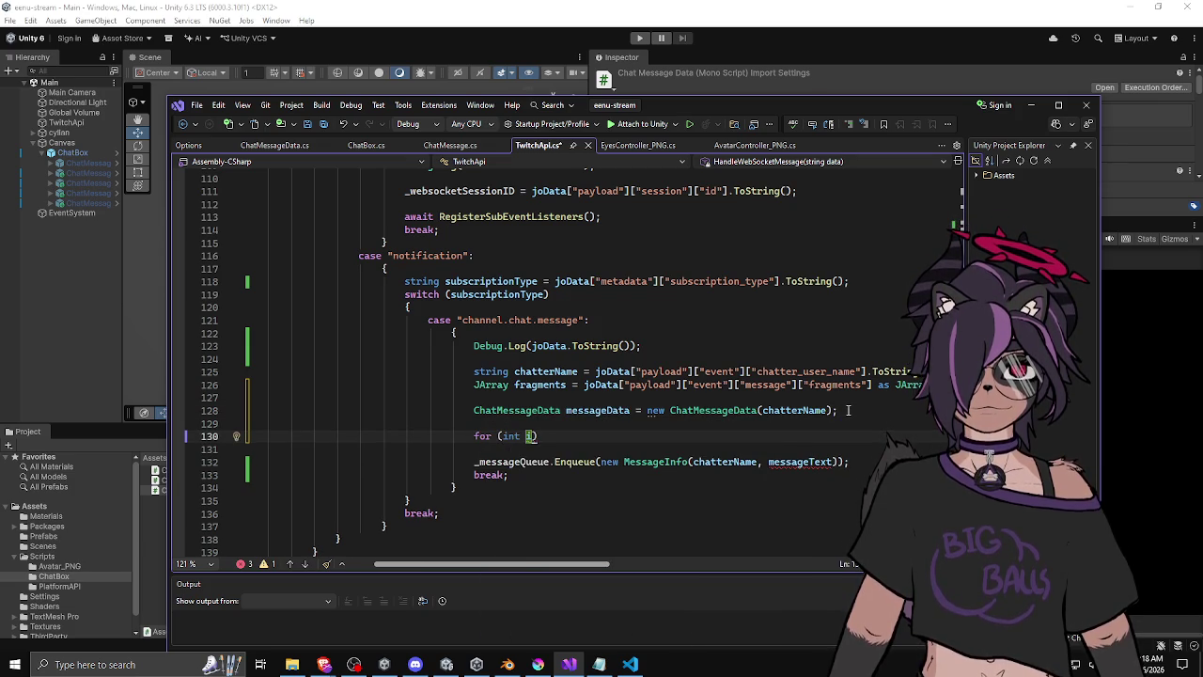
type(" = 0; i < fragments.")
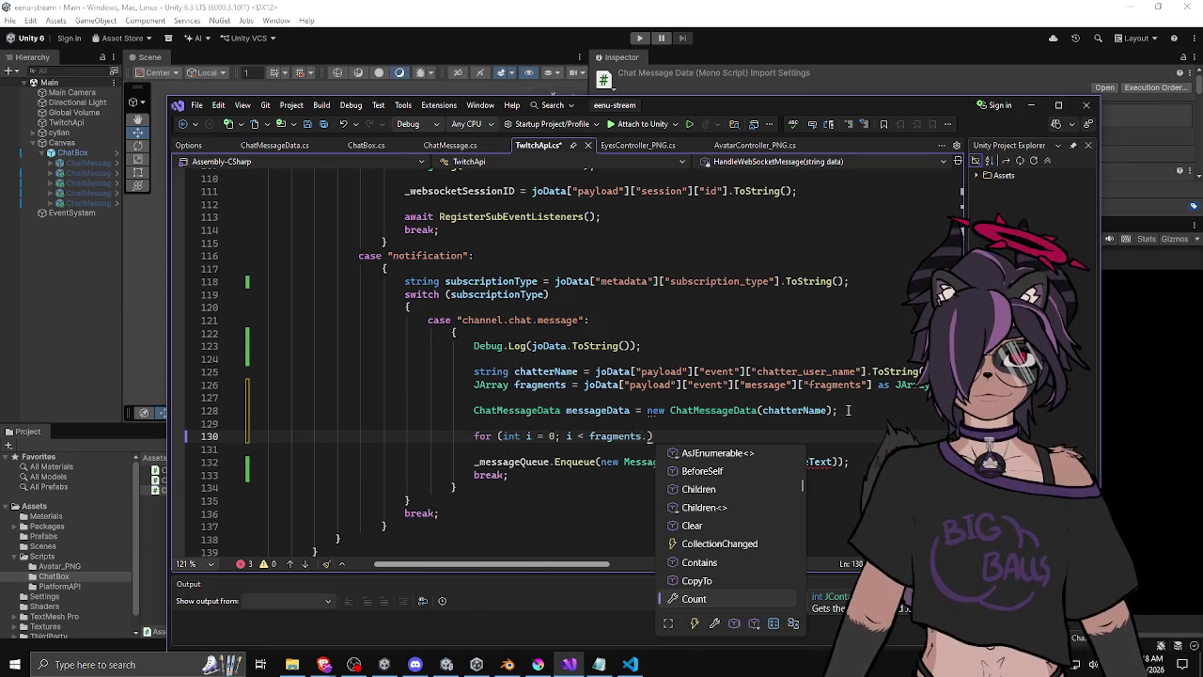
type("Count")
type("; ++i)")
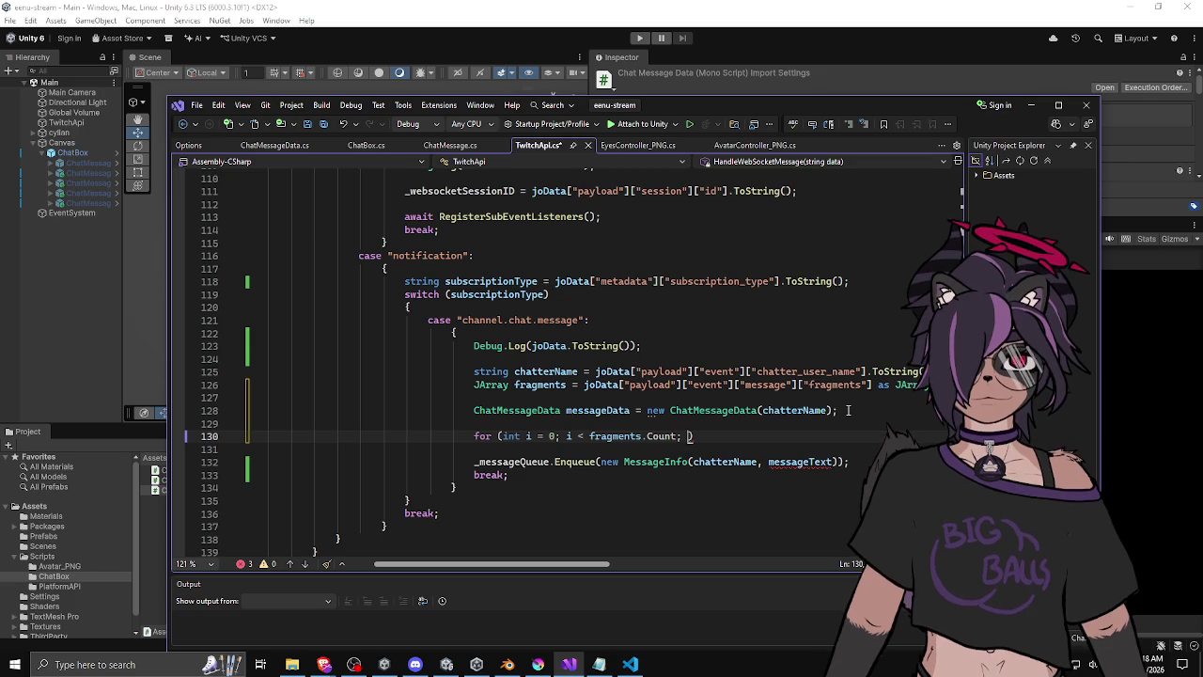
key("Return")
type("{")
key("Return")
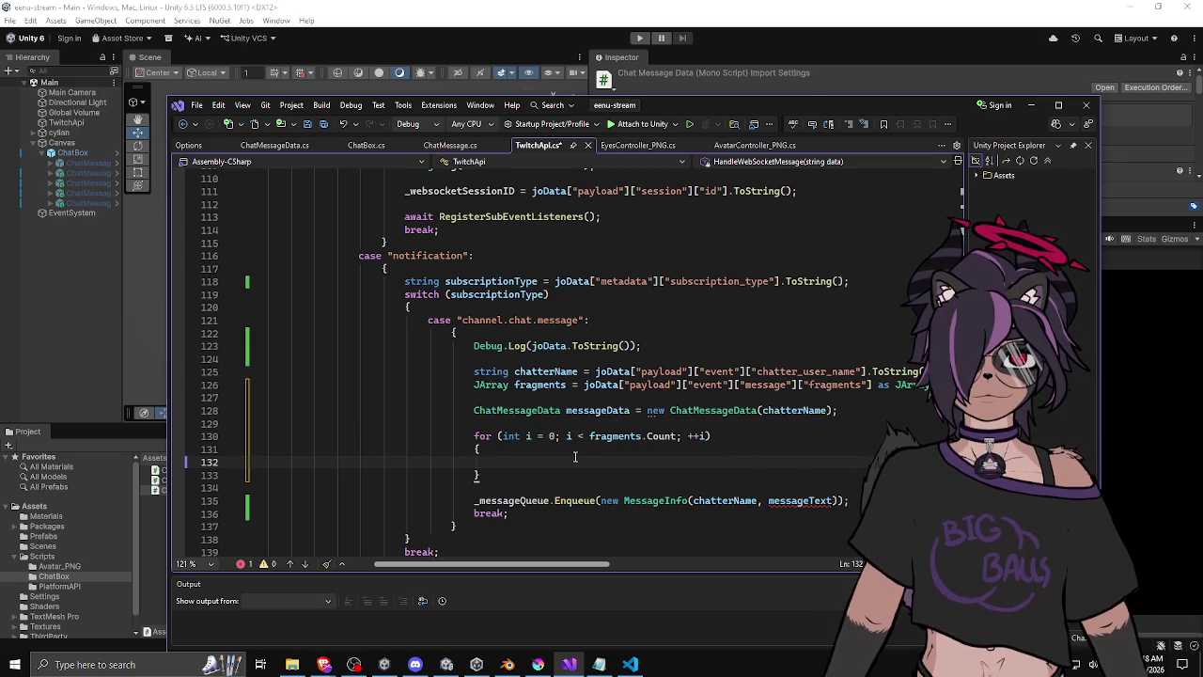
Declare 'JObject joMessage = joData["payload"]["event"]["message"] as JObject;' above the fragments line.
type("s")
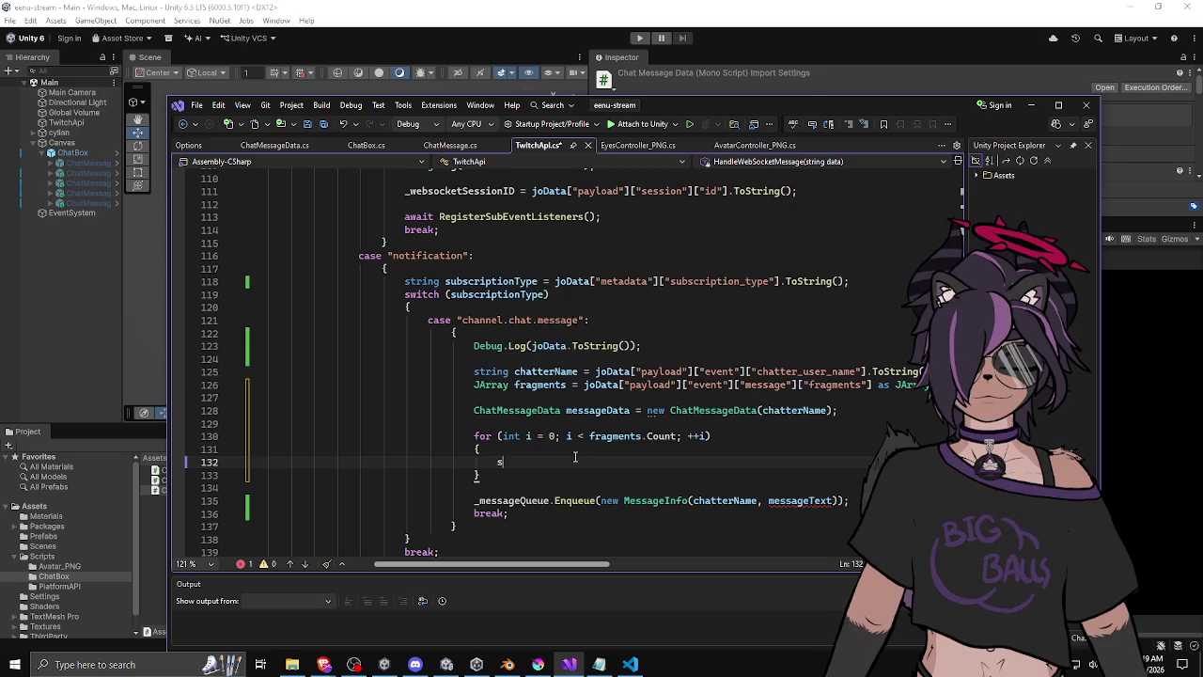
type("tring type =")
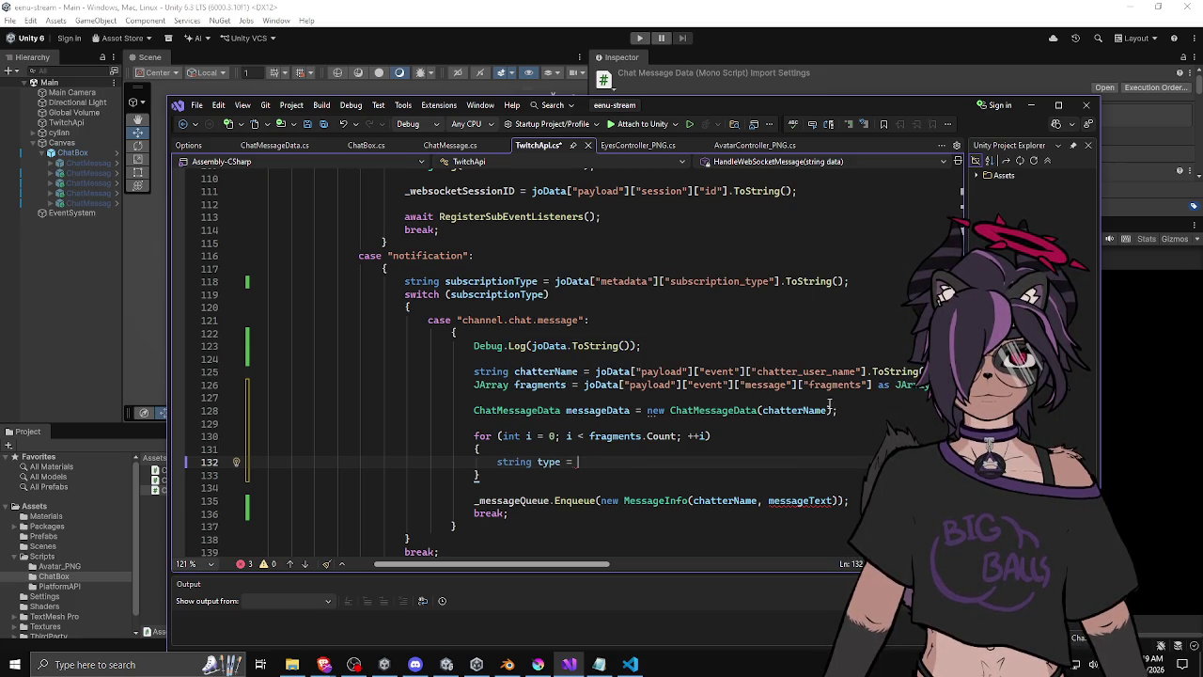
left_click_drag(798, 385, 584, 386)
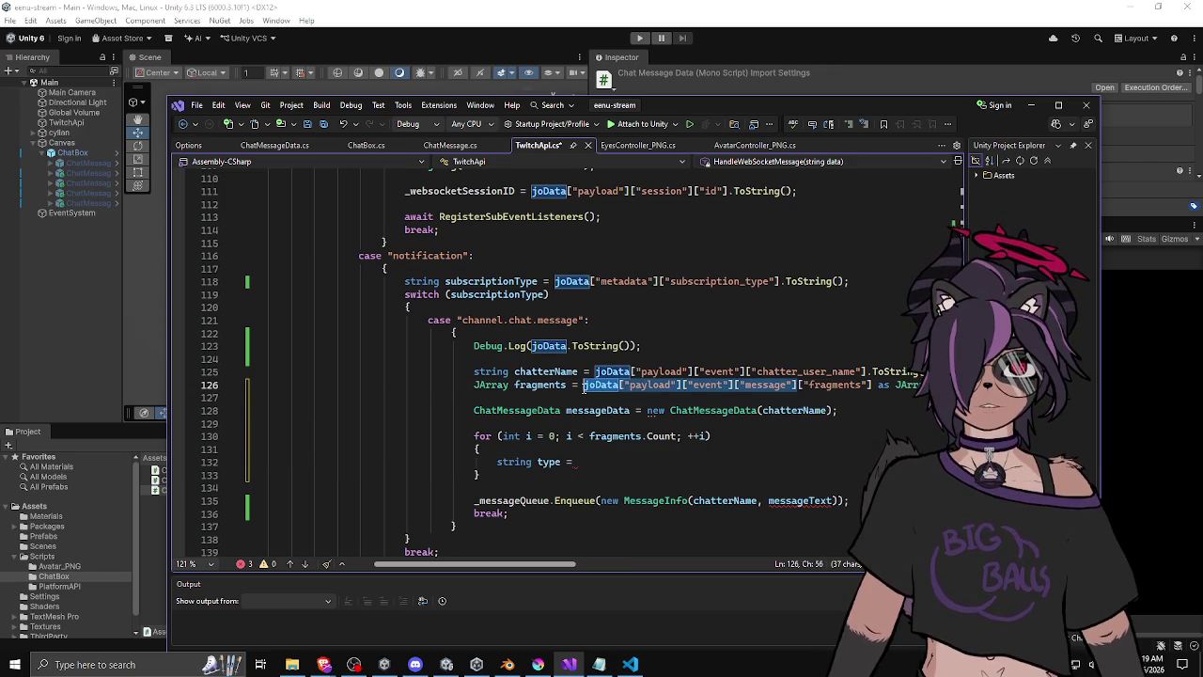
left_click(475, 386)
key("Return")
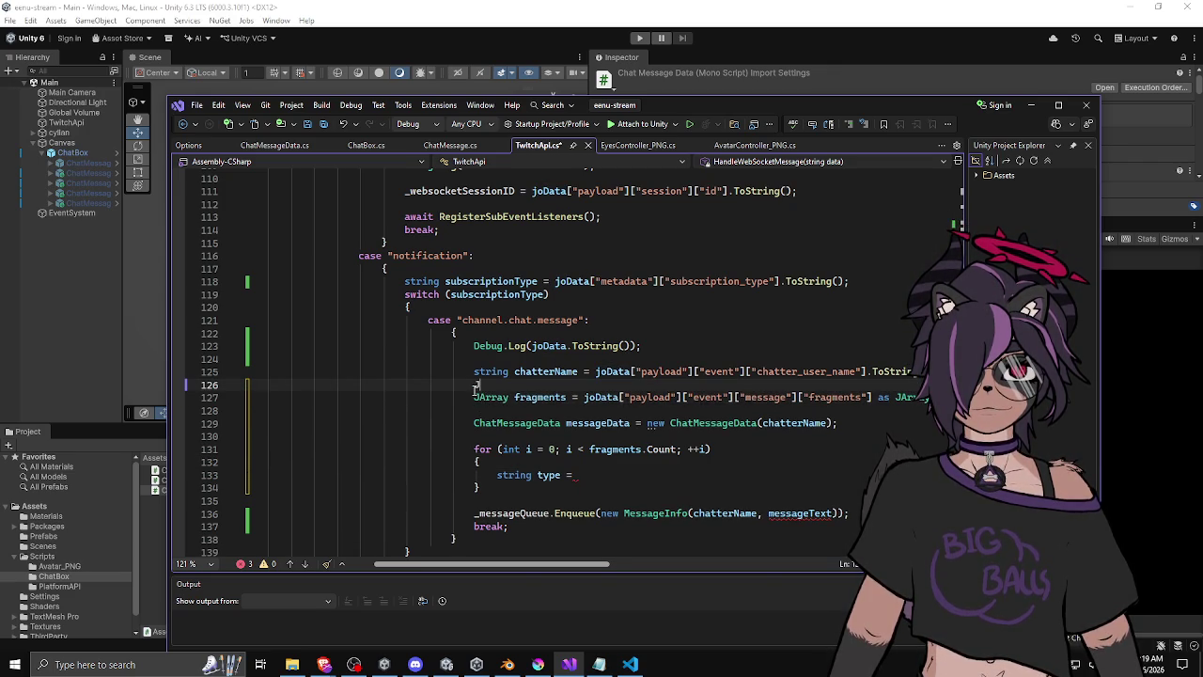
type("JObject me")
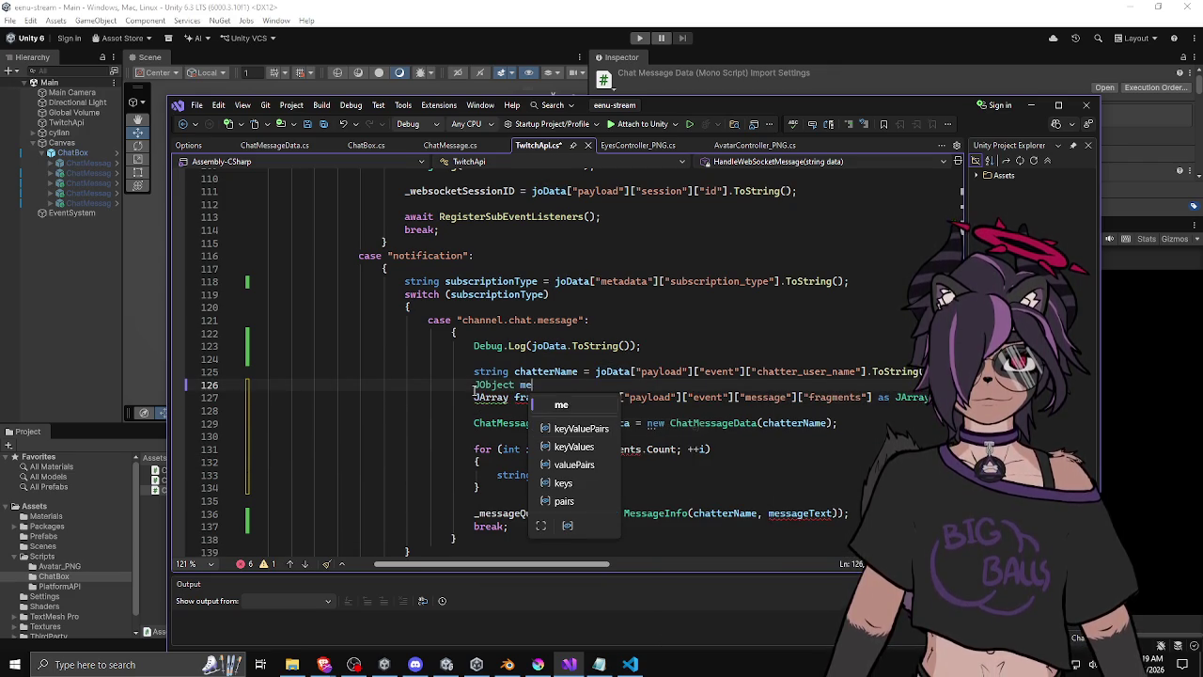
type("ssage")
key("BackSpace")
key("BackSpace")
key("BackSpace")
type("ko")
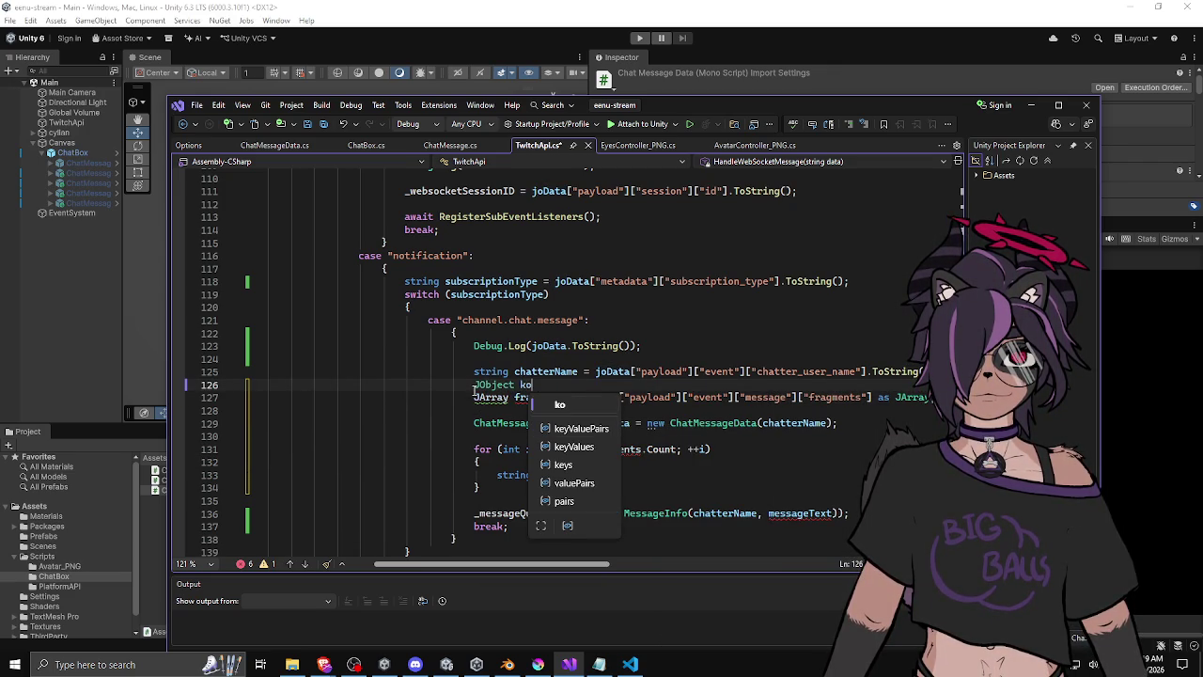
key("BackSpace")
key("BackSpace")
type("joMes")
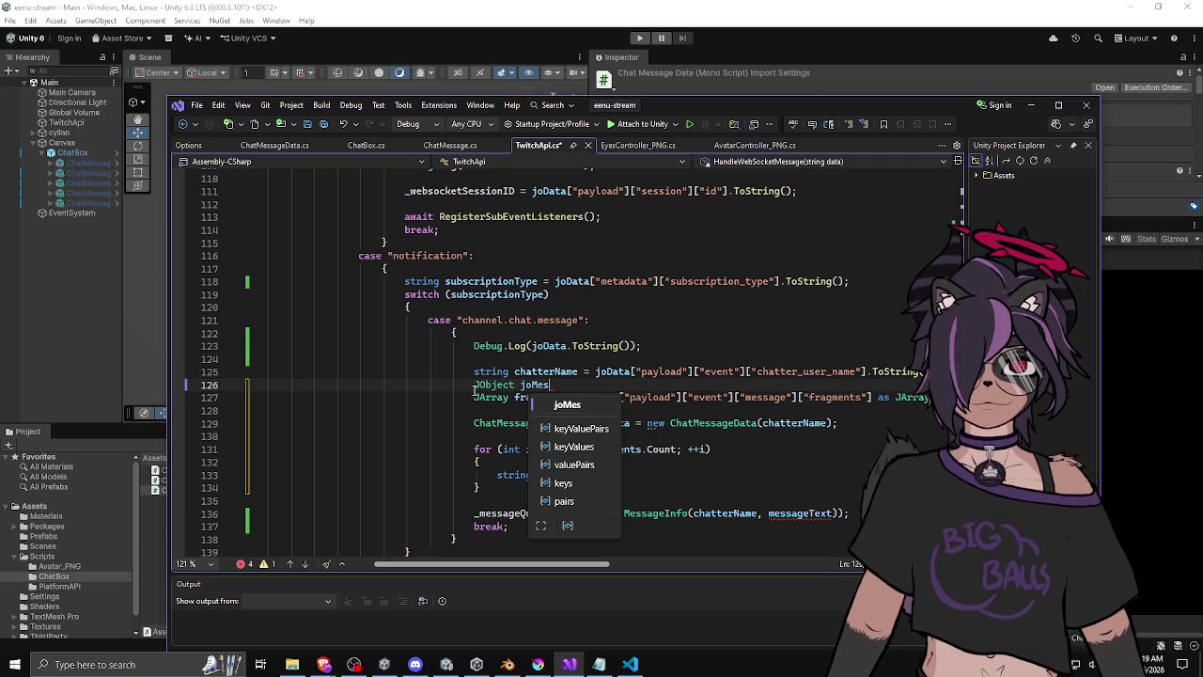
type("sage = joData[\"payload\"][\"event\"][\"message\"];")
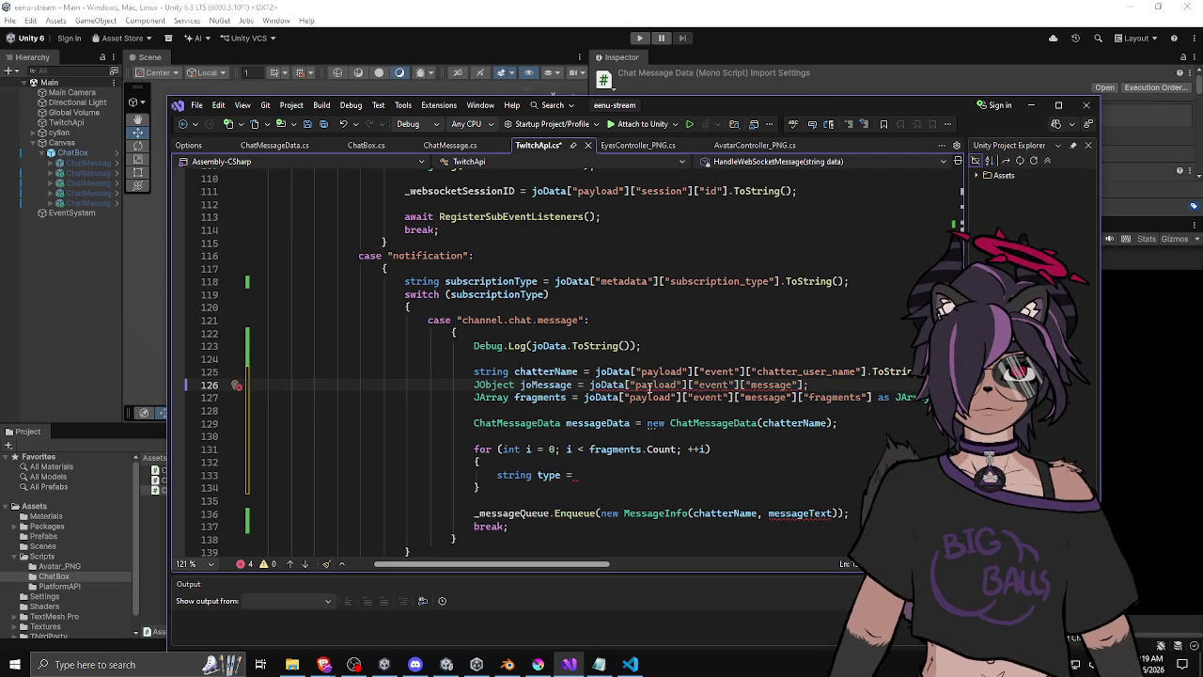
key("Left")
type("as JO")
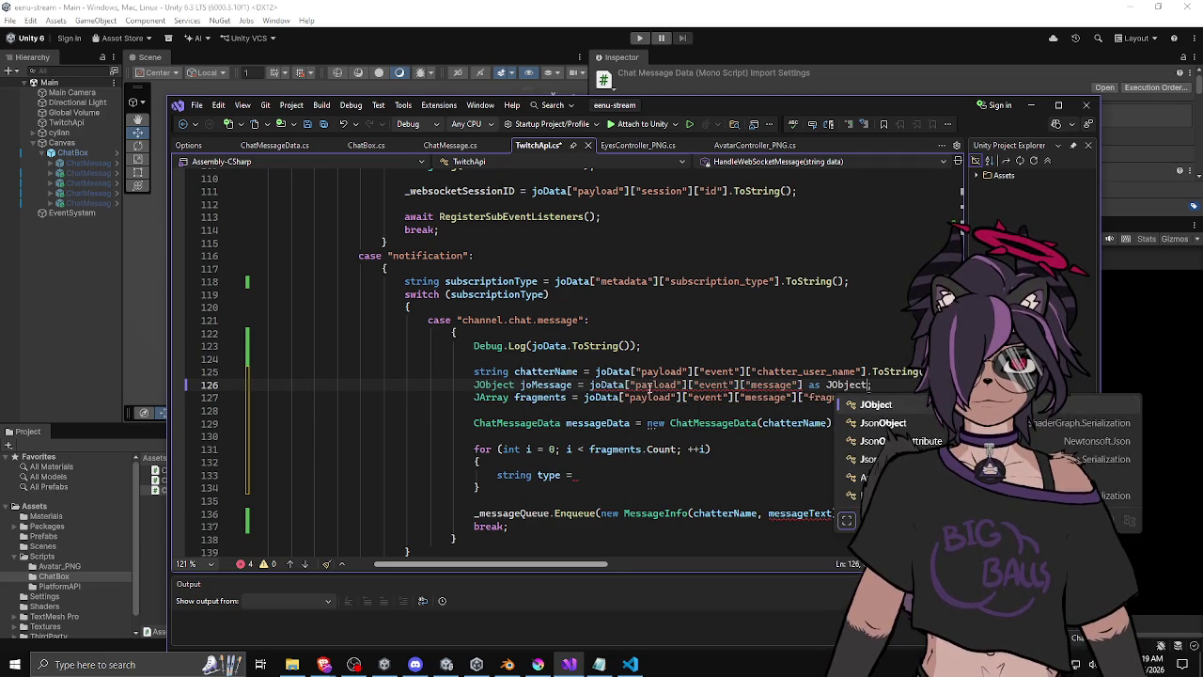
key("Tab")
Rename fragments to jaFragments and read it from joMessage["fragments"].
left_click(612, 398)
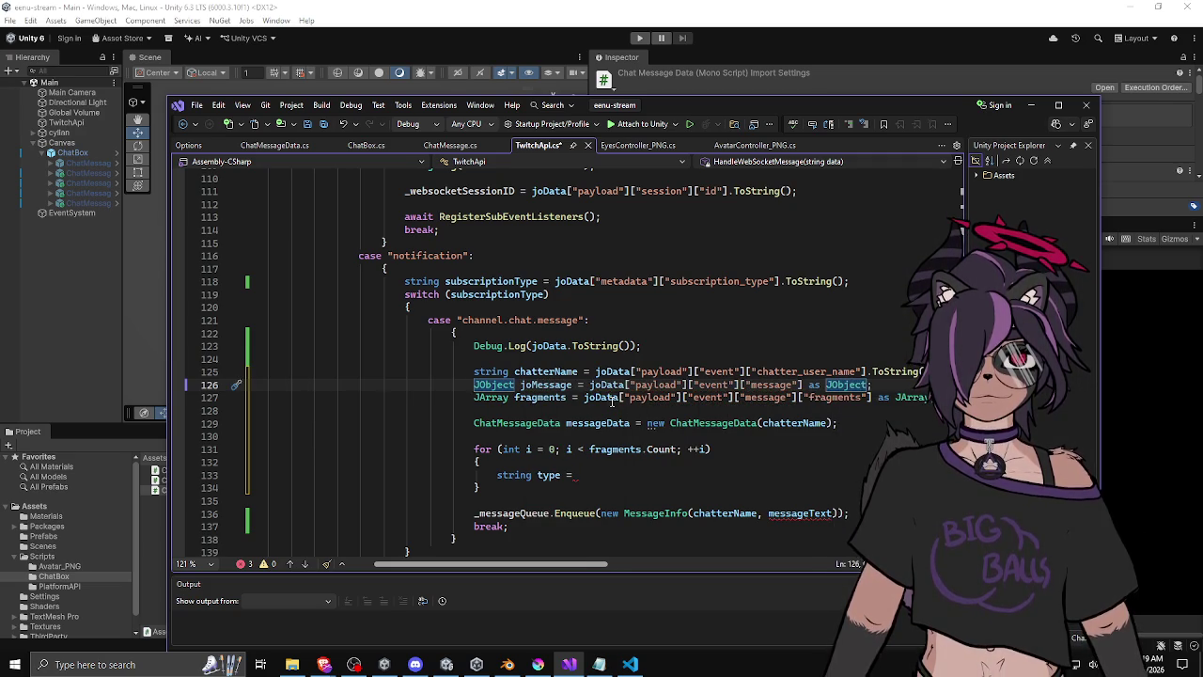
double_click(527, 398)
type("jaFragments")
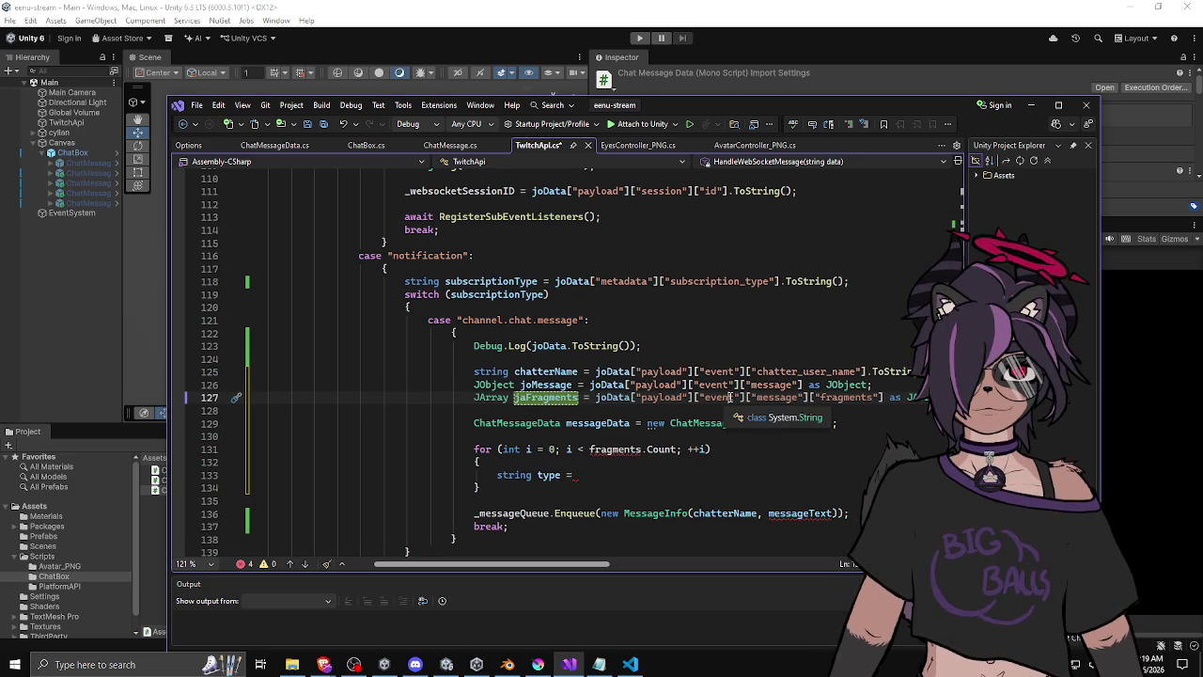
double_click(545, 385)
key("ctrl+c")
left_click_drag(597, 398, 801, 398)
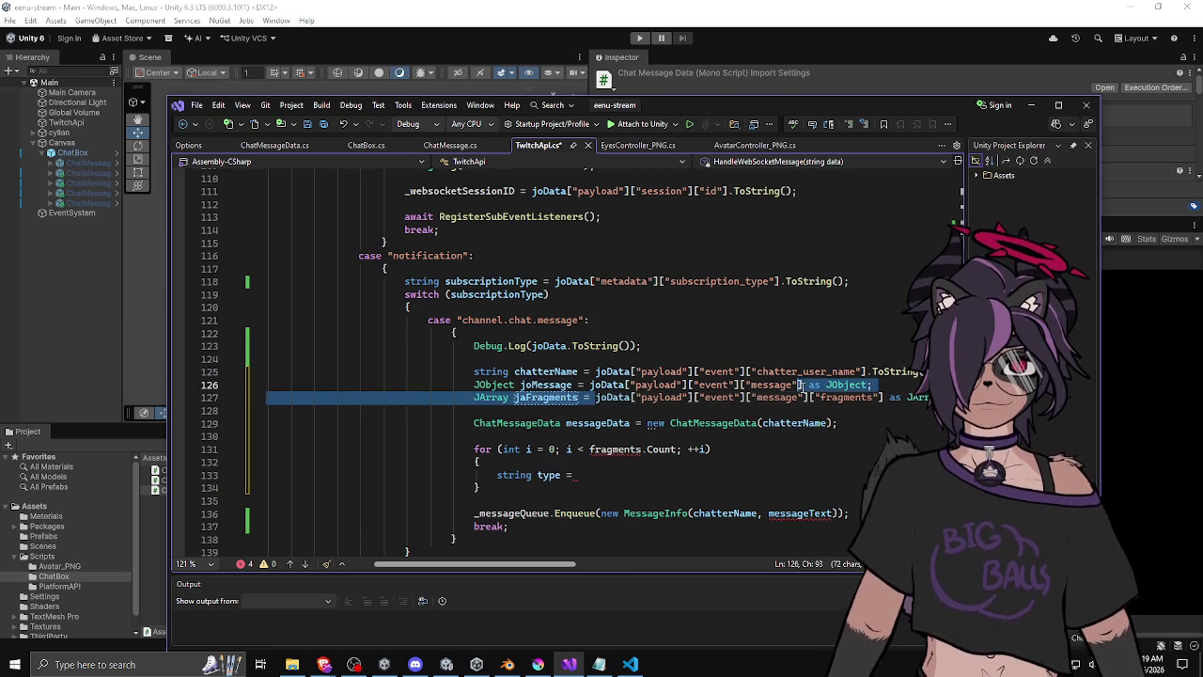
key("ctrl+v")
left_click(820, 386)
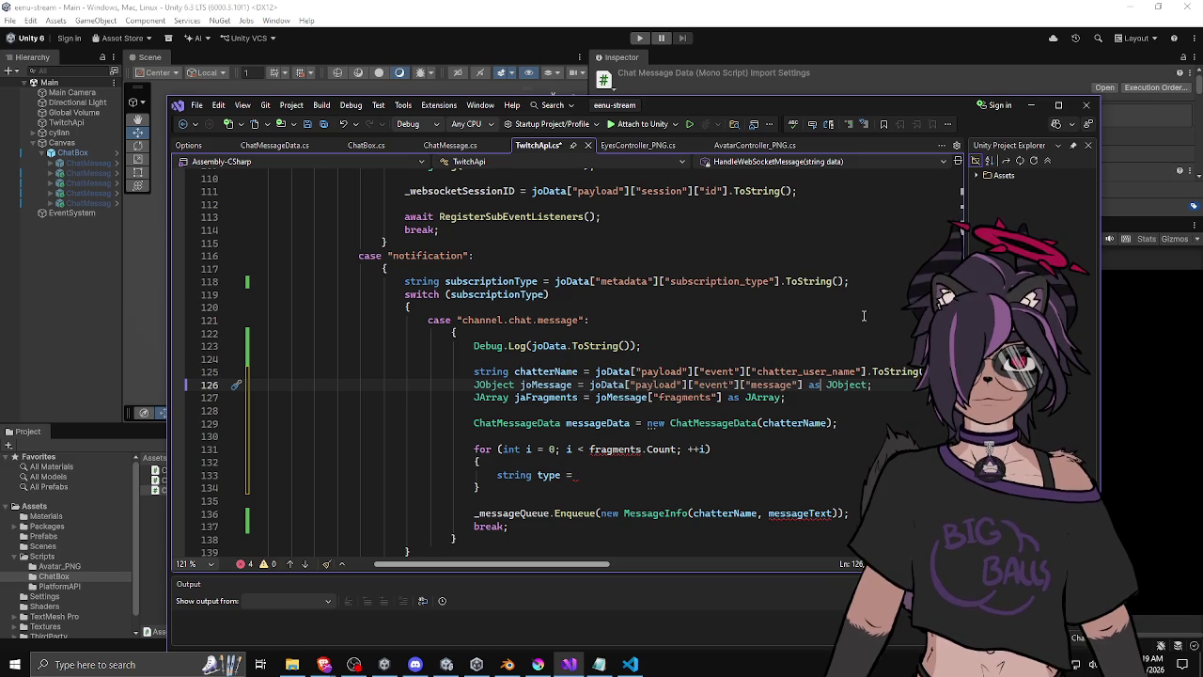
Change the loop condition to jaFragments.Count.
scroll(863, 315, "down", 2)
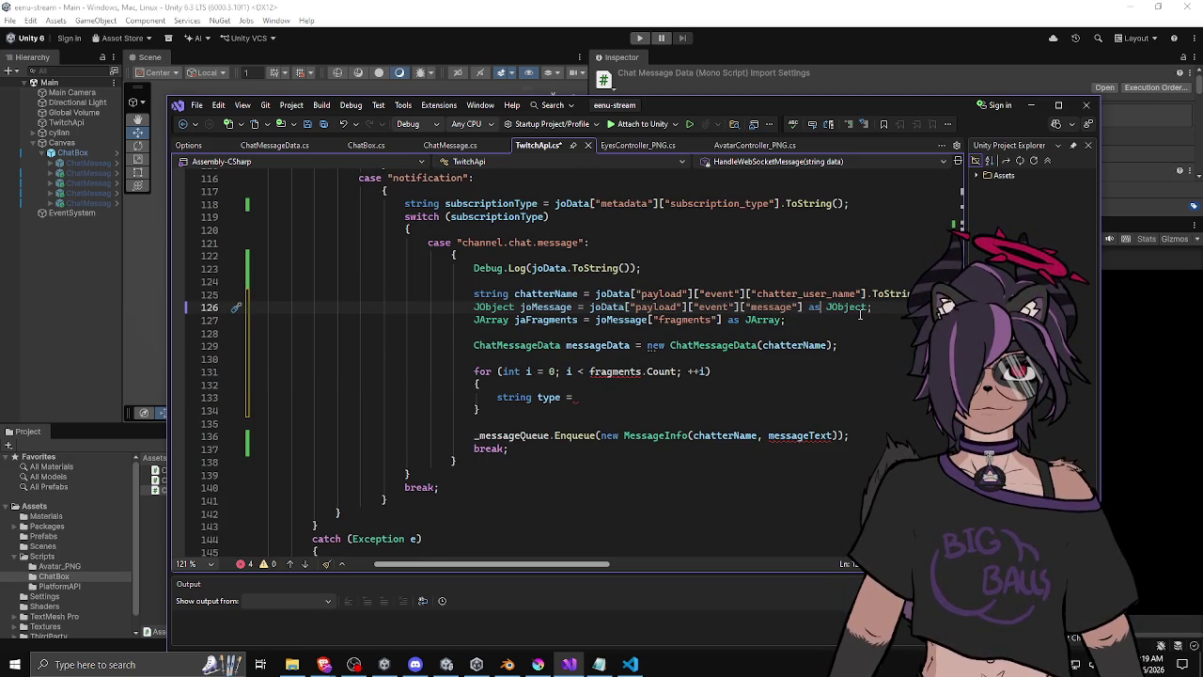
double_click(550, 320)
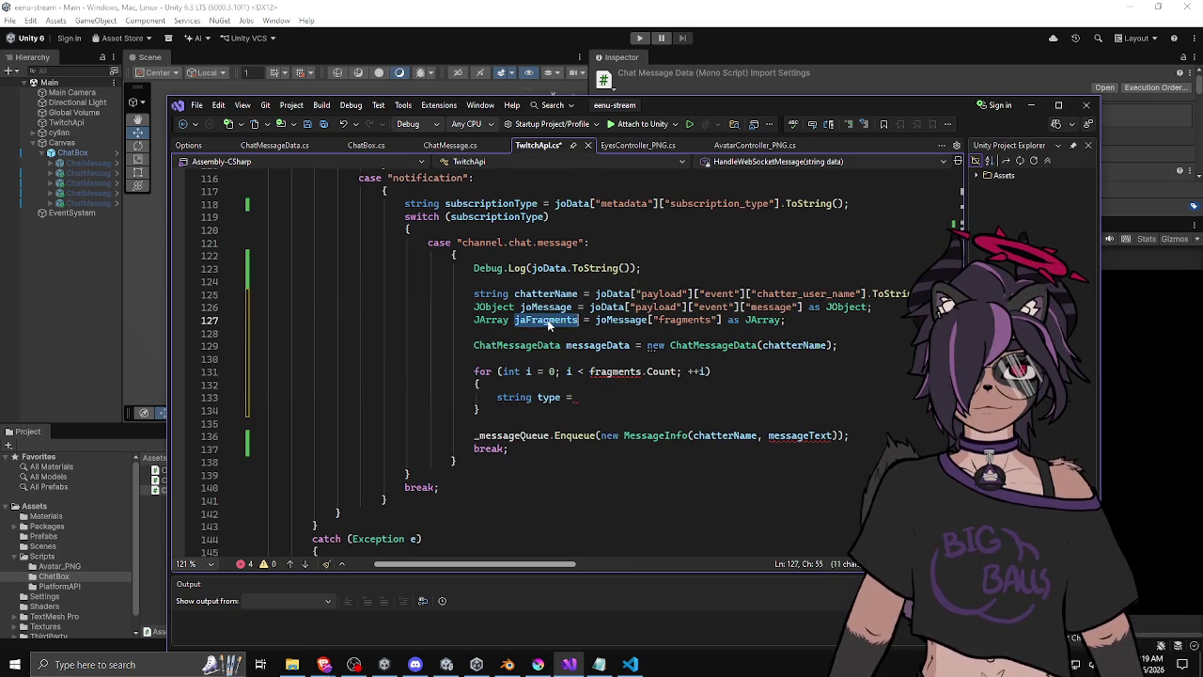
double_click(621, 370)
key("ctrl+v")
left_click(624, 396)
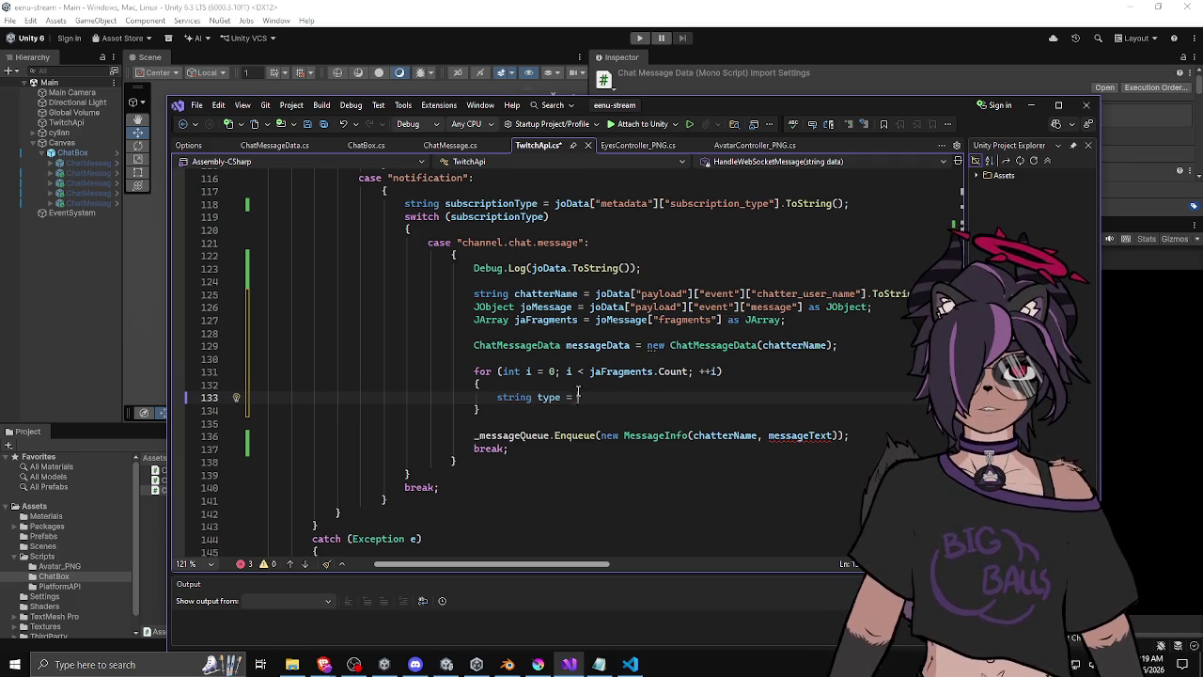
Add 'JObject joFragment = jaFragments[i] as JObject;' at the top of the loop.
left_click(586, 384)
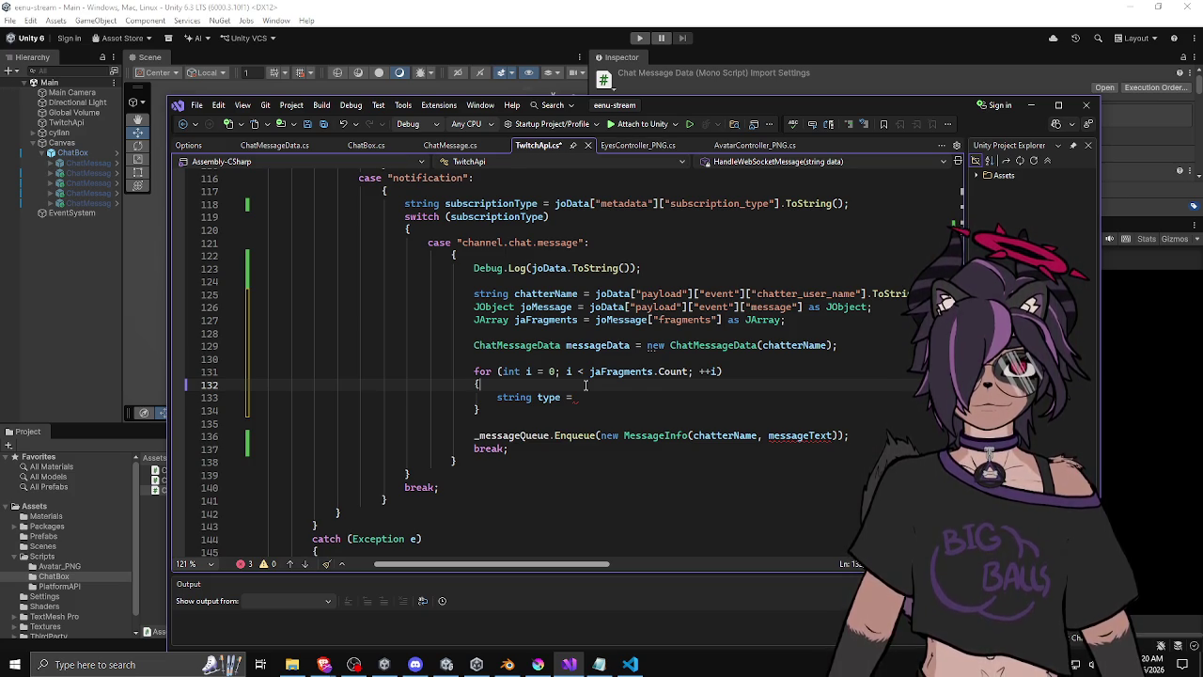
key("Return")
type("JObj")
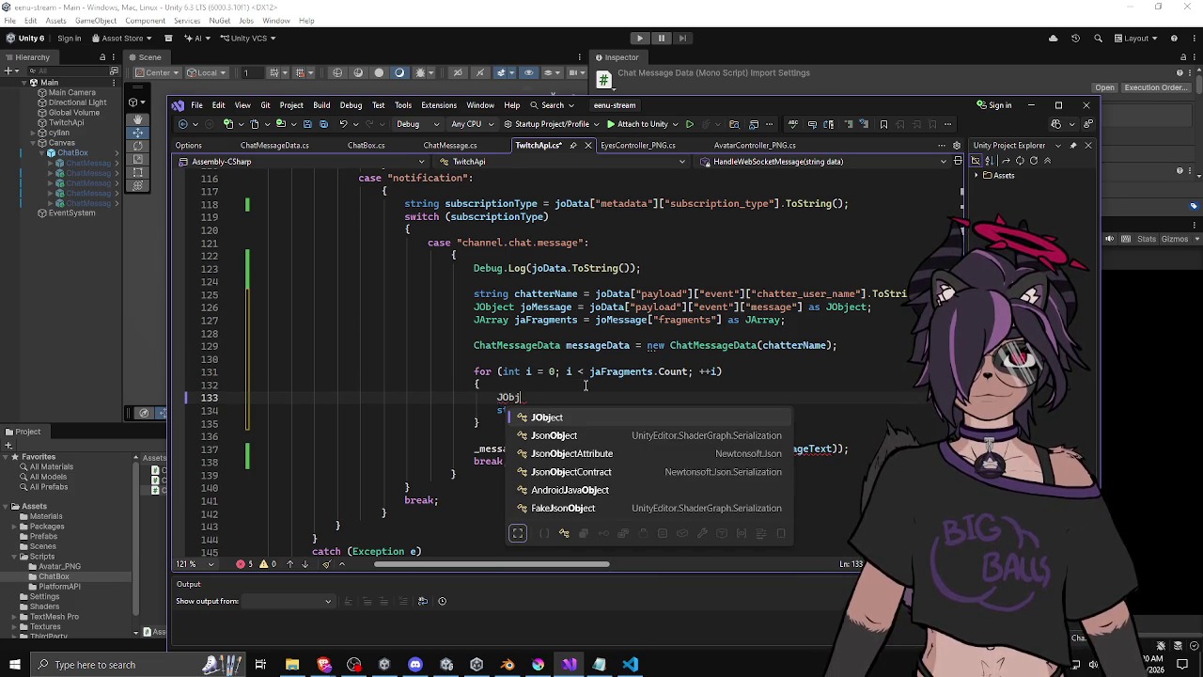
type("ect joF")
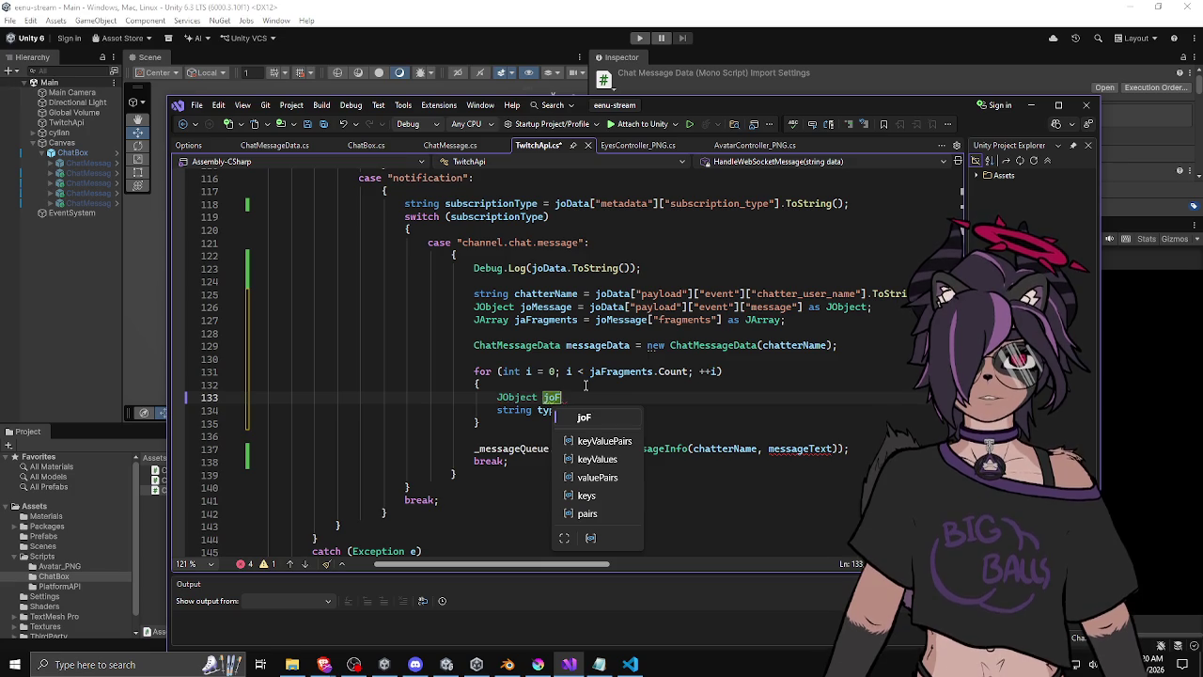
type("ragment = ")
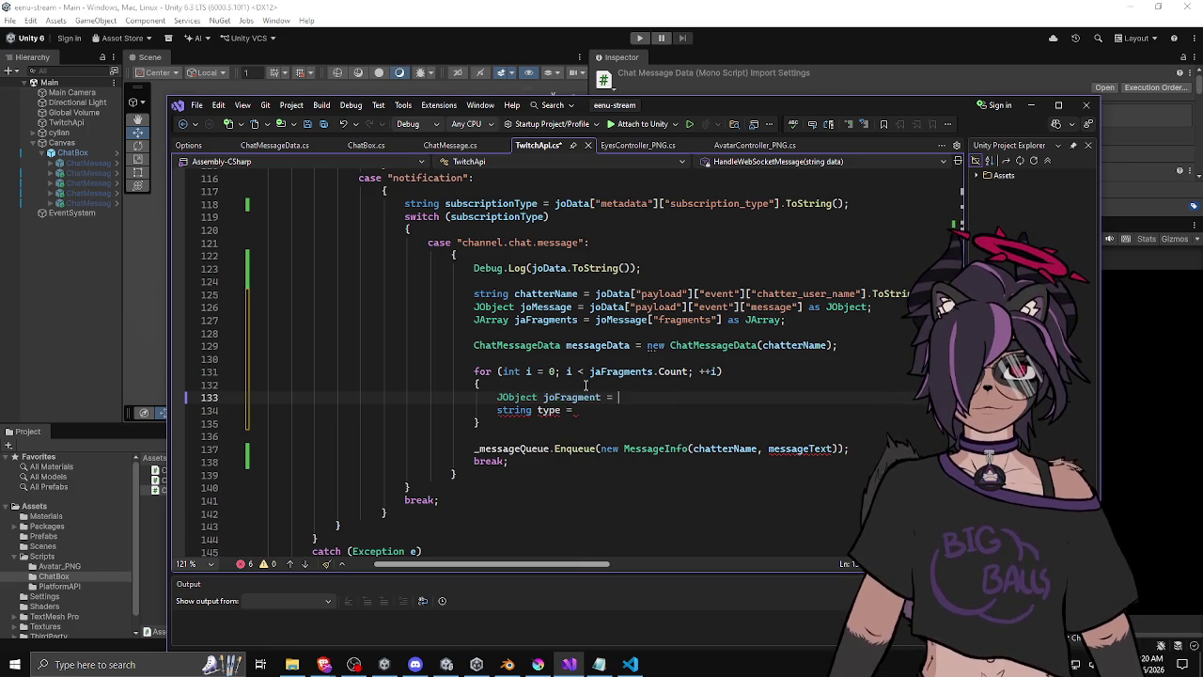
type("jaFr")
key("Tab")
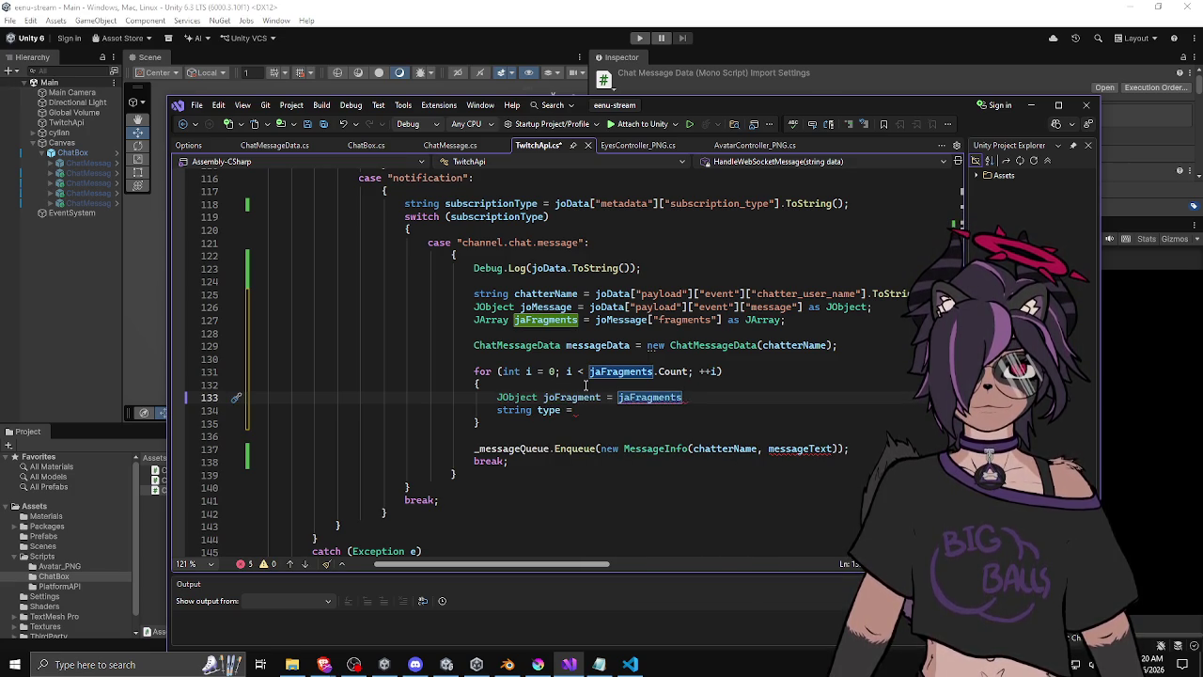
type("[i];")
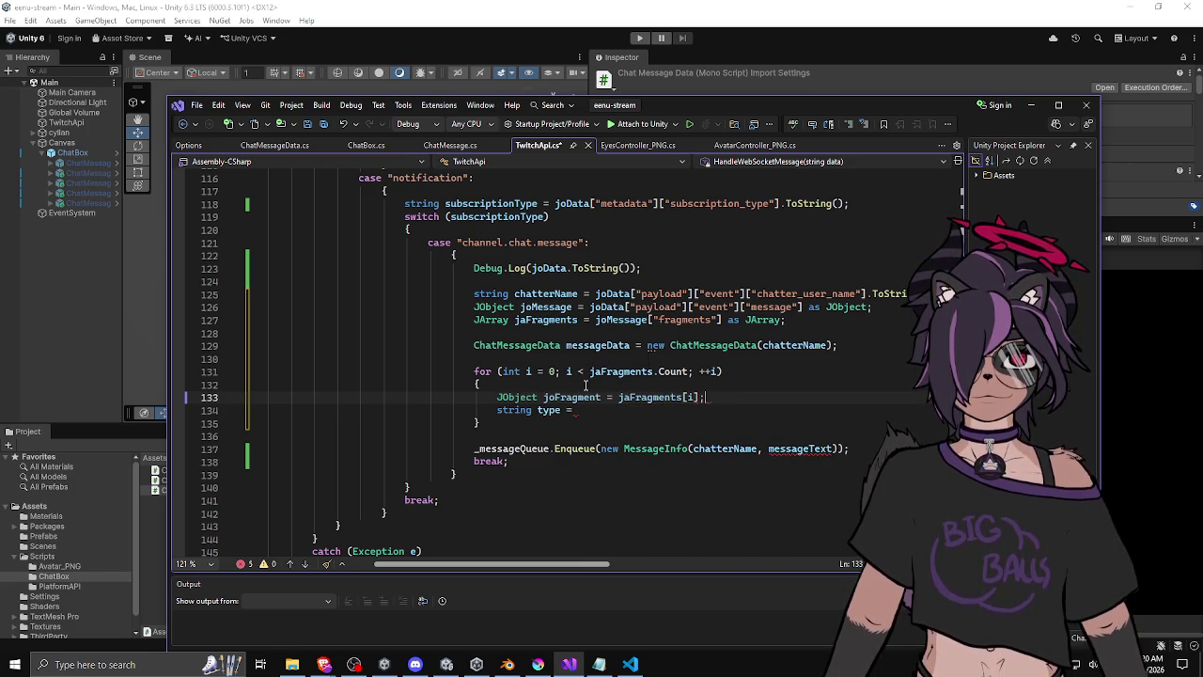
mouse_move(659, 400)
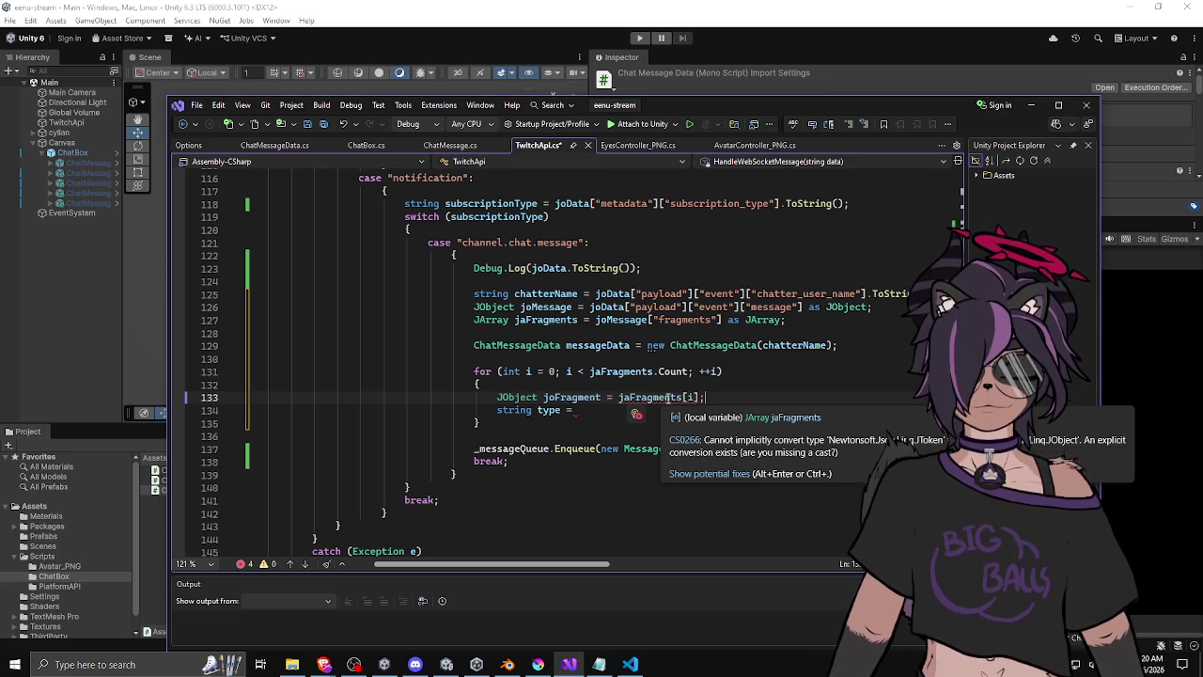
type("as JObject")
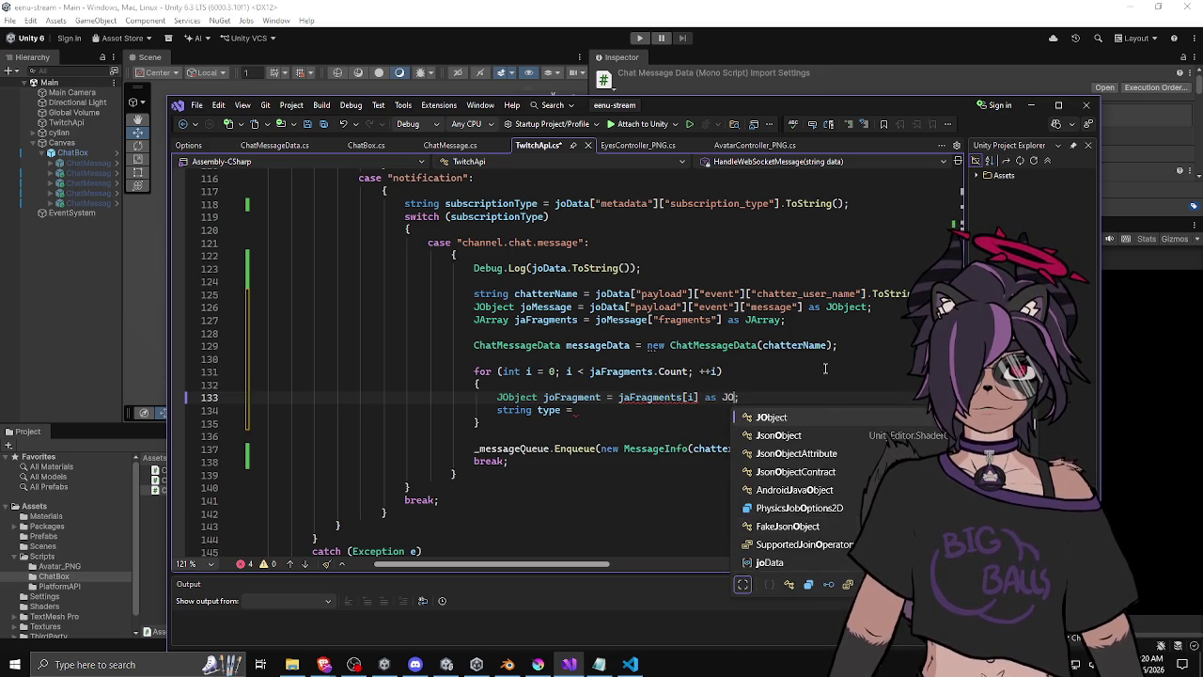
left_click(826, 369)
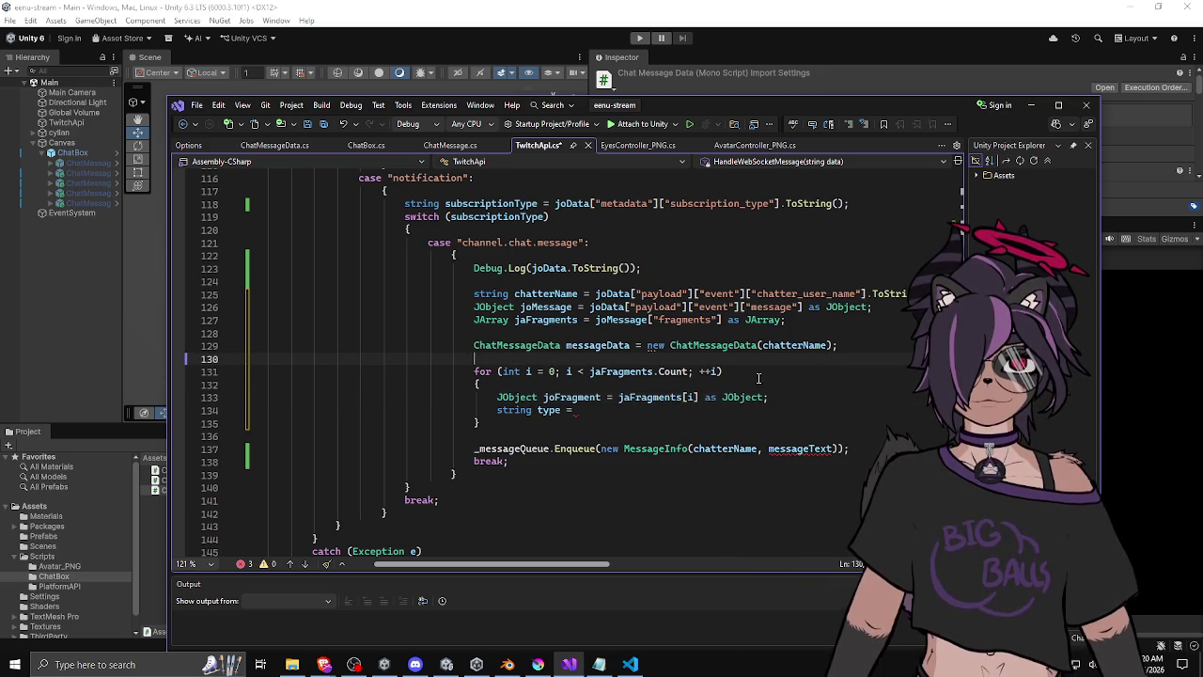
left_click(594, 398)
Complete the type line as 'string type = joFragment["type"].ToString();'.
left_click(611, 415)
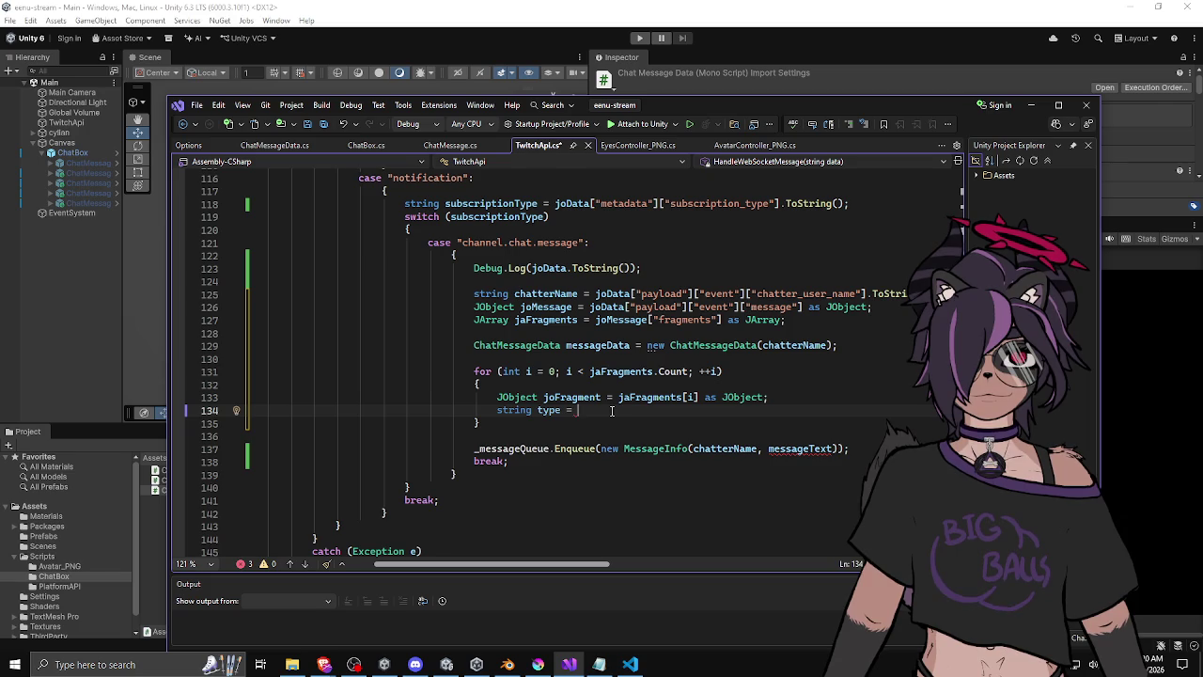
type("joFragment")
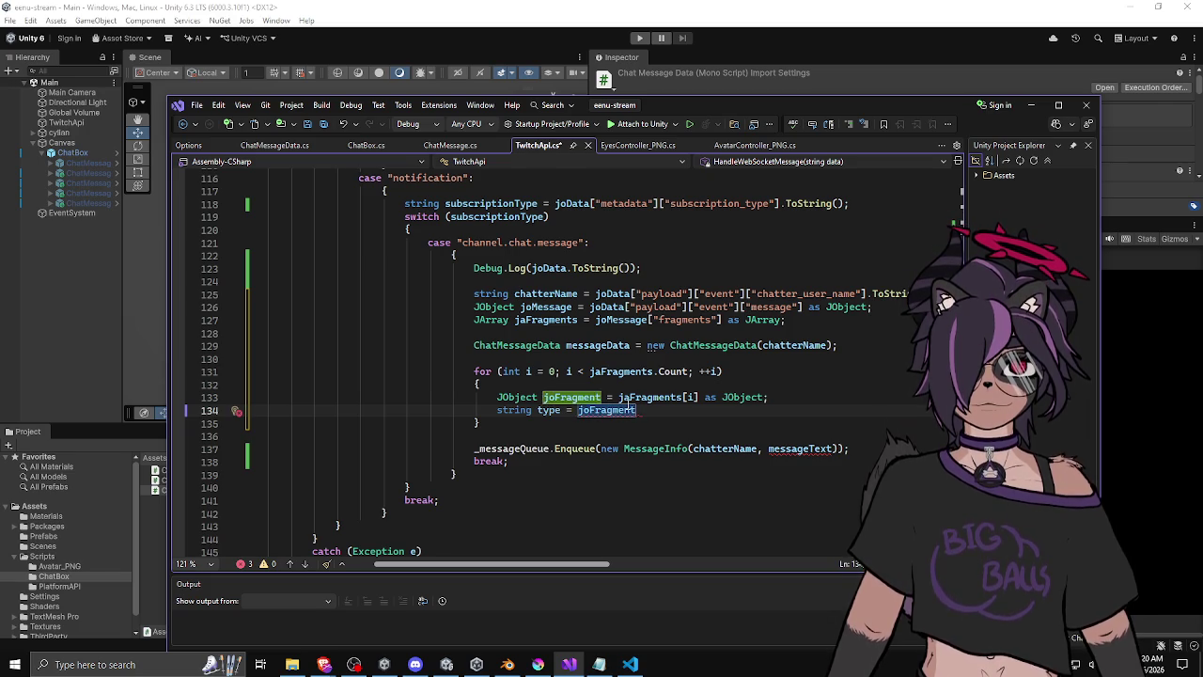
type("[\"type\"]")
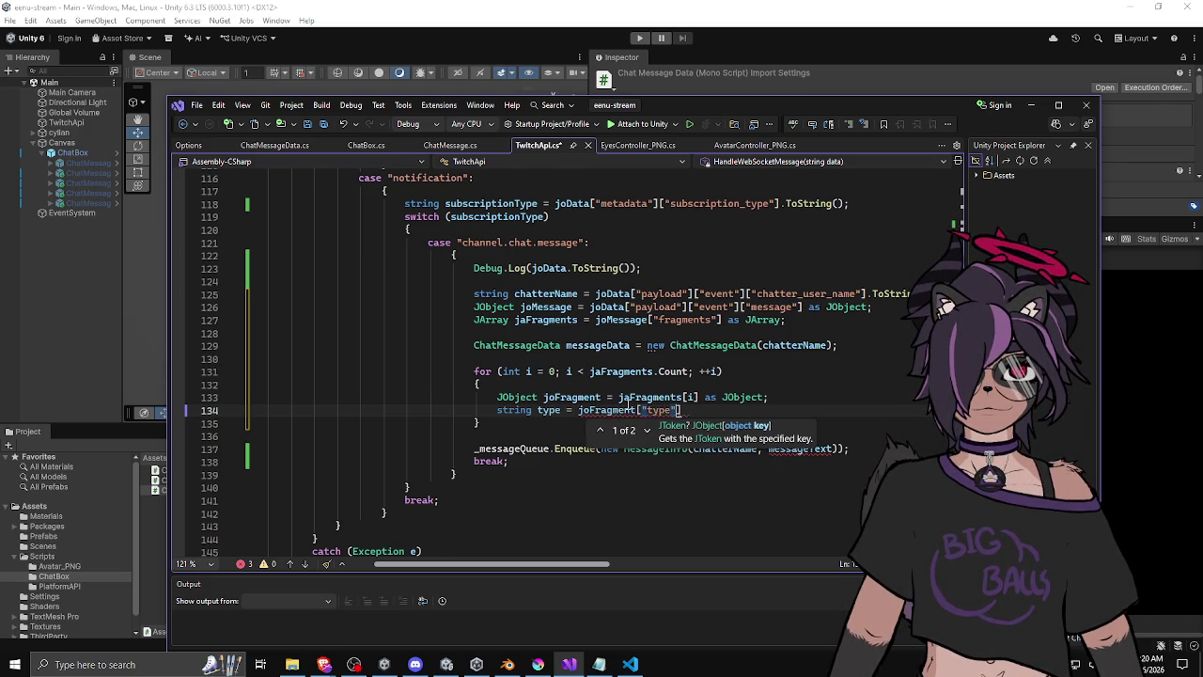
type(";")
key("Return")
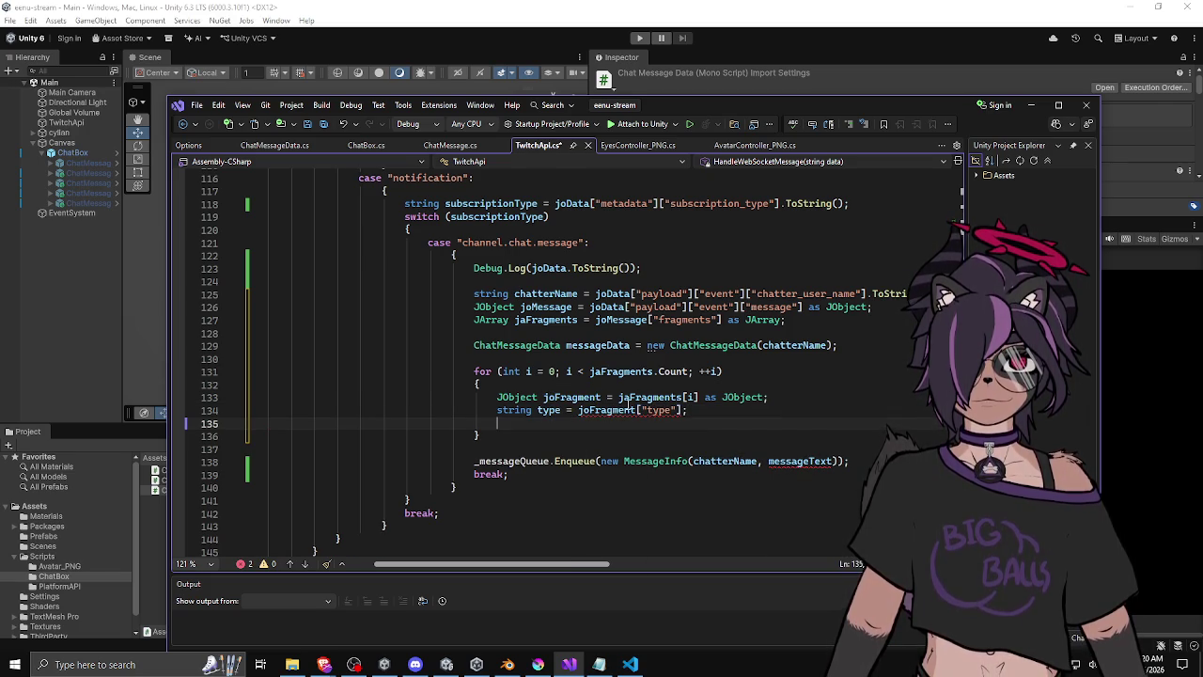
key("Return")
left_click(685, 411)
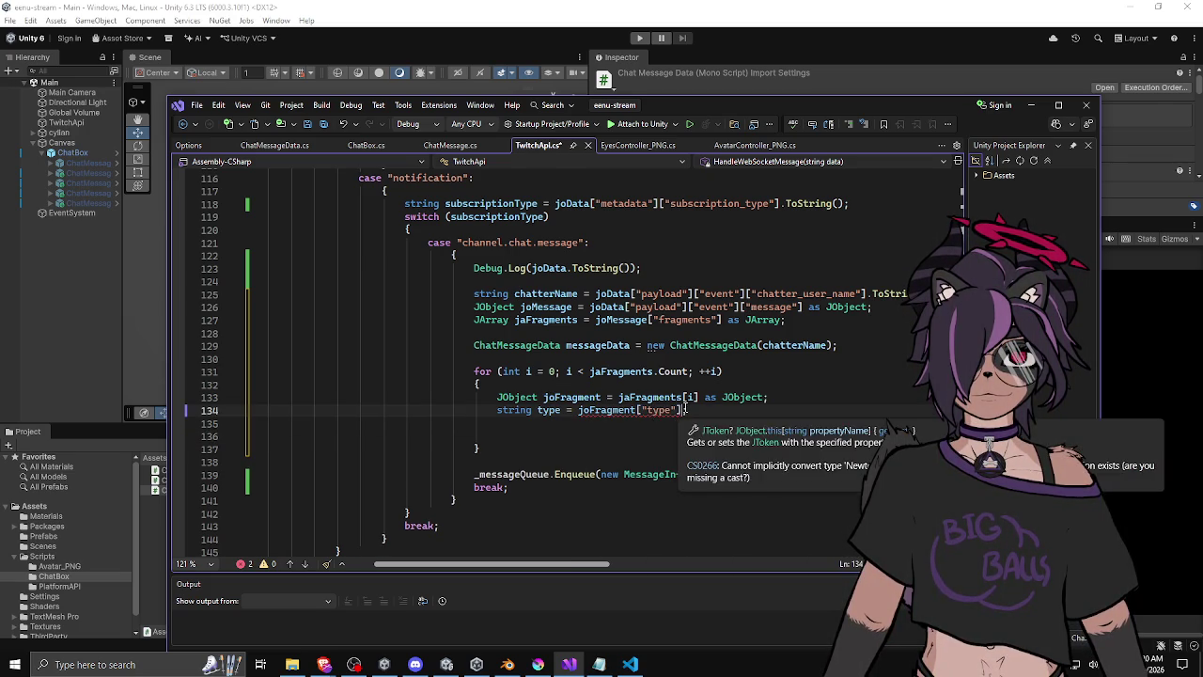
type(".tost")
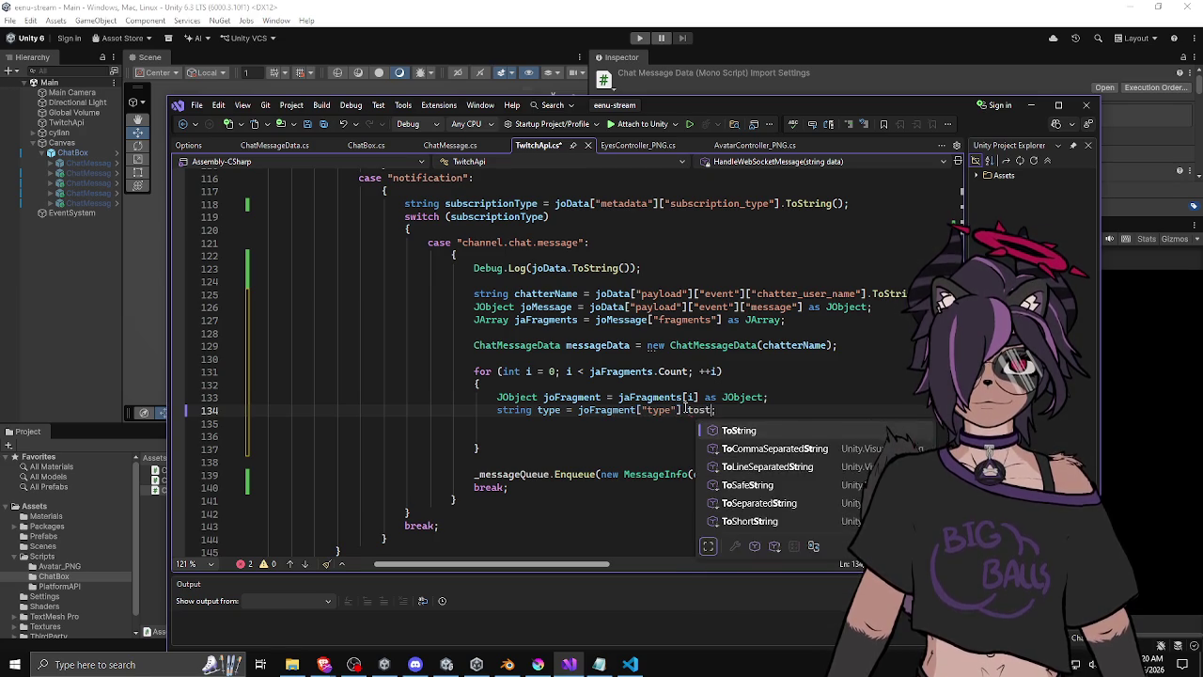
key("Tab")
type("()")
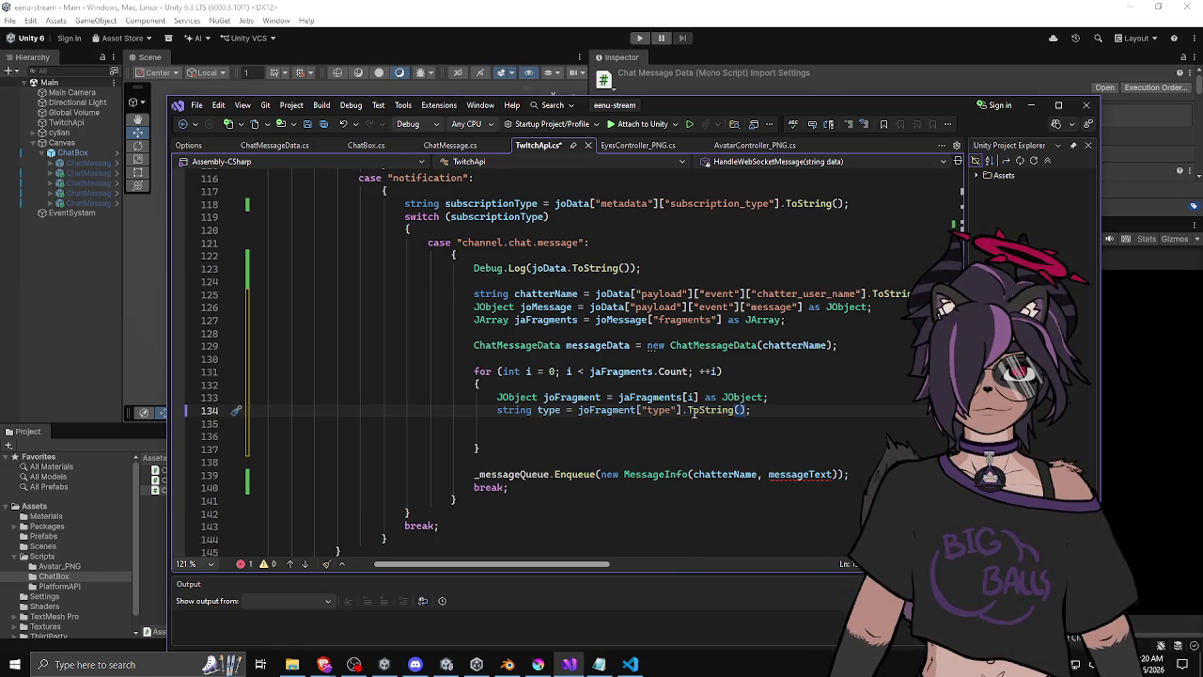
left_click(688, 434)
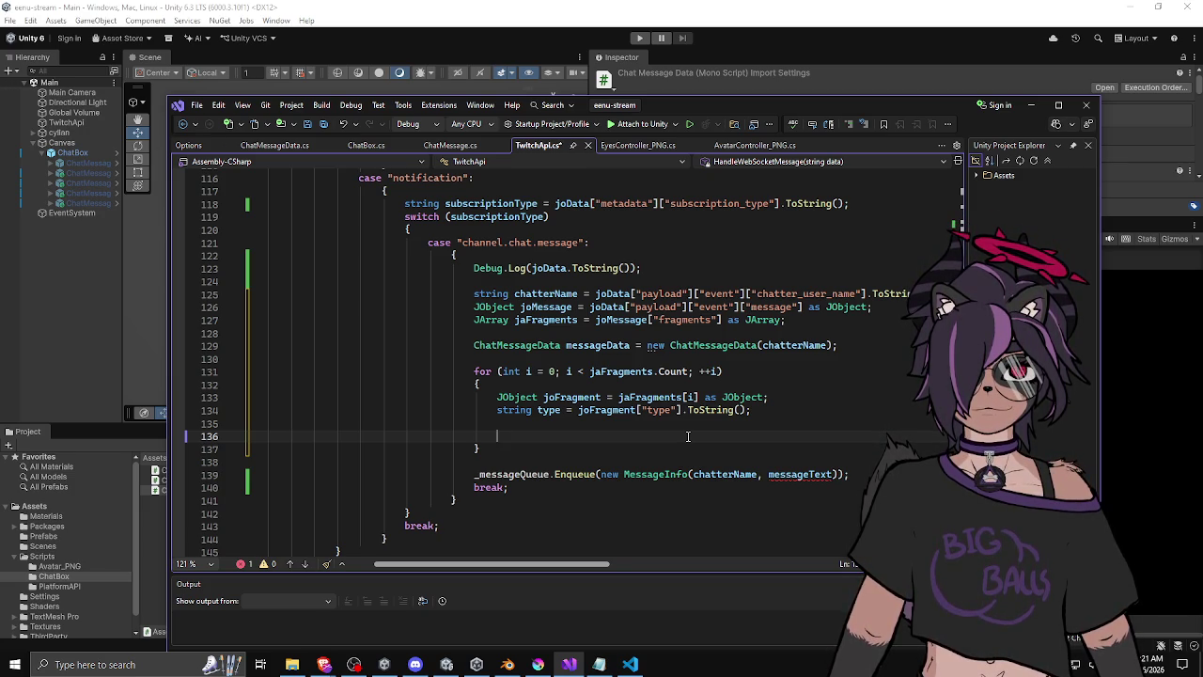
Add 'switch (type)' with a braced case "text": block ending in break.
type("switch (")
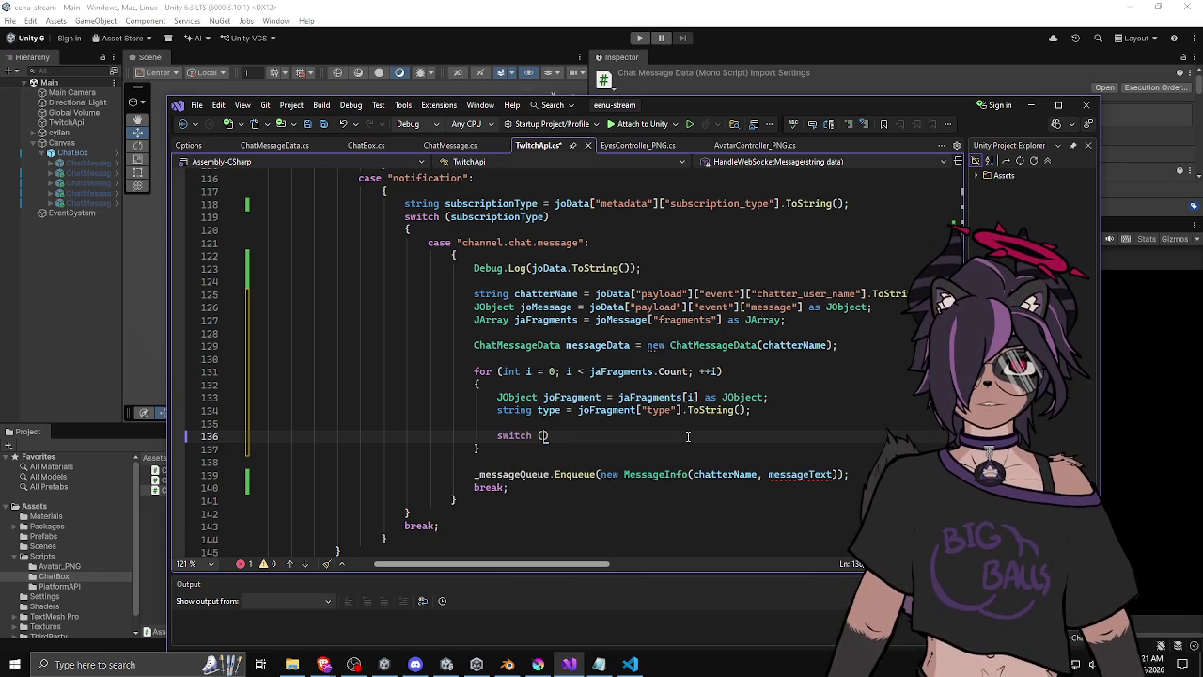
type("type)")
key("Return")
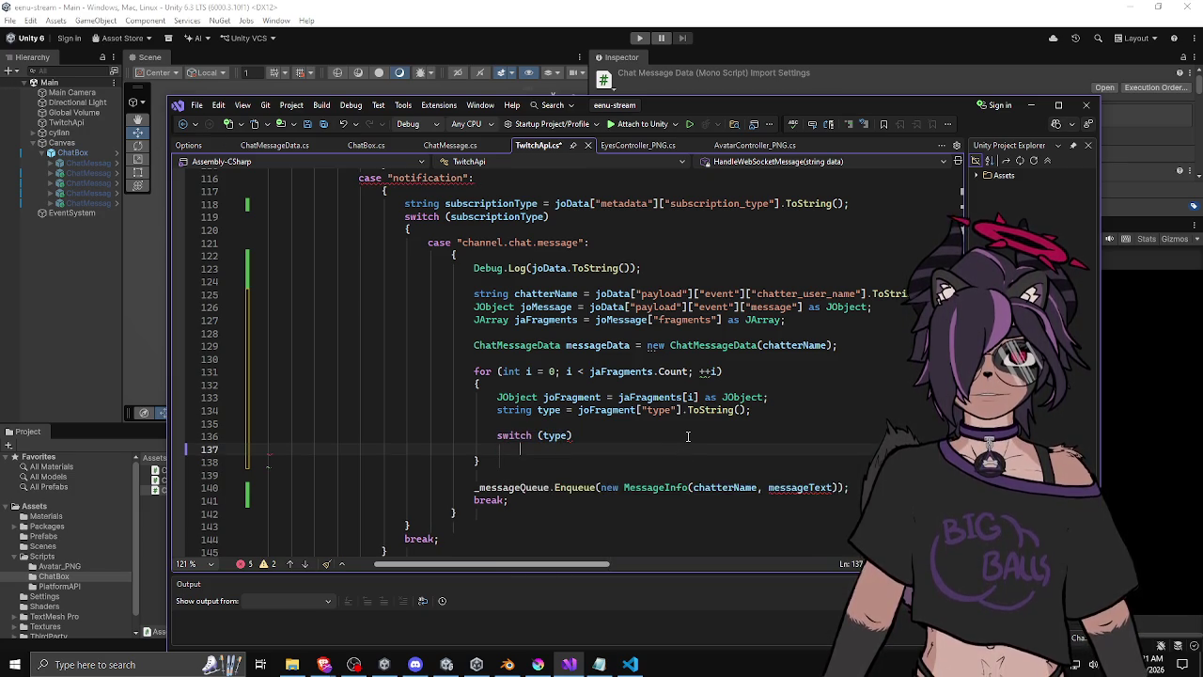
type("{")
key("Return")
type("case \"")
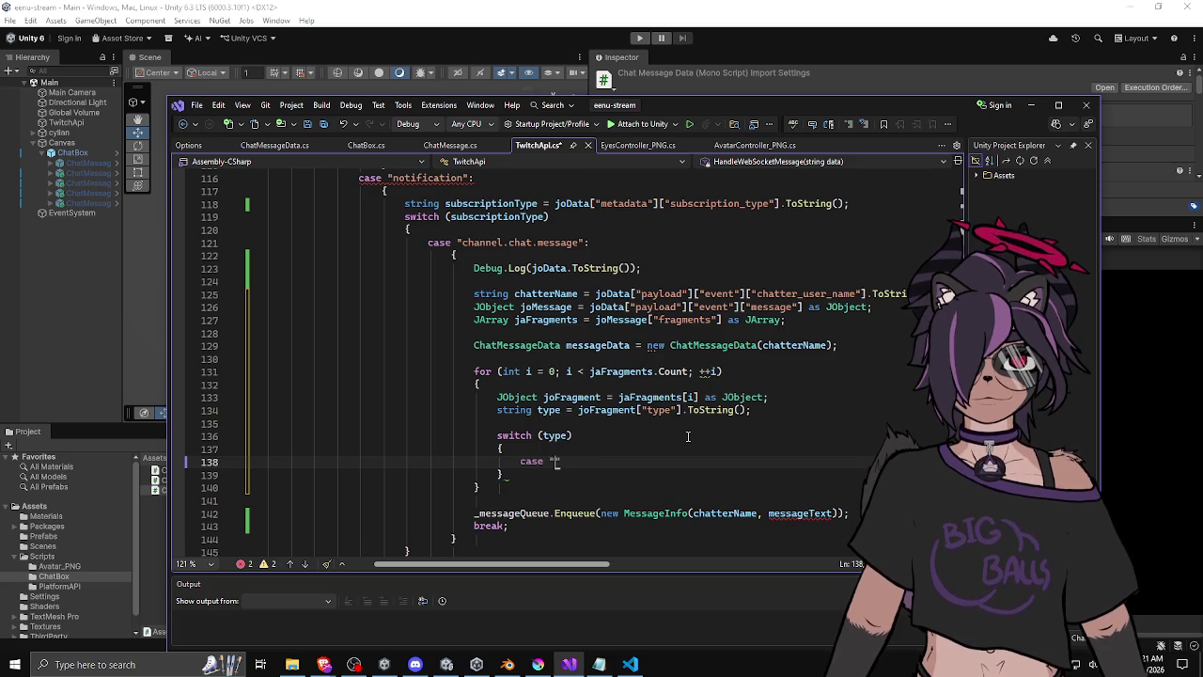
type("text\":")
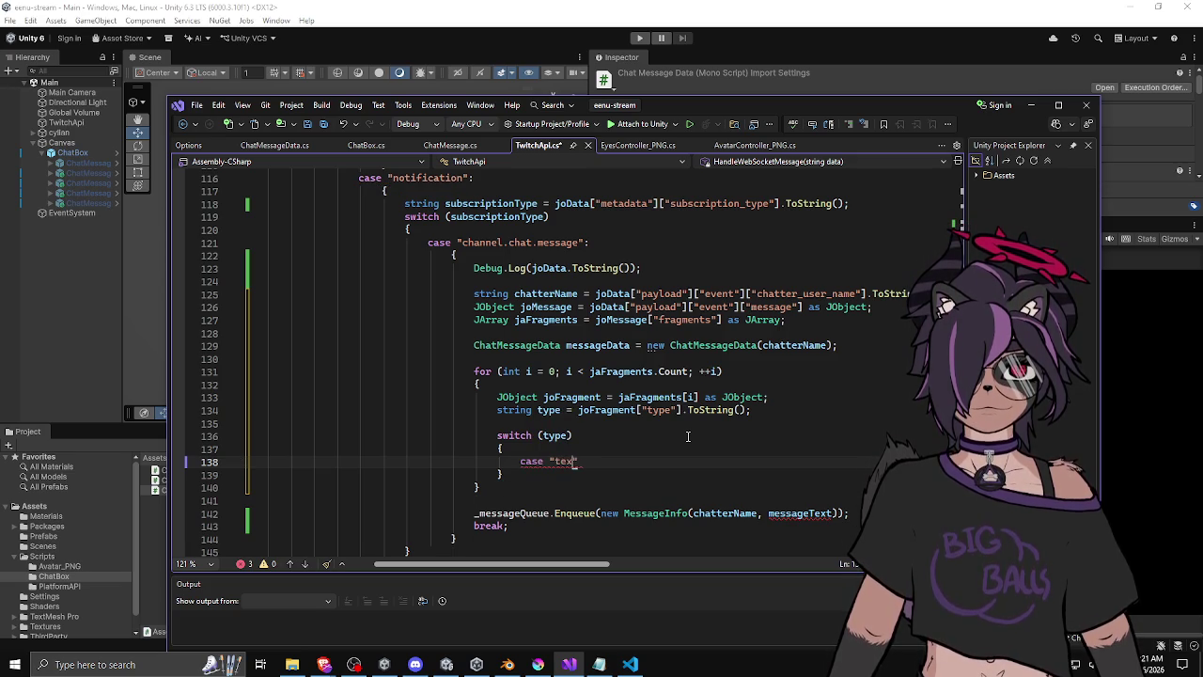
key("Return")
type("{")
key("Return")
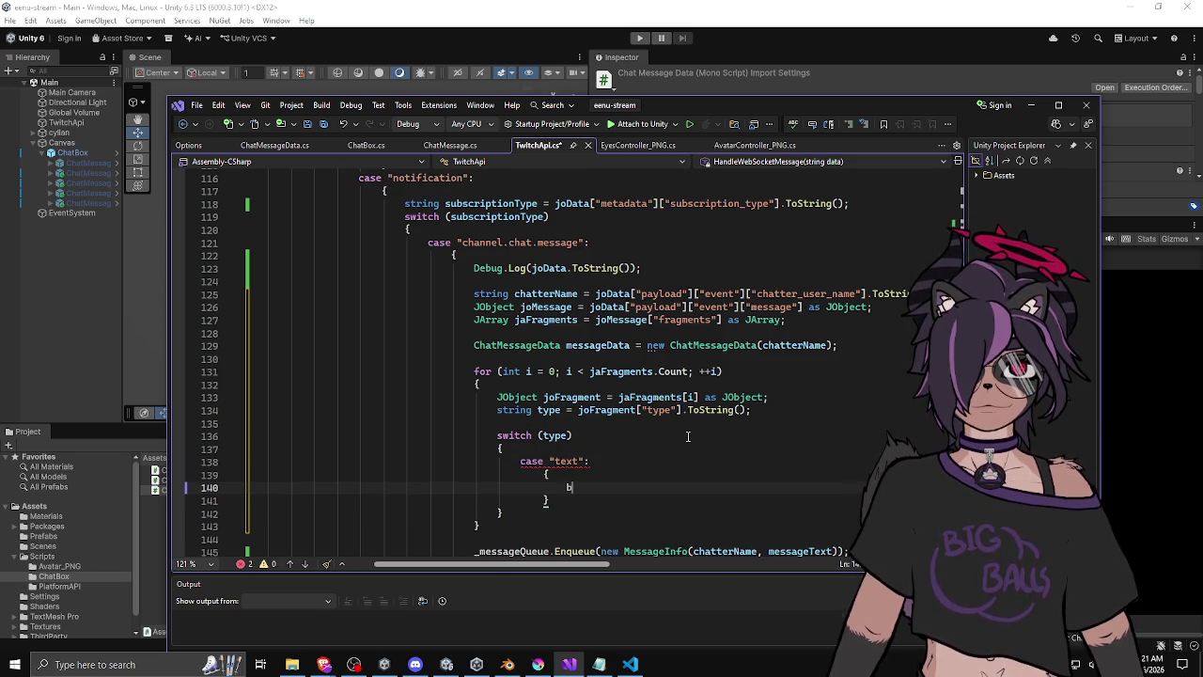
type("break;")
Add a braced case "emote": block ending in break after the text case.
key("Down")
key("Return")
key("Return")
key("BackSpace")
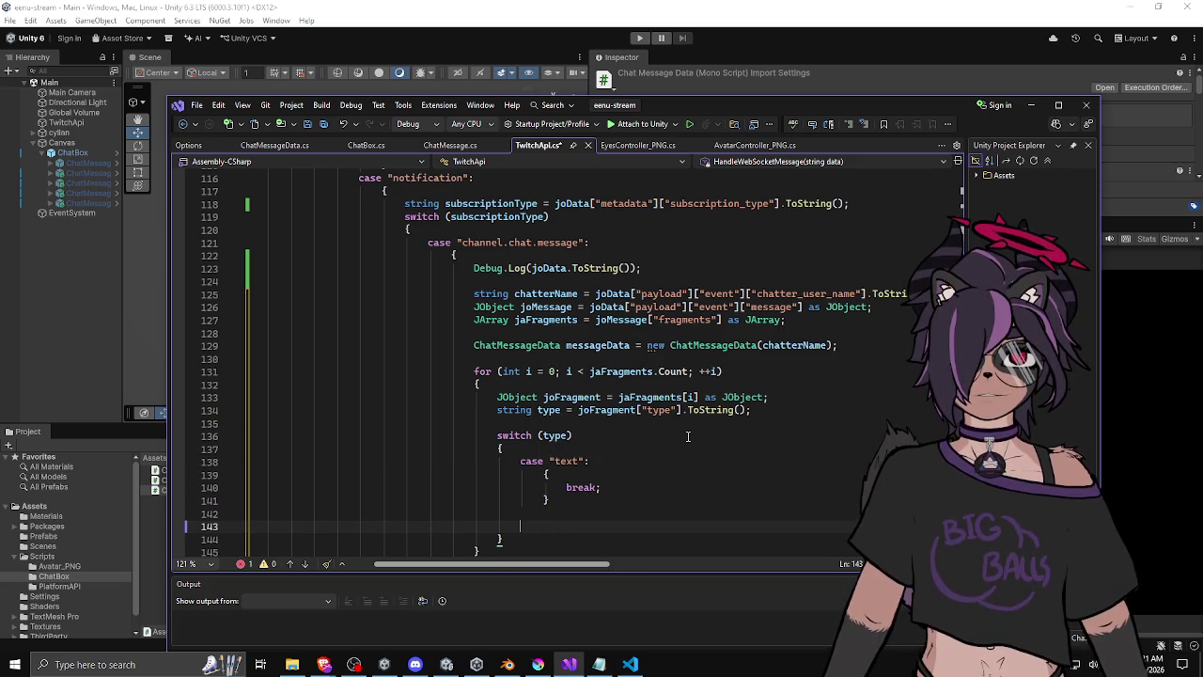
type("case \"emote\":")
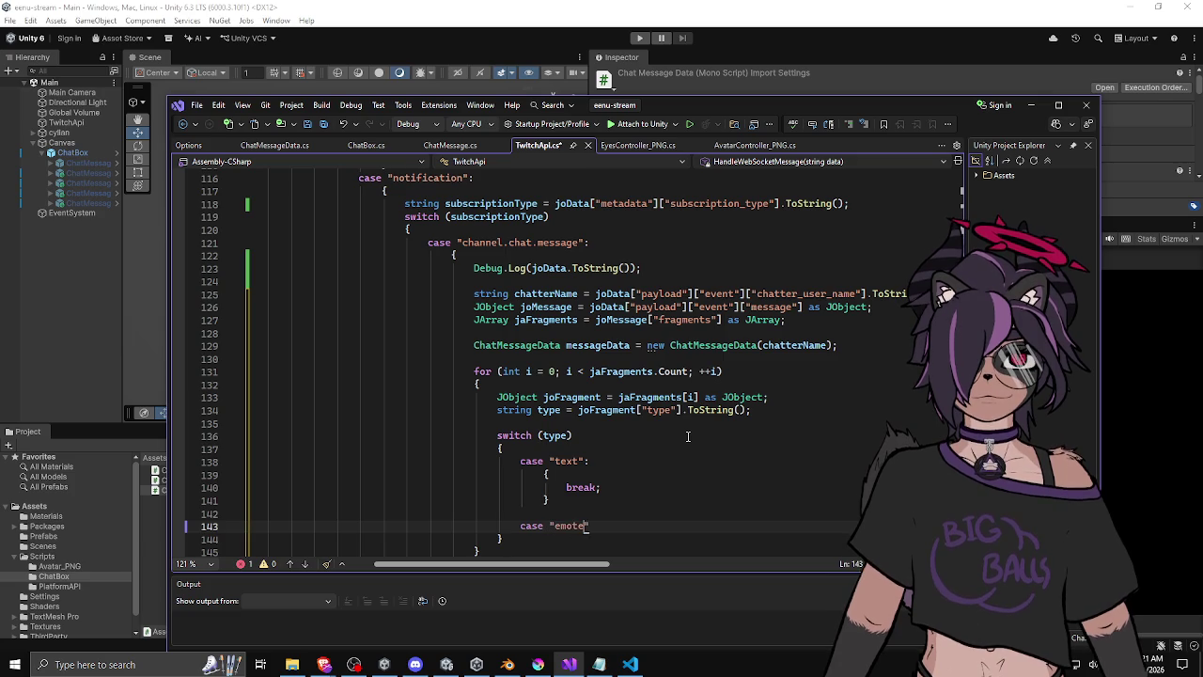
key("Return")
type("{")
key("Return")
type("break;")
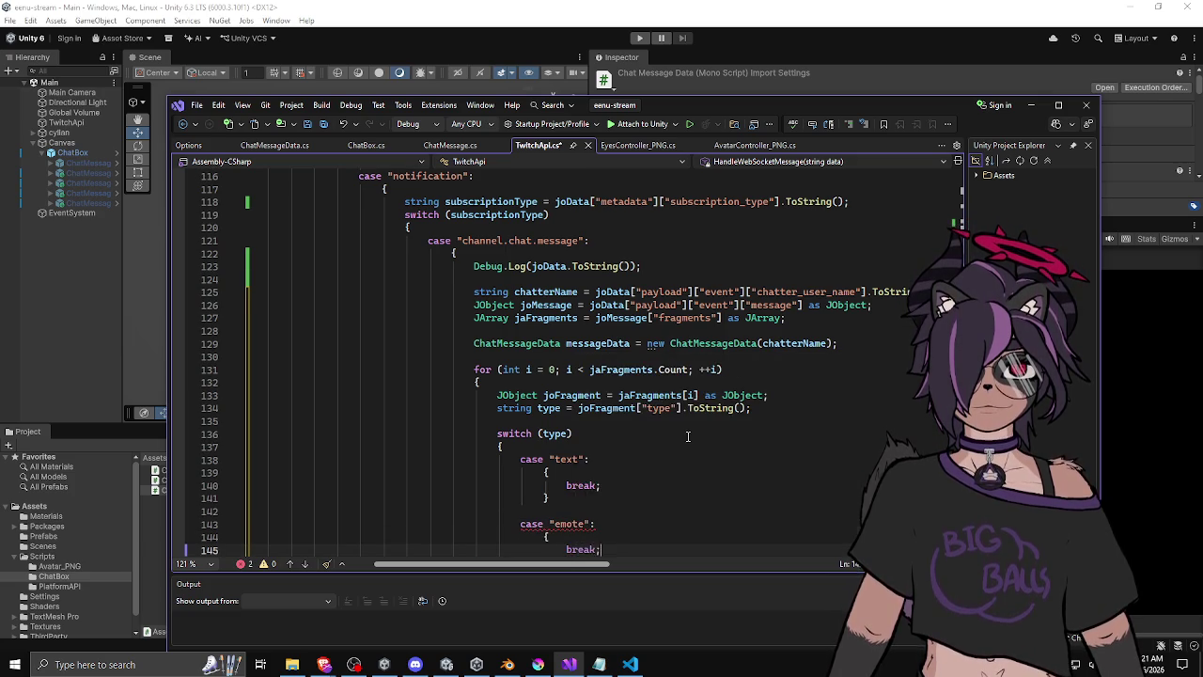
scroll(687, 437, "down", 3)
left_click(647, 355)
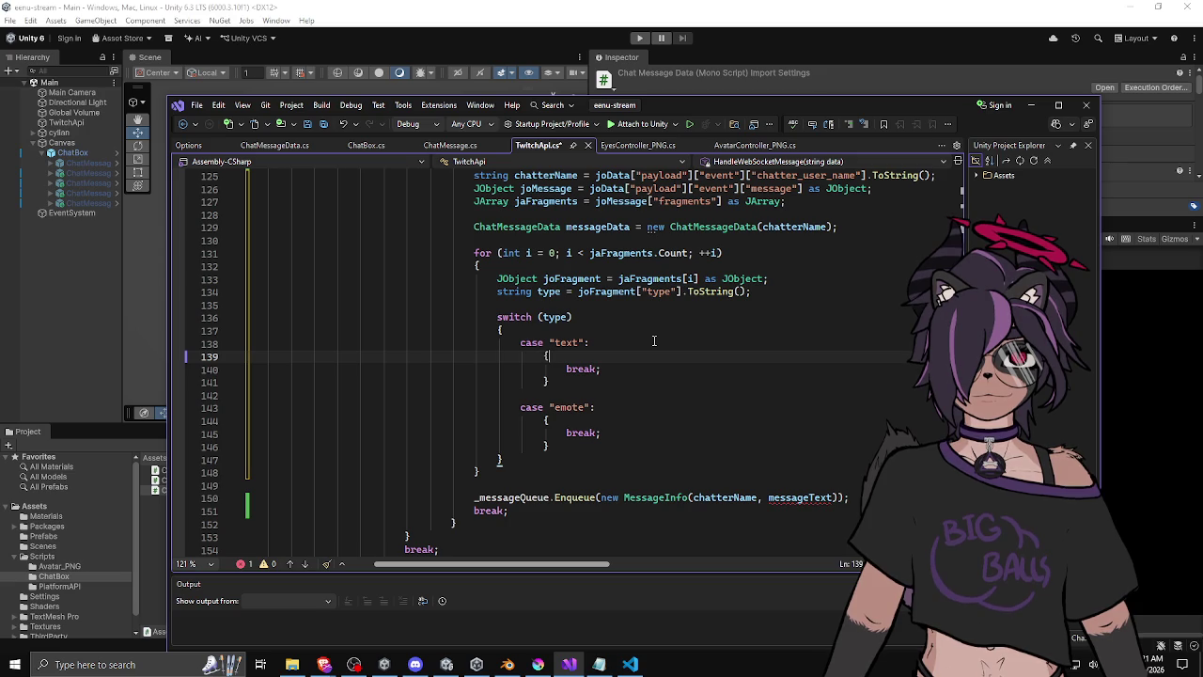
scroll(619, 311, "up", 1)
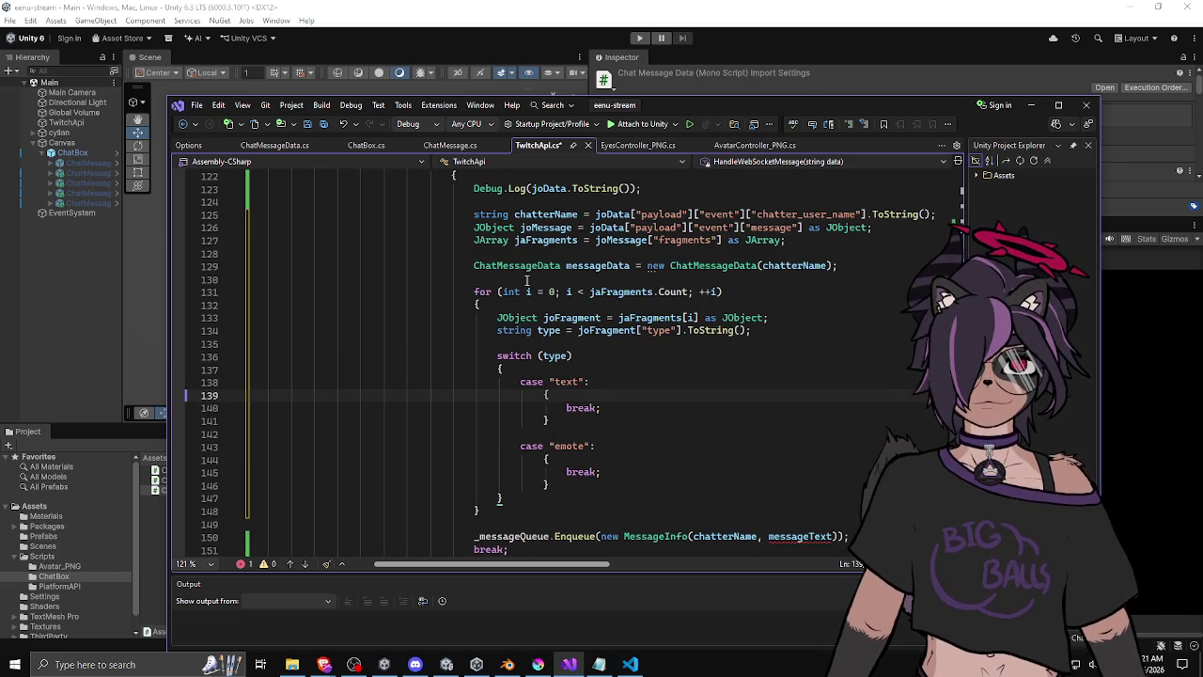
In the text case, add messageData.AddTextFragment(joFragment["text"].ToString());.
left_click(592, 266)
left_click(593, 395)
key("Return")
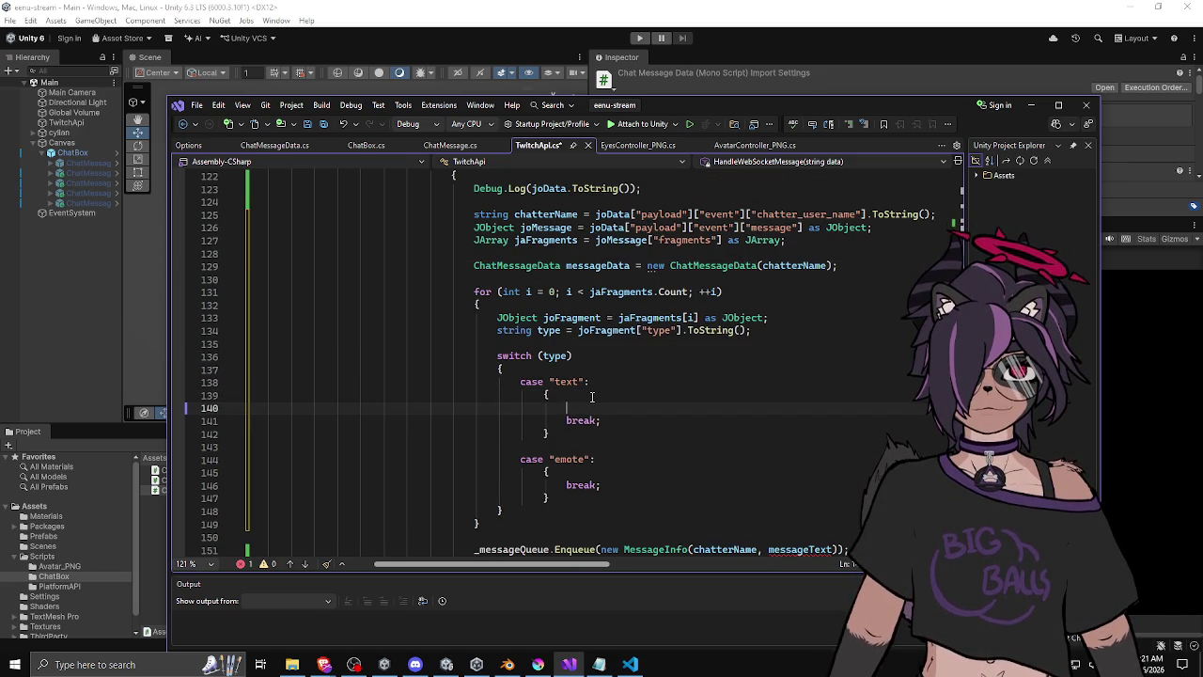
type("mess")
key("Tab")
type(".")
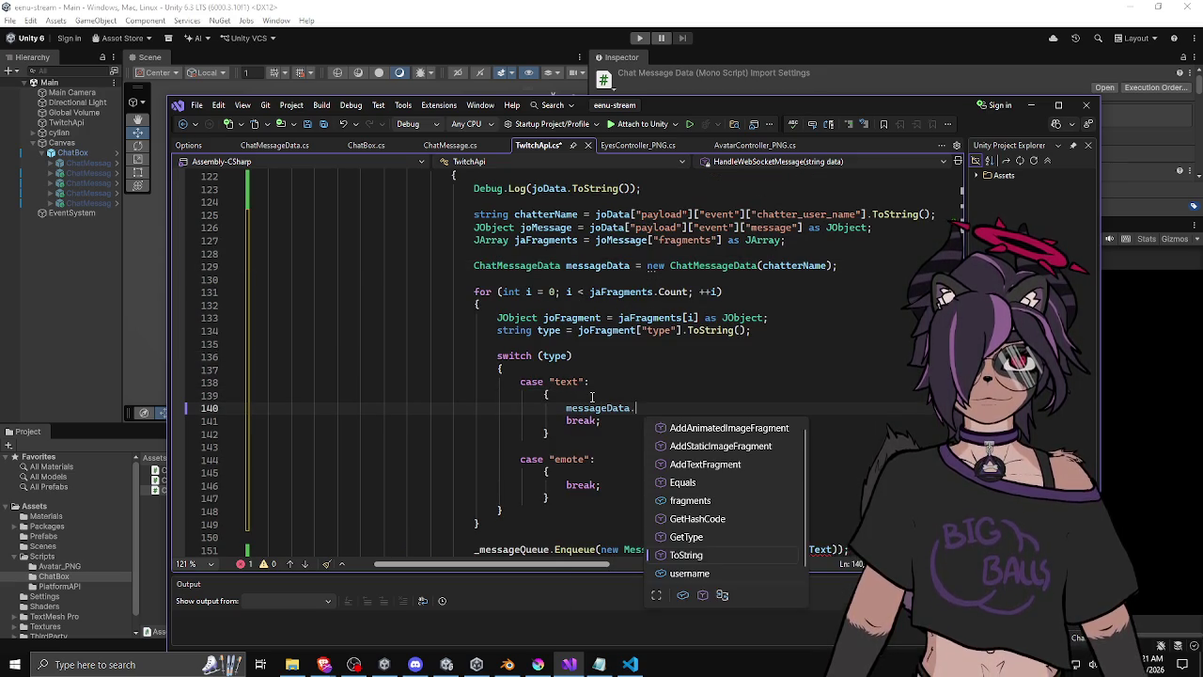
type("A")
key("Down")
key("Down")
key("Tab")
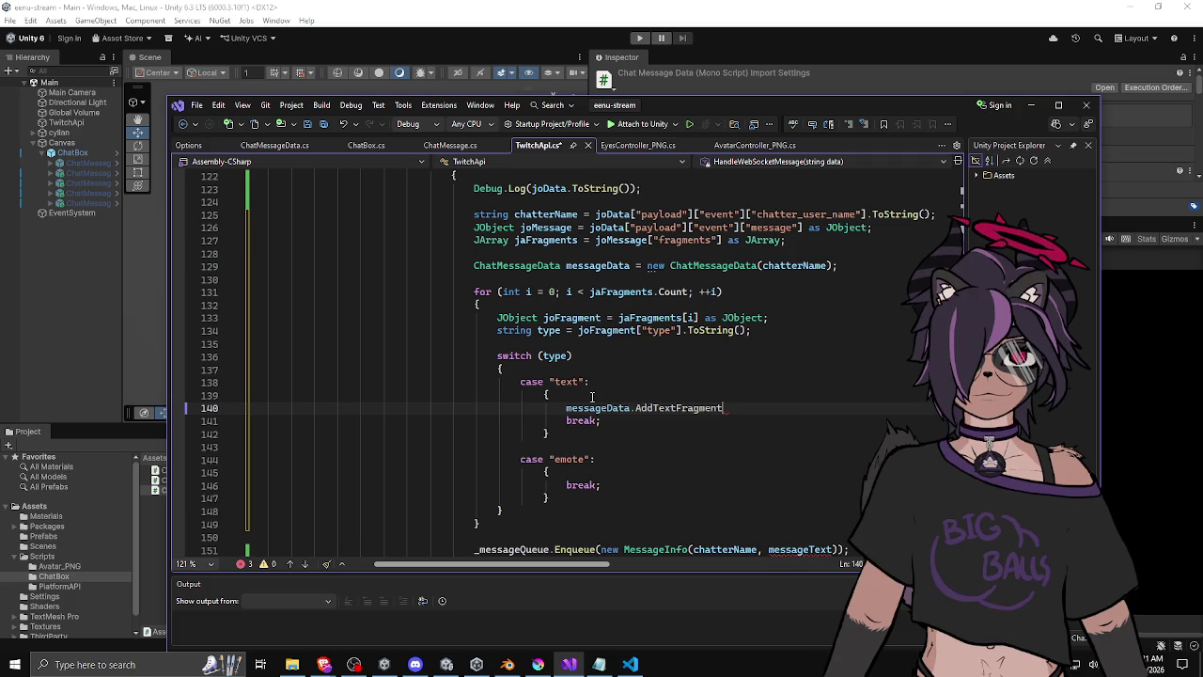
type("(")
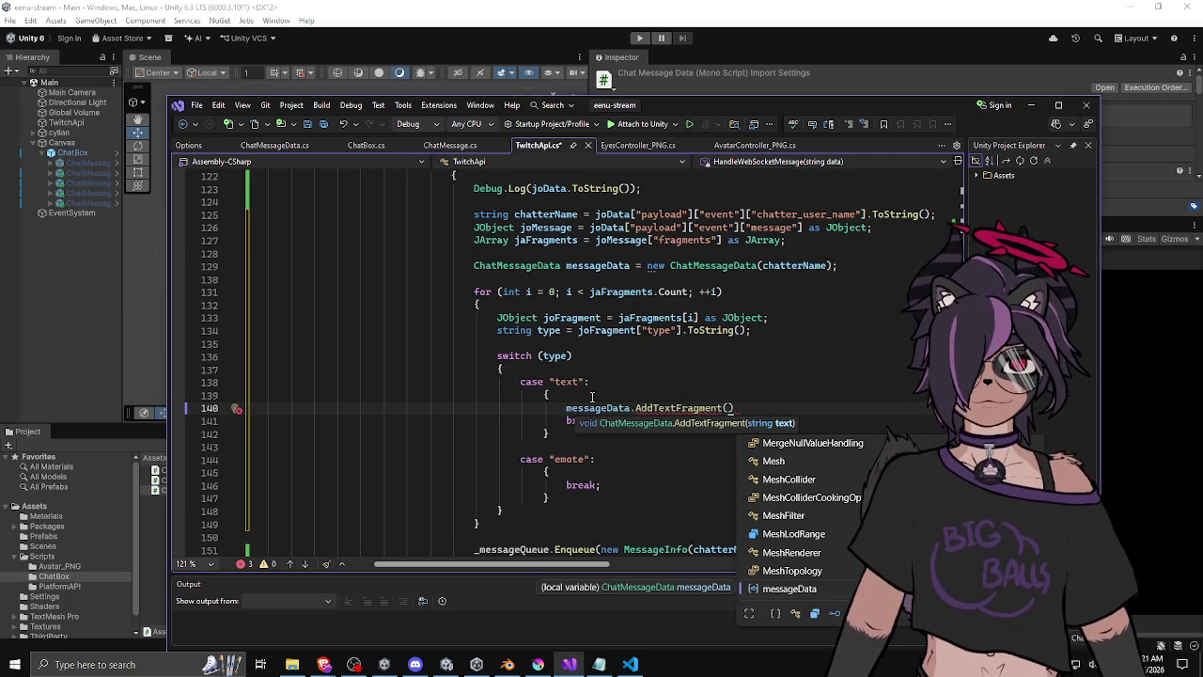
type("joFragment")
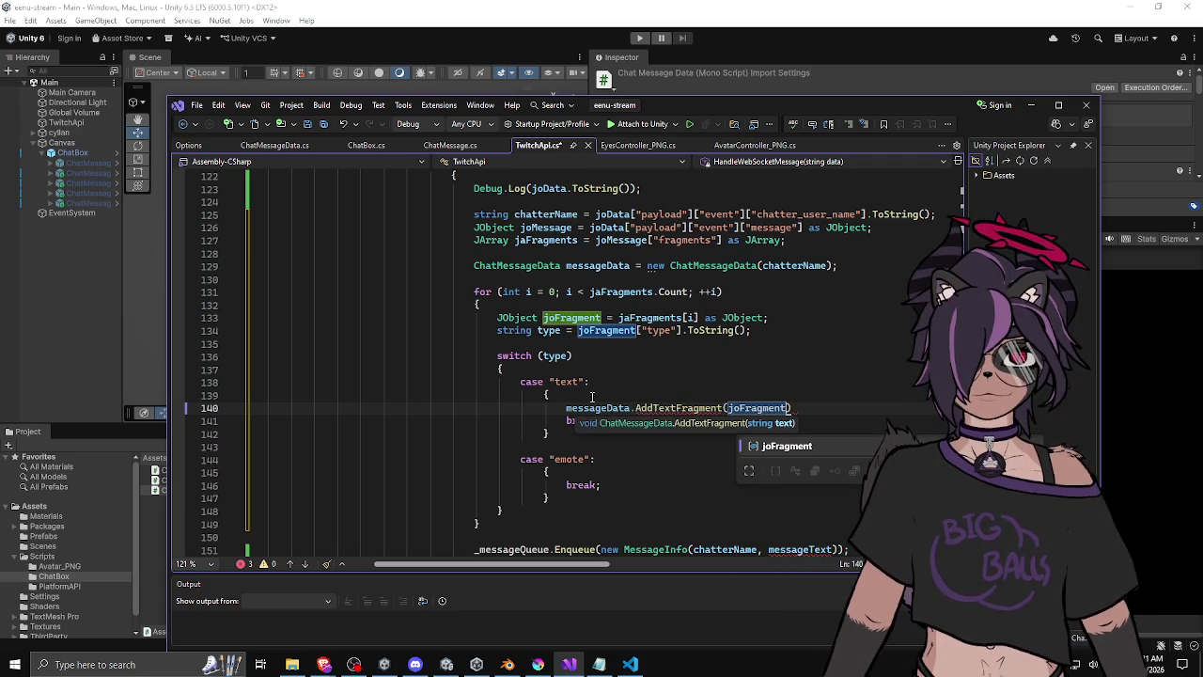
type("[\"text")
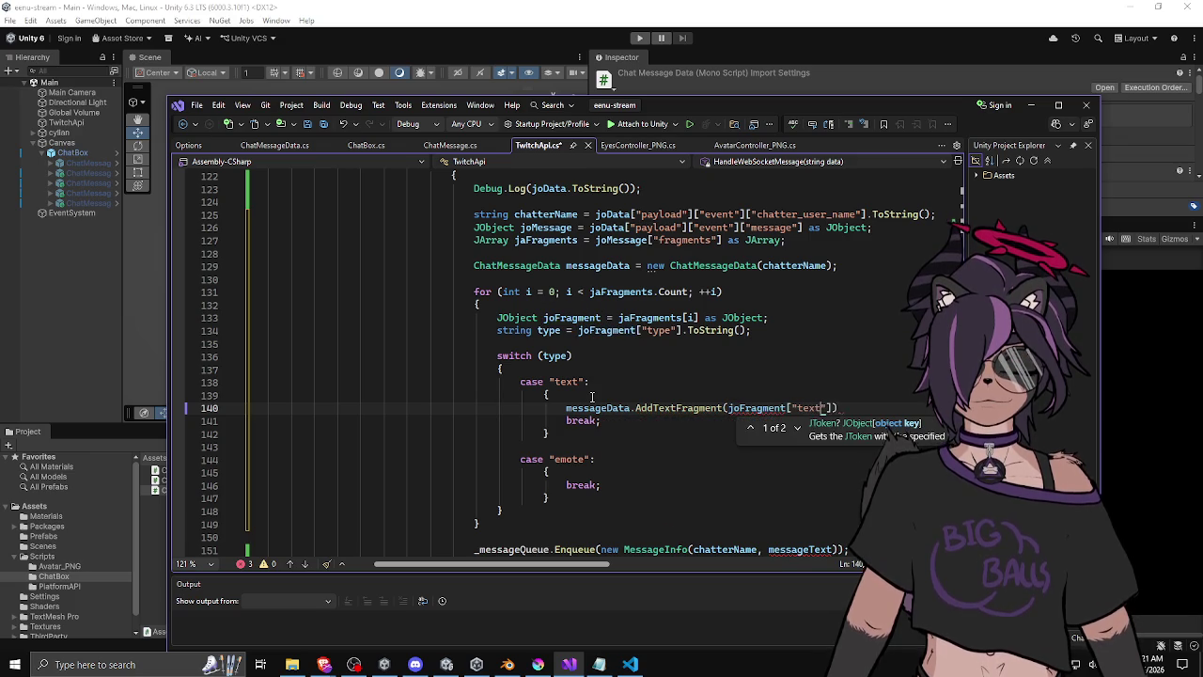
type("\"].tos());")
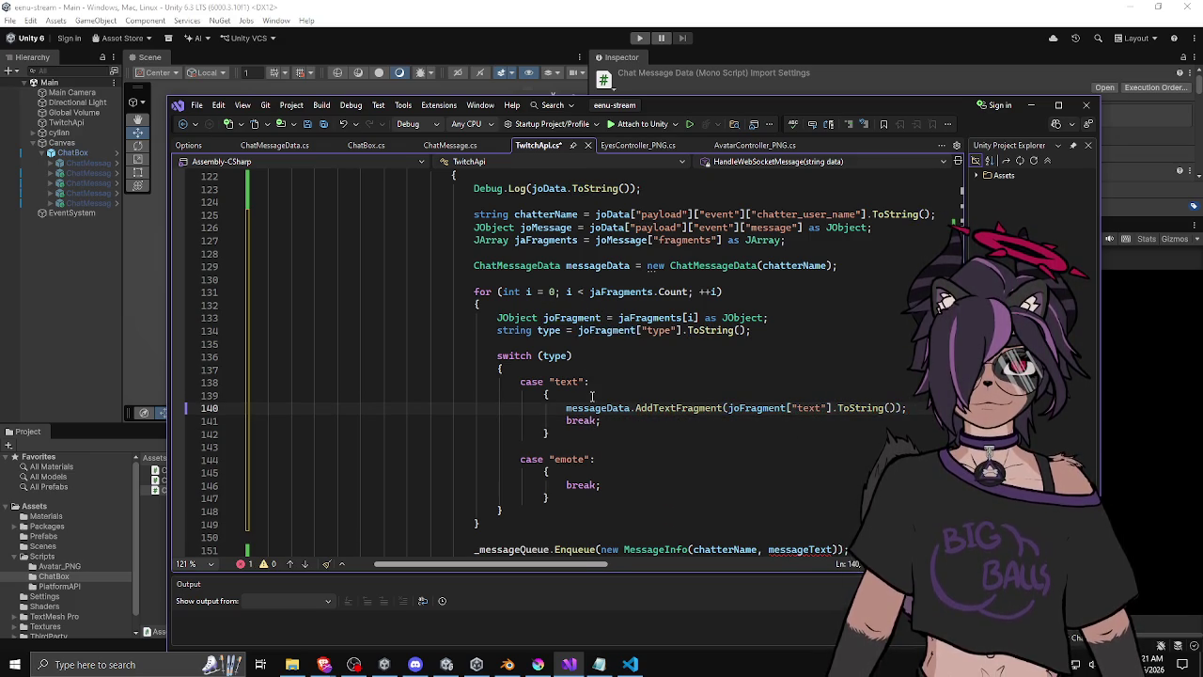
Open a new empty line inside the emote case block.
scroll(588, 400, "down", 1)
left_click(610, 405)
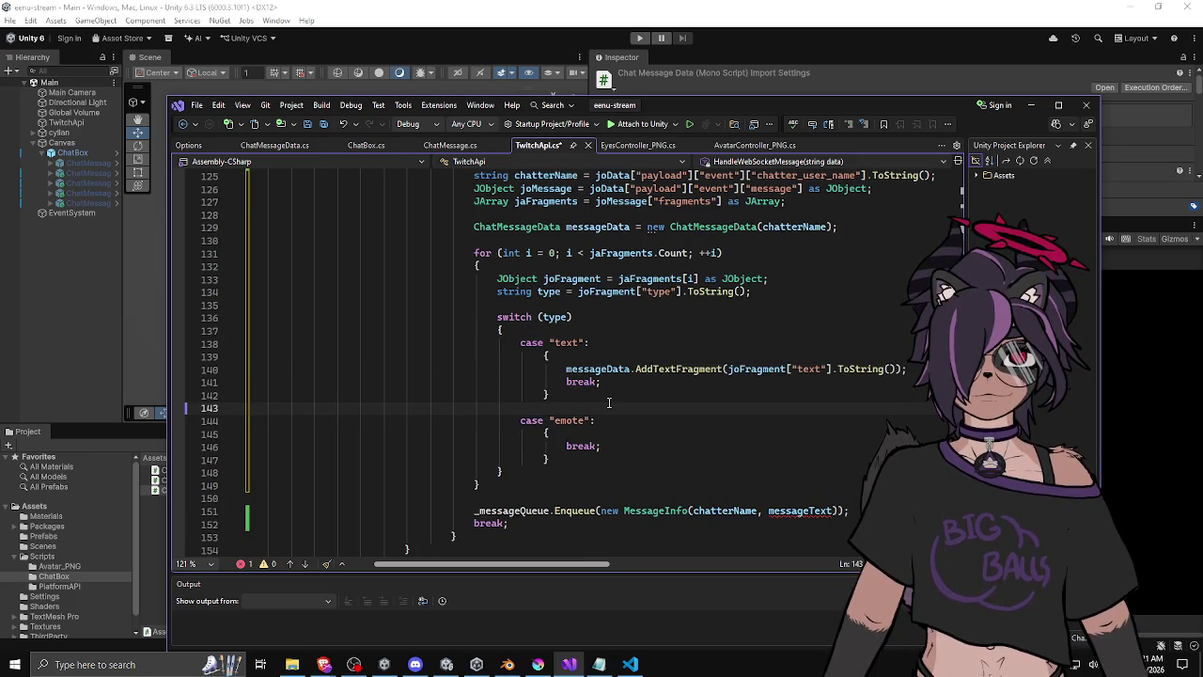
left_click(591, 435)
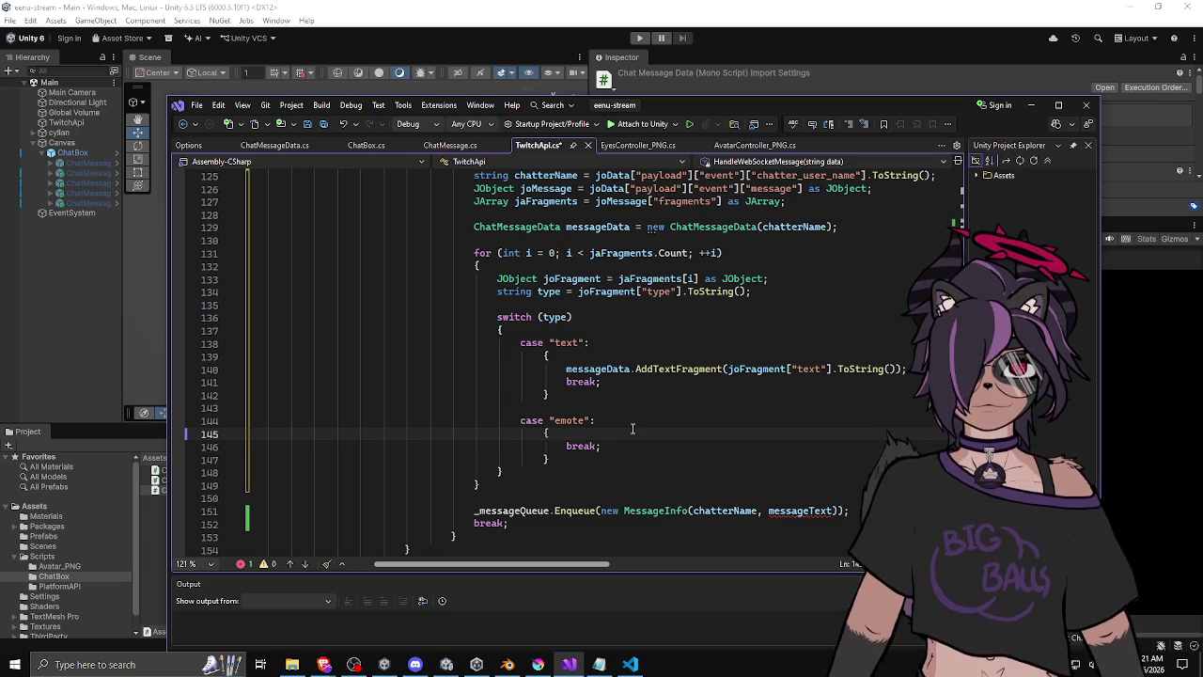
key("Return")
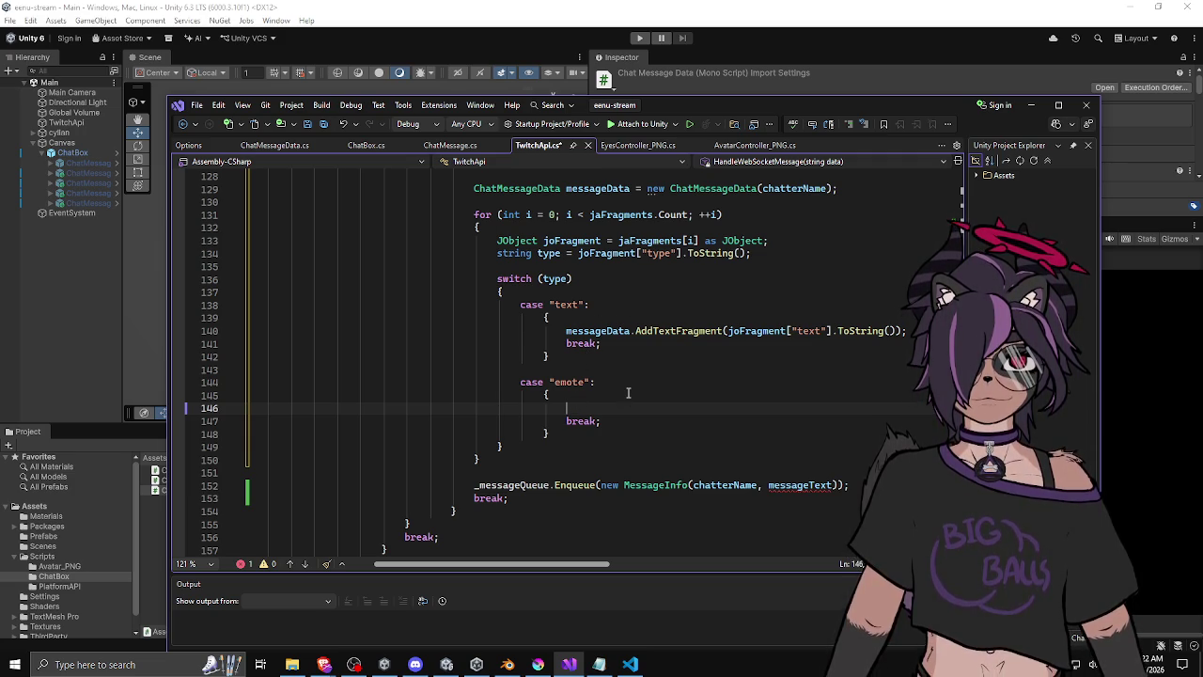
Declare JObject joEmote = joFragment["emote"] as JObject; in the emote case.
type("JObject")
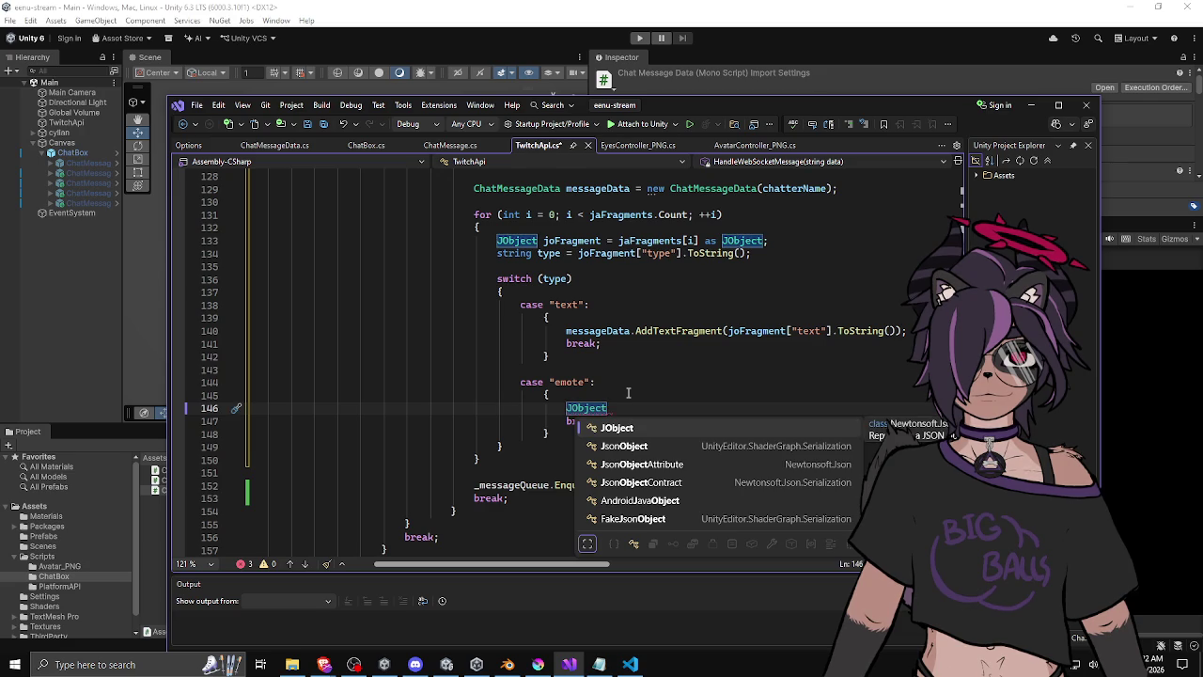
type(" jo")
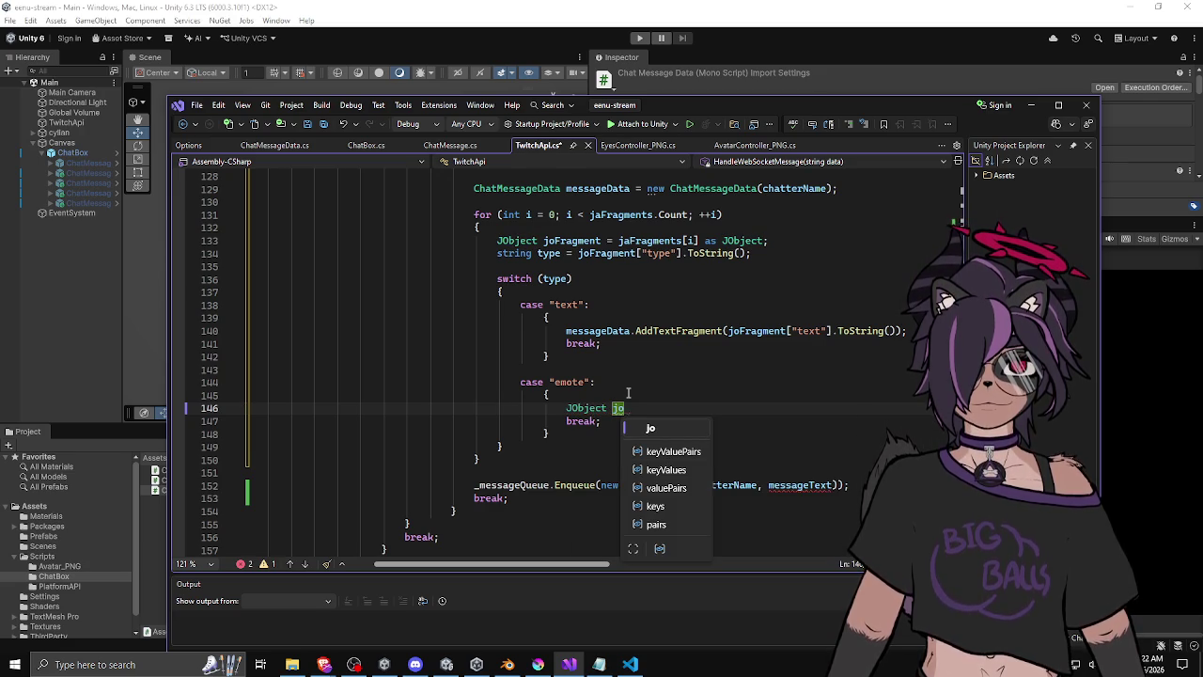
type("Emote")
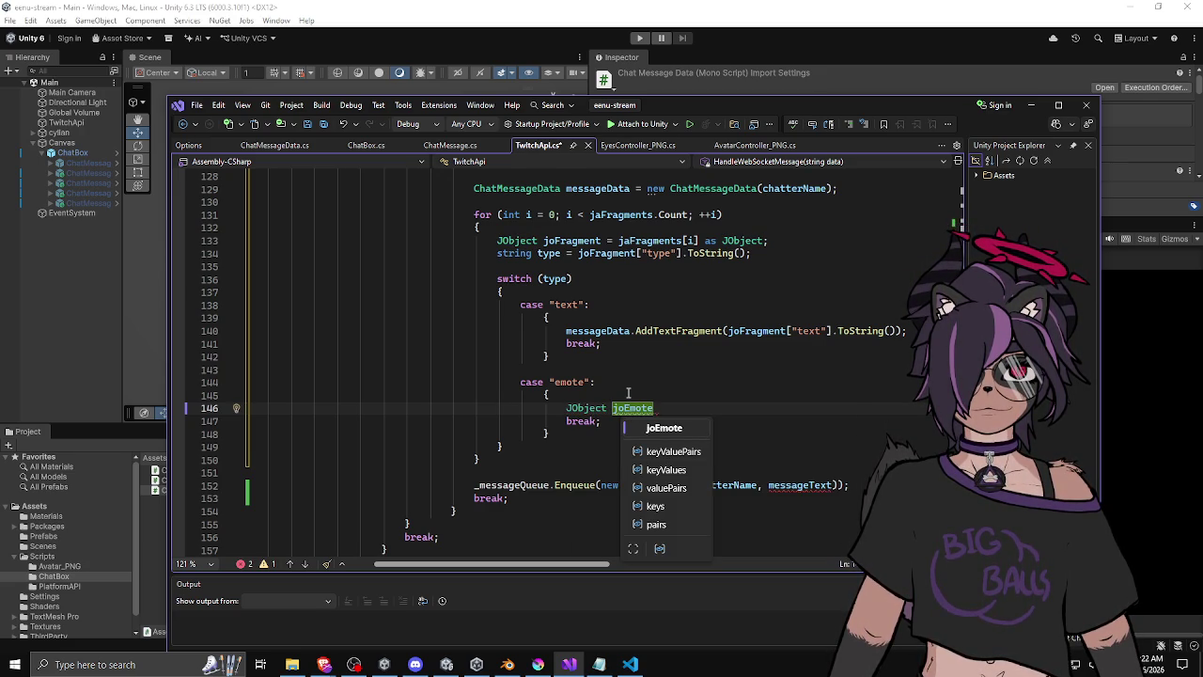
type(" = jo")
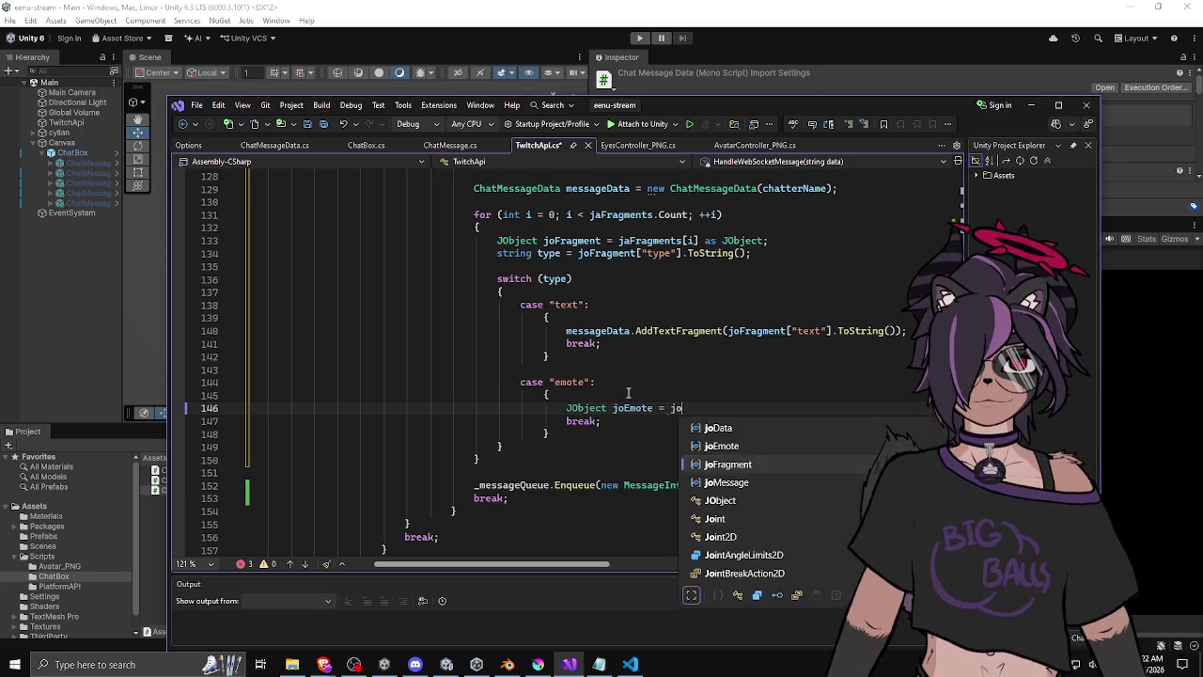
type("Fragment[")
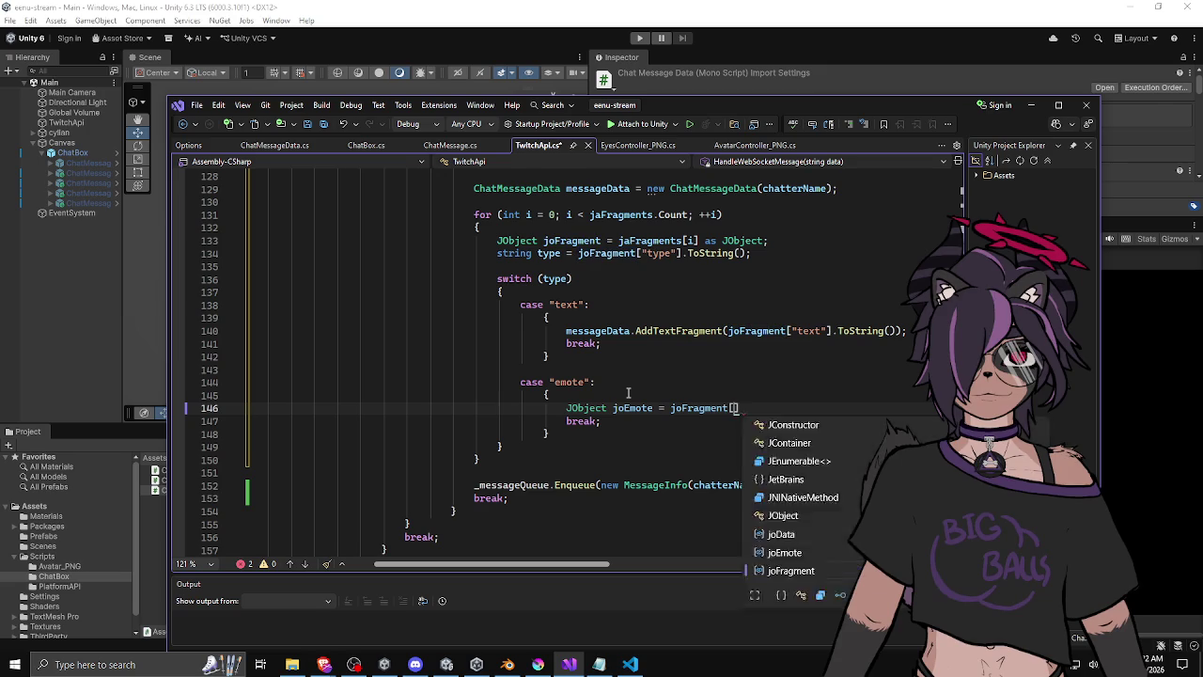
type("\"emote\"].")
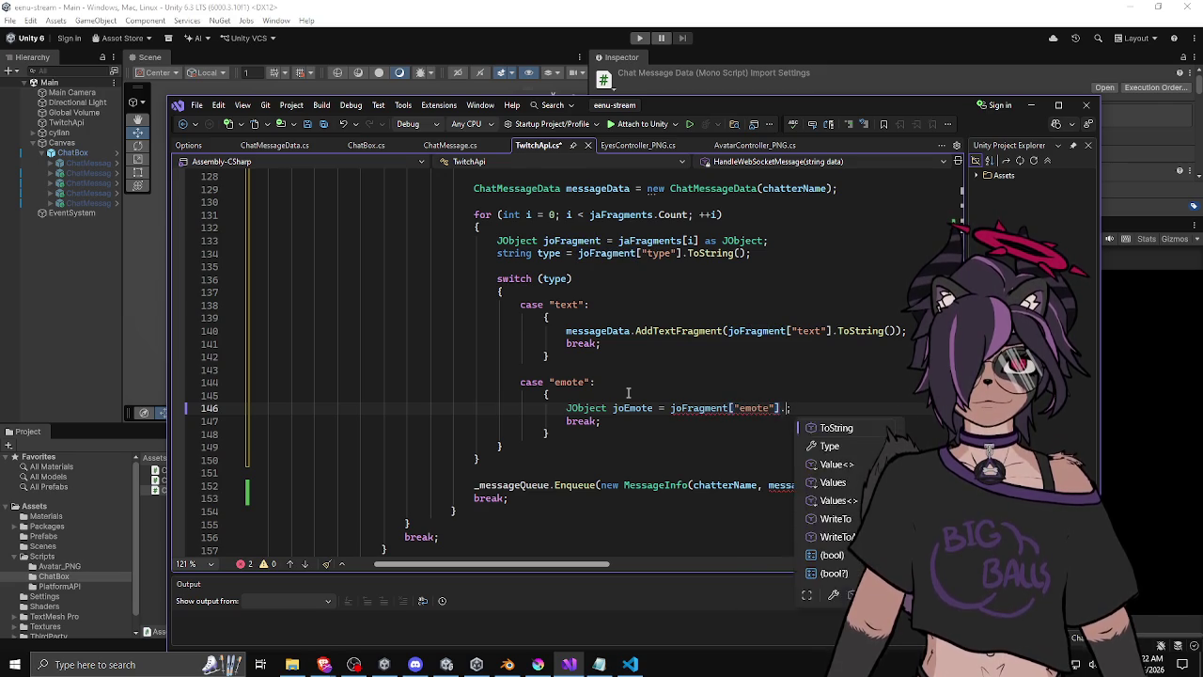
key("BackSpace")
type("as JObject;")
key("Return")
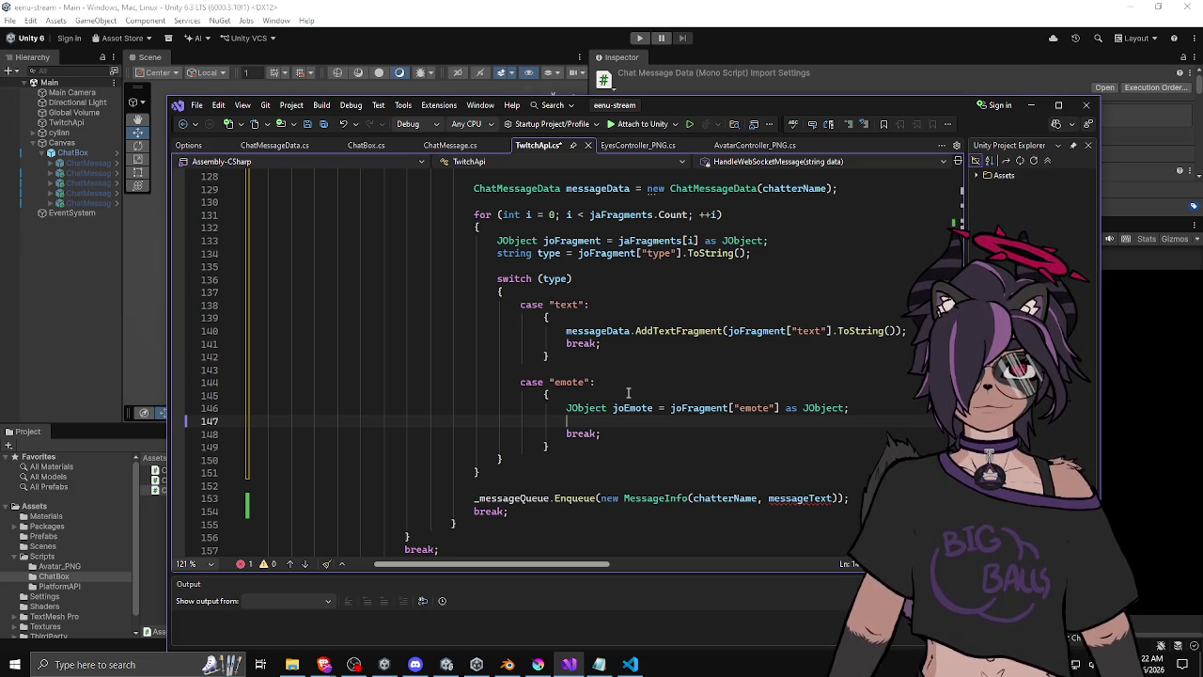
Add JArray joFormat = joEmote["format"] as JArray; on the next line.
type("JAr")
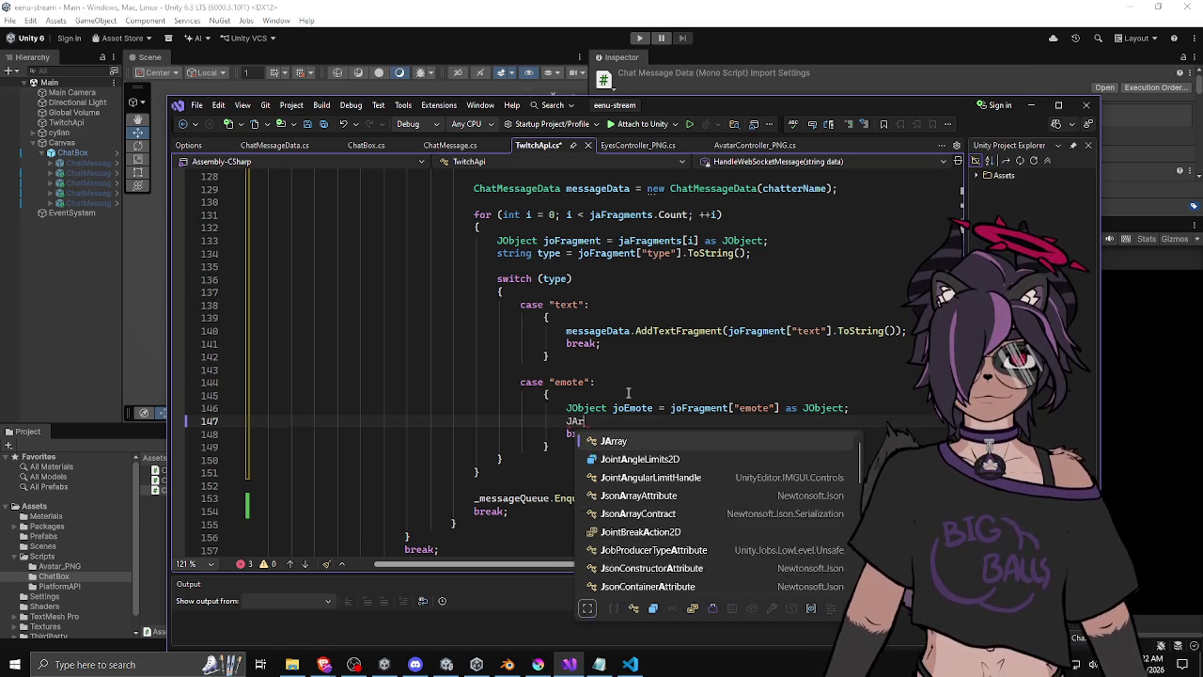
type("ray ")
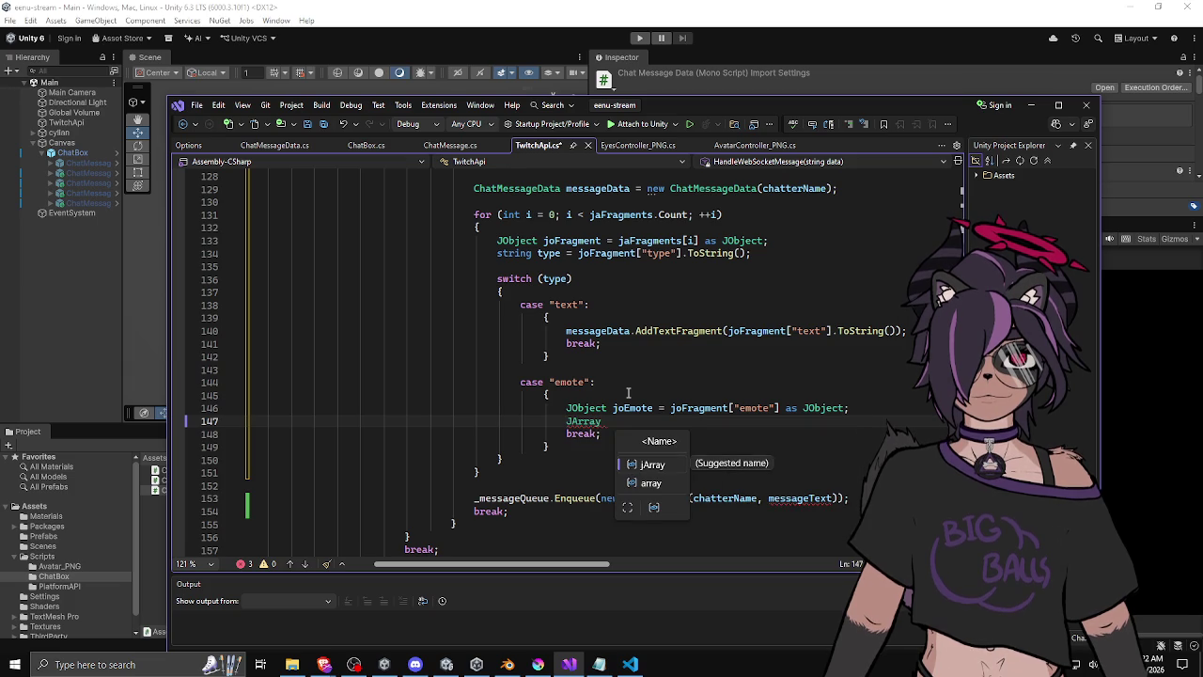
type("jo")
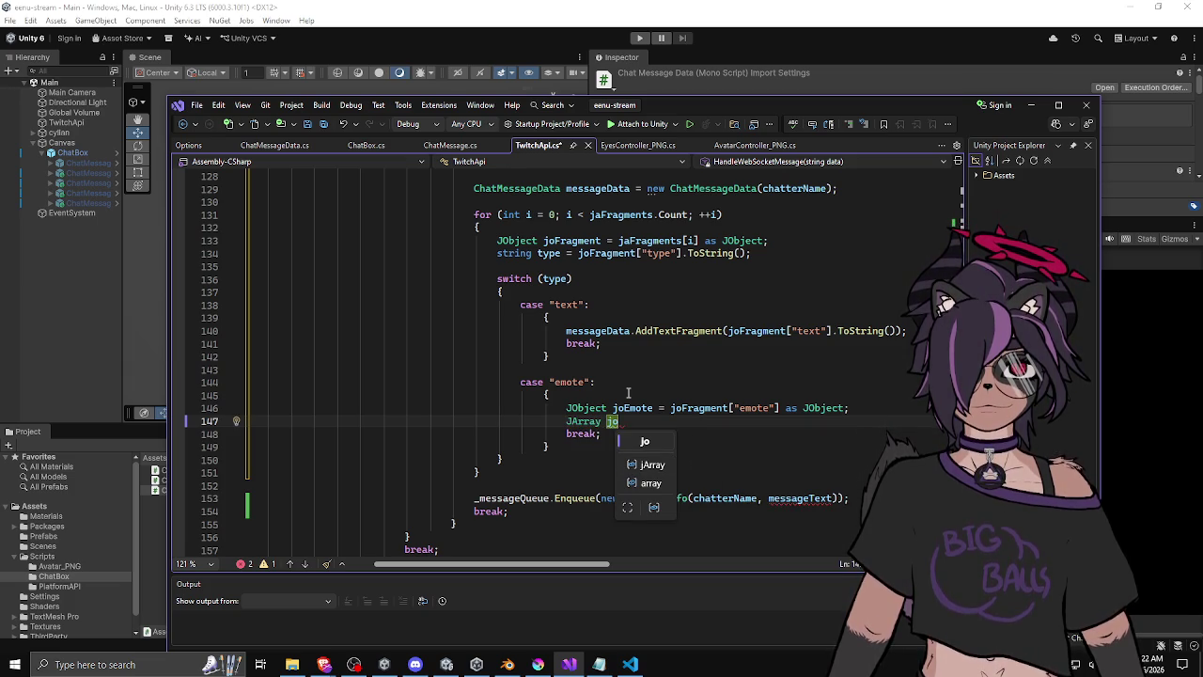
type("Format =")
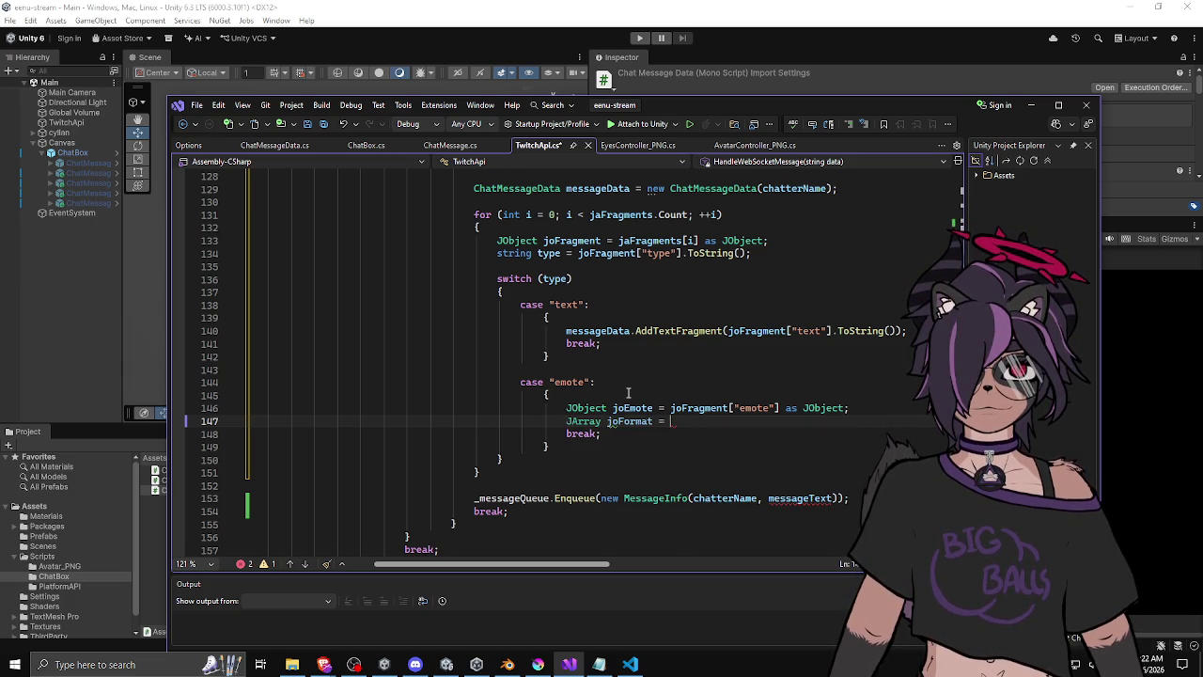
type(" joEmote[")
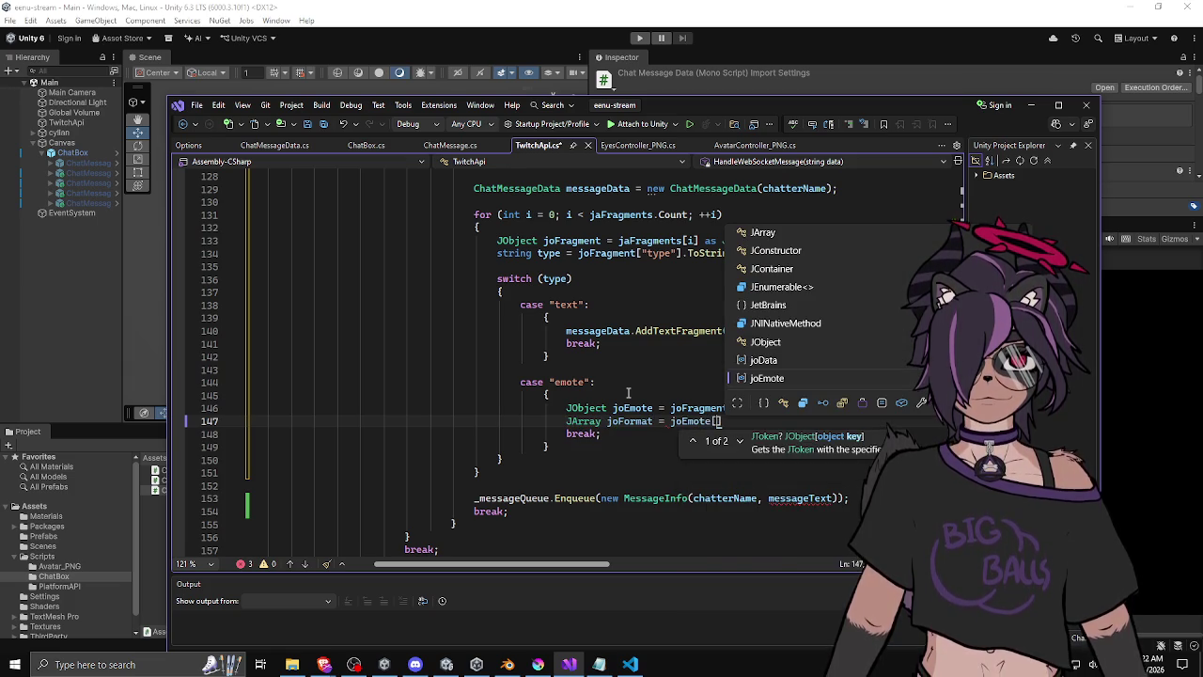
type("\"format\"];")
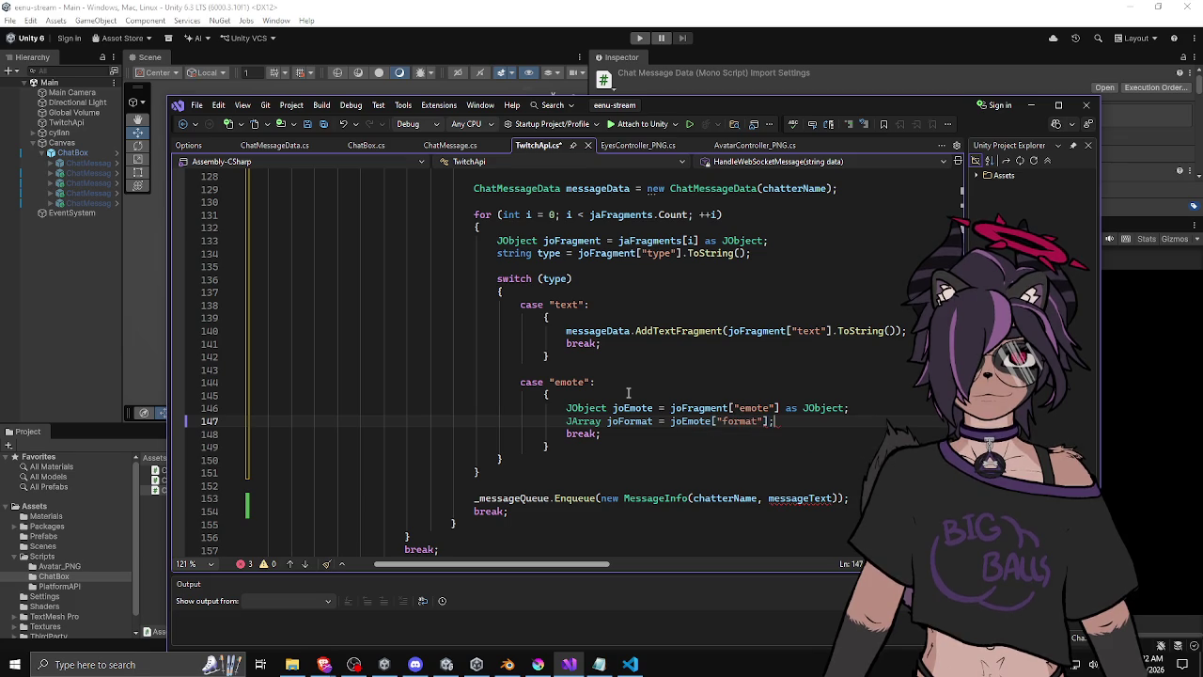
key("Left")
type("as JAr")
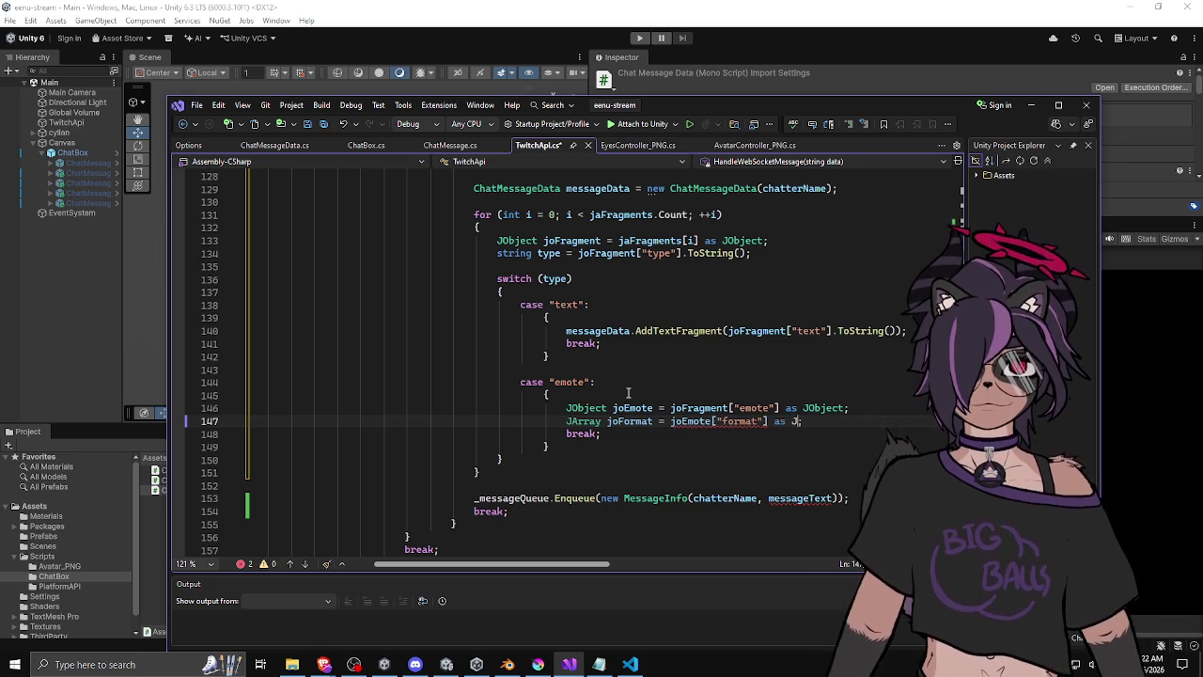
key("Tab")
key("End")
key("Return")
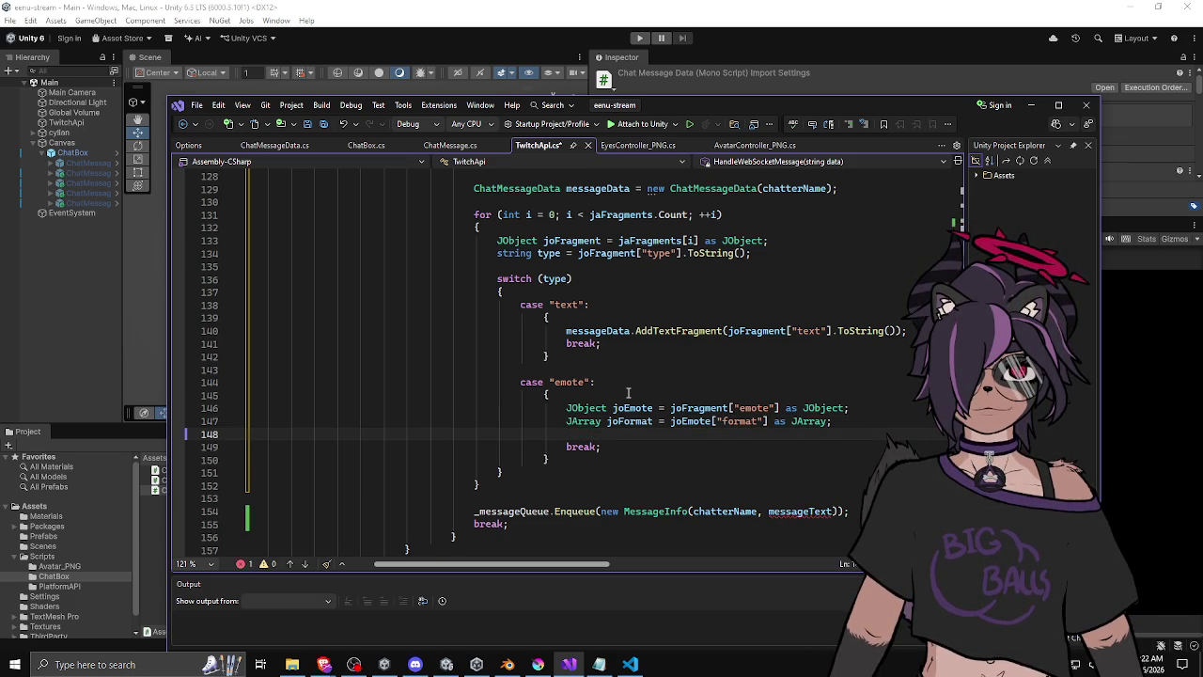
type("if (")
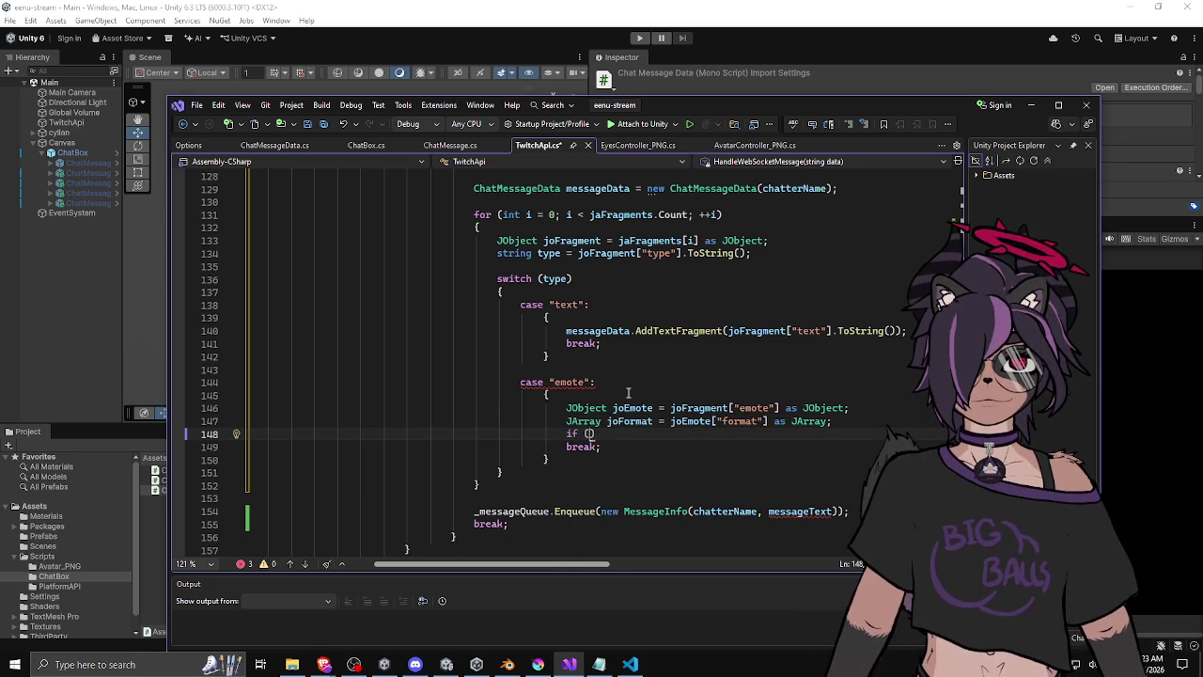
key("BackSpace")
key("BackSpace")
key("BackSpace")
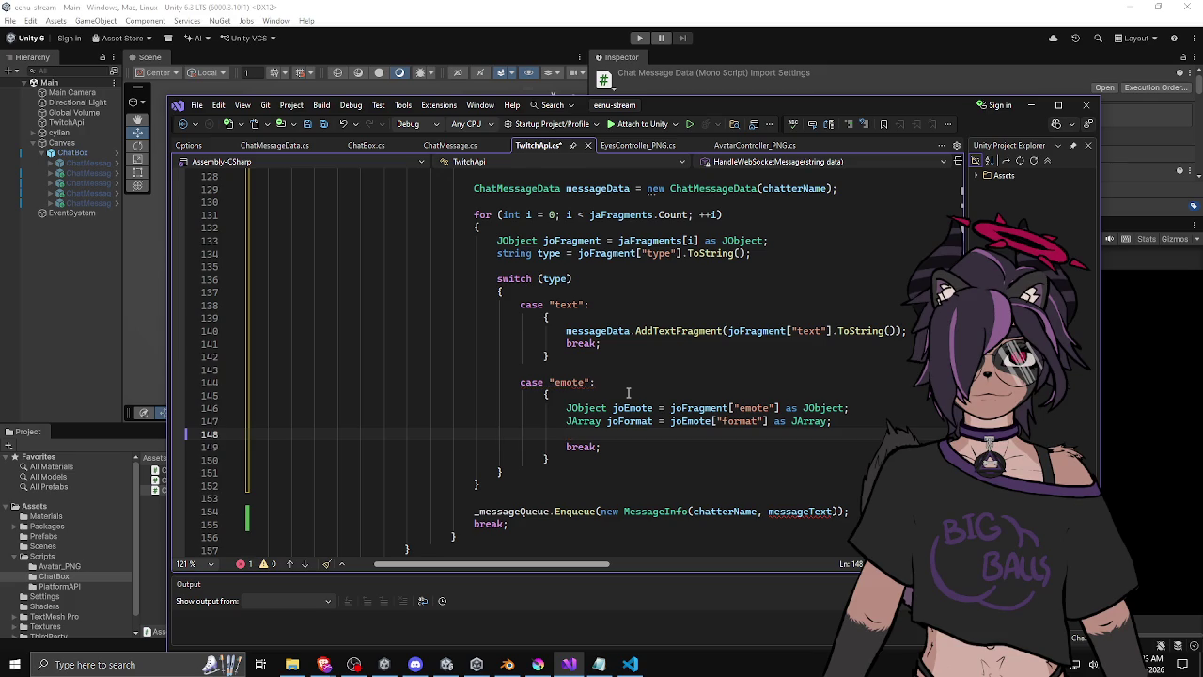
Add a for loop with j from 0 to joFormat.Count, opening its braces.
type("for")
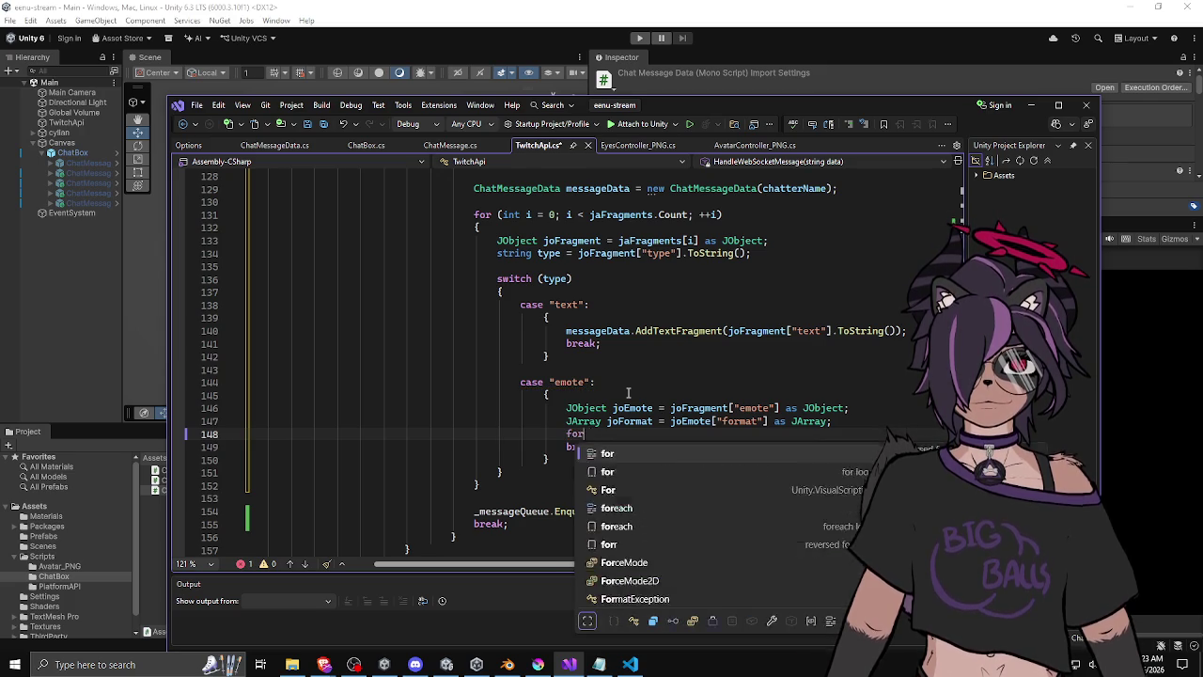
type(" (int j = ")
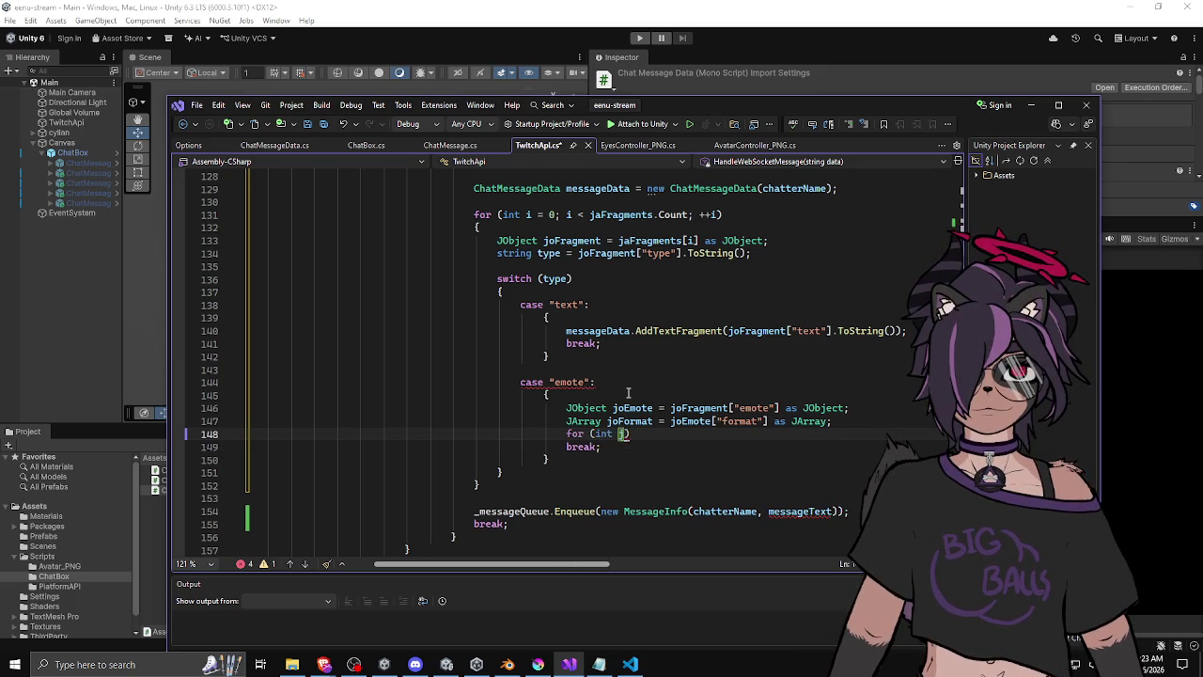
type("0; j < ")
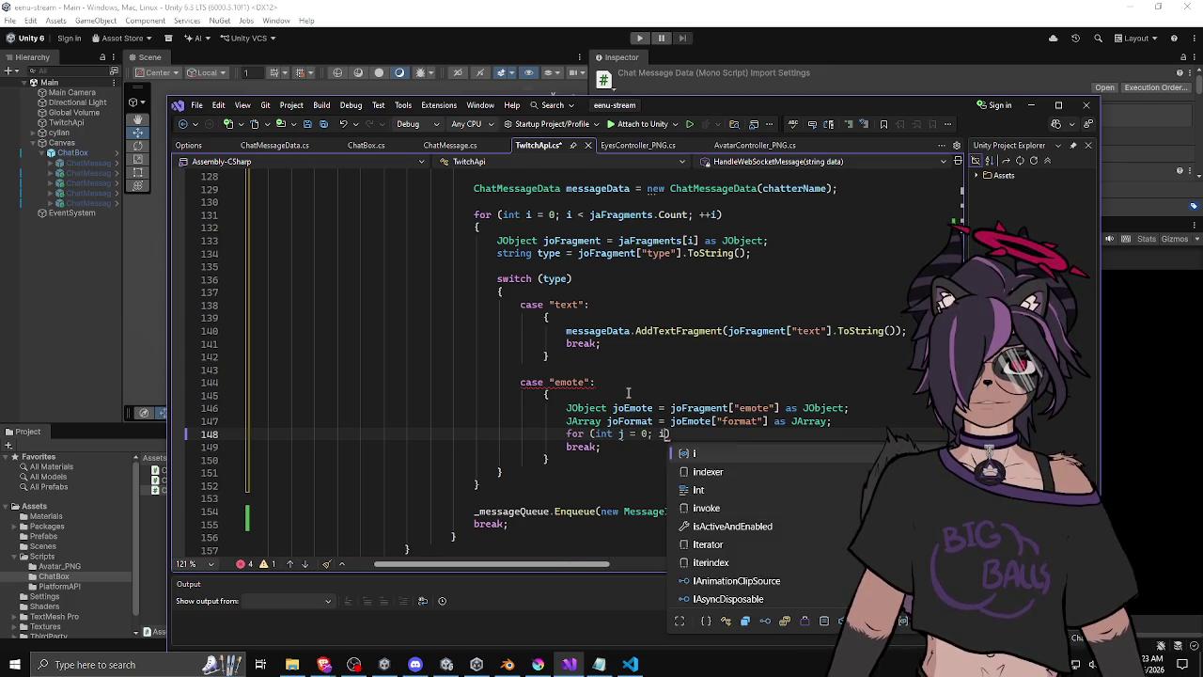
type("joFormat.c")
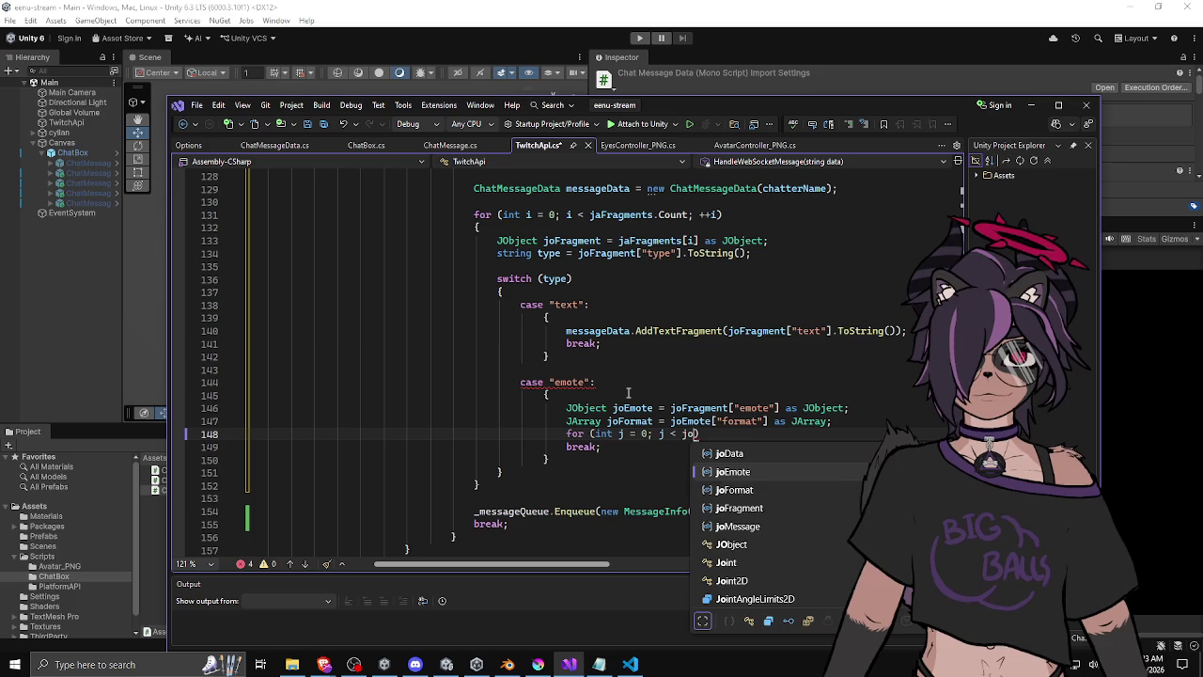
key("Tab")
type("; ++j)")
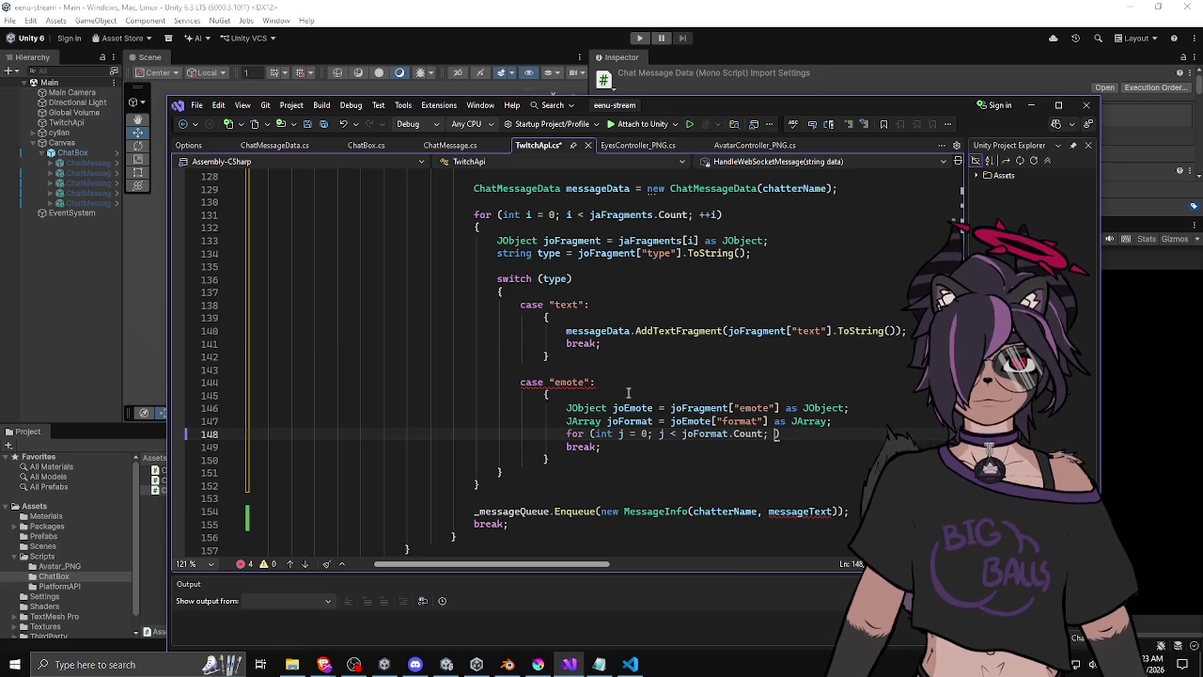
key("Return")
scroll(635, 376, "down", 3)
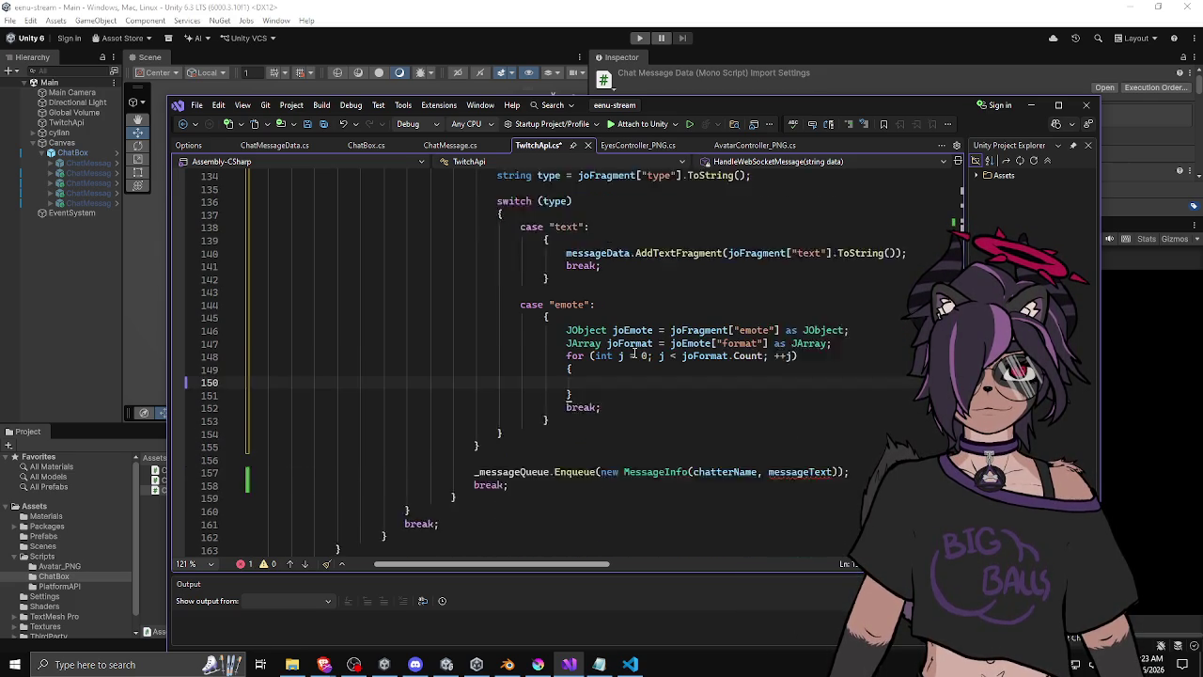
type("{")
key("Return")
Start an if (joFormat condition inside the loop body.
type("if (jo")
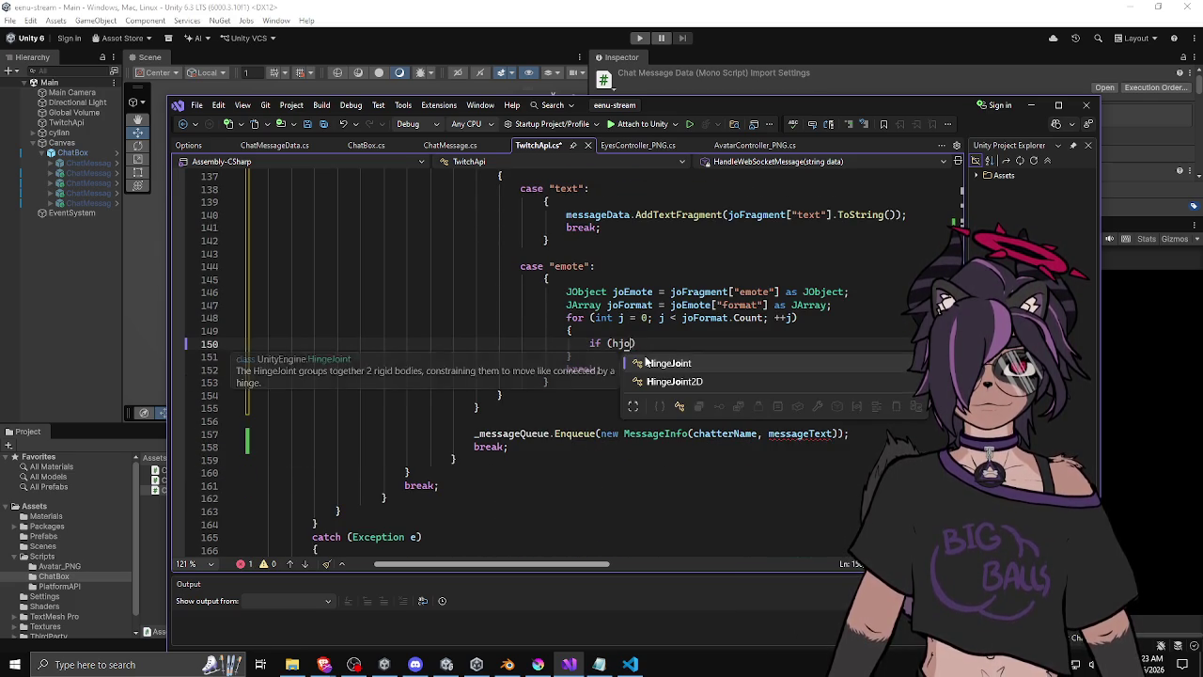
key("Tab")
type(".")
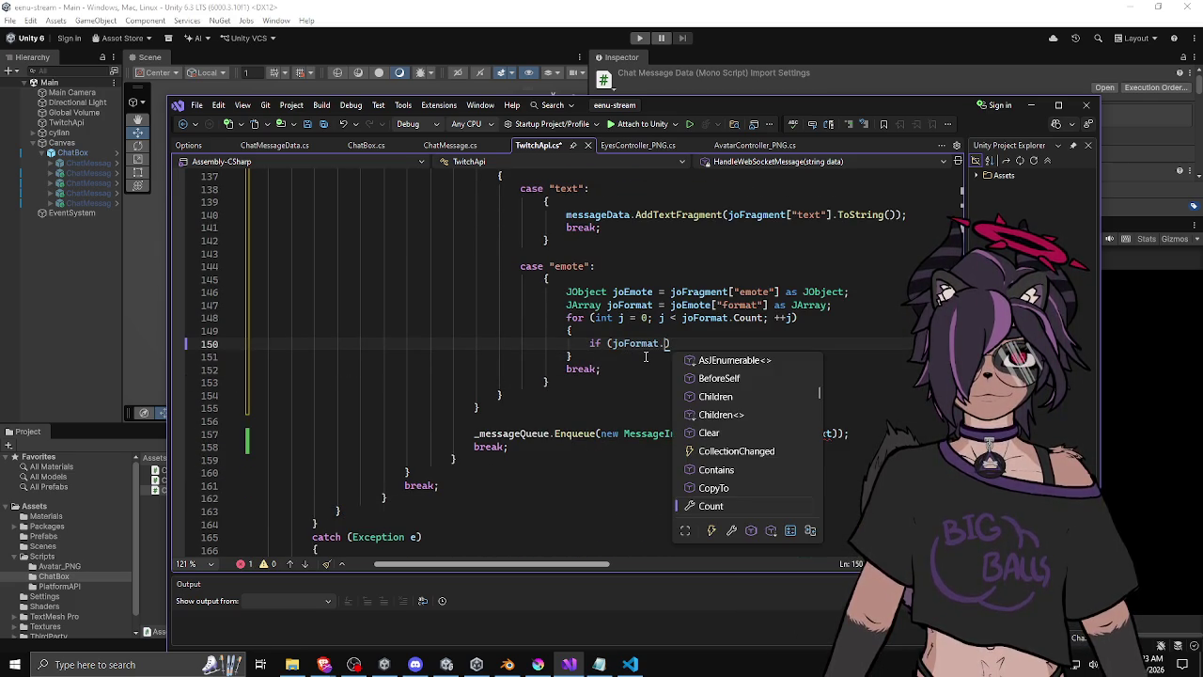
key("BackSpace")
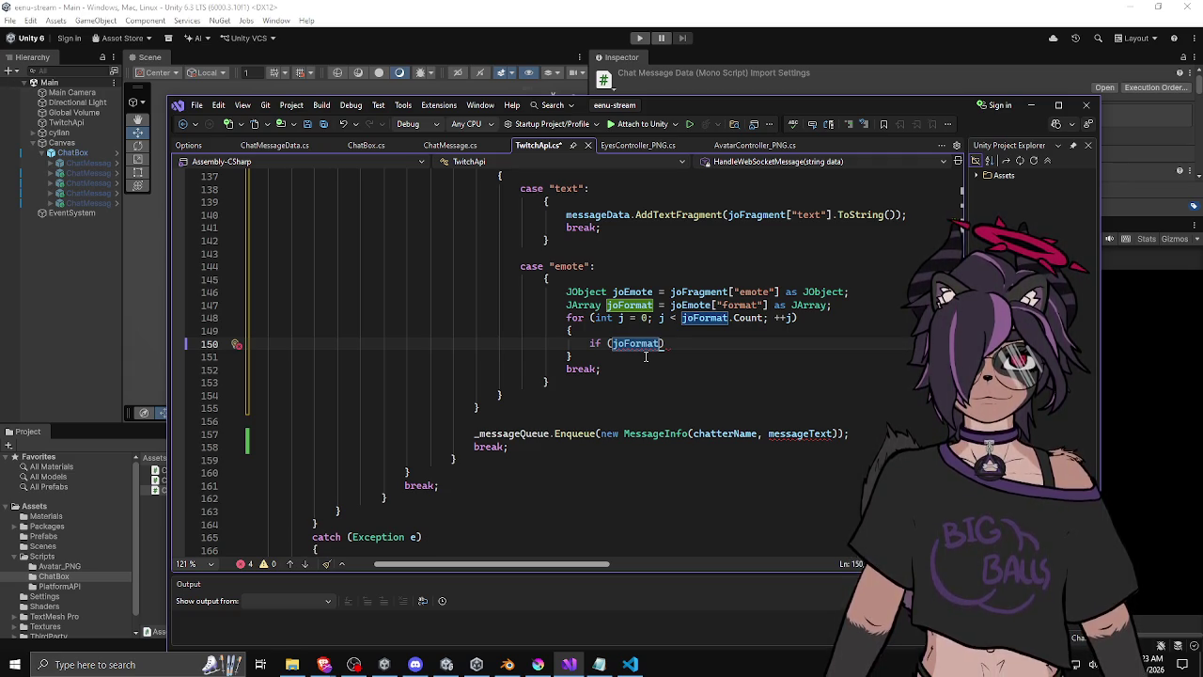
Make the if condition string.Equals(joFormat[j].ToString(), "animated") and open its body.
type("[i]")
key("BackSpace")
key("BackSpace")
type("j]")
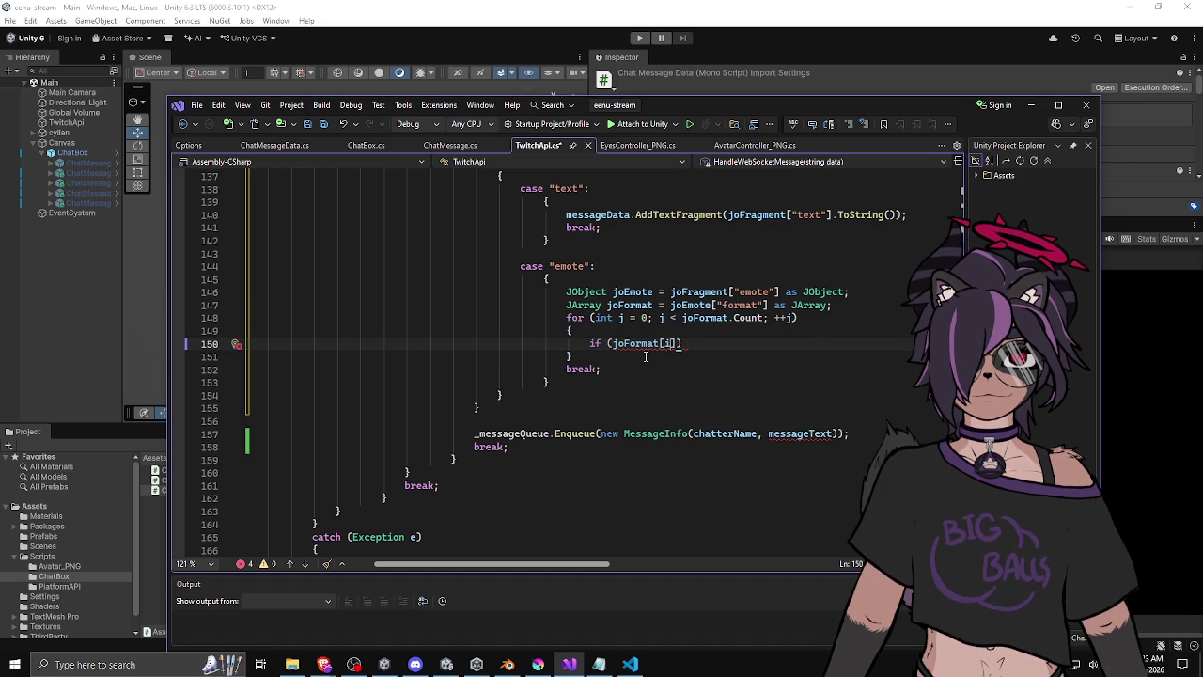
type(".tos")
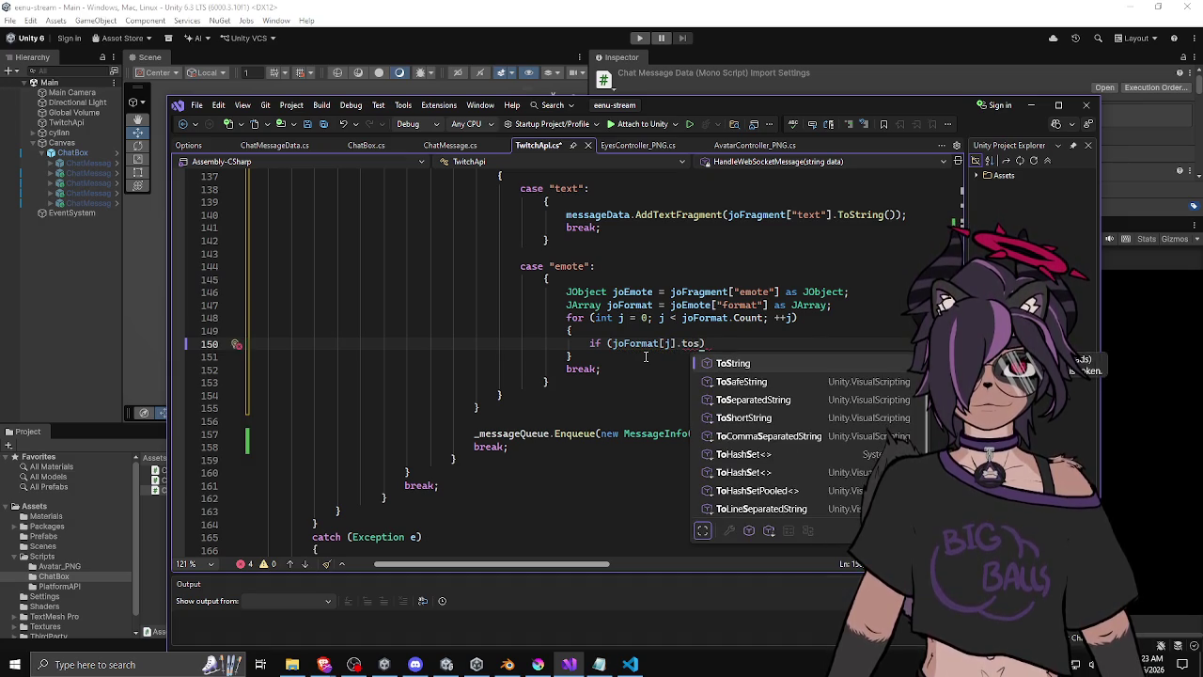
key("Tab")
type("()")
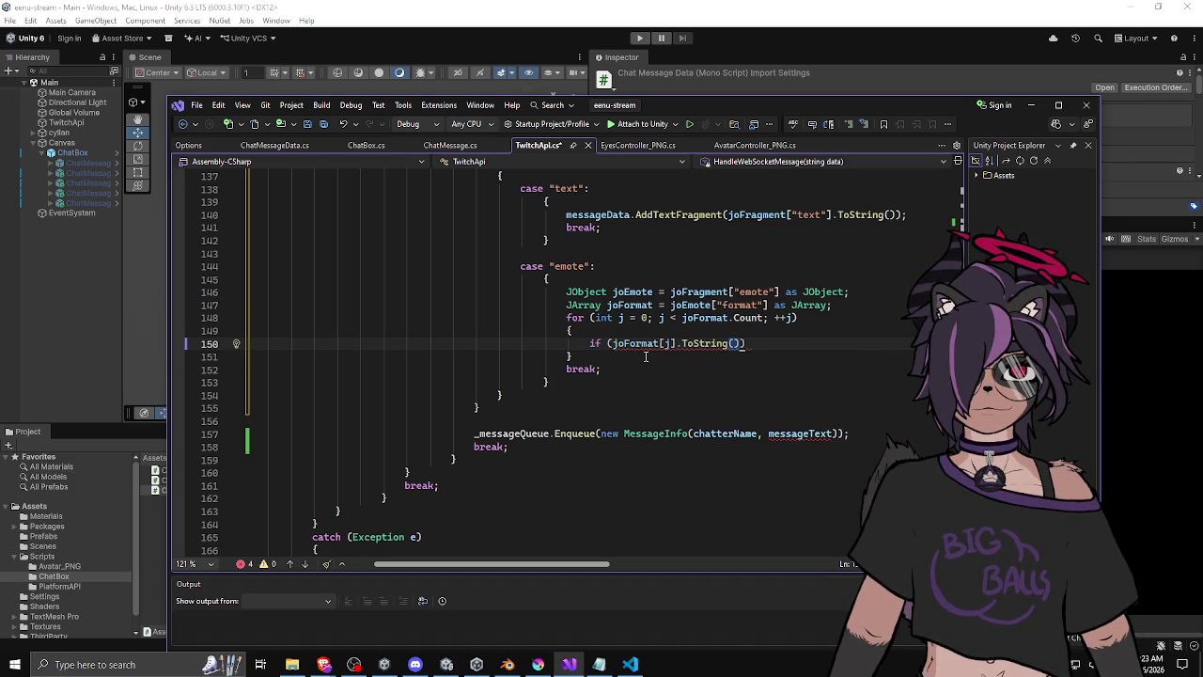
key("Left")
key("Left")
key("Left")
key("Left")
key("Left")
key("Left")
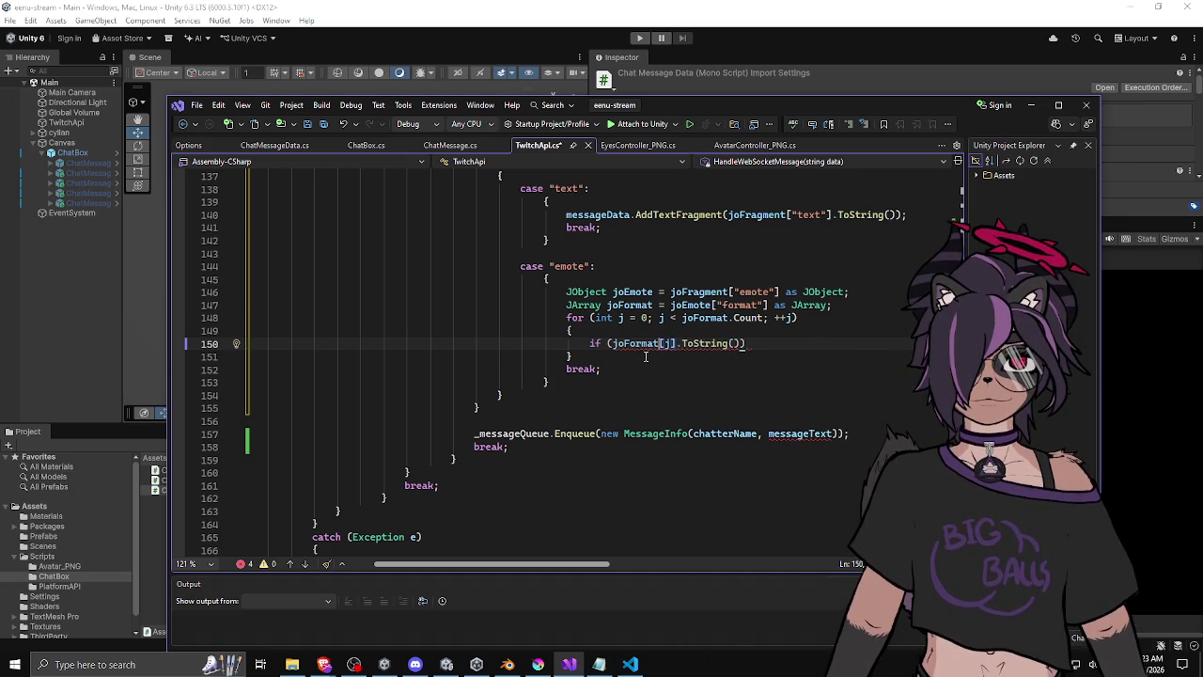
type("string.")
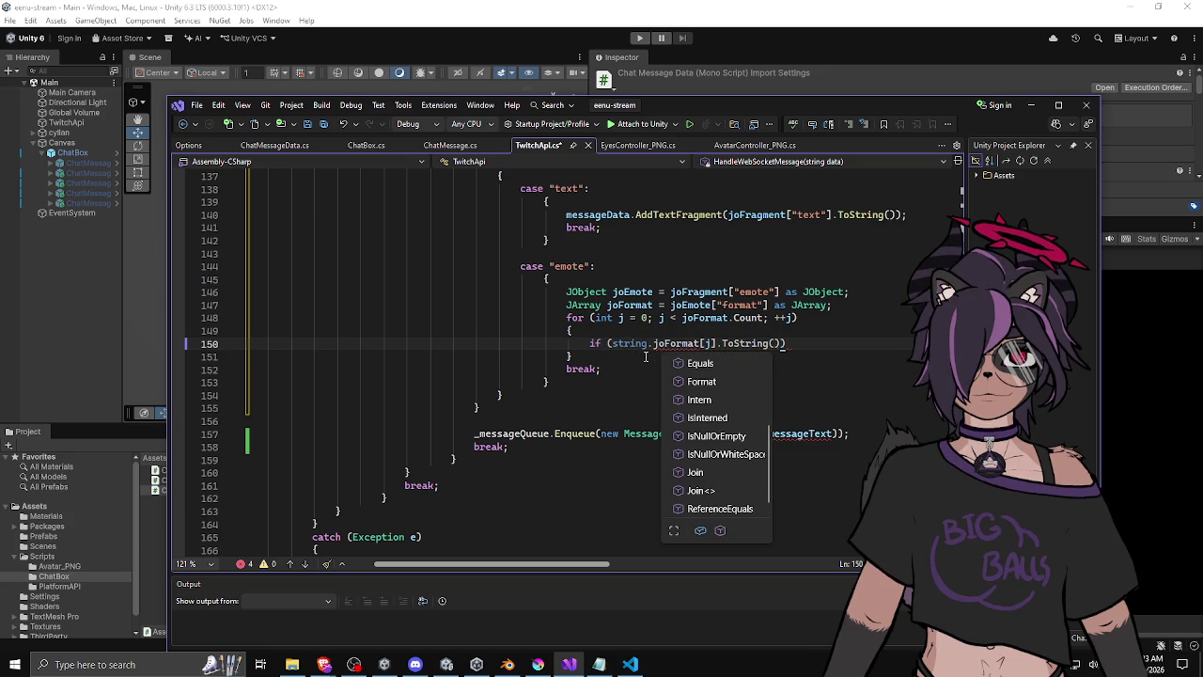
type("Equals(")
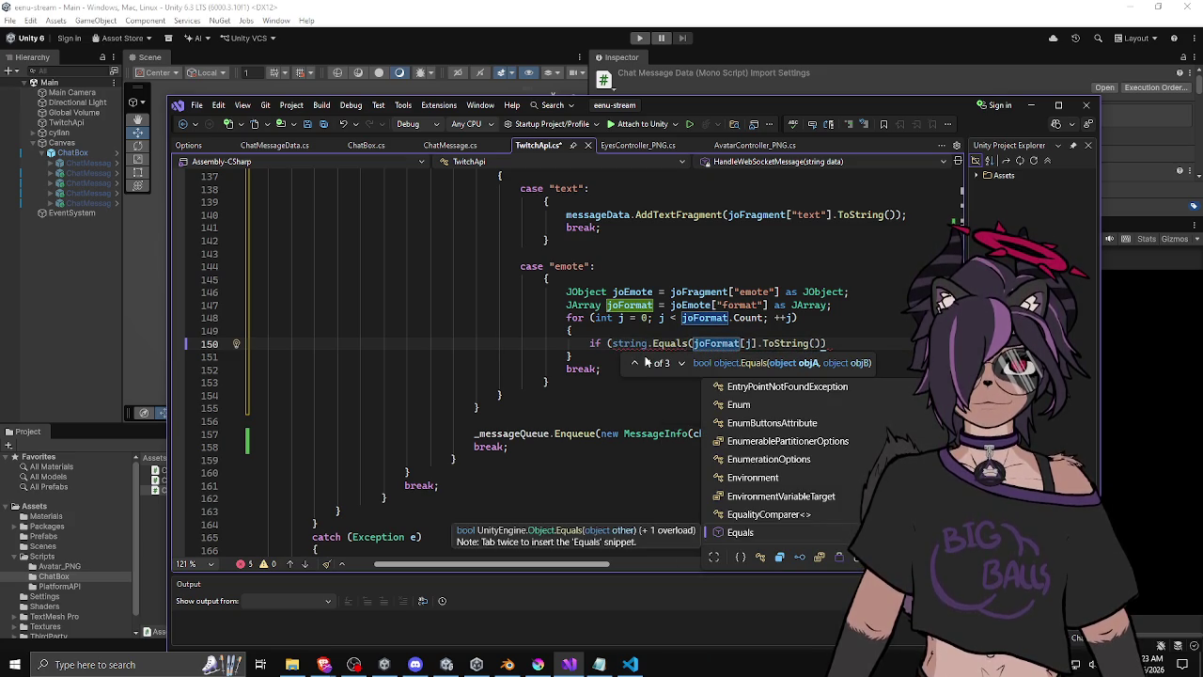
key("Escape")
type(", \"animated\"")
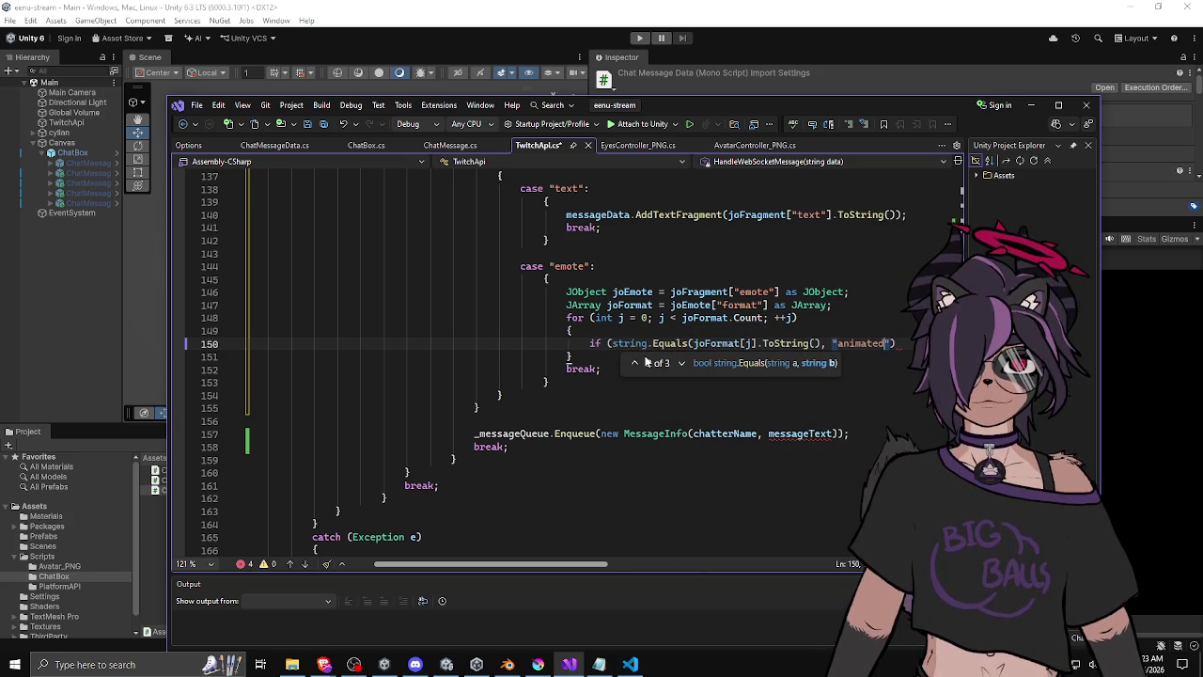
type("))")
key("Return")
type("{")
key("Return")
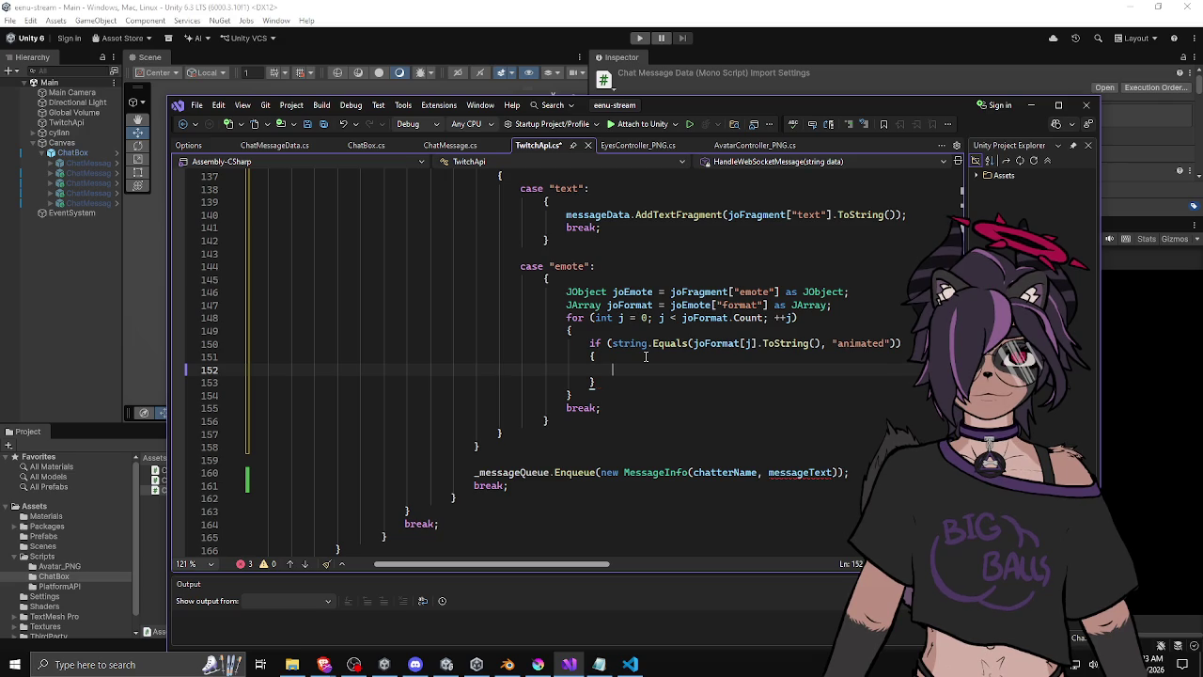
Declare bool isAnimated = false above the loop; inside the if, set it true and break.
left_click(853, 305)
key("Return")
type("bool is")
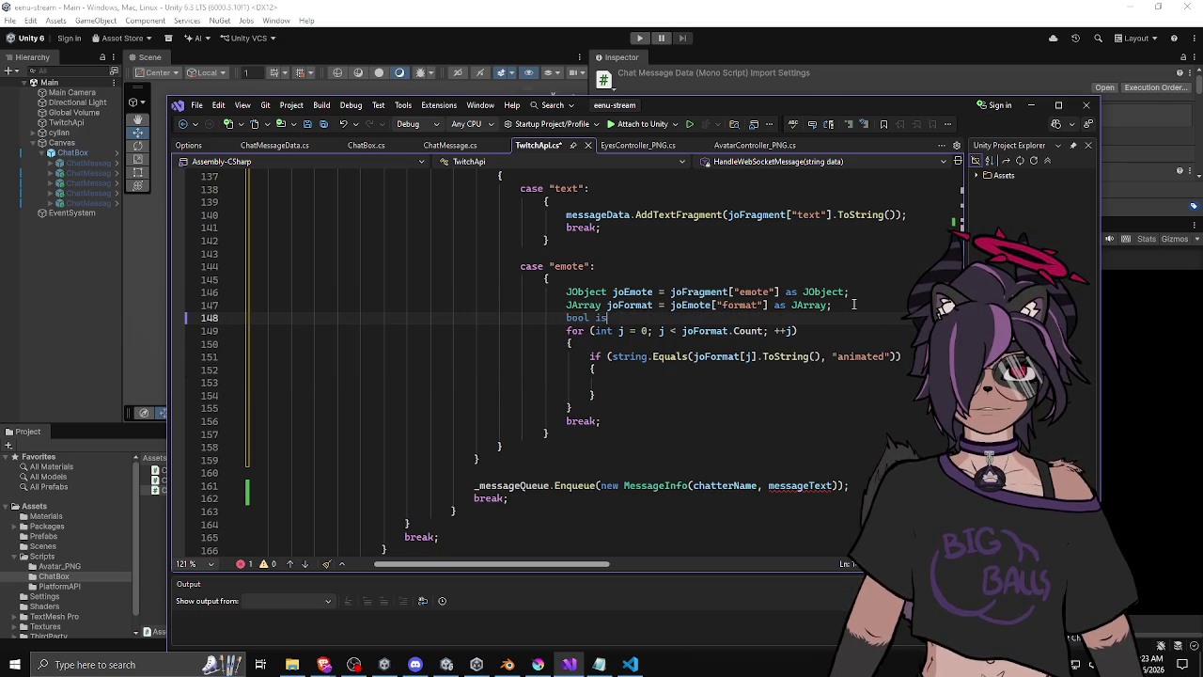
type("Animated = false;")
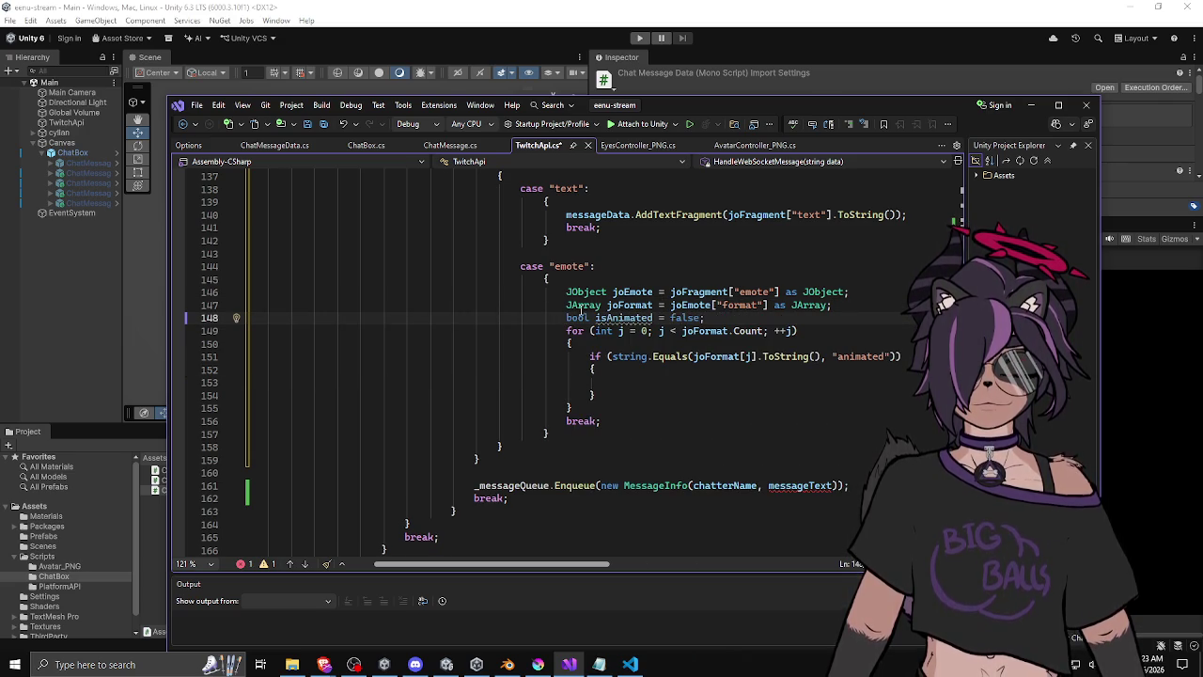
left_click(669, 382)
type("isAnimated = ")
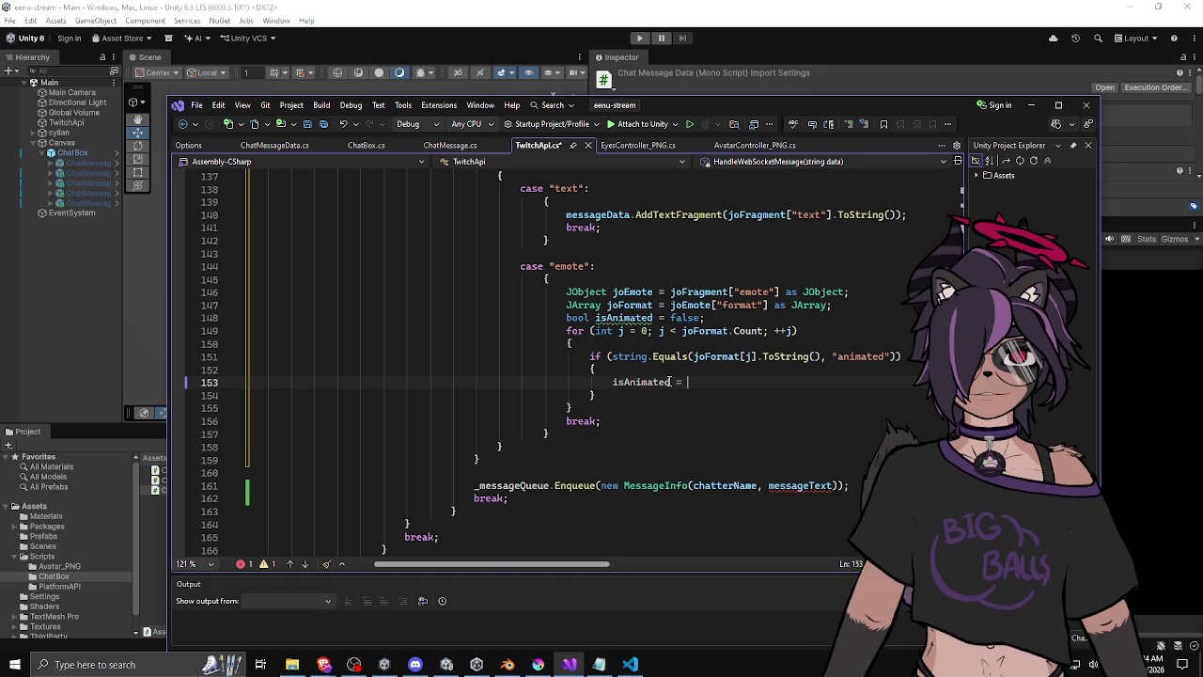
type("true;")
key("Return")
type("break;")
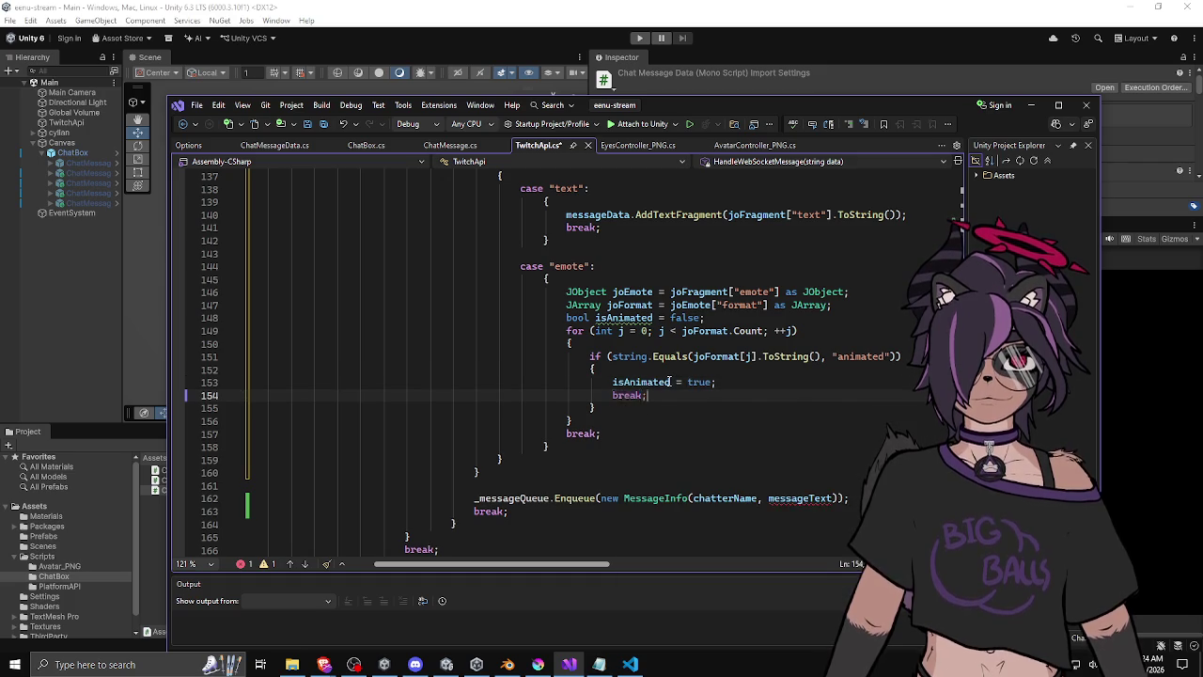
left_click(808, 318)
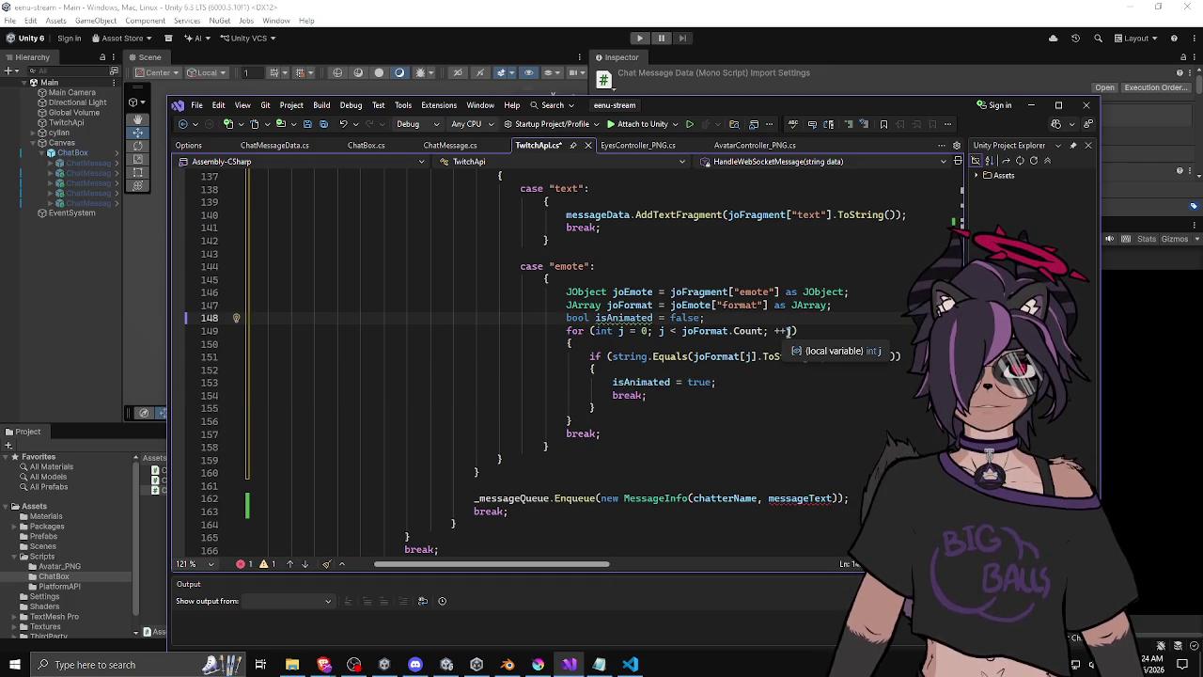
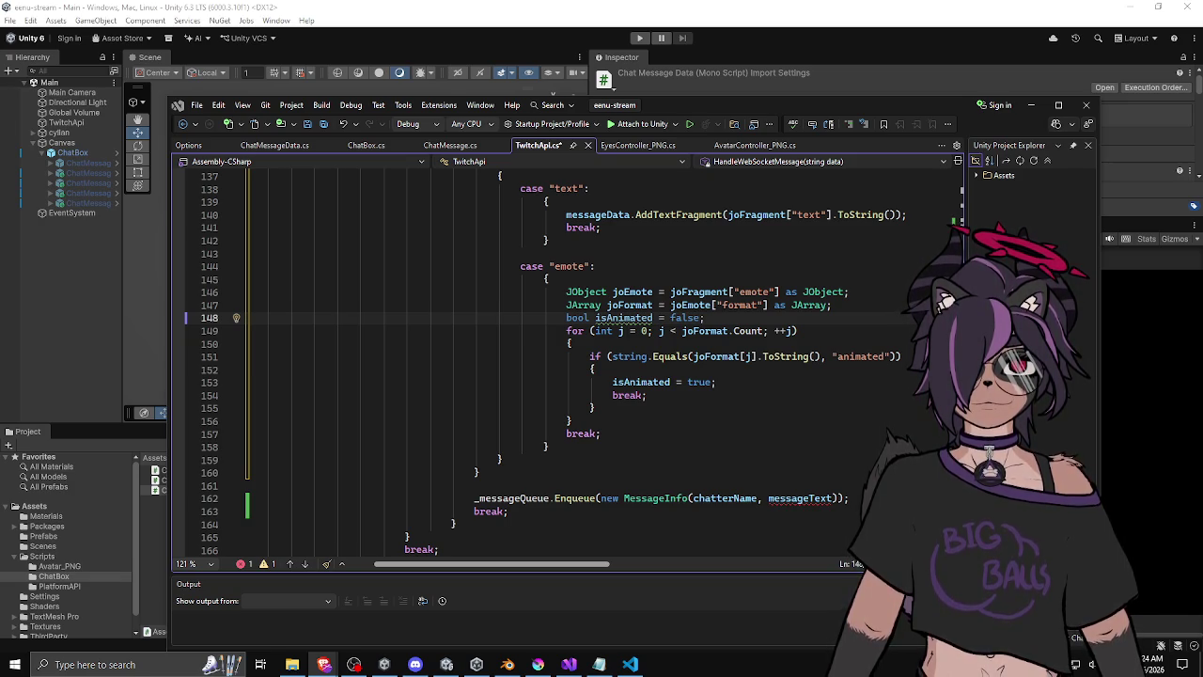
Inspect the joFormat[j] format entry and its ToString call on line 151.
left_click(820, 340)
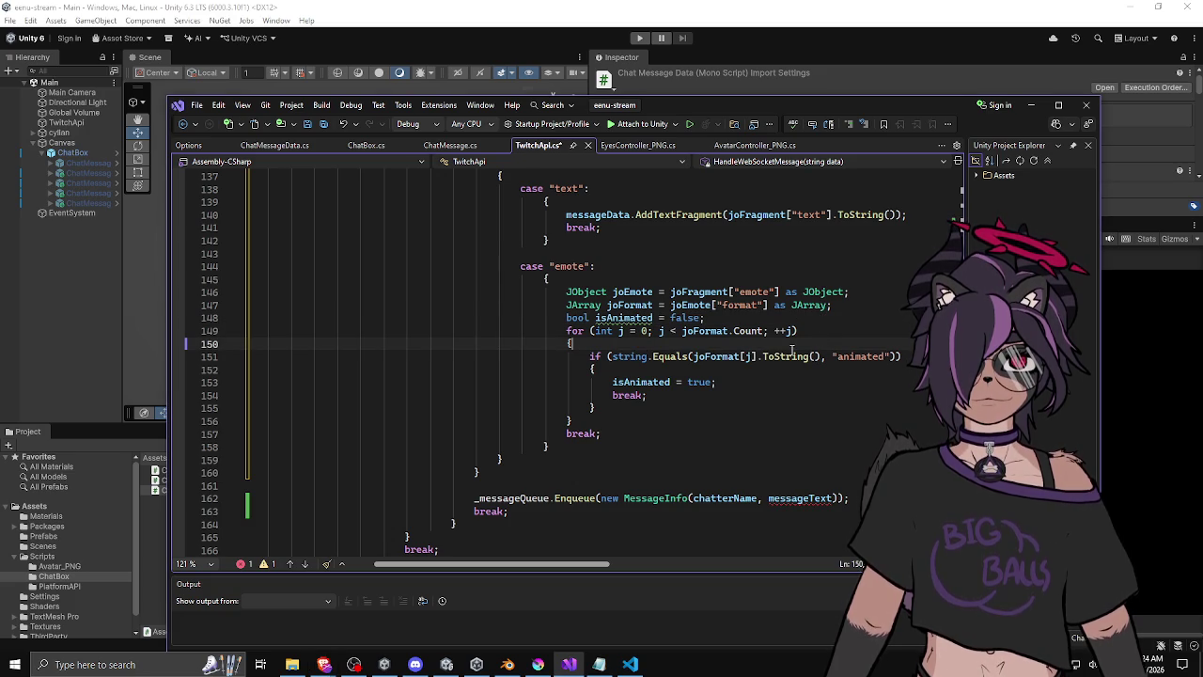
left_click(796, 367)
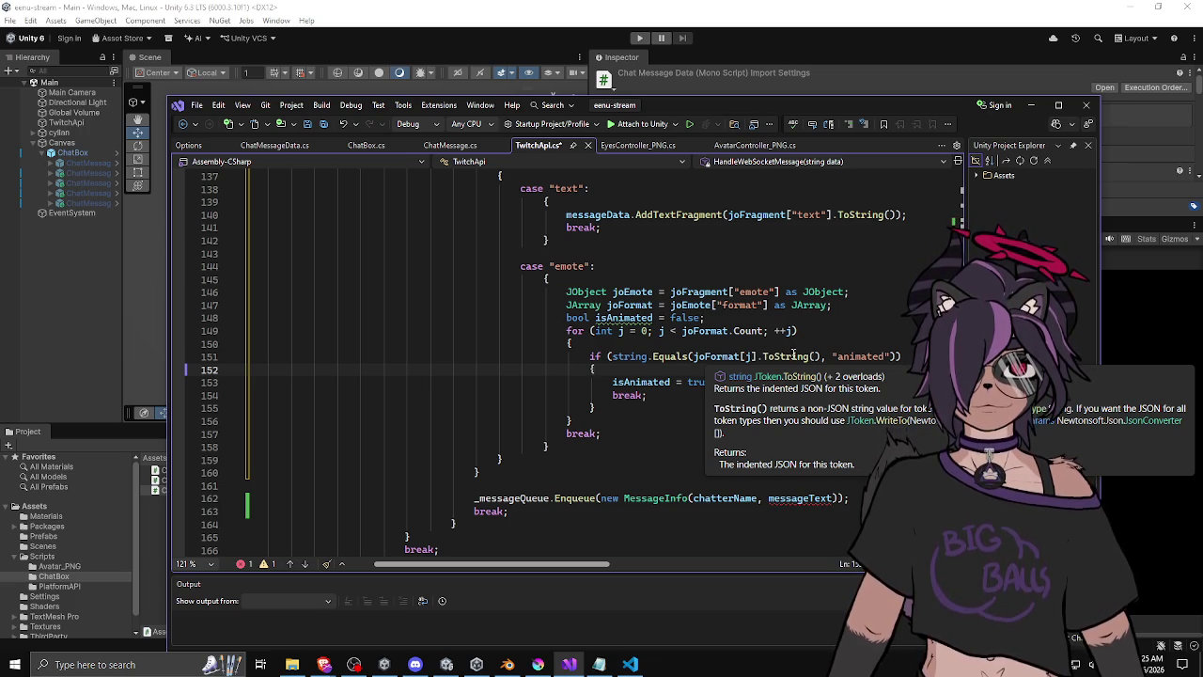
left_click(788, 357)
left_click(718, 356)
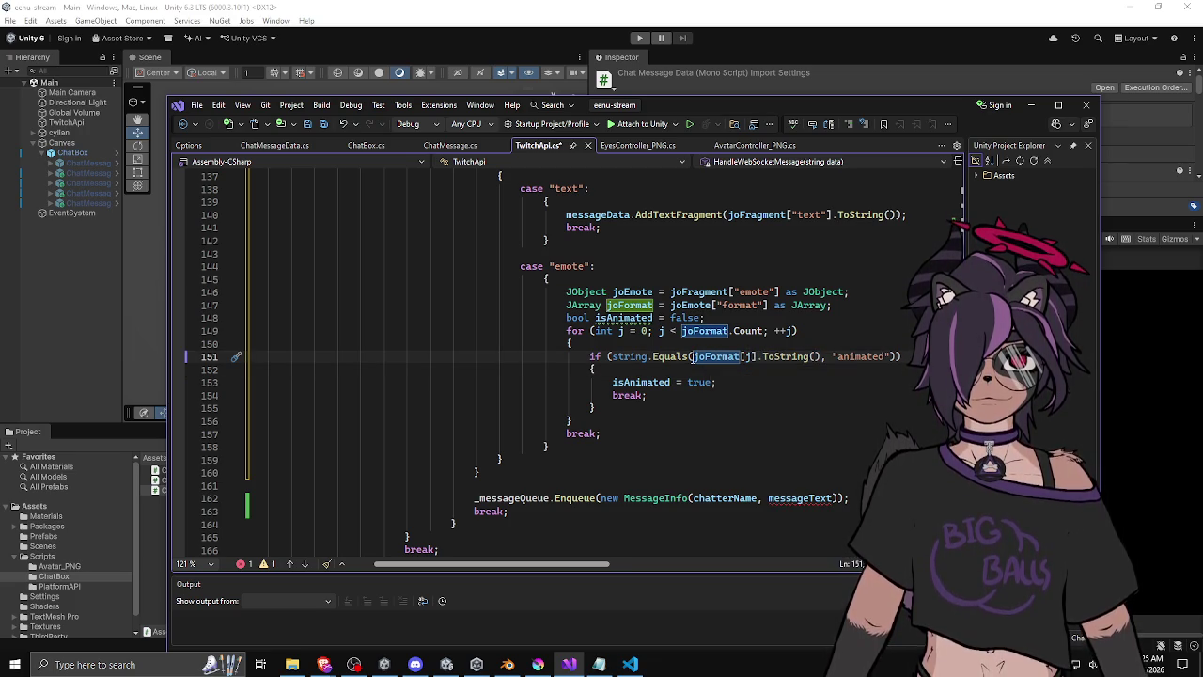
left_click_drag(693, 356, 762, 356)
left_click(775, 357)
left_click(769, 369)
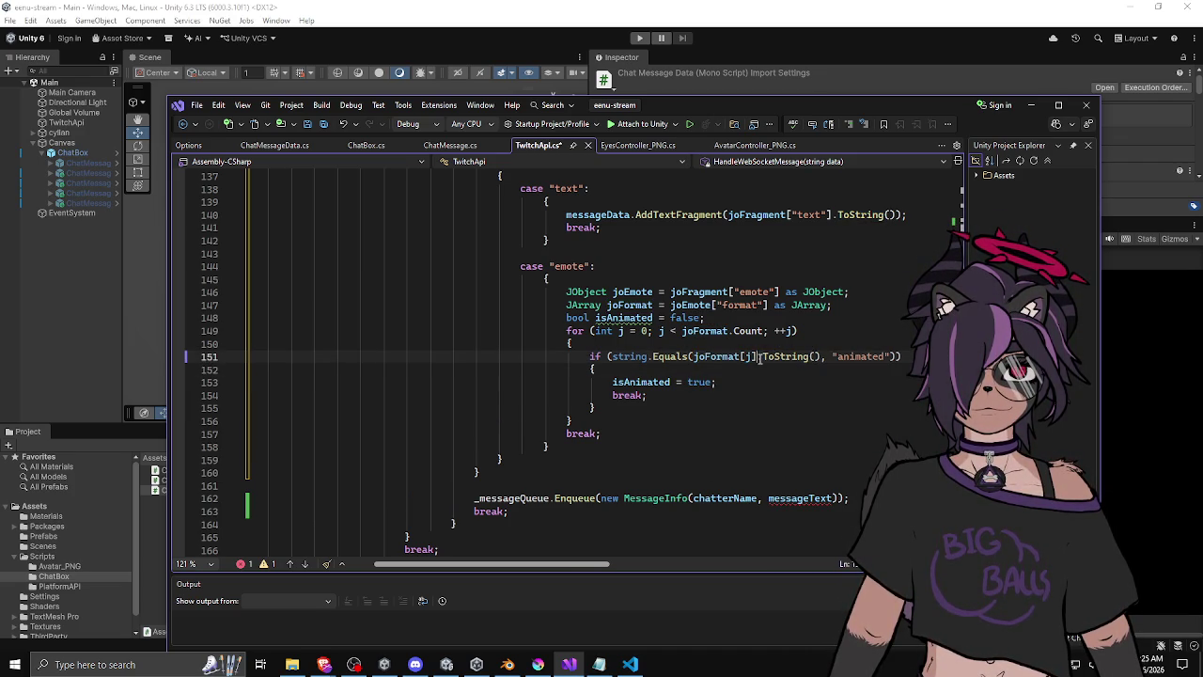
left_click_drag(825, 356, 758, 356)
Review the isAnimated assignment, the loop's break and the end of the format loop.
left_click(795, 379)
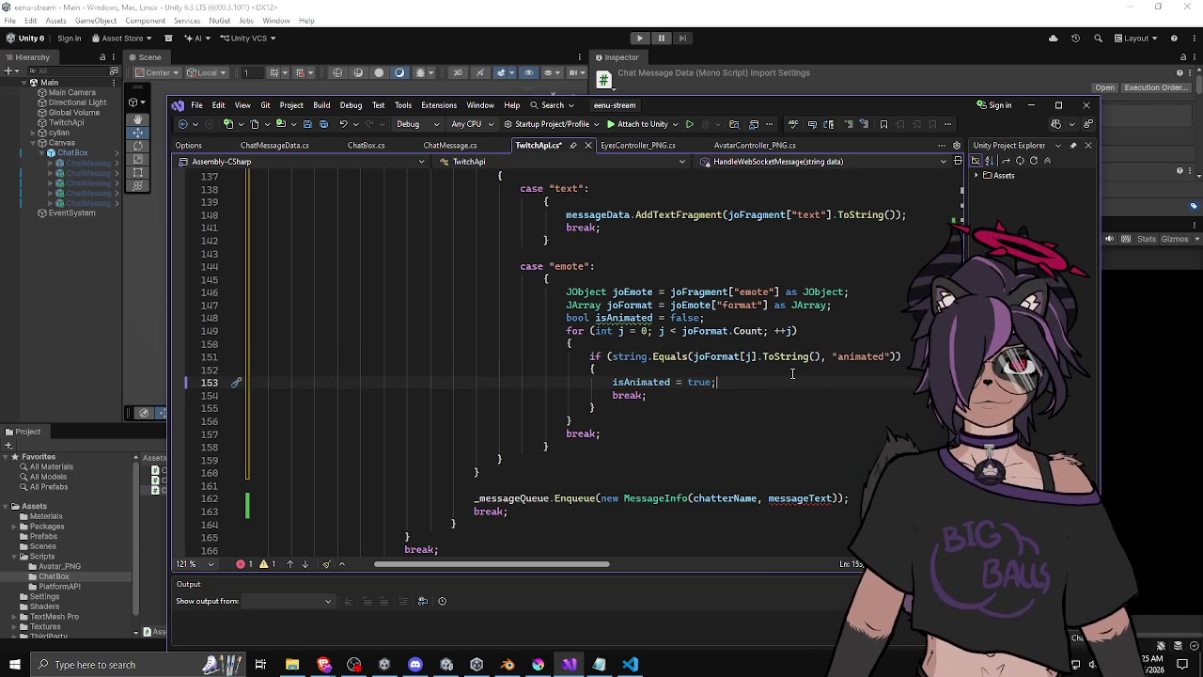
left_click(785, 367)
left_click(753, 395)
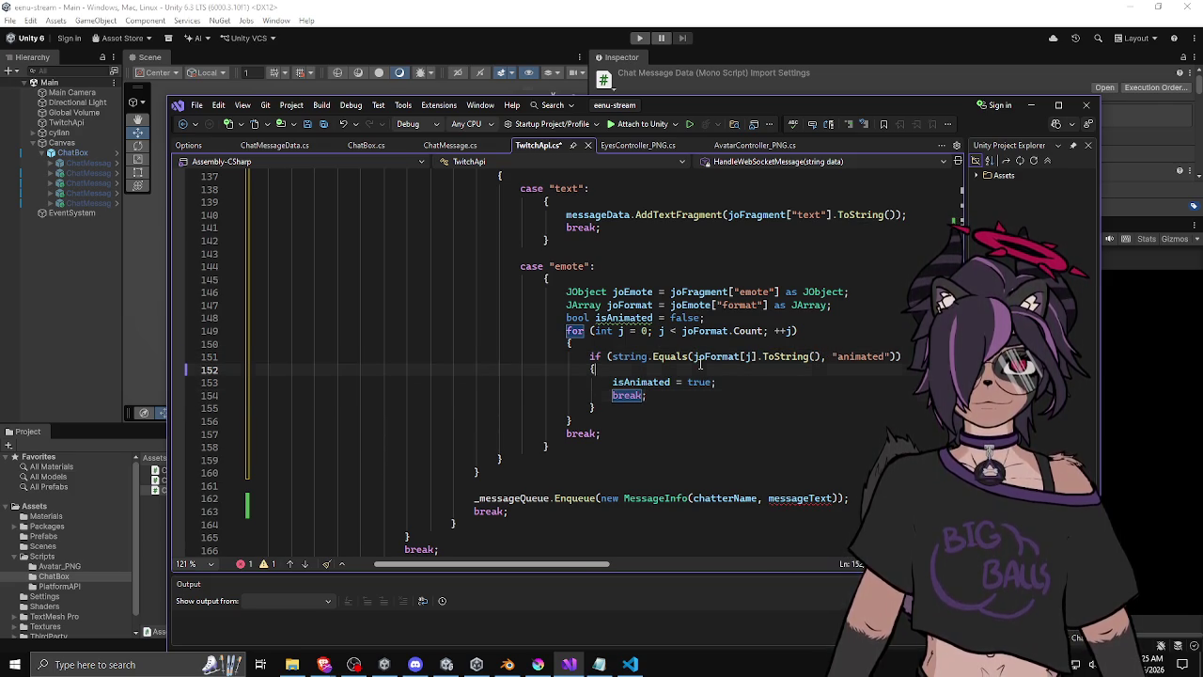
left_click(722, 387)
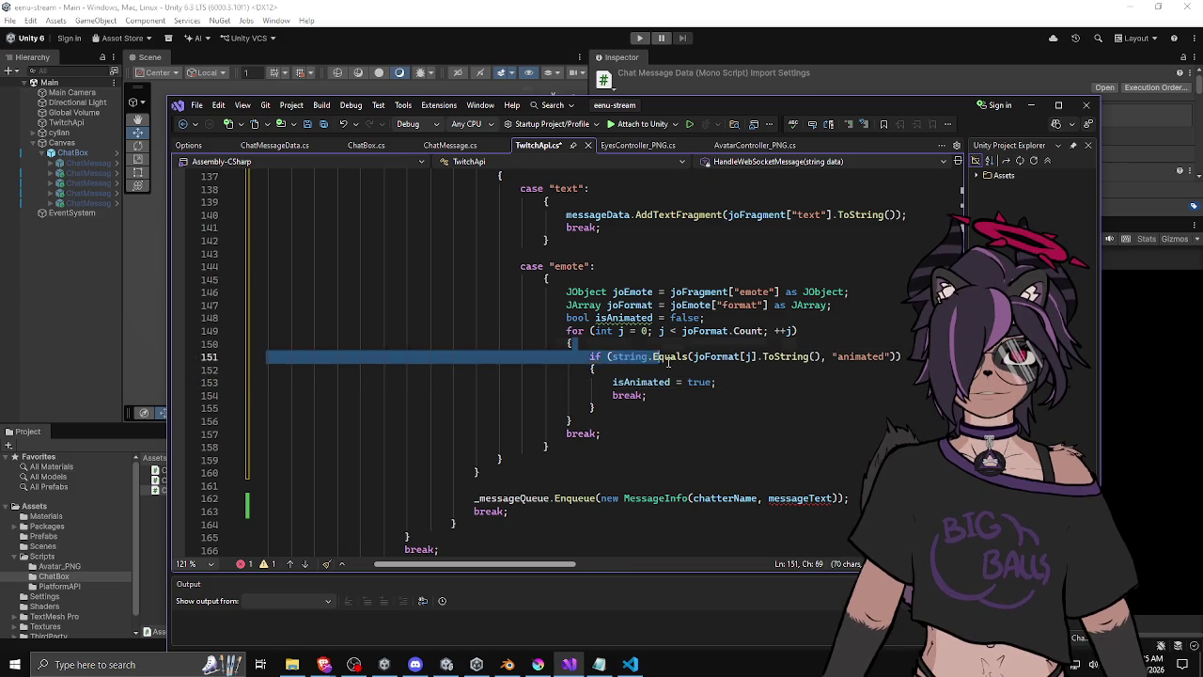
left_click(603, 426)
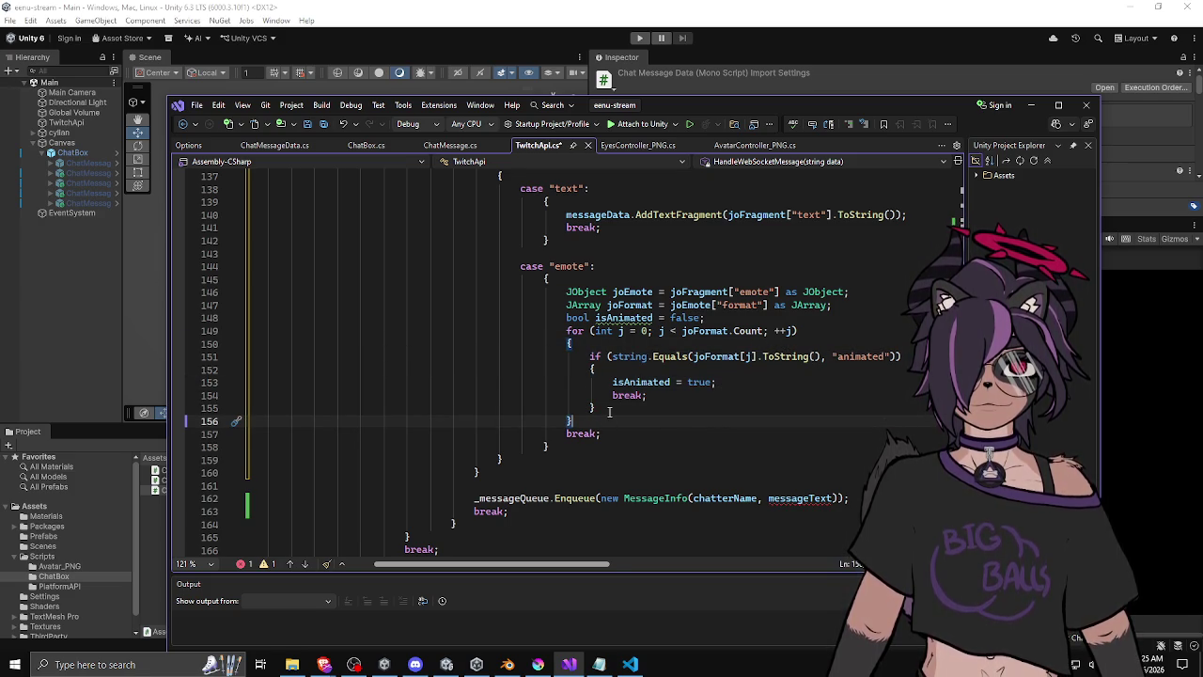
double_click(621, 320)
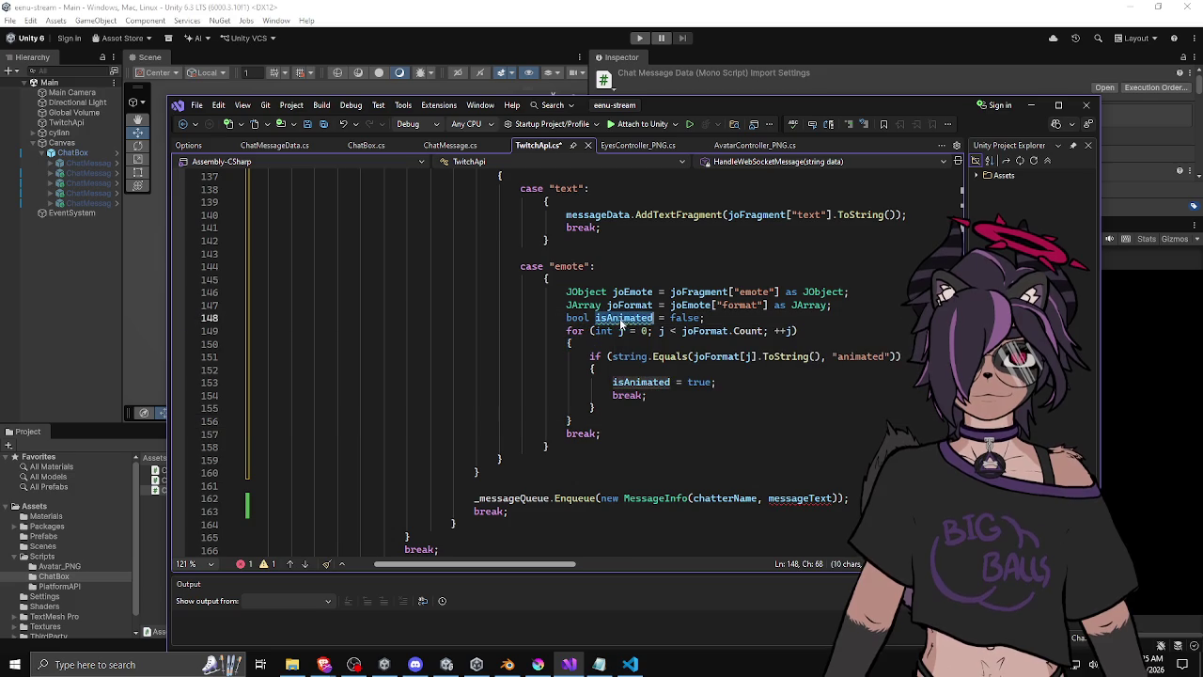
Insert blank lines after the joEmote declaration and below the format loop.
left_click(609, 420)
key("Return")
key("Return")
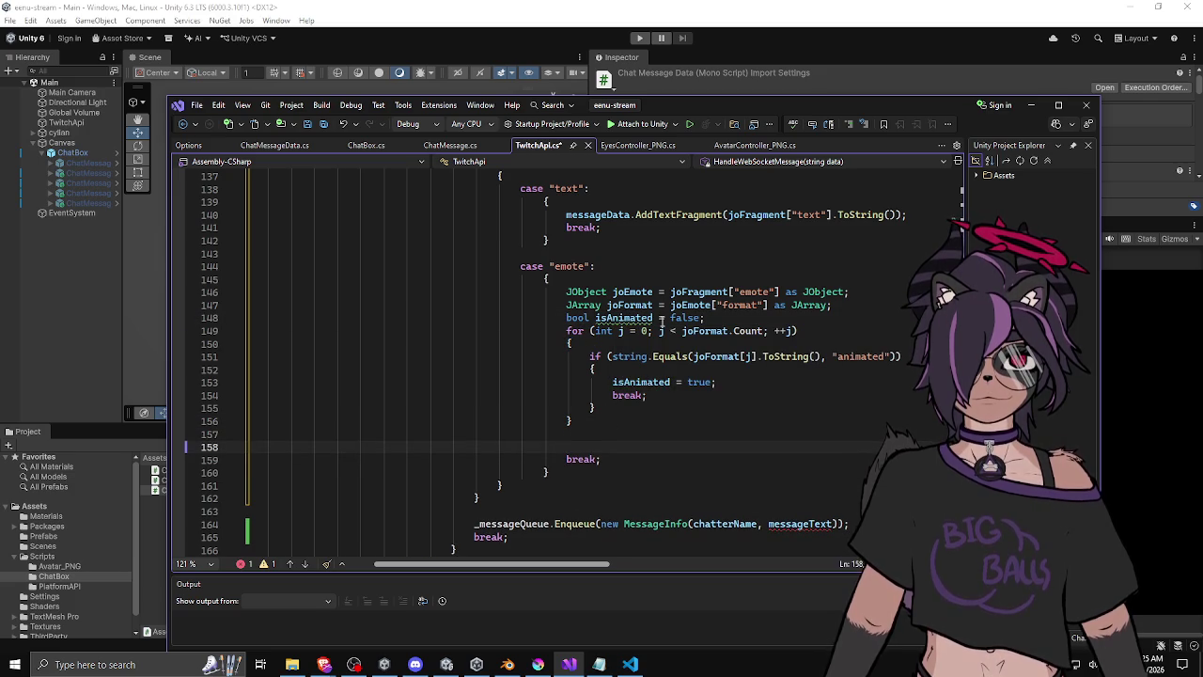
left_click(664, 306)
key("ctrl+Return")
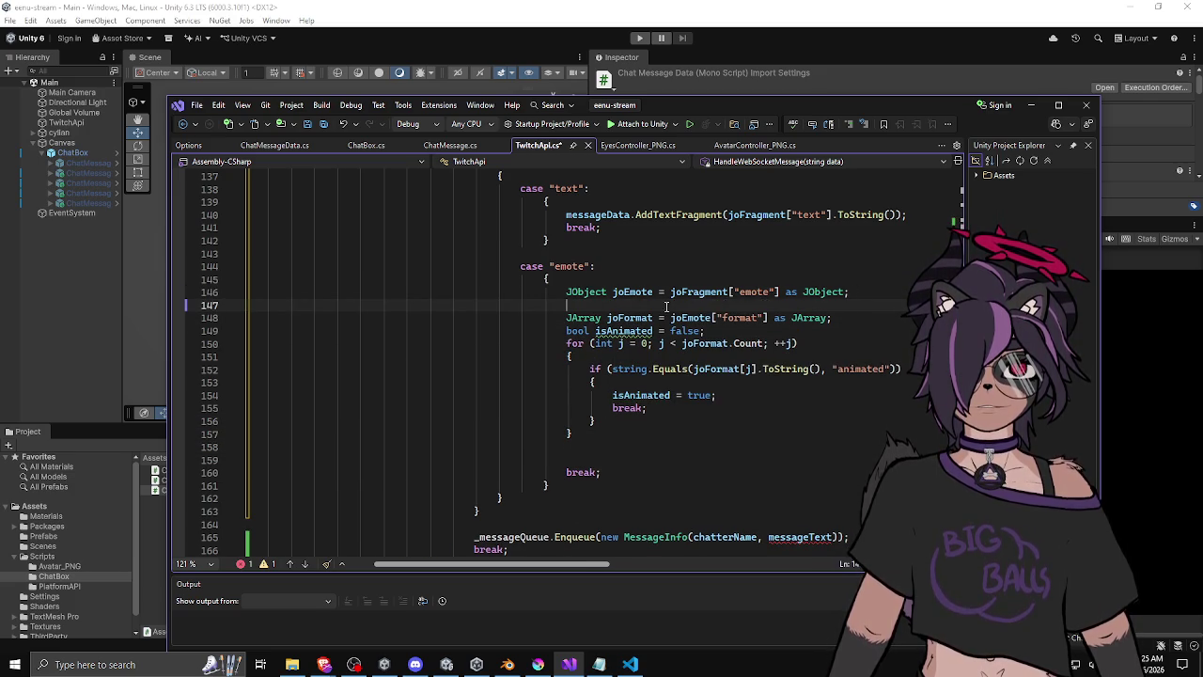
left_click(591, 459)
key("ctrl+Return")
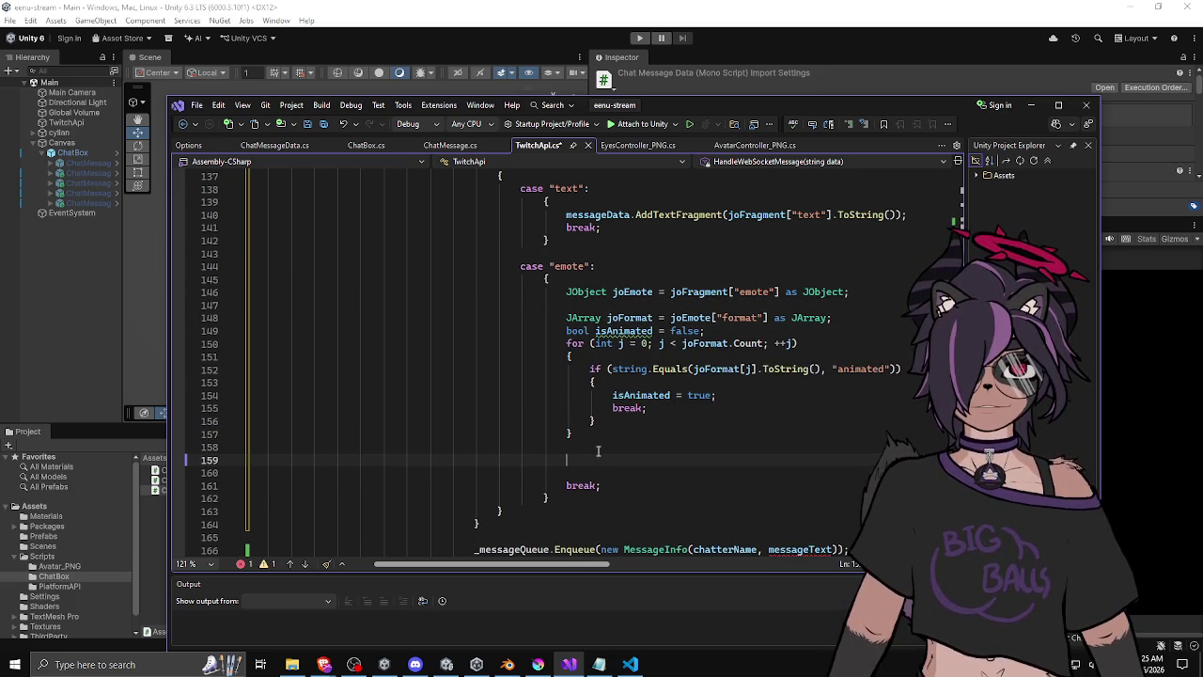
Add an if (isAnimated) block calling messageData.AddAnimatedImageFragment with the joEmote value's ToString().
type("if (is")
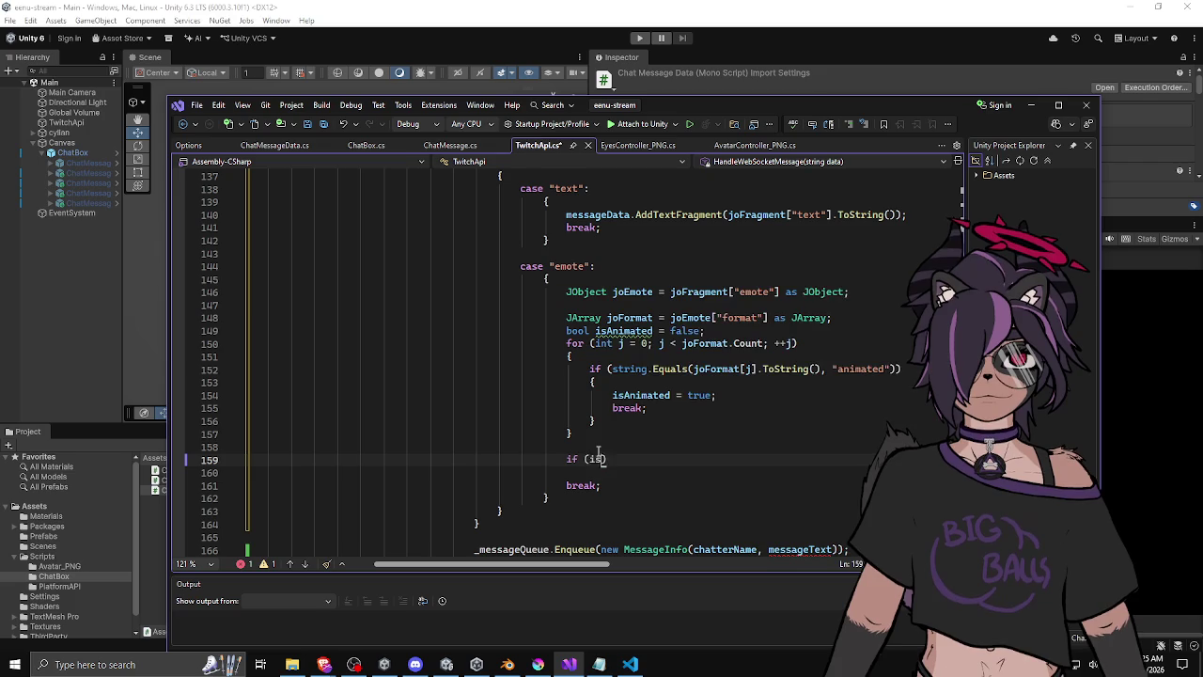
key("Tab")
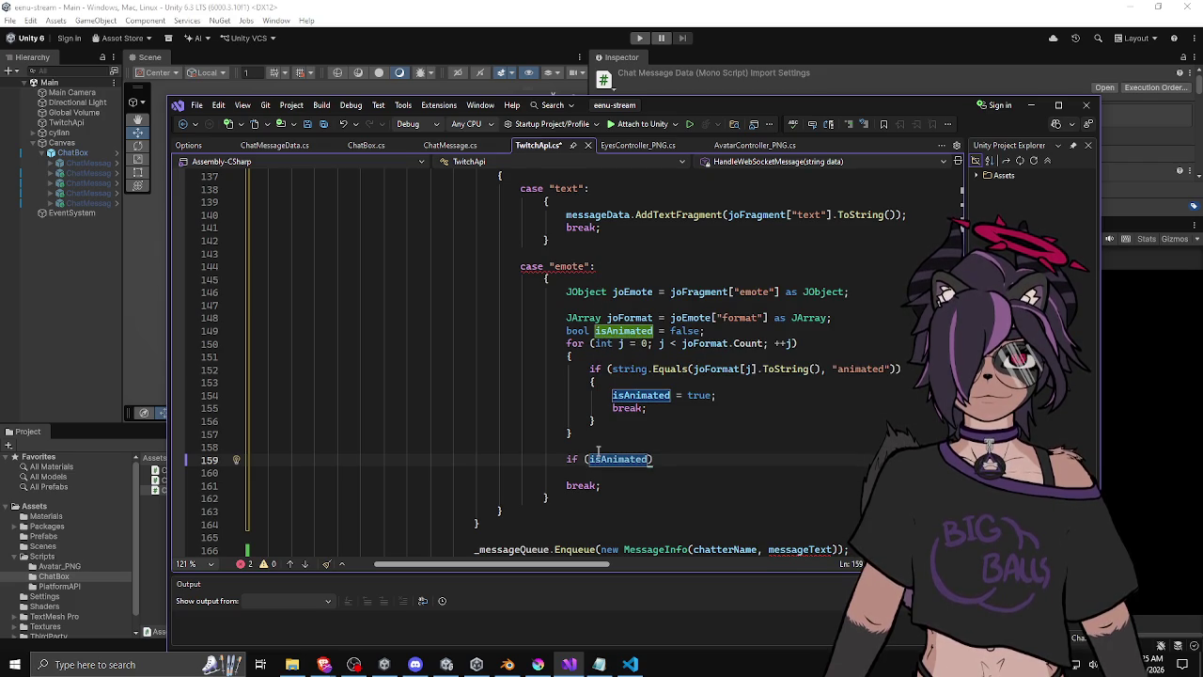
type(")")
key("Return")
type("{")
key("Return")
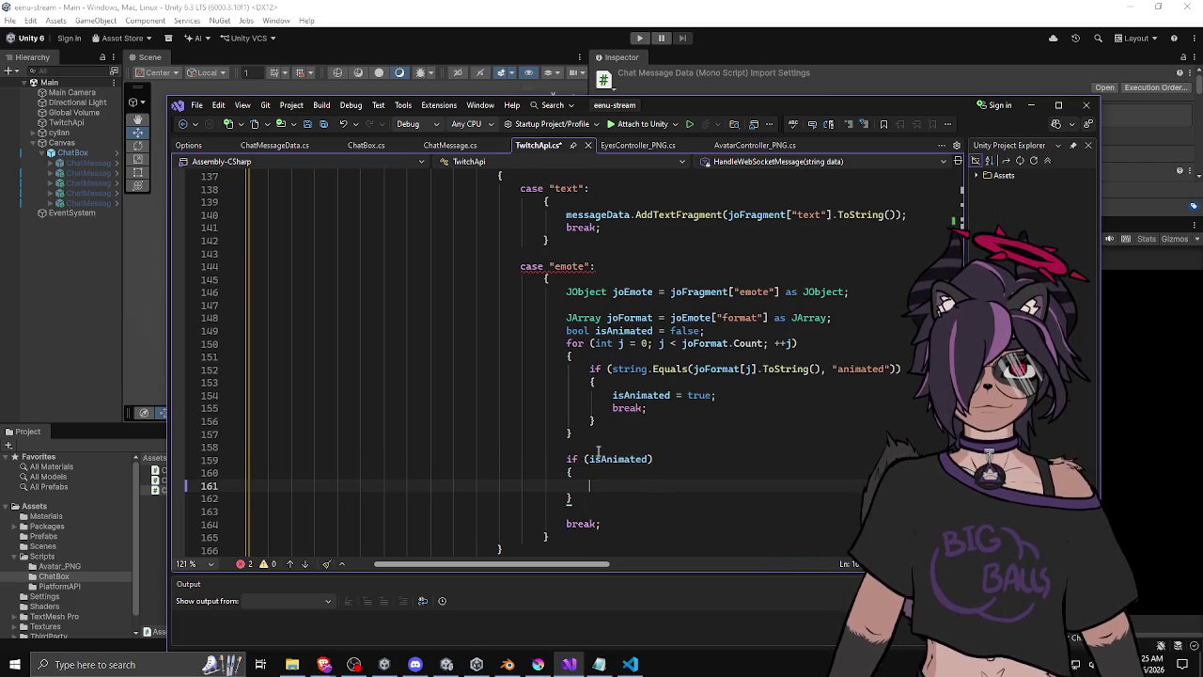
type("message")
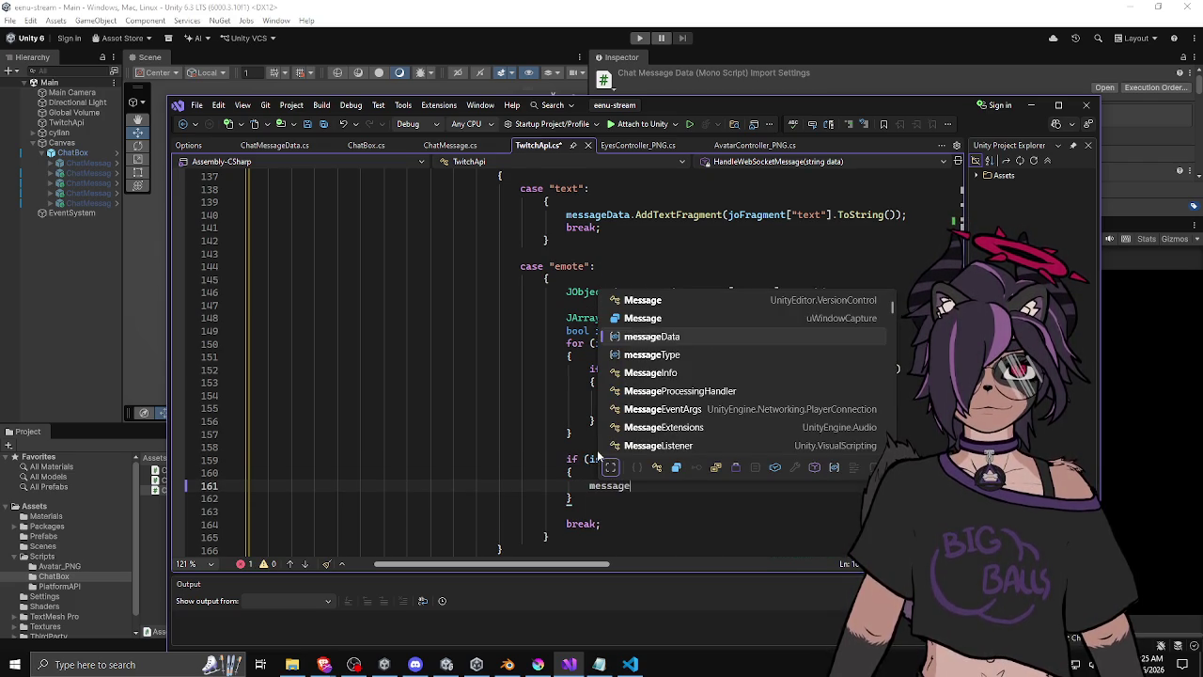
key("Tab")
type(".")
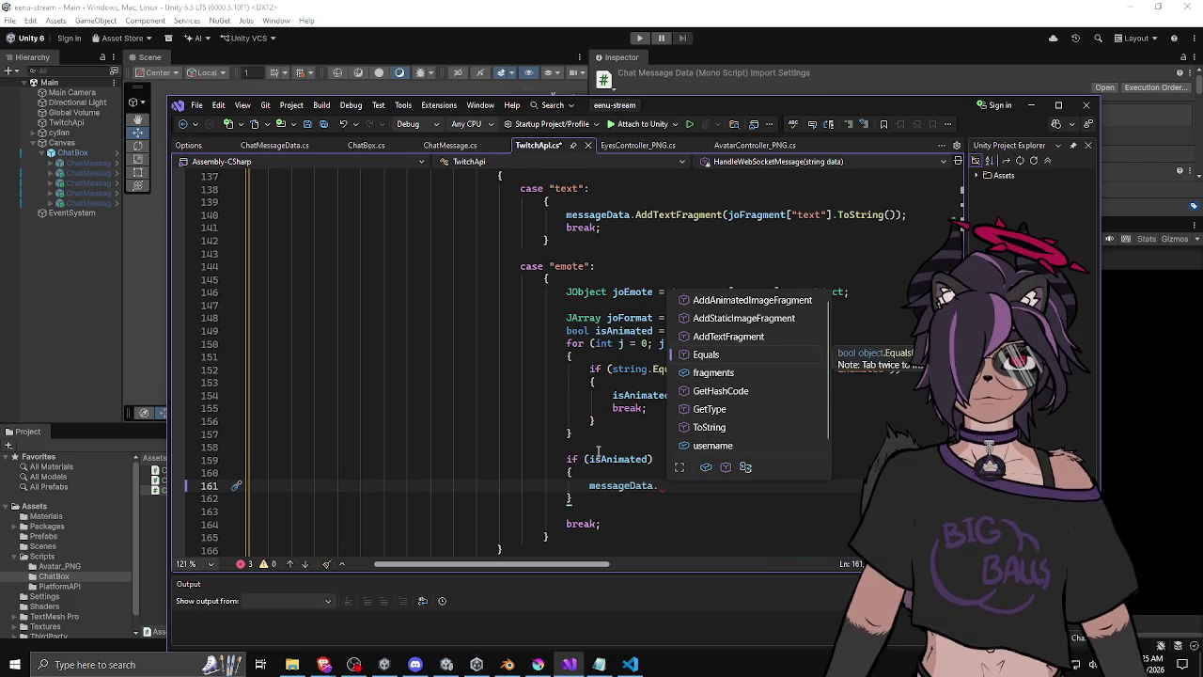
key("Up")
key("Tab")
type("(")
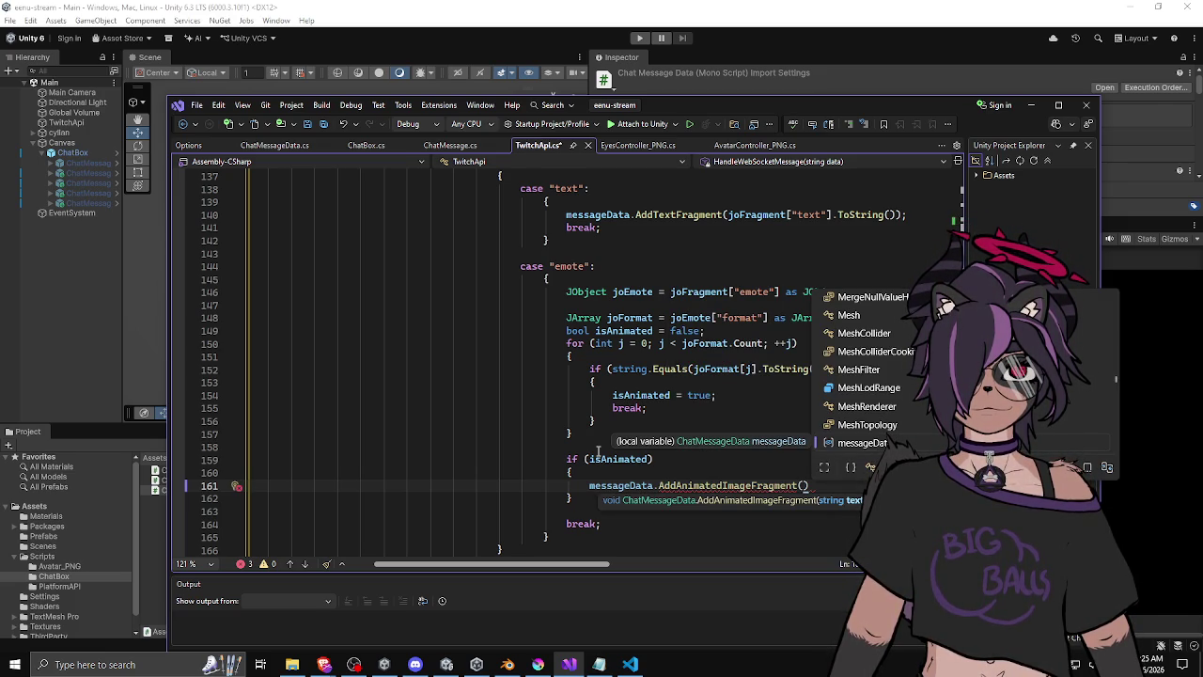
type("joEmote")
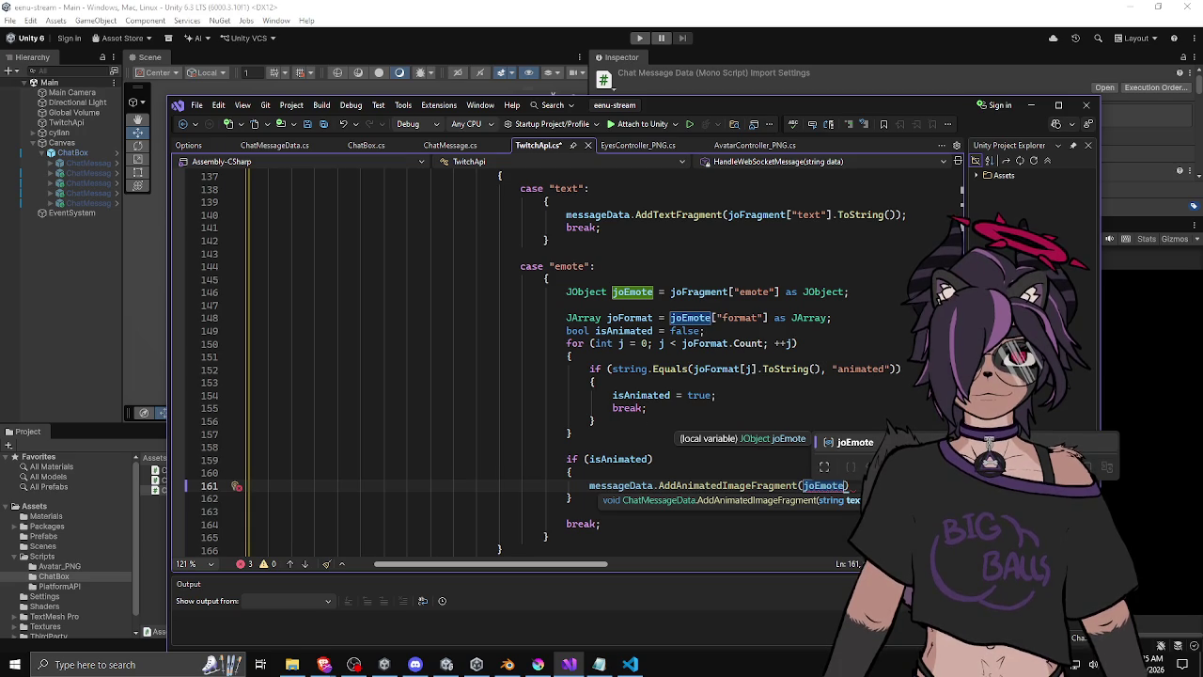
key("Escape")
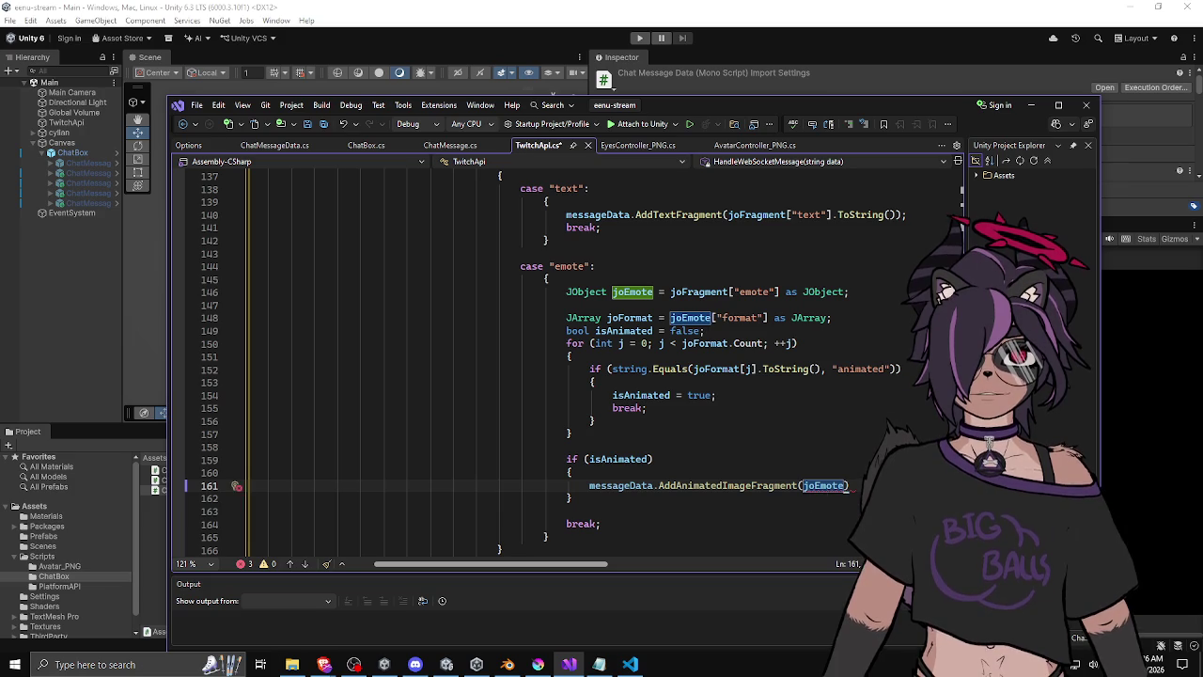
type("[")
type("d\"].To")
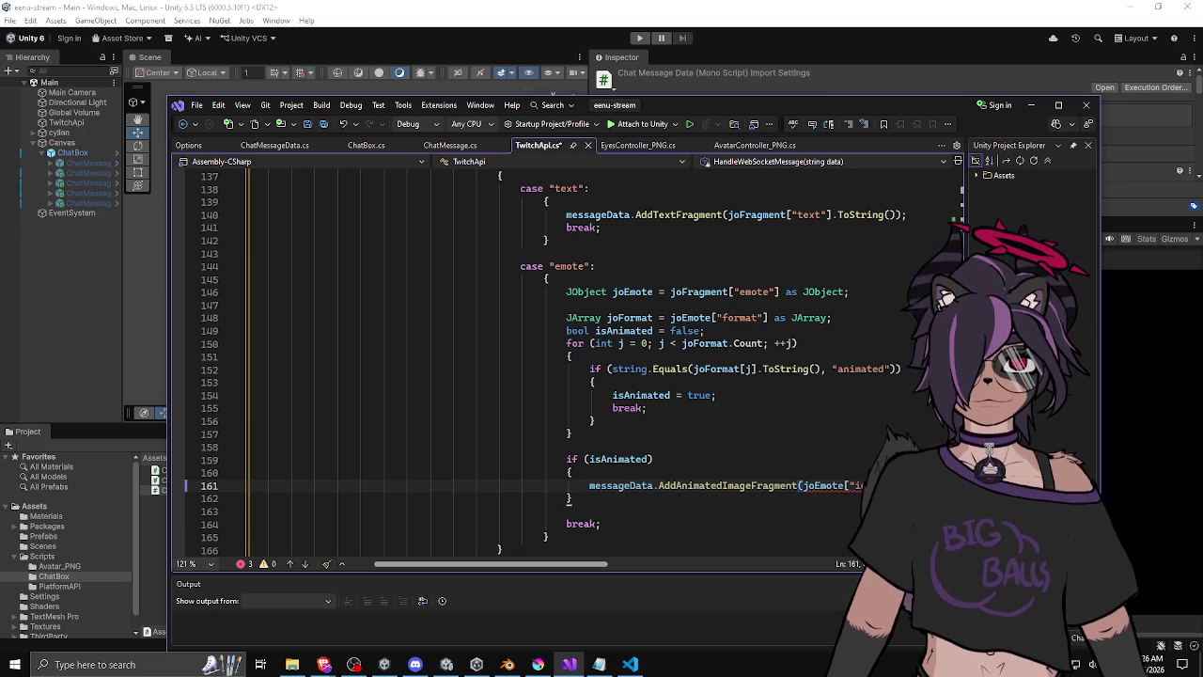
key("Tab")
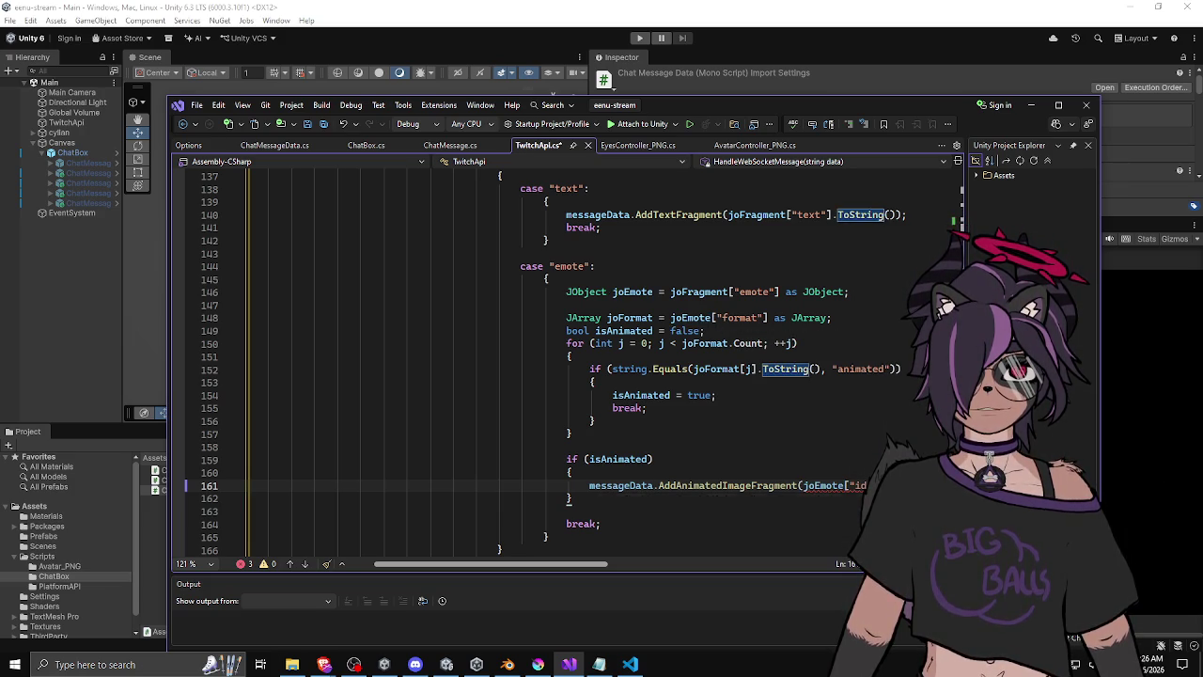
type("();")
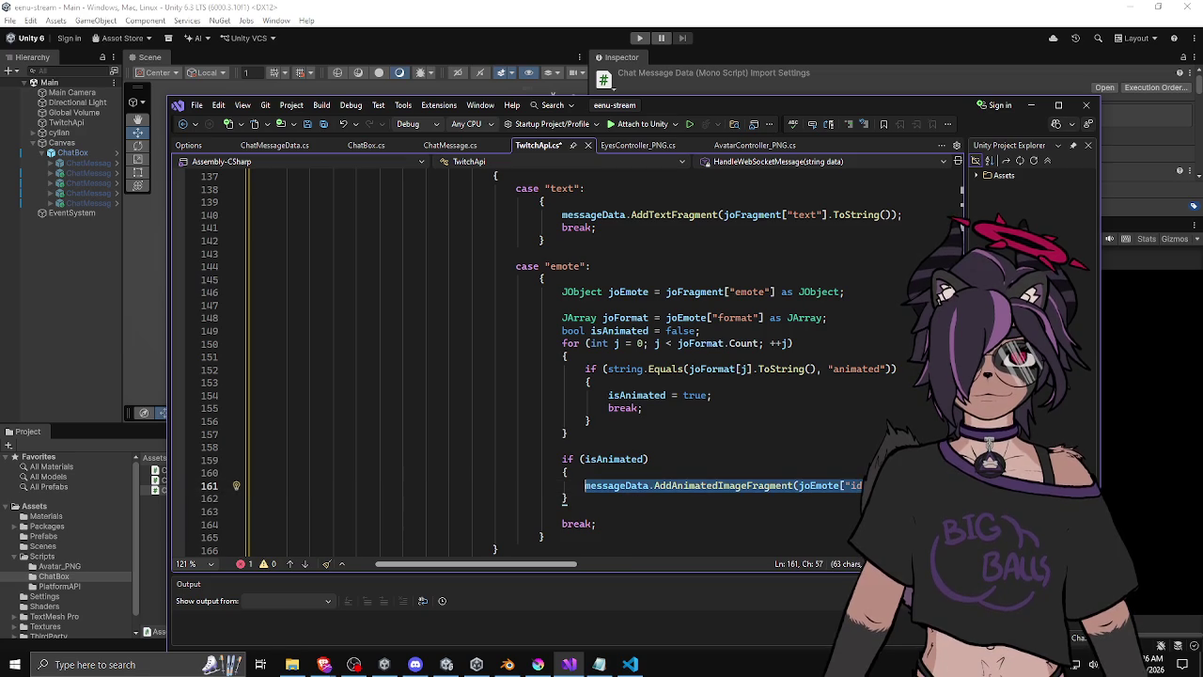
Add an else branch calling messageData.AddStaticImageFragment with the same emote argument.
key("Down")
key("Return")
type("els")
key("Tab")
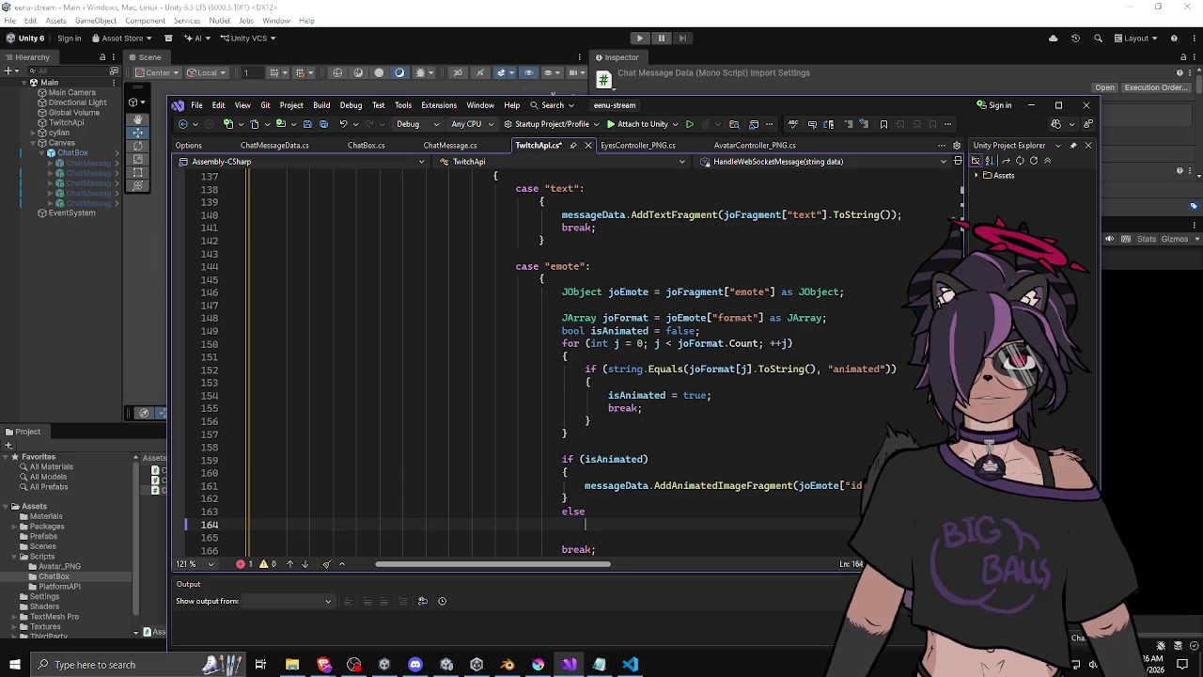
key("Return")
type("{")
key("Return")
key("ctrl+v")
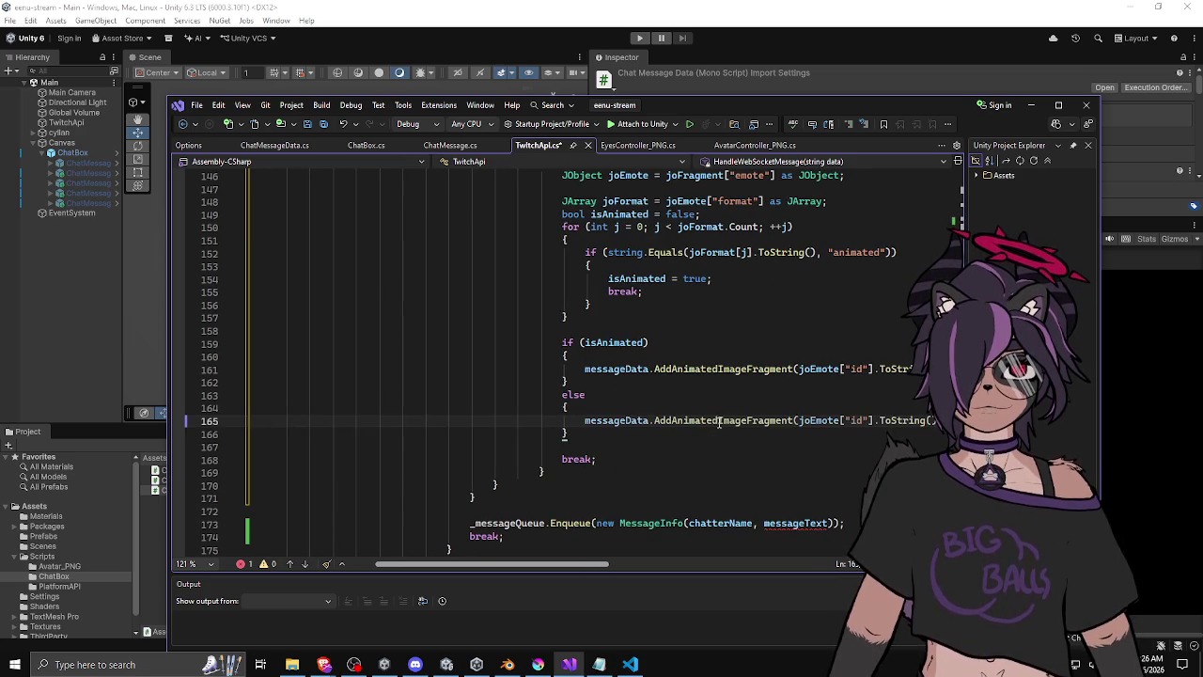
double_click(720, 421)
type("AddImageFragment")
double_click(719, 422)
type("AddStaticImageFragment")
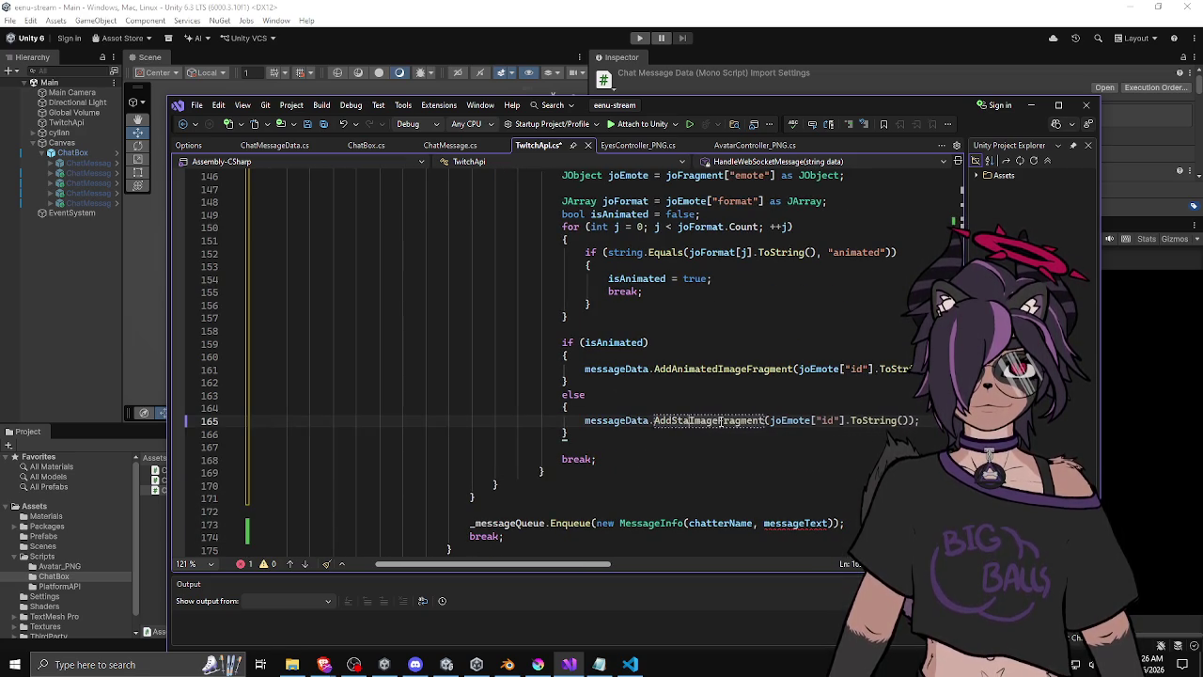
Look over the finished emote handling, then minimize Visual Studio to return to Unity.
left_click(723, 401)
left_click(753, 436)
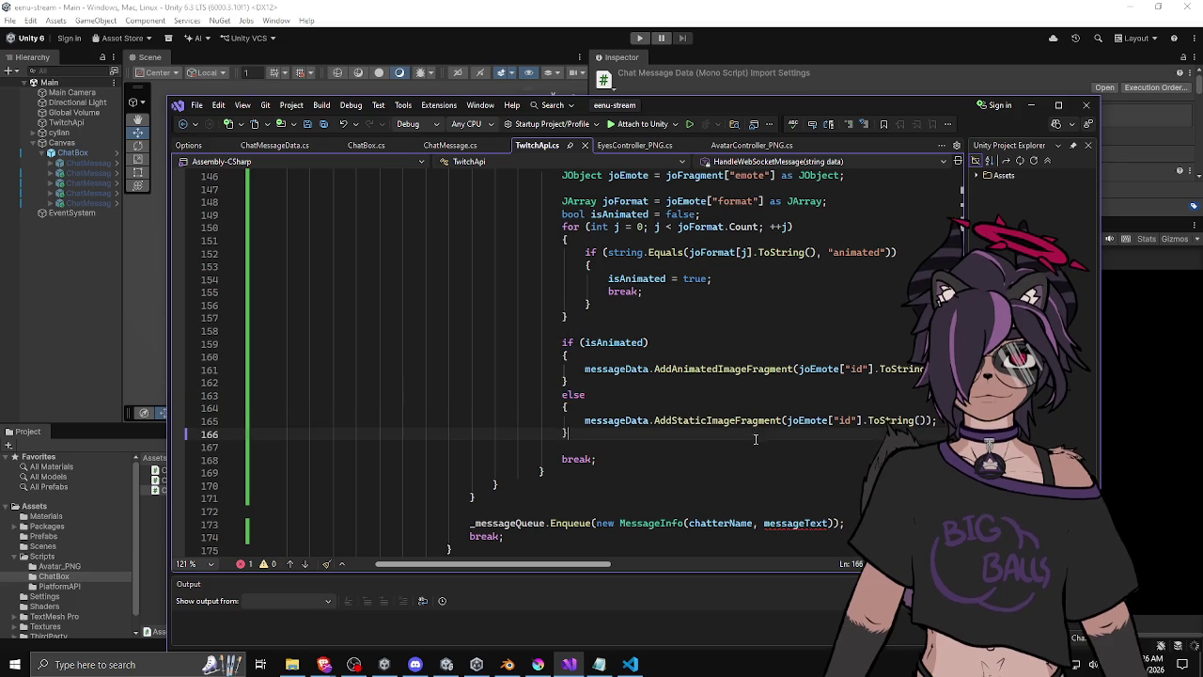
scroll(753, 441, "down", 2)
scroll(753, 442, "up", 2)
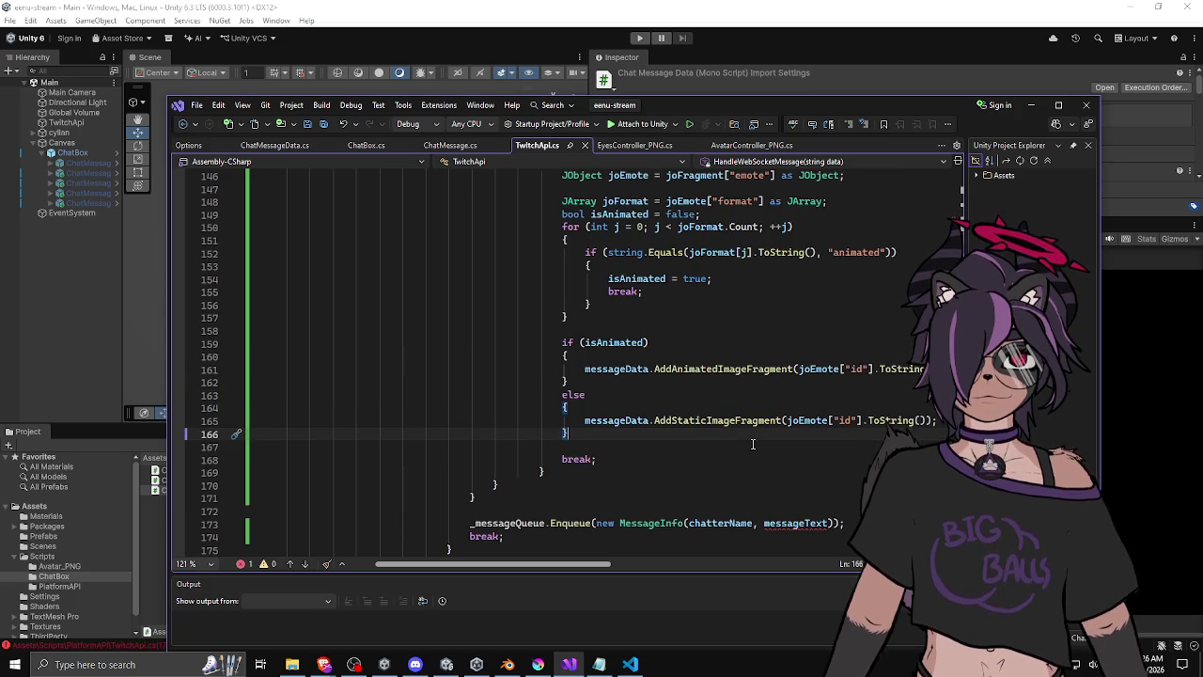
scroll(753, 444, "up", 8)
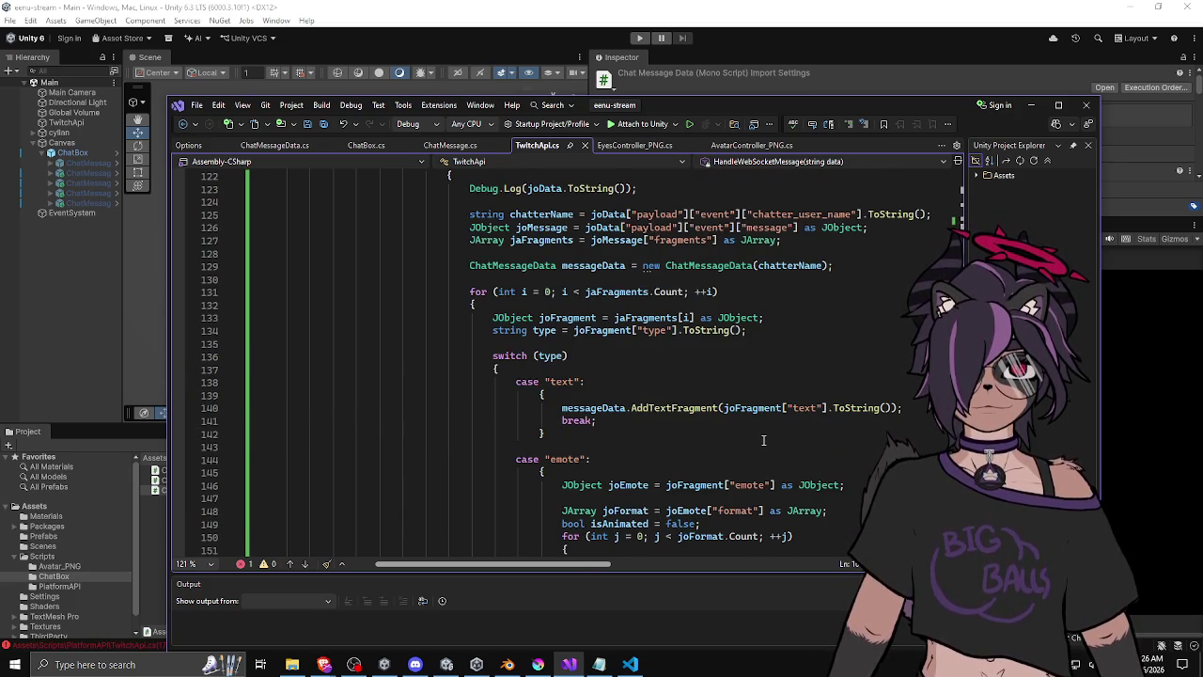
scroll(763, 440, "up", 3)
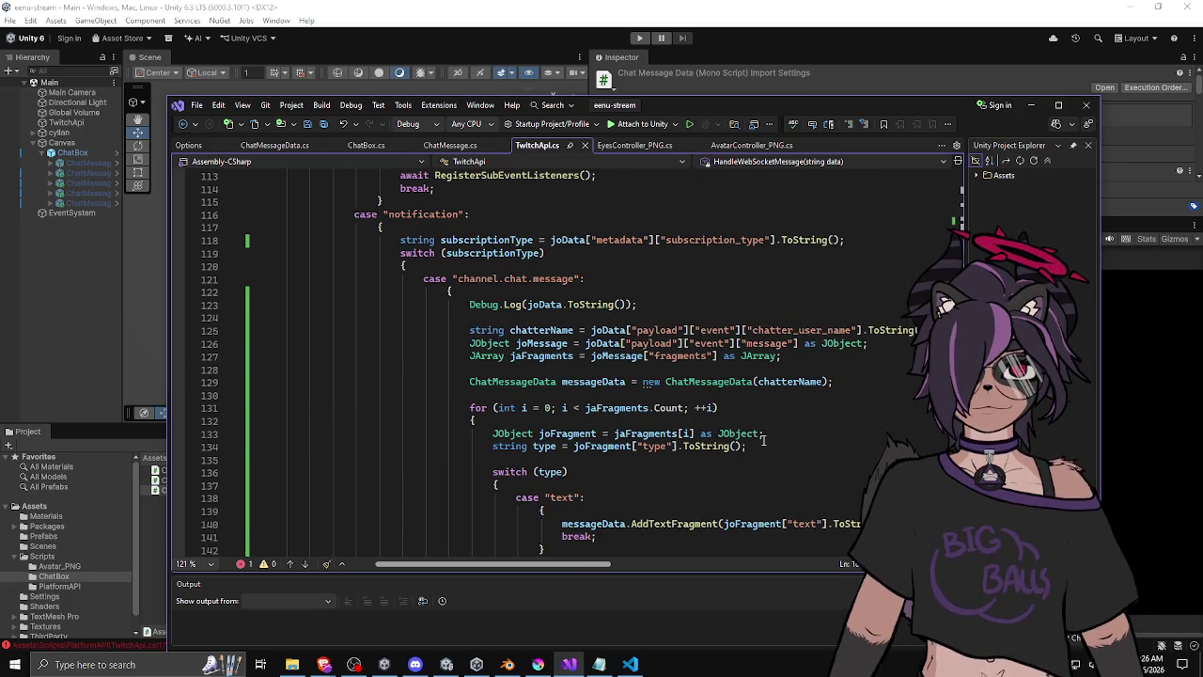
scroll(763, 439, "up", 2)
scroll(764, 439, "down", 14)
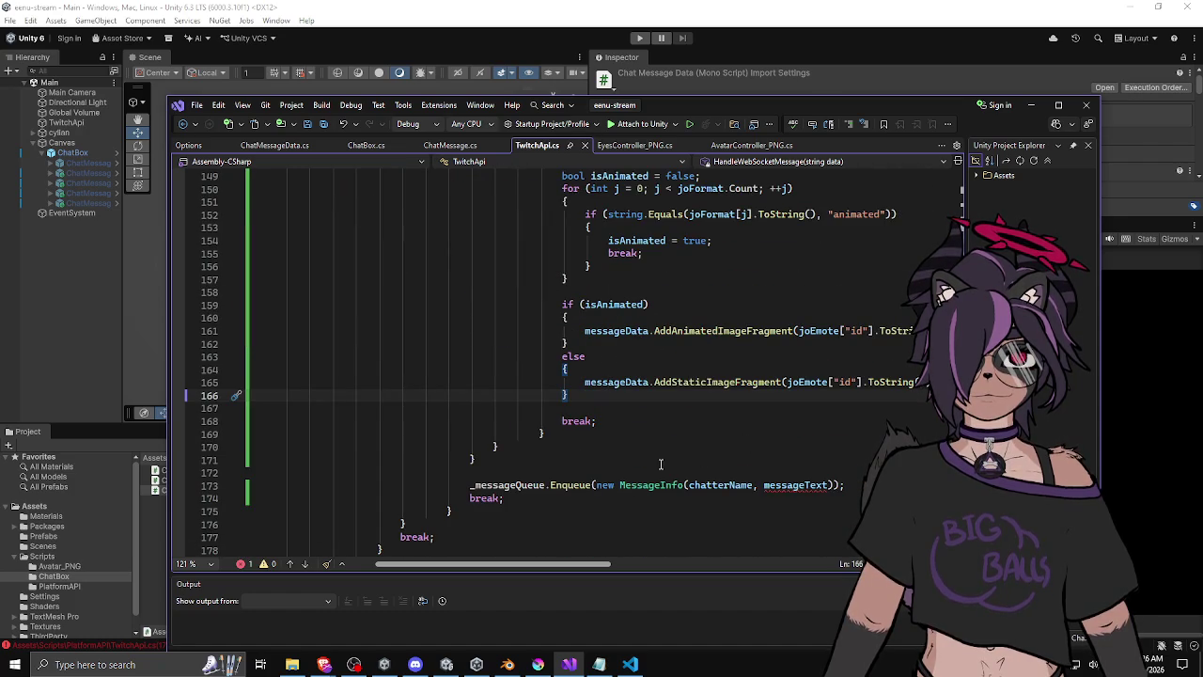
mouse_move(595, 486)
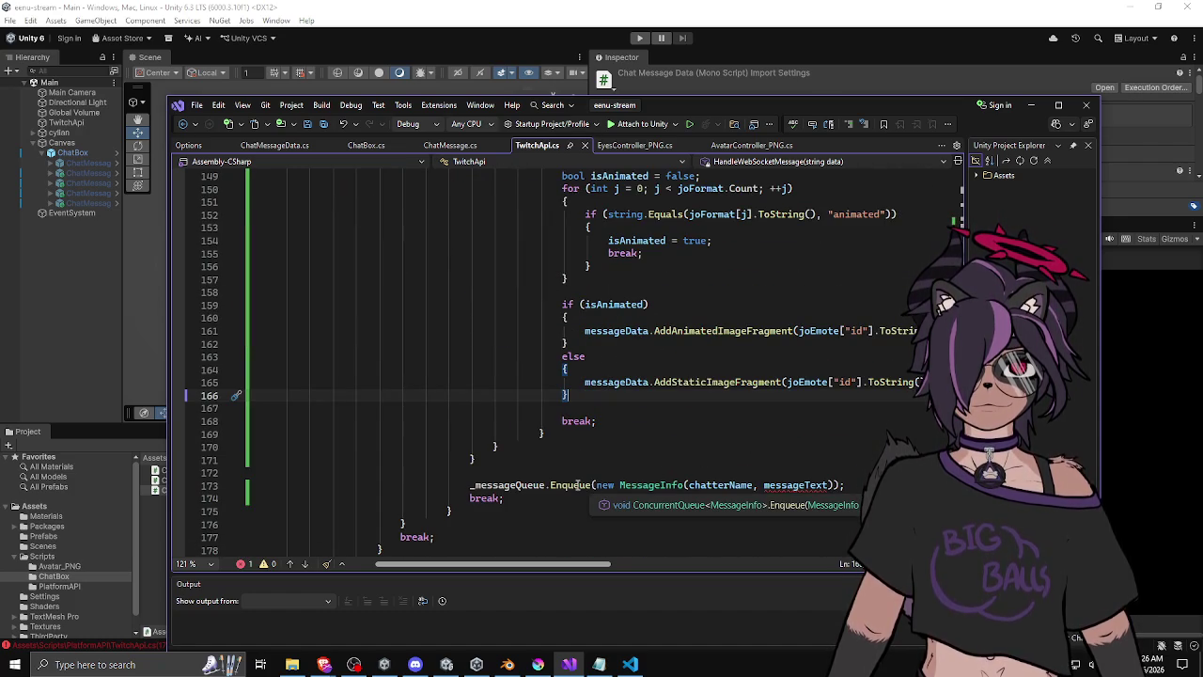
scroll(577, 485, "up", 5)
scroll(577, 484, "down", 5)
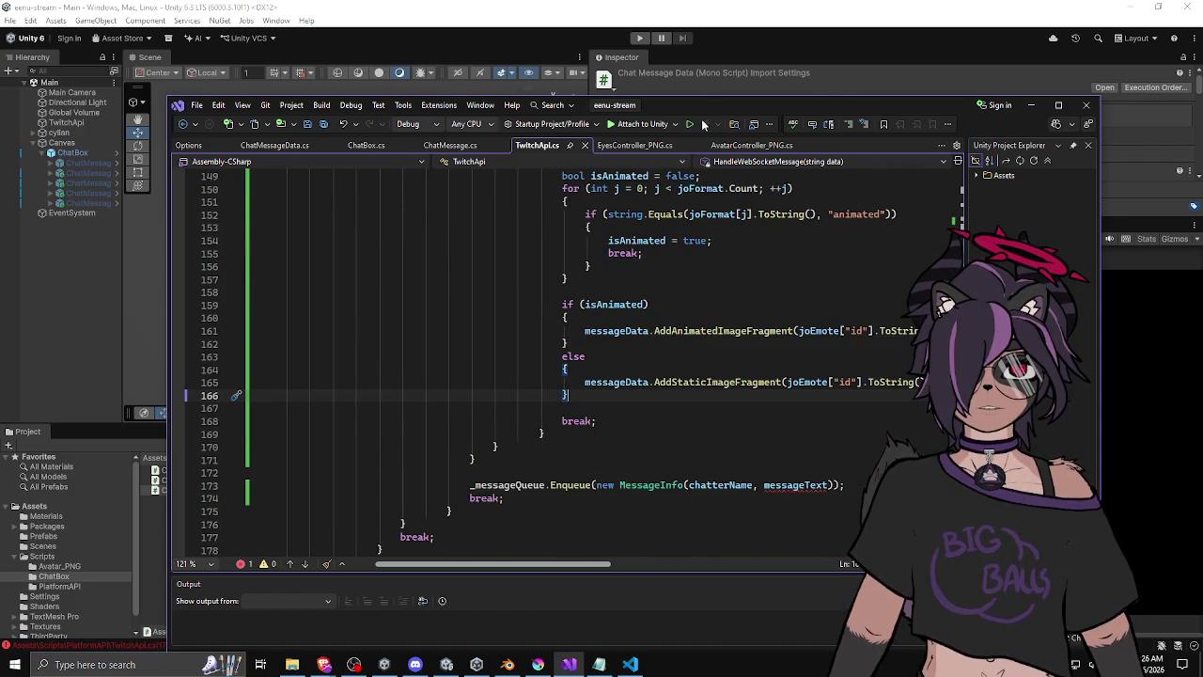
left_click(1031, 104)
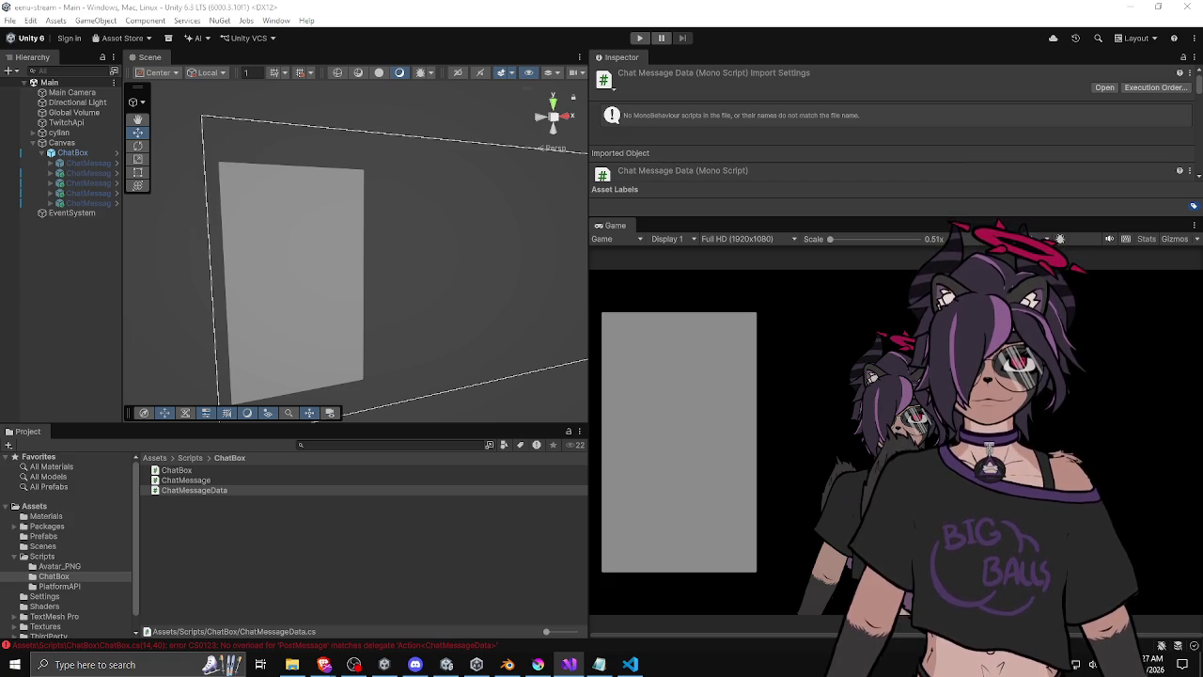
Bring Visual Studio back over Unity and review the messageData uses in TwitchApi.
key("alt+Tab")
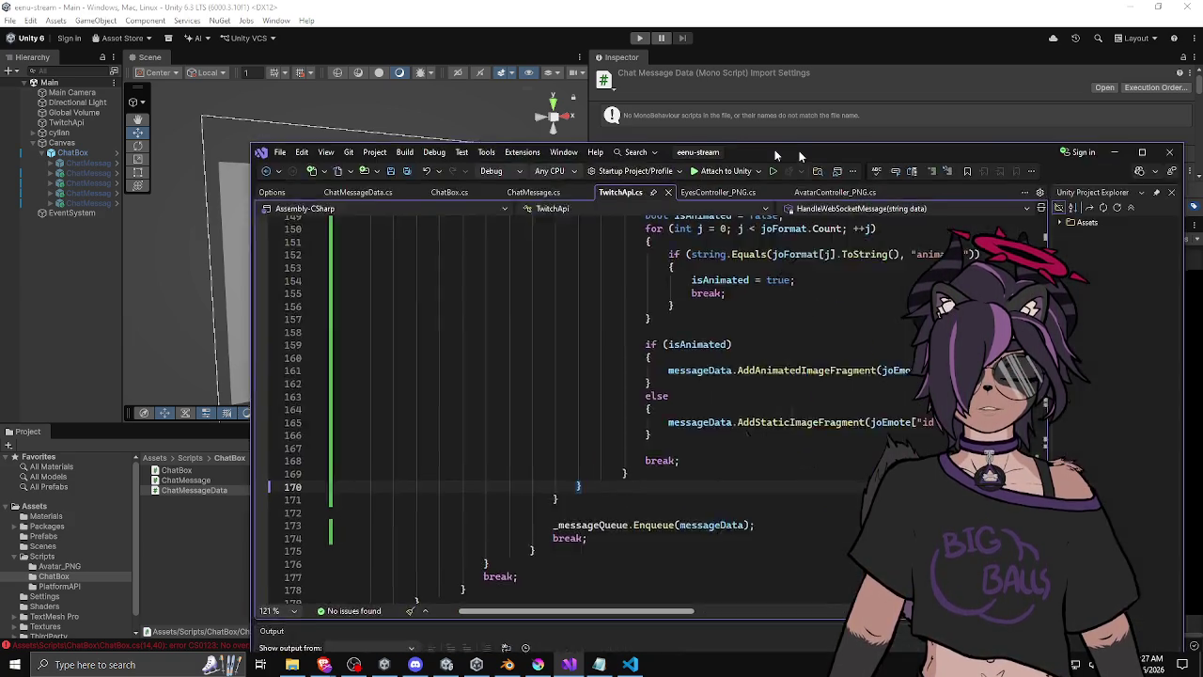
left_click_drag(565, 84, 620, 67)
double_click(480, 370)
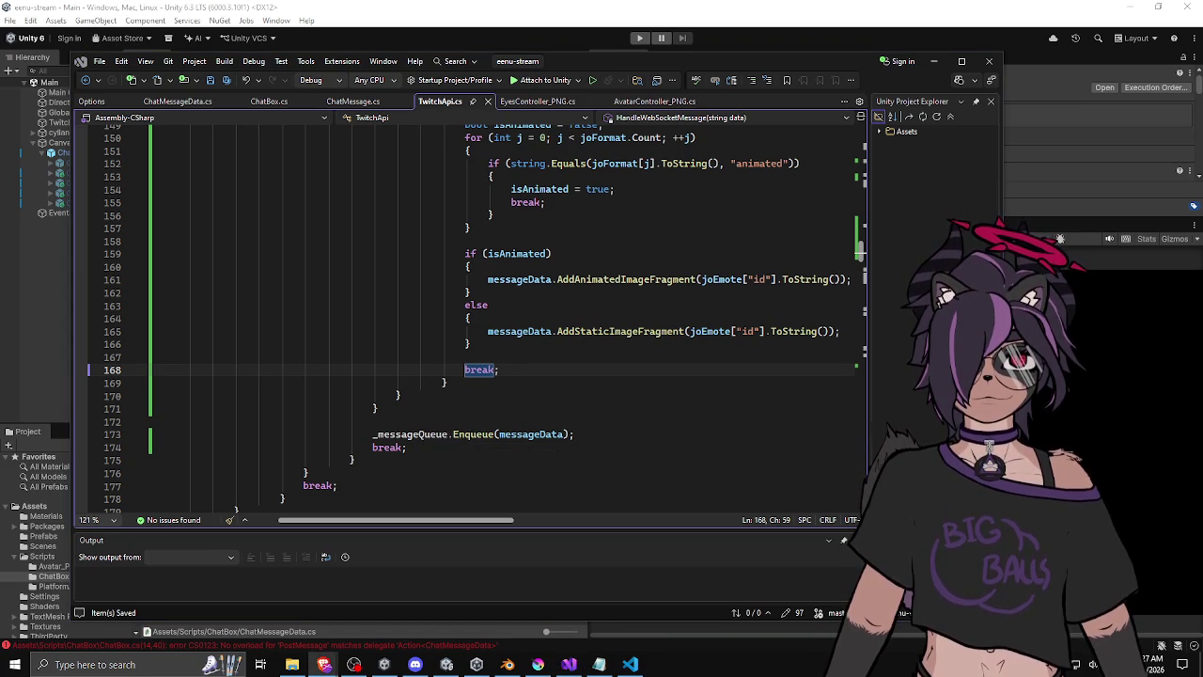
left_click(510, 279)
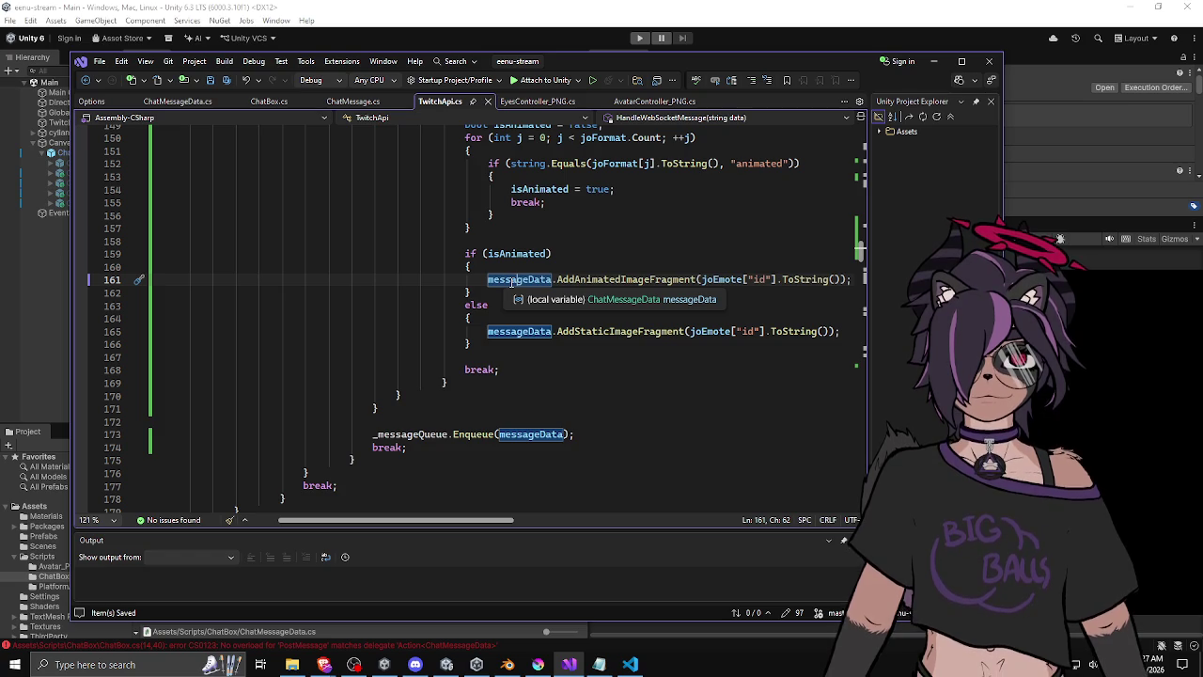
scroll(471, 312, "up", 15)
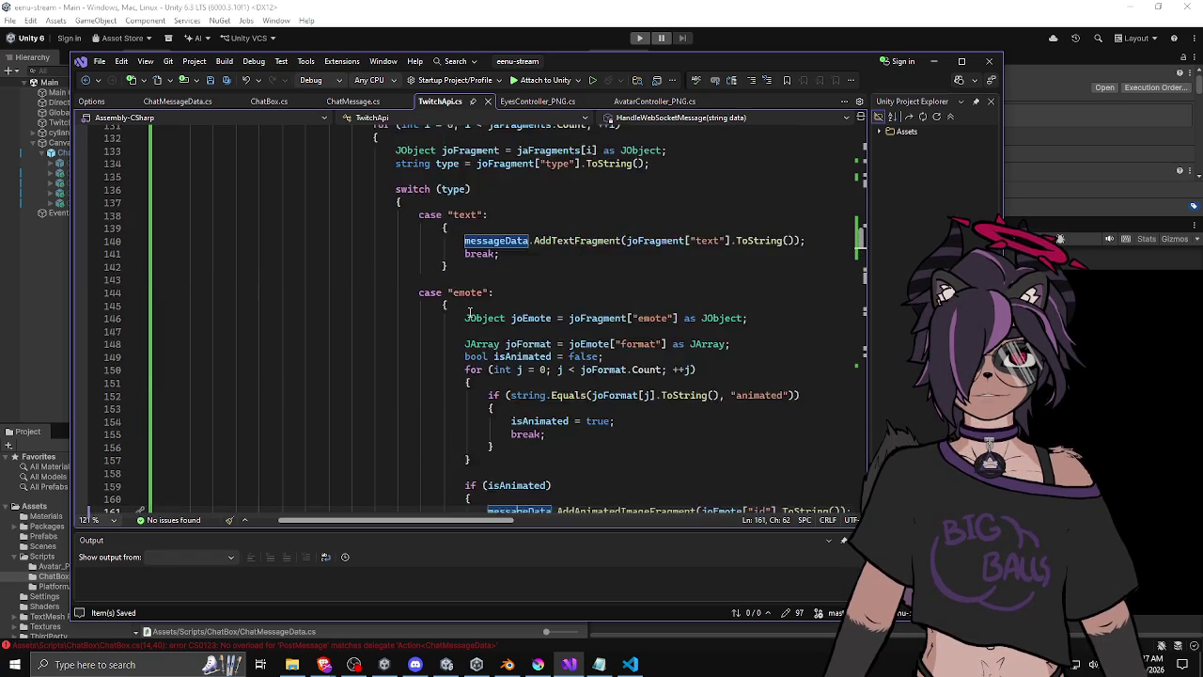
scroll(470, 312, "down", 15)
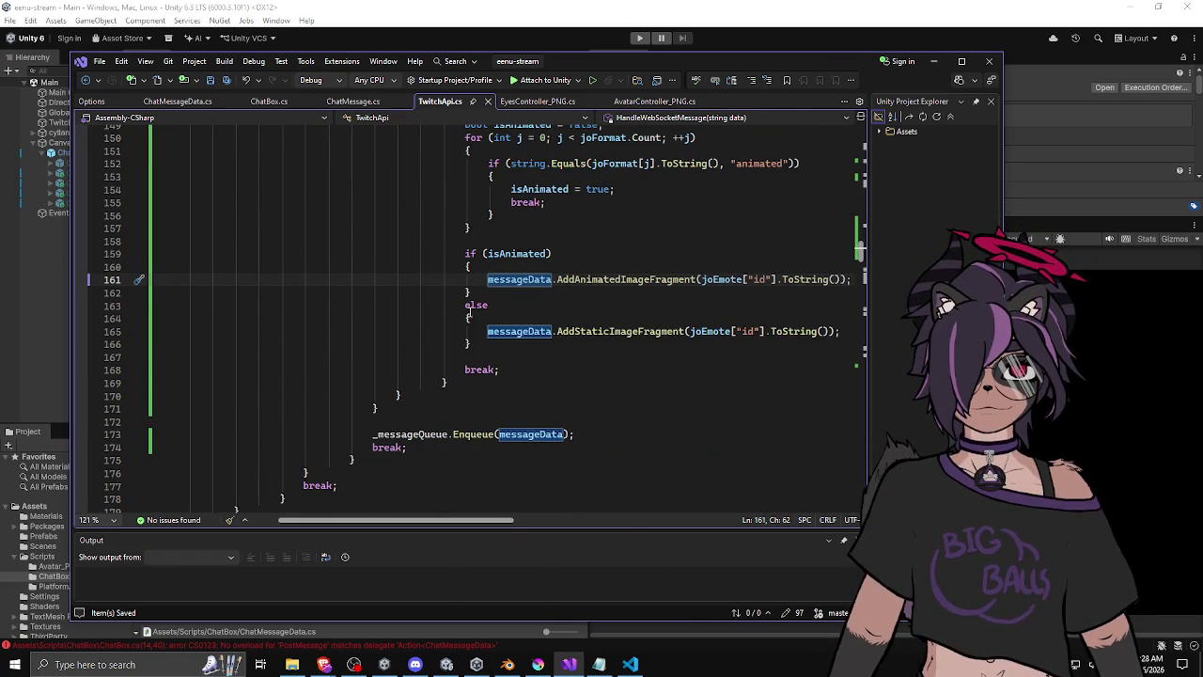
scroll(469, 317, "up", 2)
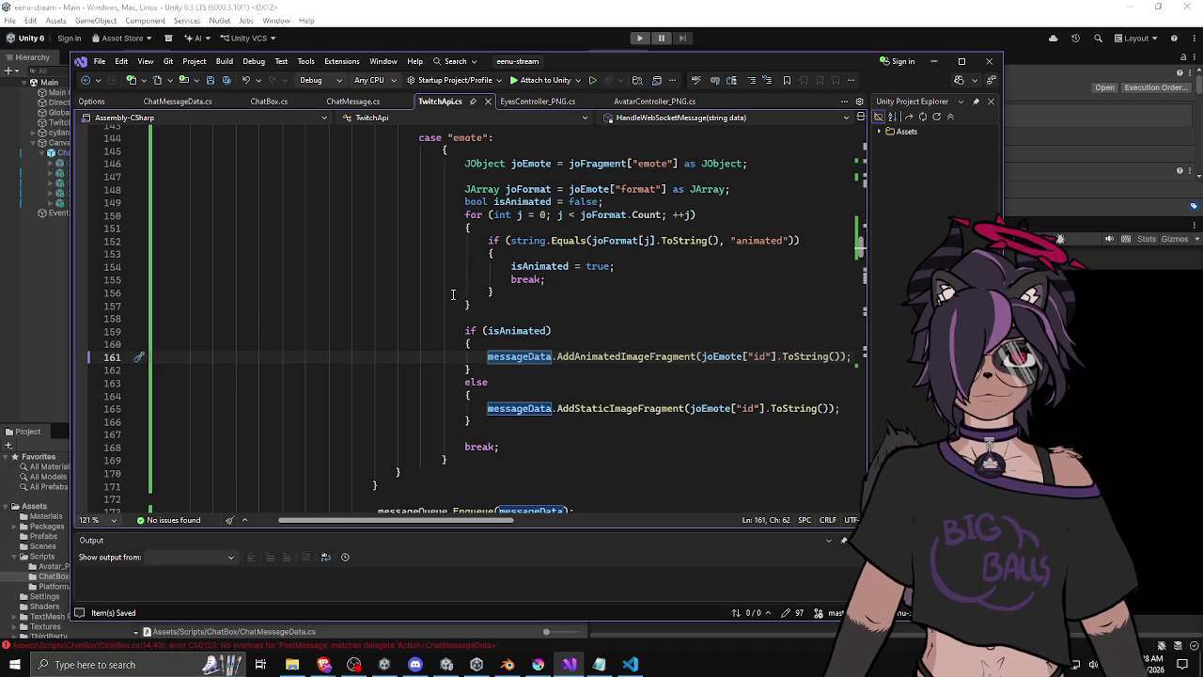
In ChatBox.cs, replace PostMessage's user and content parameters with ChatMessageData messageData.
left_click(368, 105)
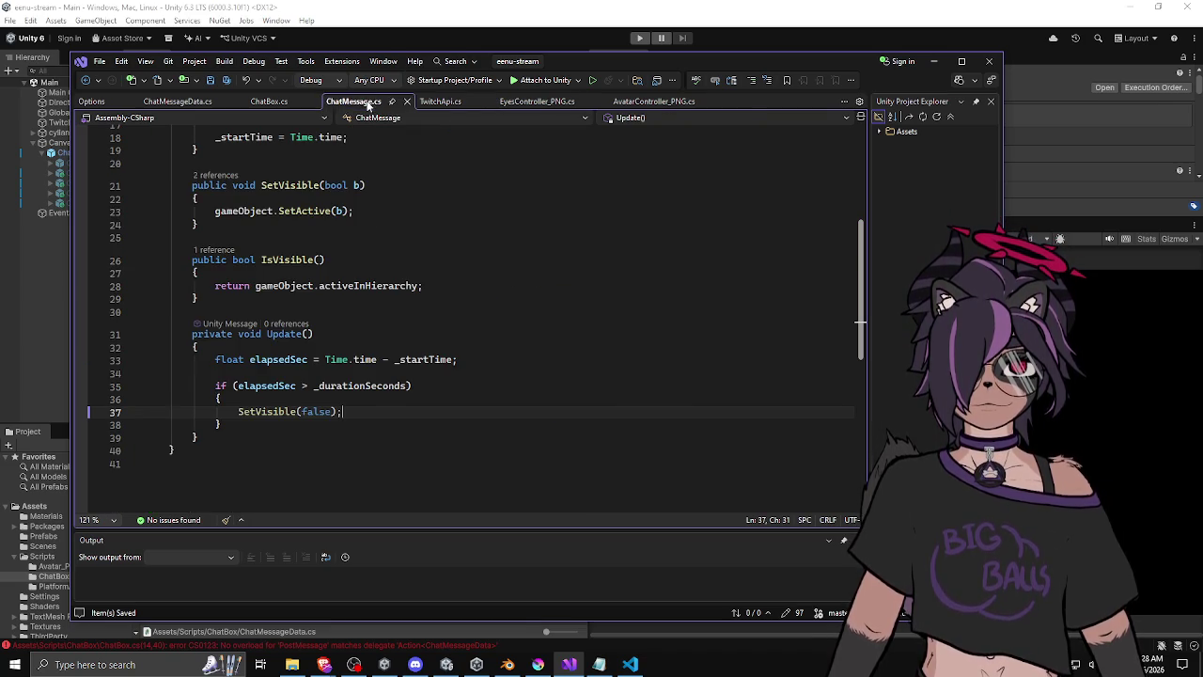
scroll(370, 235, "up", 6)
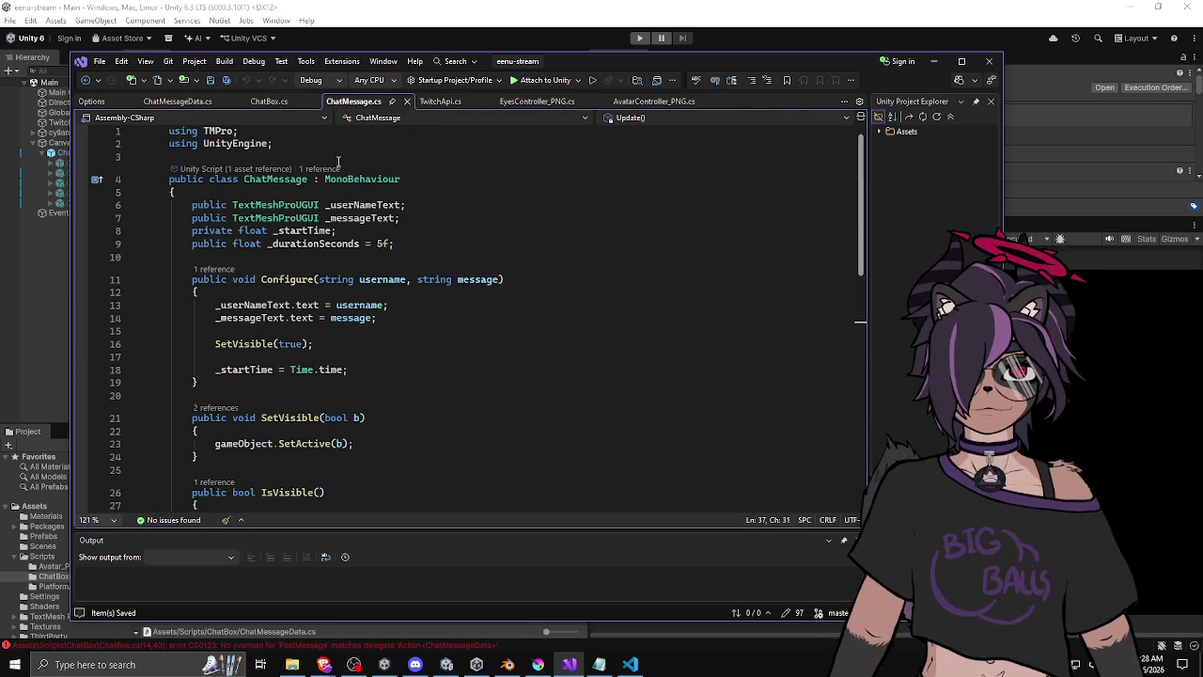
left_click(273, 101)
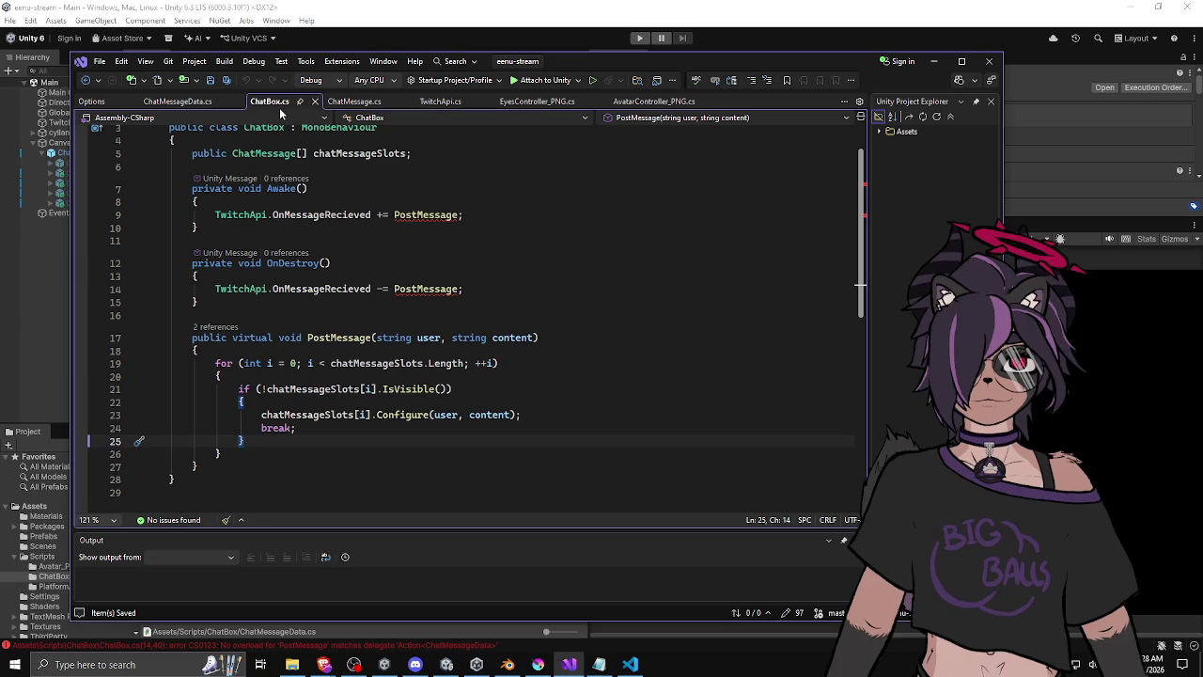
scroll(299, 153, "up", 1)
scroll(376, 282, "down", 2)
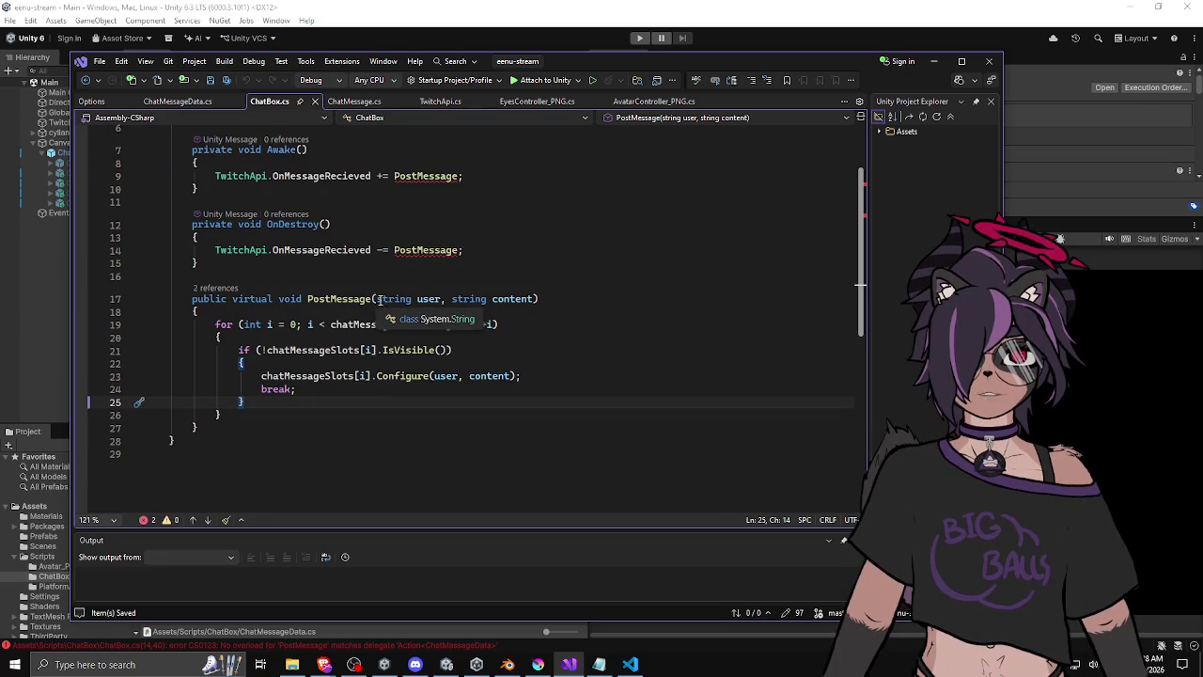
left_click_drag(378, 299, 516, 299)
type("ChatMe")
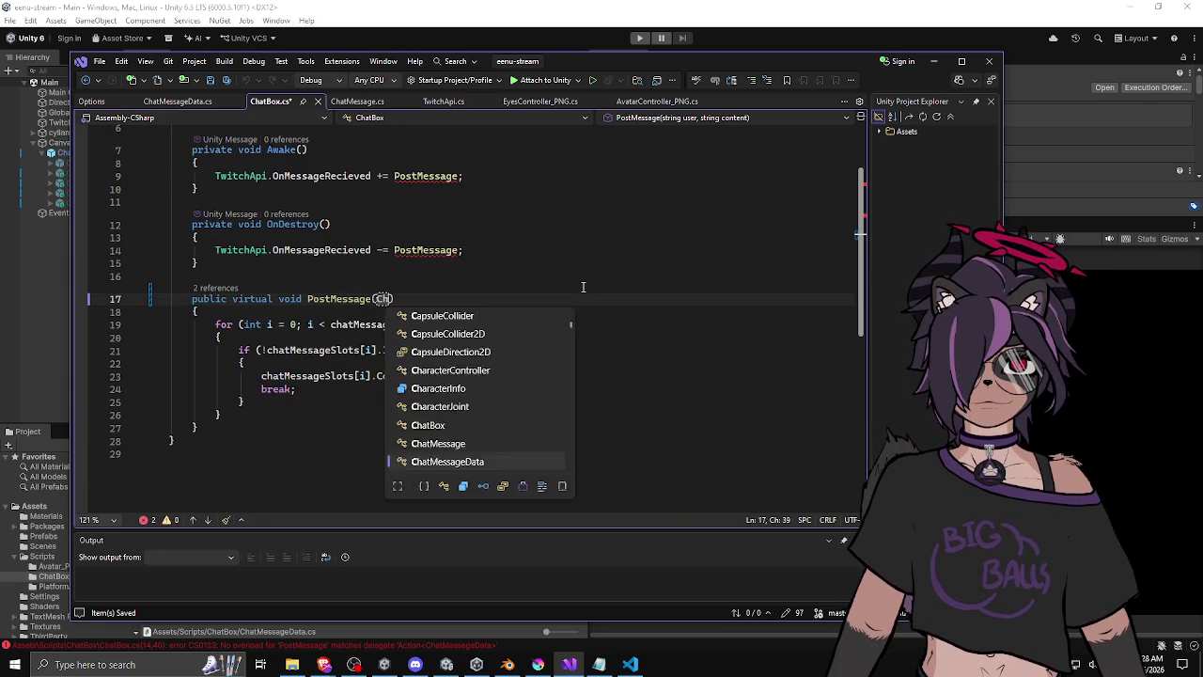
type("ssageData messag")
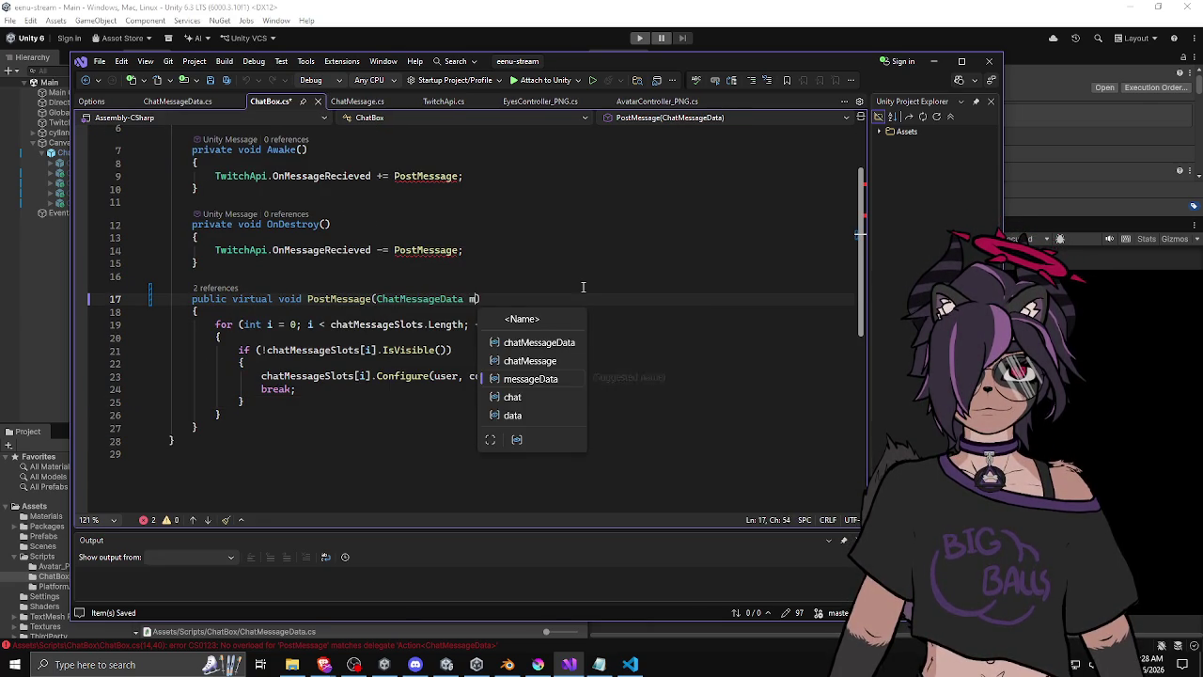
type("eData")
key("Escape")
key("Down")
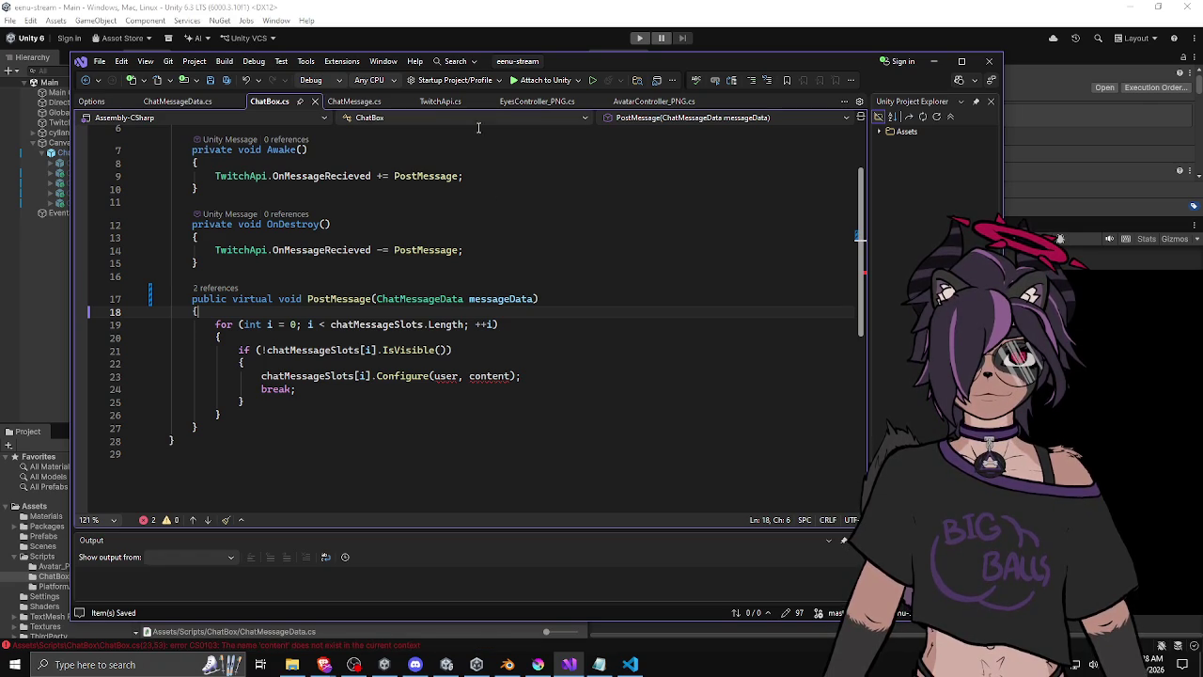
Comment out the Debug.Log of raw chat data on line 123 of TwitchApi.cs.
left_click(448, 104)
scroll(596, 274, "up", 5)
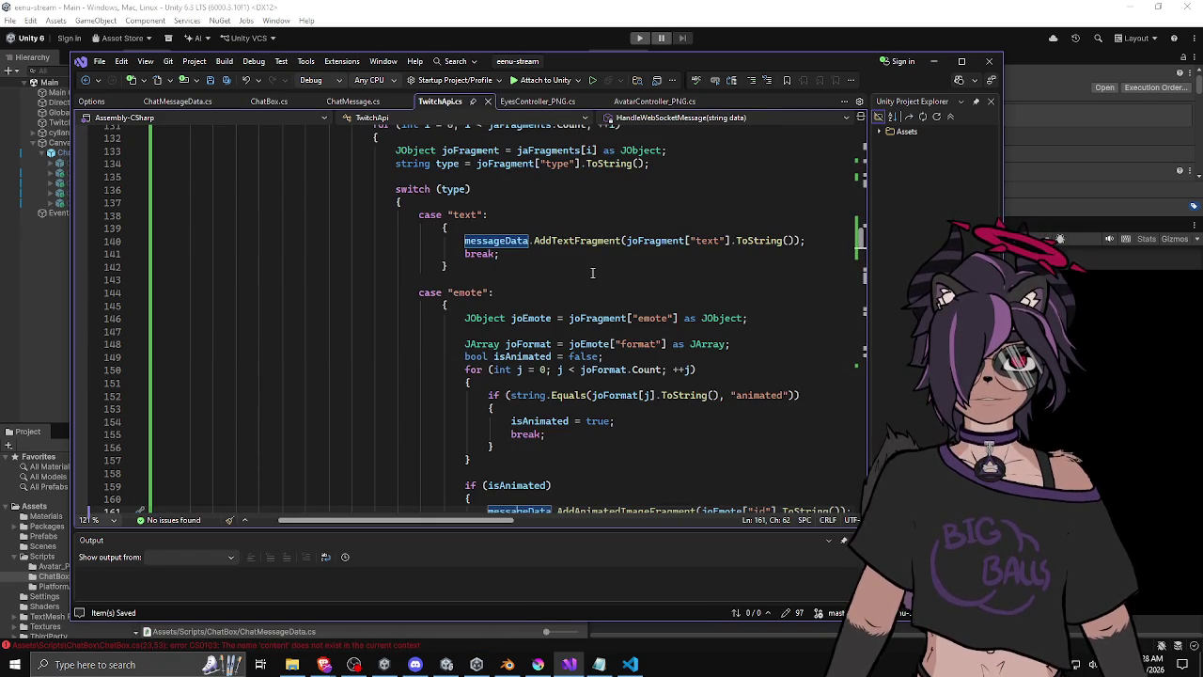
scroll(425, 252, "up", 2)
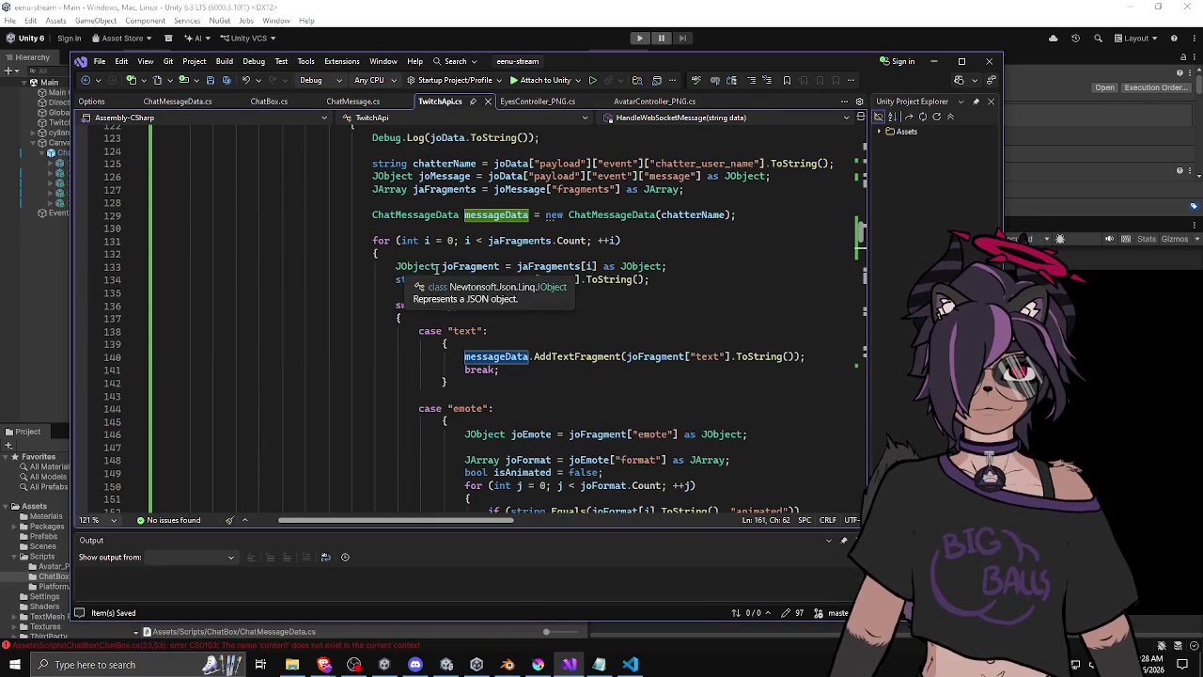
scroll(493, 199, "up", 2)
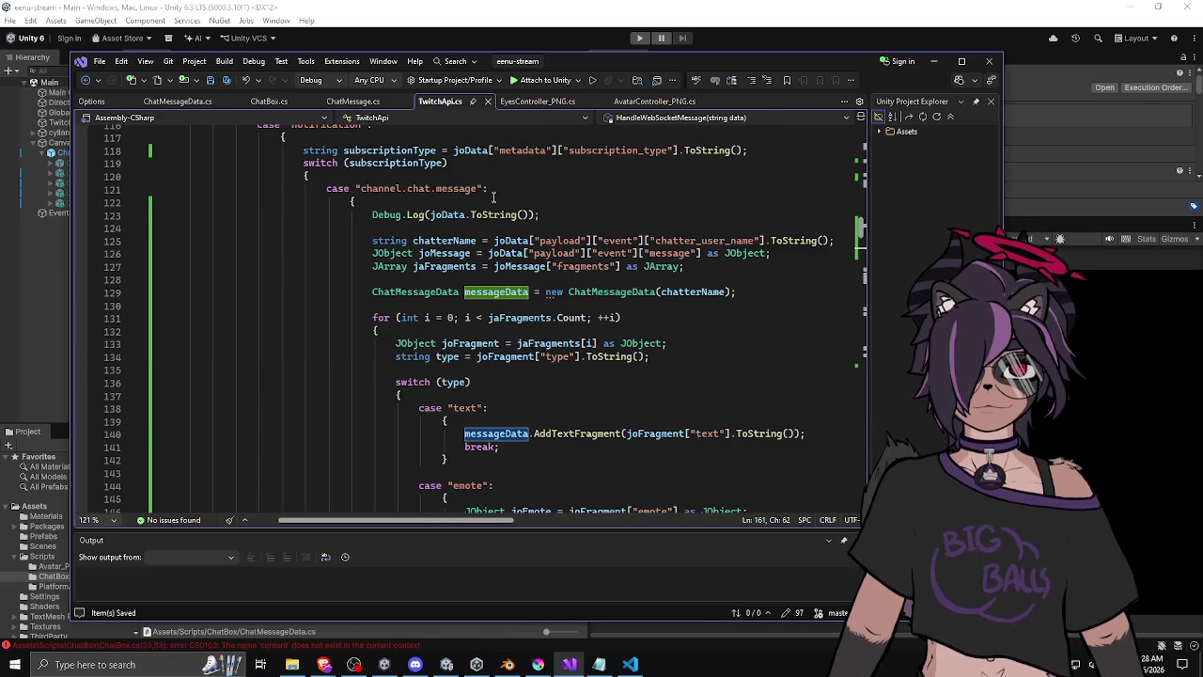
left_click(373, 216)
left_click(531, 212)
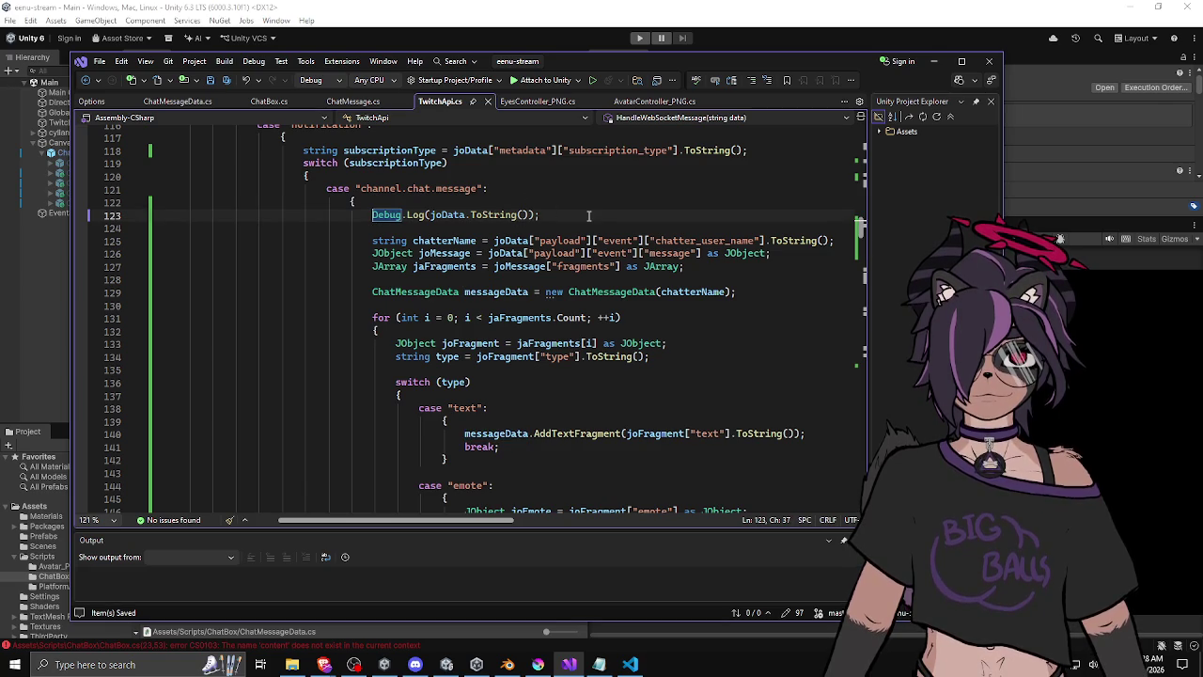
key("ctrl+k")
key("ctrl+c")
Review the ChatMessage and ChatMessageData scripts, then return to ChatBox.cs.
scroll(632, 228, "down", 3)
scroll(632, 228, "up", 2)
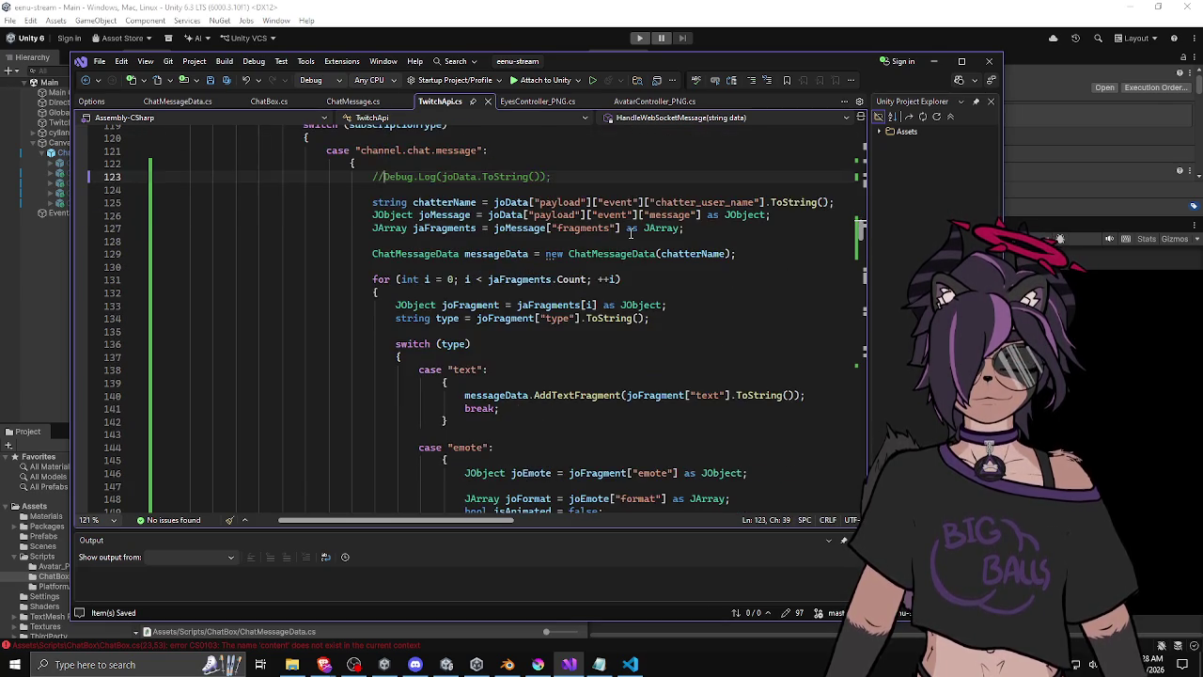
scroll(631, 233, "down", 6)
scroll(631, 233, "up", 2)
scroll(631, 233, "down", 6)
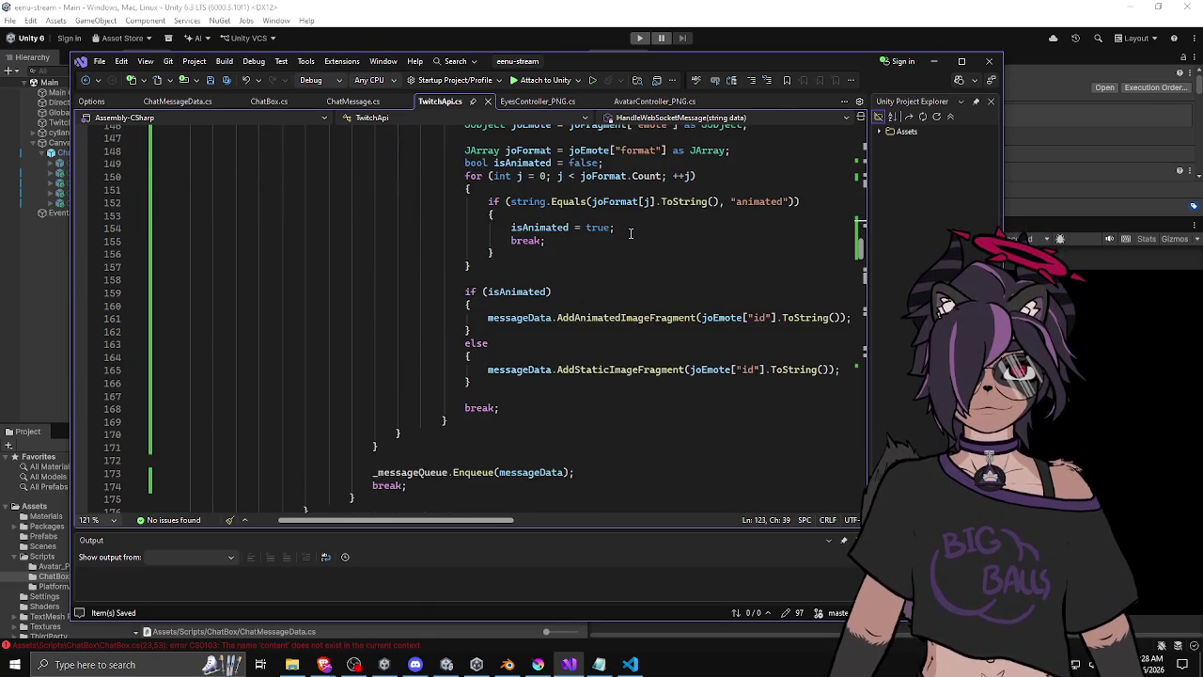
scroll(631, 233, "up", 1)
left_click(364, 108)
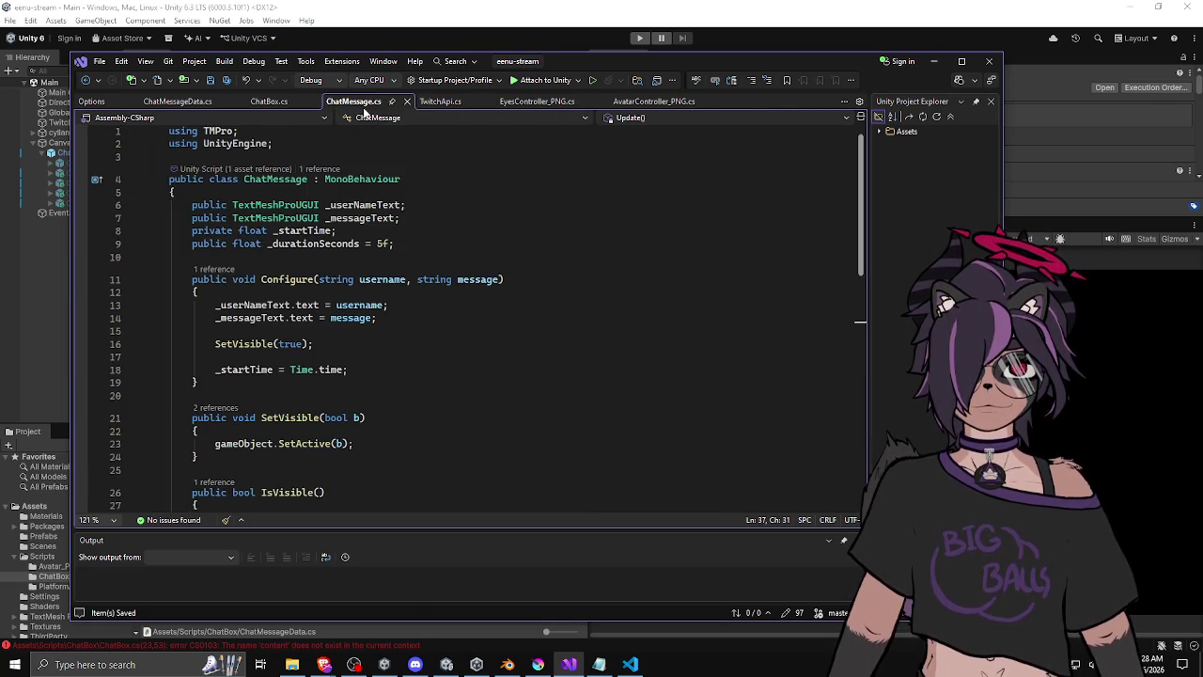
left_click(185, 103)
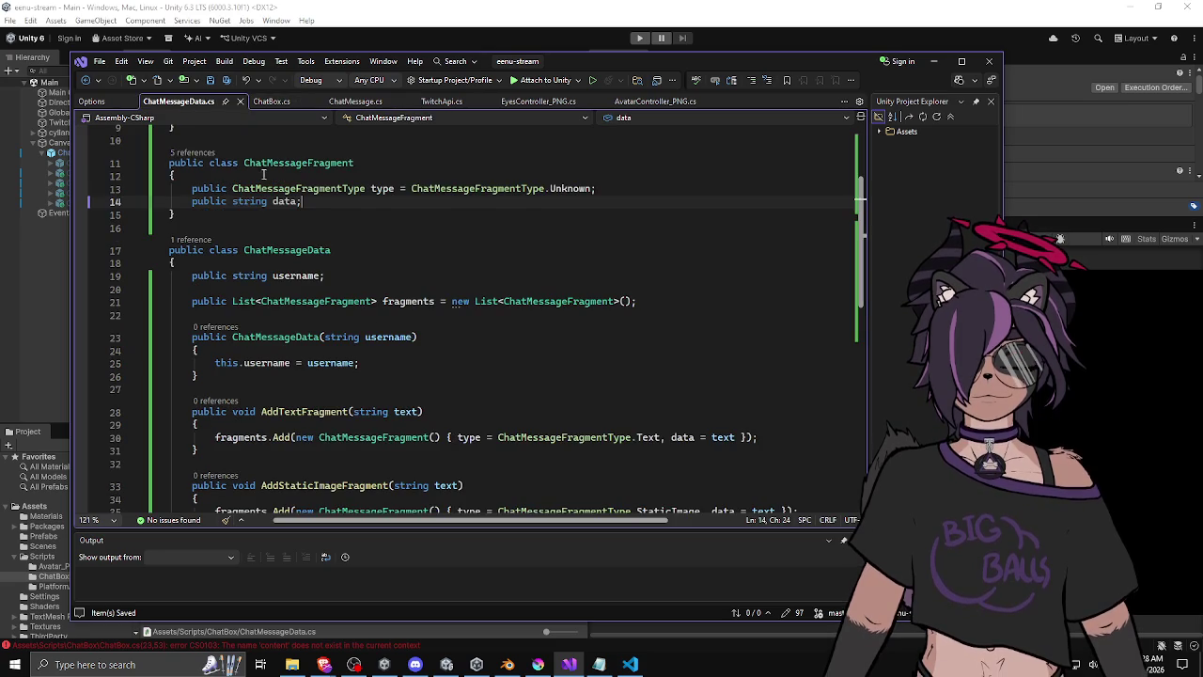
scroll(365, 226, "down", 5)
scroll(364, 225, "up", 4)
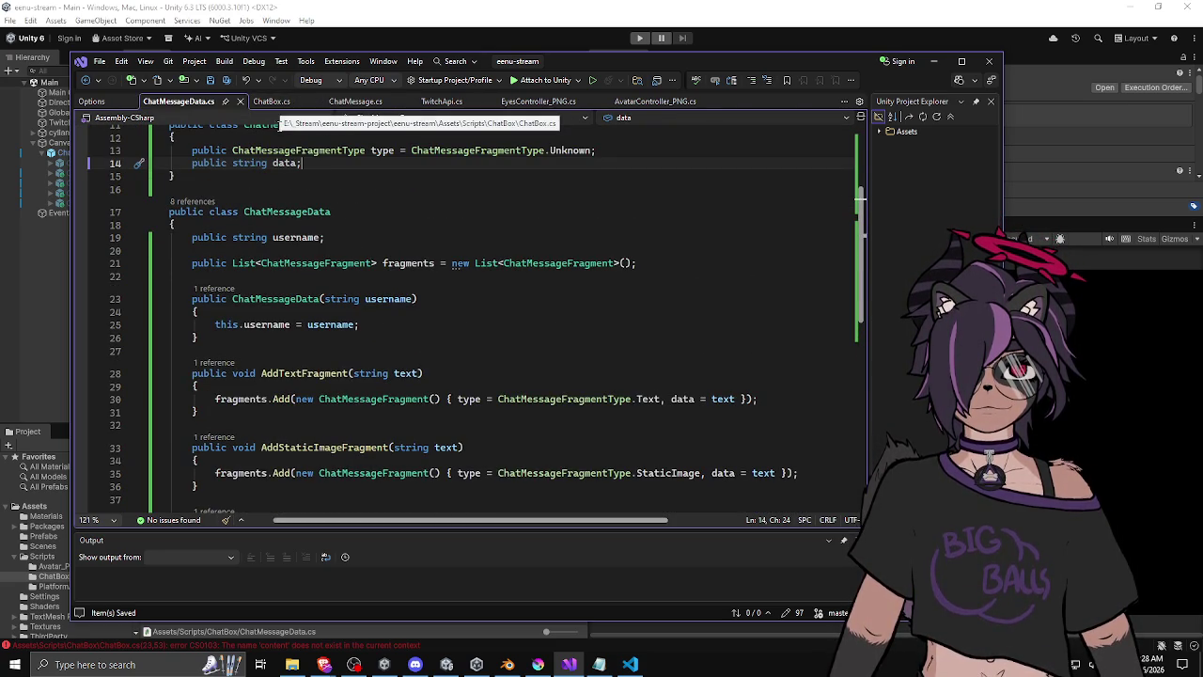
left_click(279, 101)
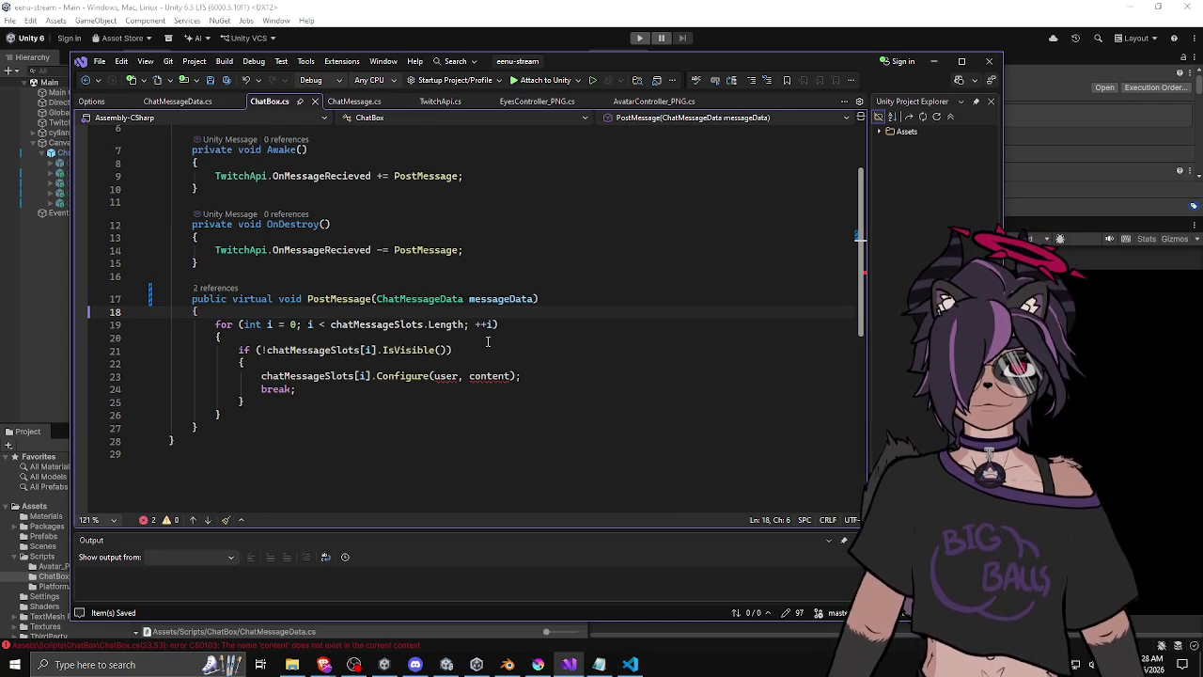
In ChatBox, pass messageData to the Configure call instead of user and content.
double_click(377, 326)
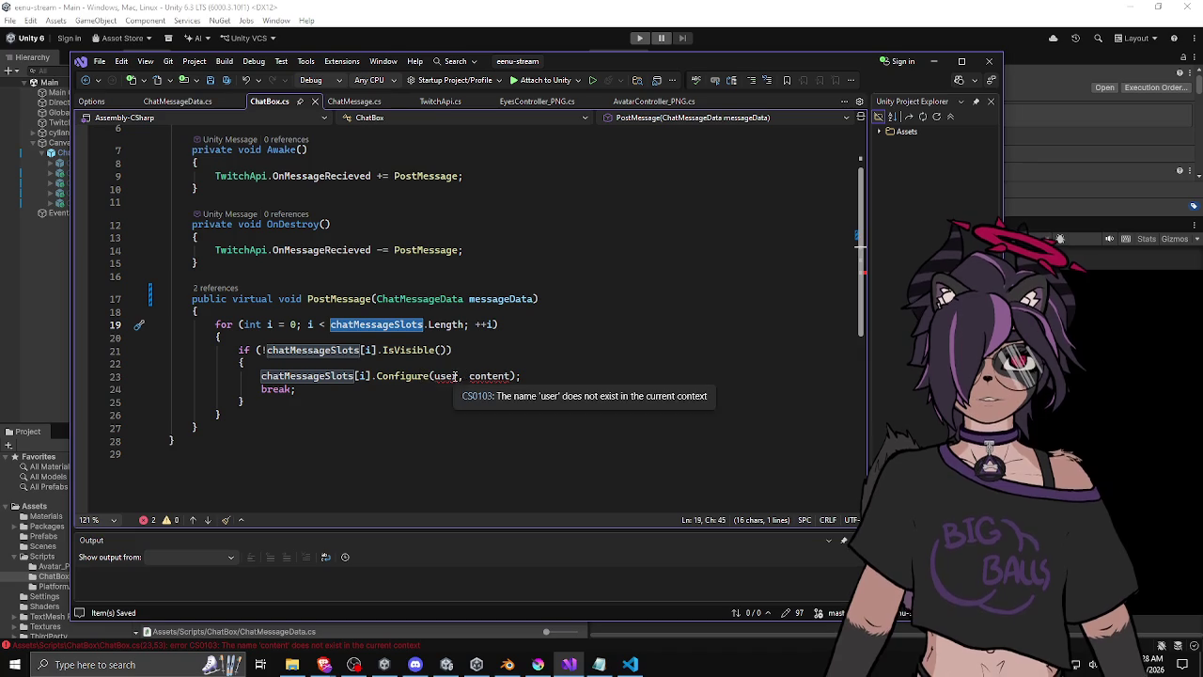
mouse_move(440, 376)
left_click_drag(438, 376, 509, 376)
type("messa")
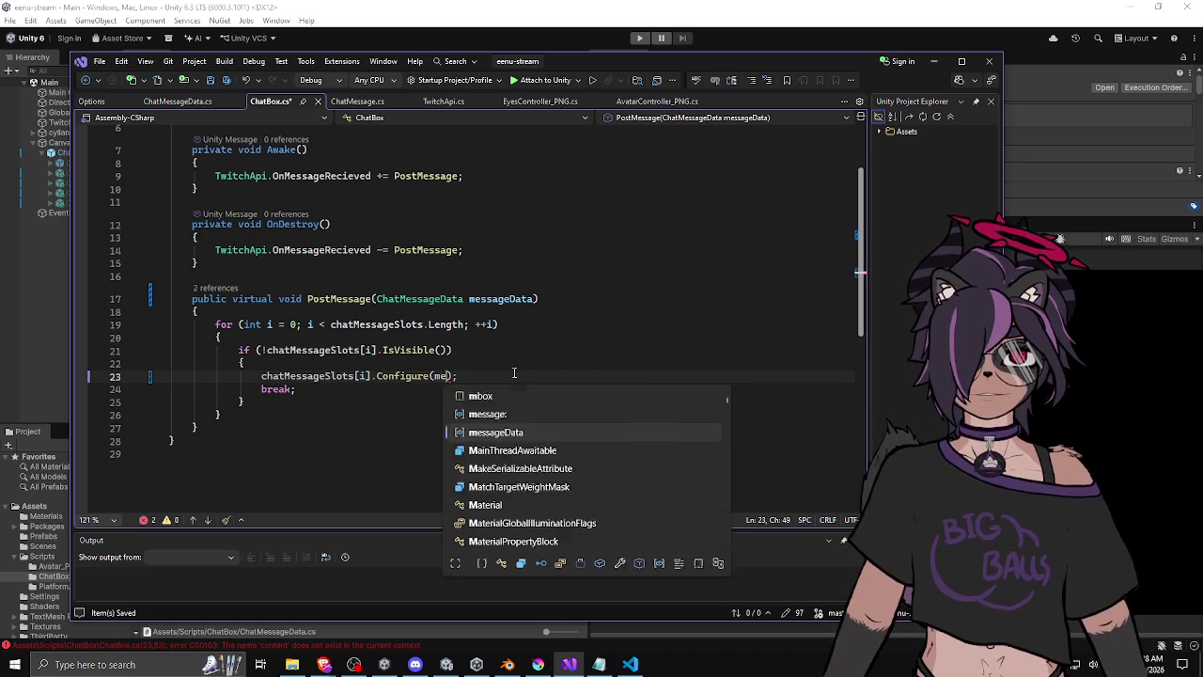
type("geDat")
key("Tab")
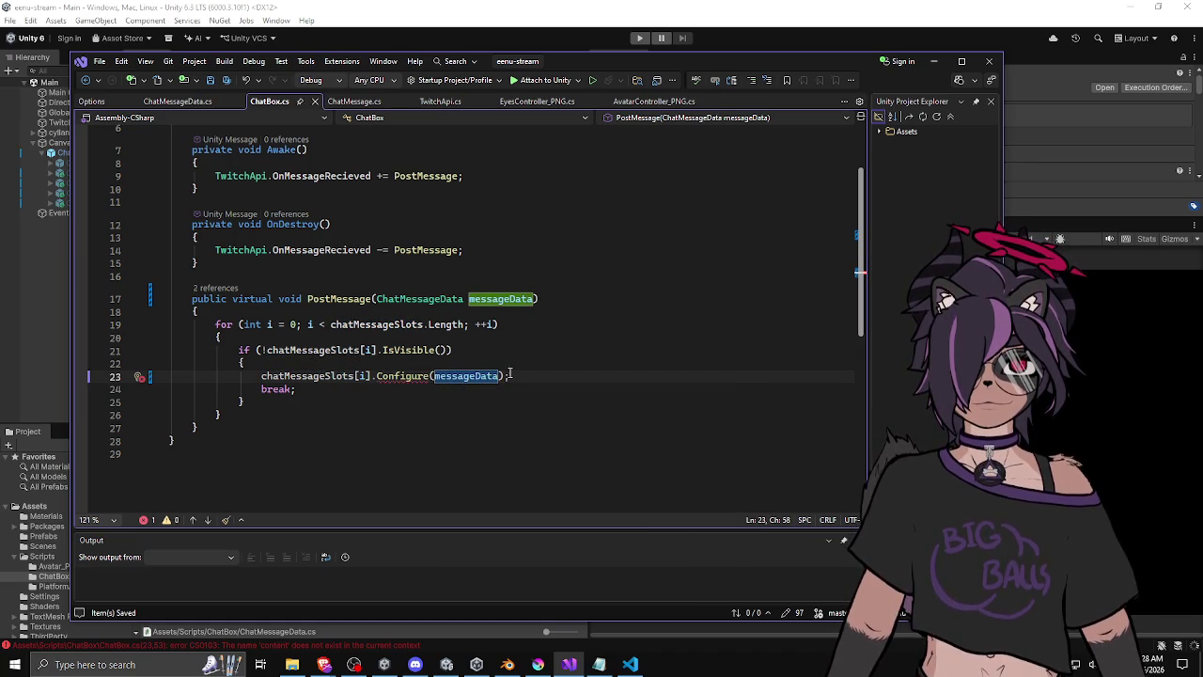
Change ChatMessage's Configure to take a ChatMessageData messageData parameter and save the script.
left_click(354, 100)
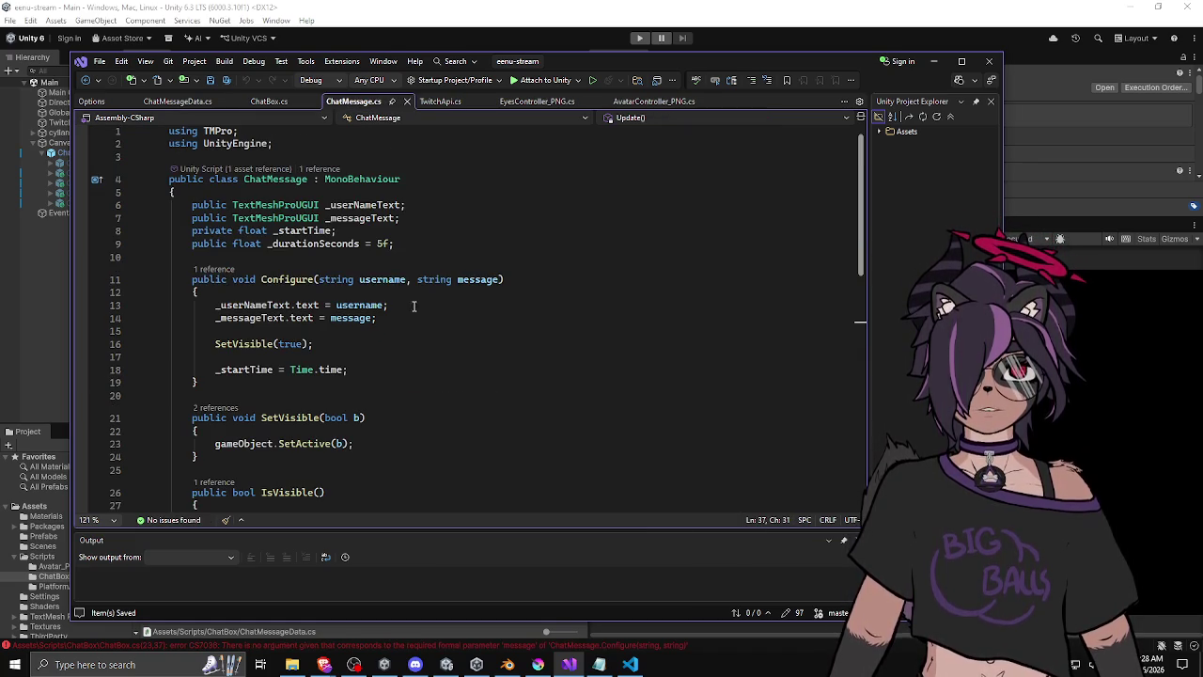
left_click_drag(320, 279, 498, 280)
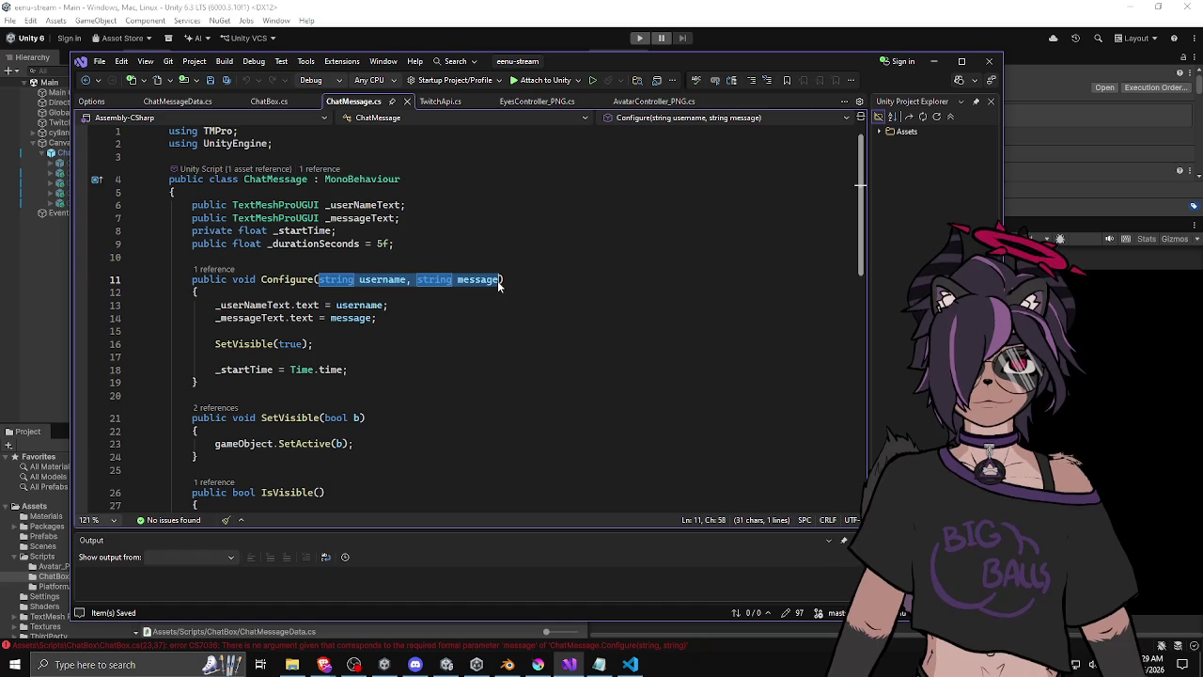
type("ChatMessageD")
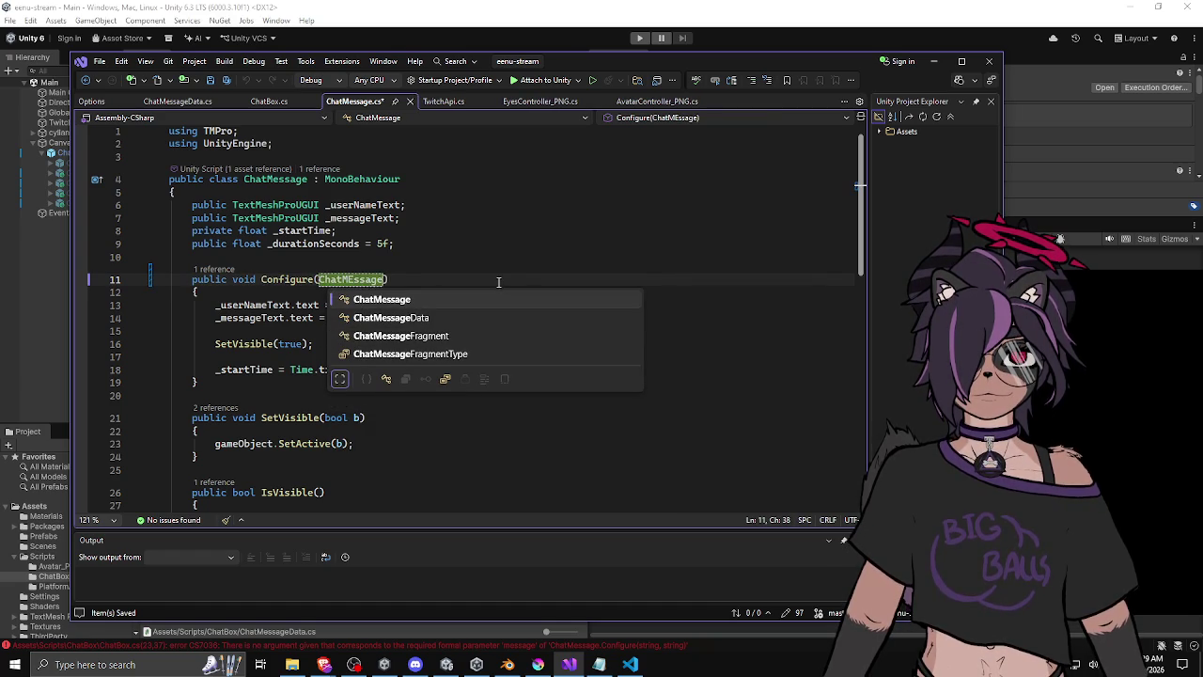
key("Tab")
type("messageData")
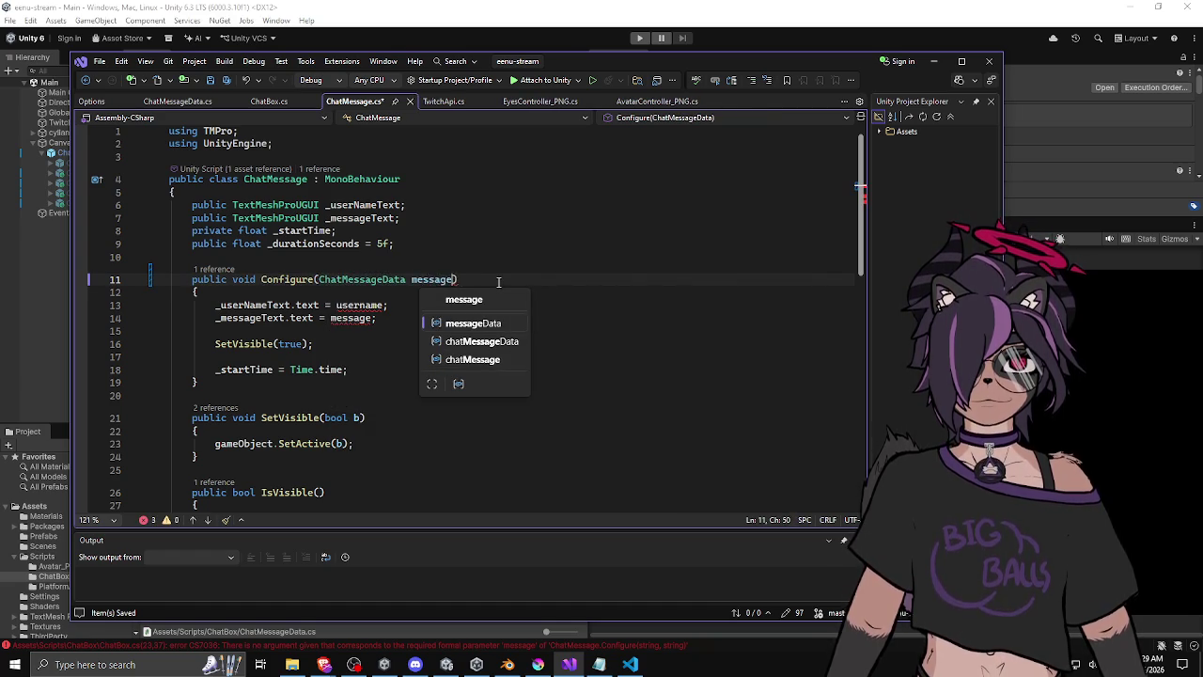
key("Escape")
key("ctrl+s")
Set the user name text from messageData.username and add a blank line at Configure's start.
left_click(437, 303)
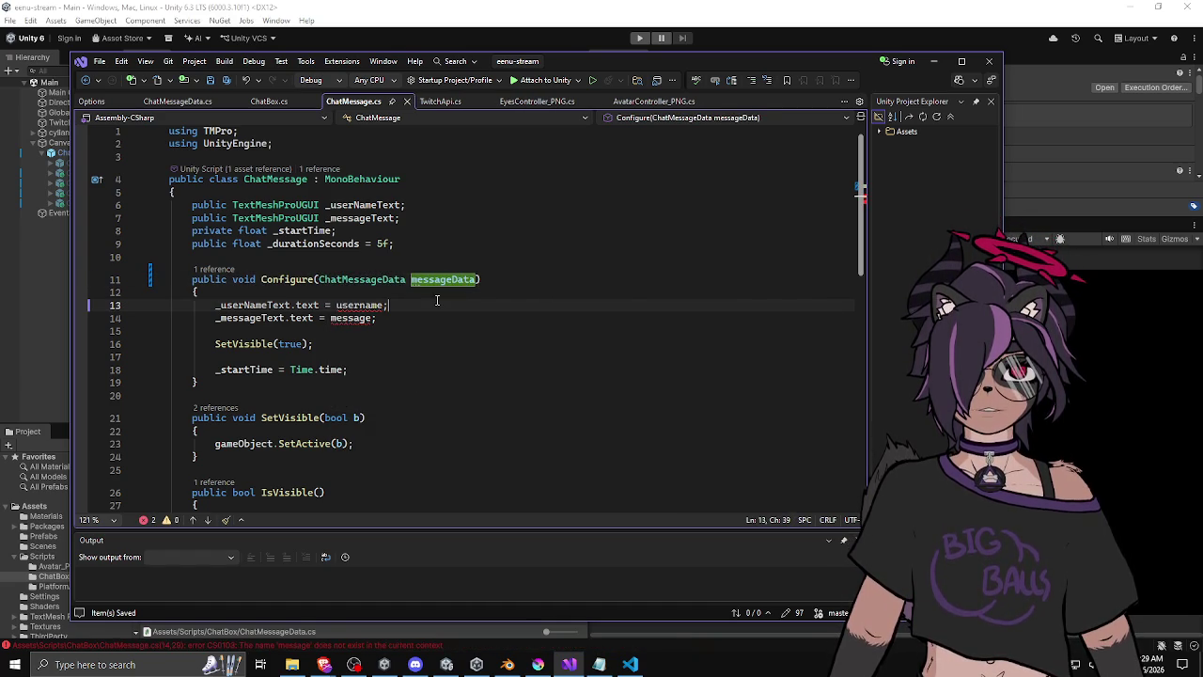
double_click(441, 279)
key("ctrl+c")
double_click(361, 305)
key("ctrl+v")
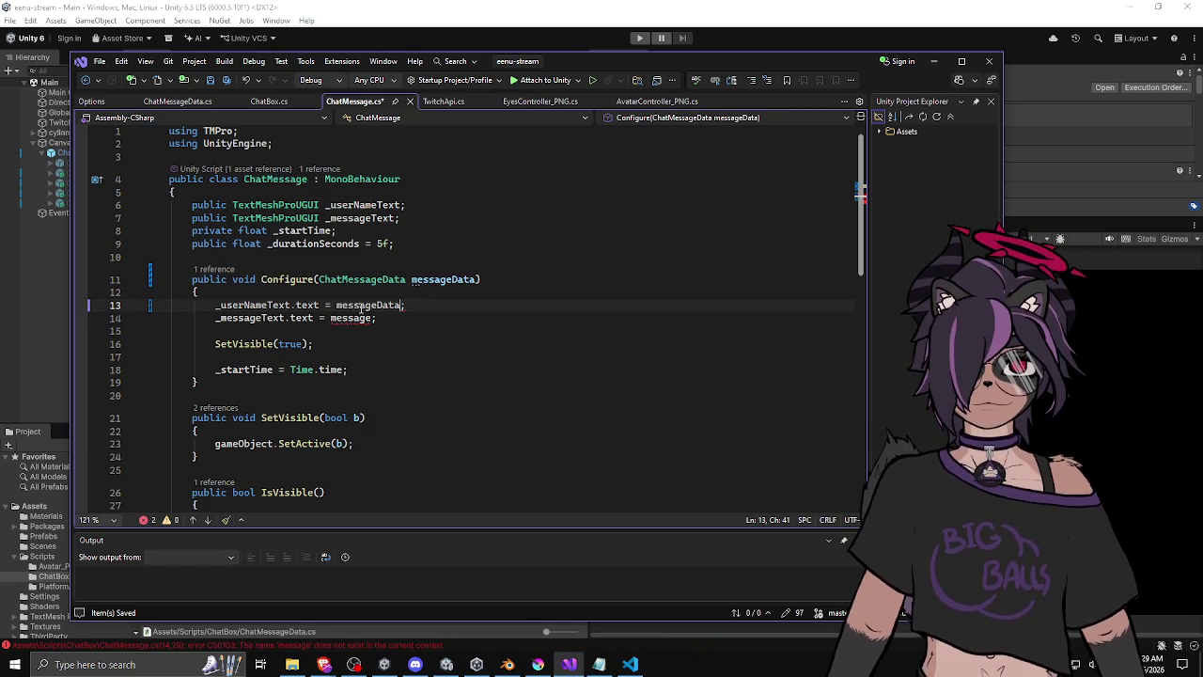
type(".user")
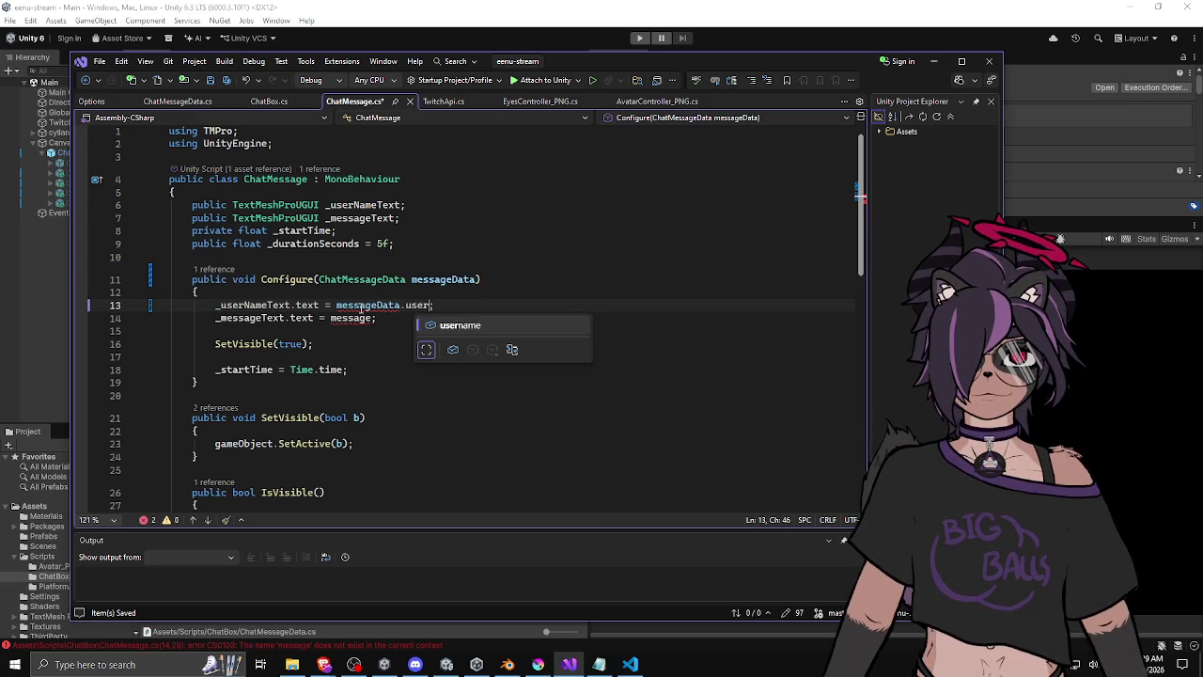
key("Tab")
double_click(354, 318)
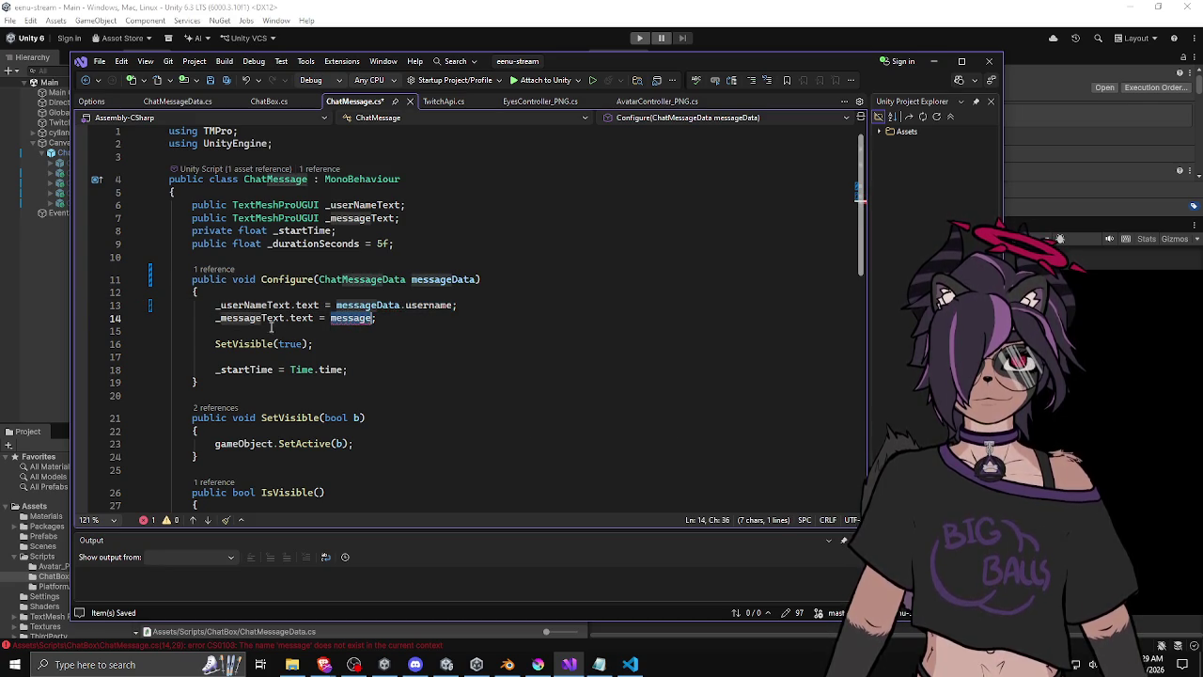
left_click(350, 290)
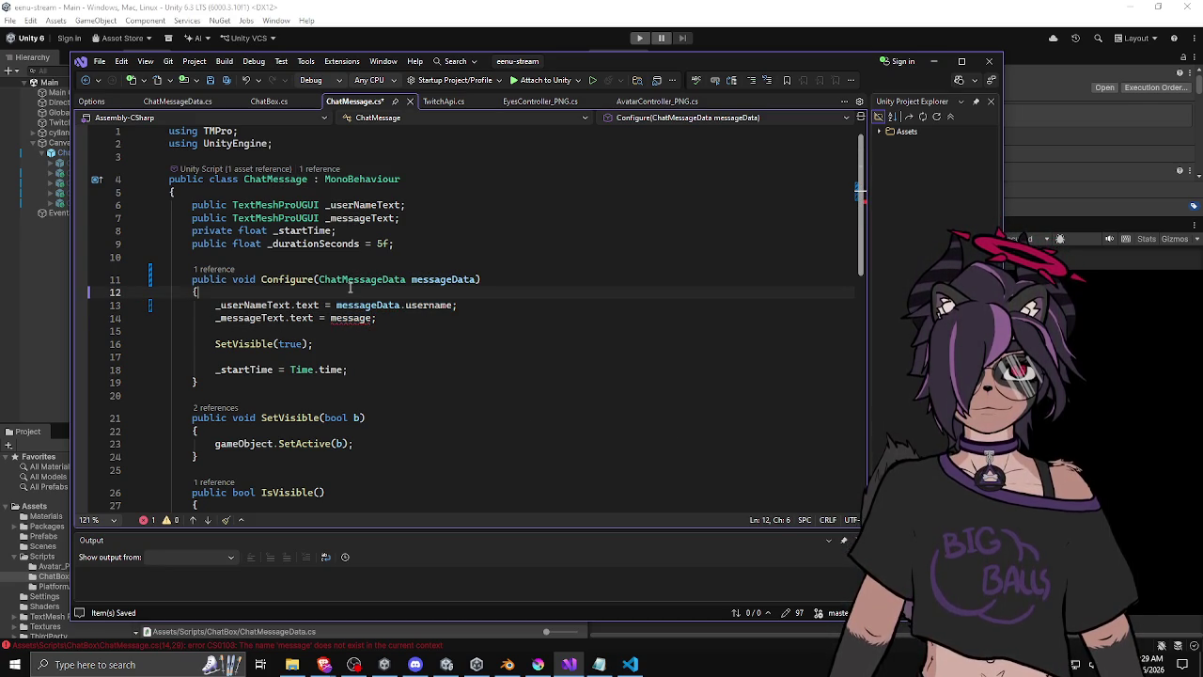
key("Return")
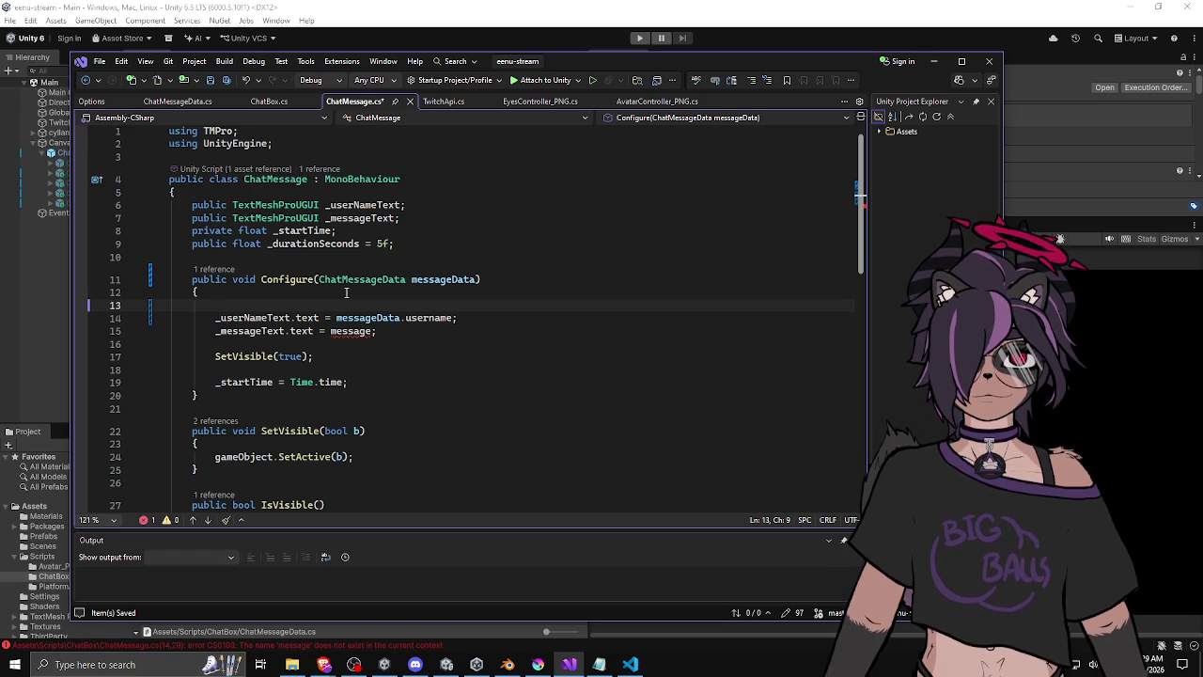
Declare a new StringBuilder sb in Configure.
type("StringBuid")
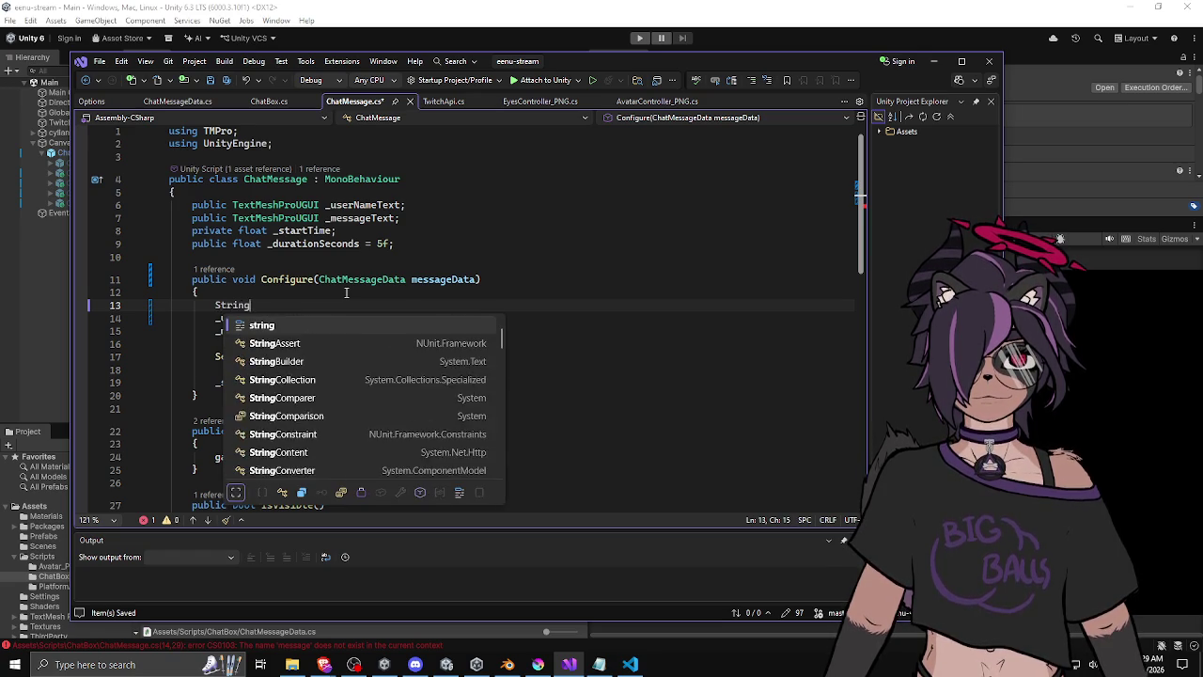
key("Tab")
type("sb = new String")
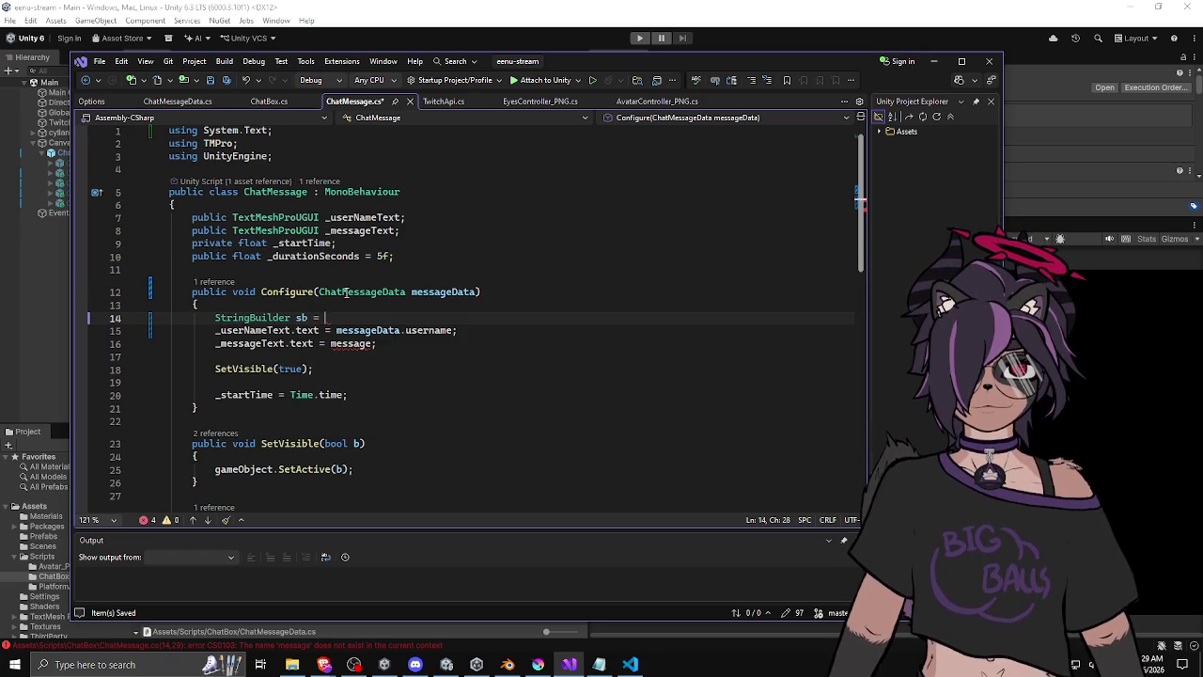
key("Down")
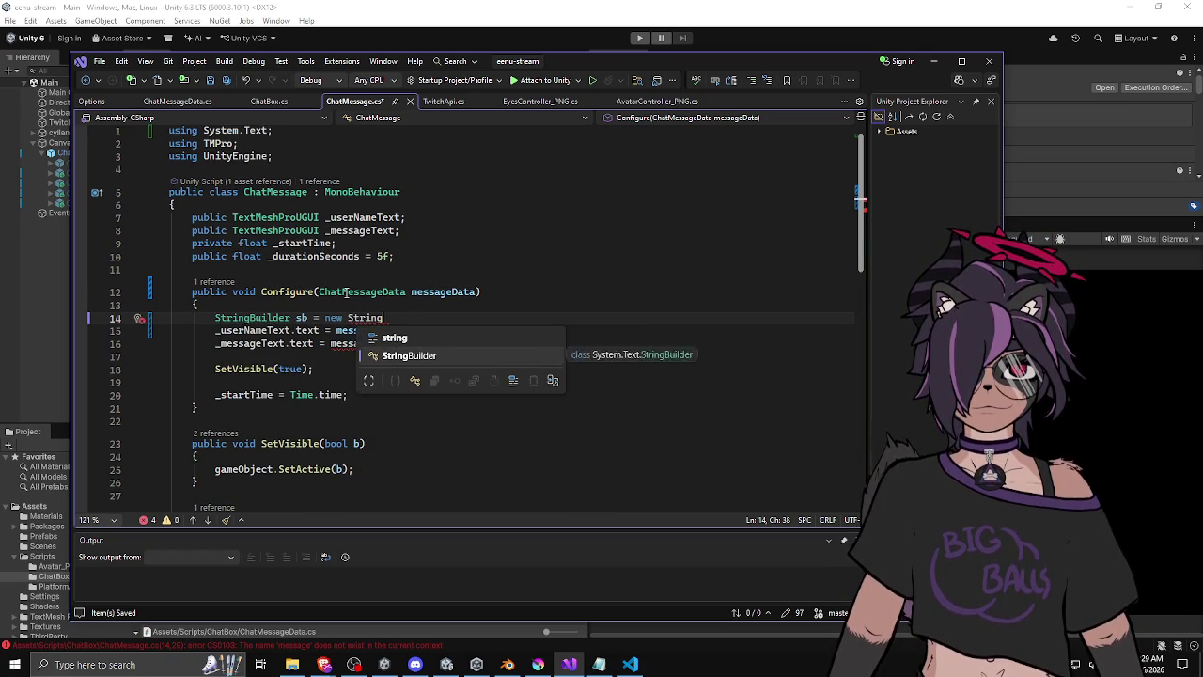
key("Tab")
type("();")
key("Return")
Begin an index for loop over messageData.fragments.Count.
type("fpr")
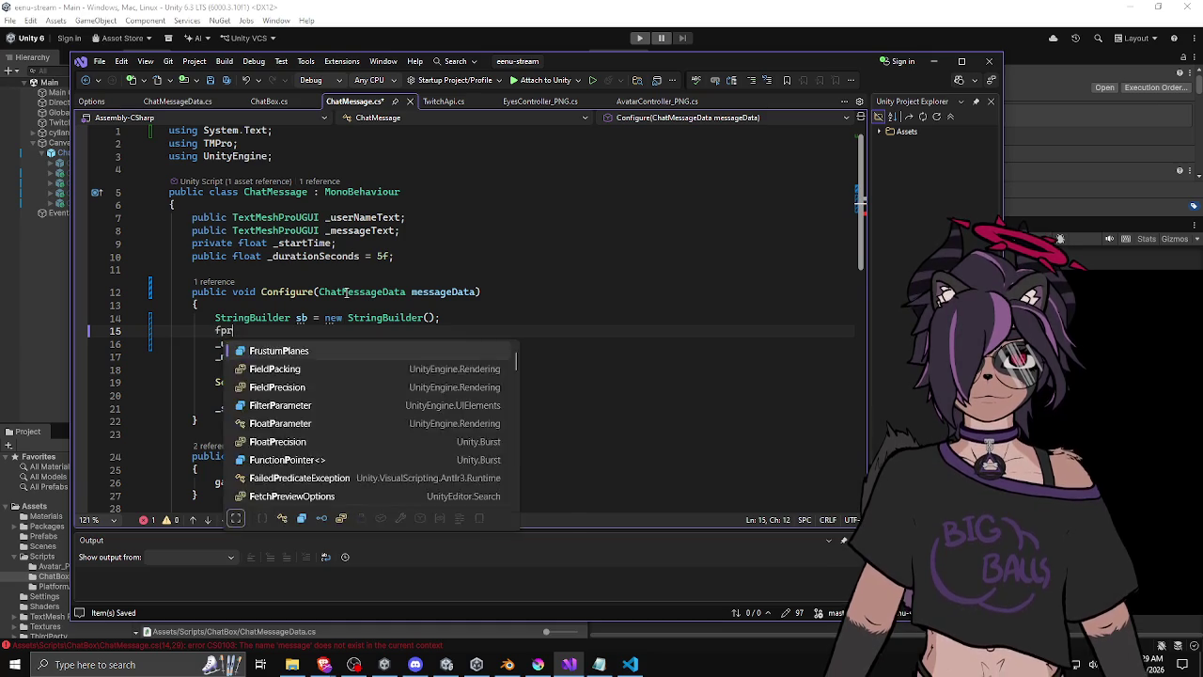
key("Tab")
key("shift+Home")
type("for")
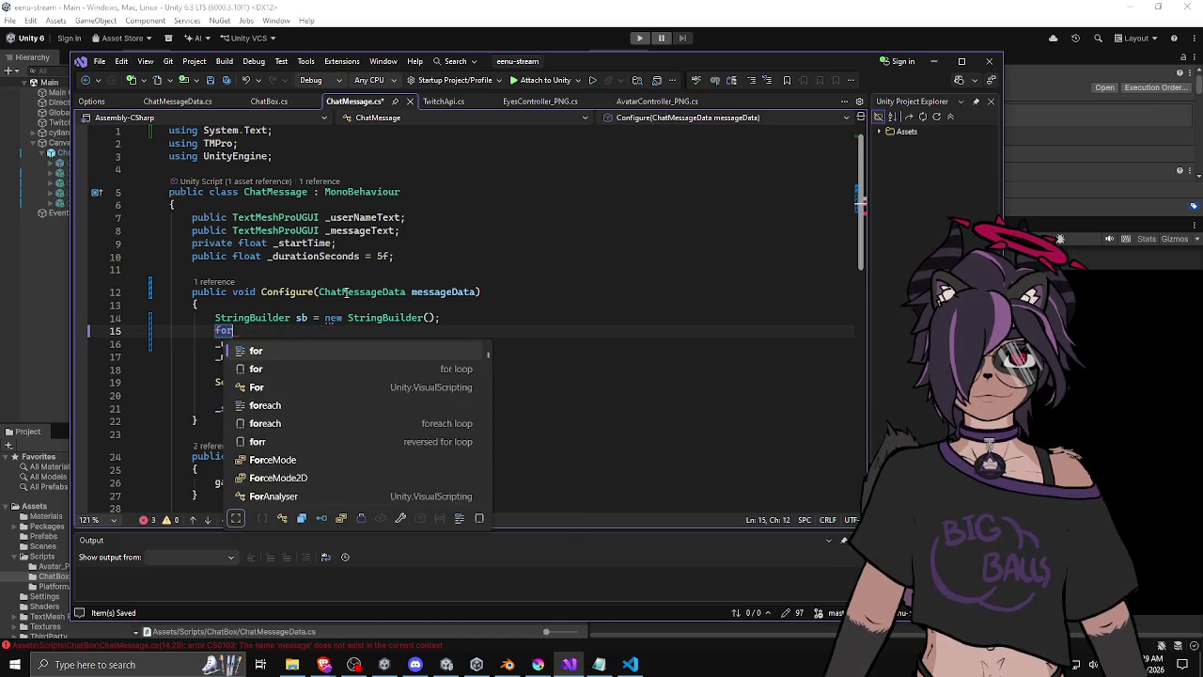
type(" (int i = 0; i< me")
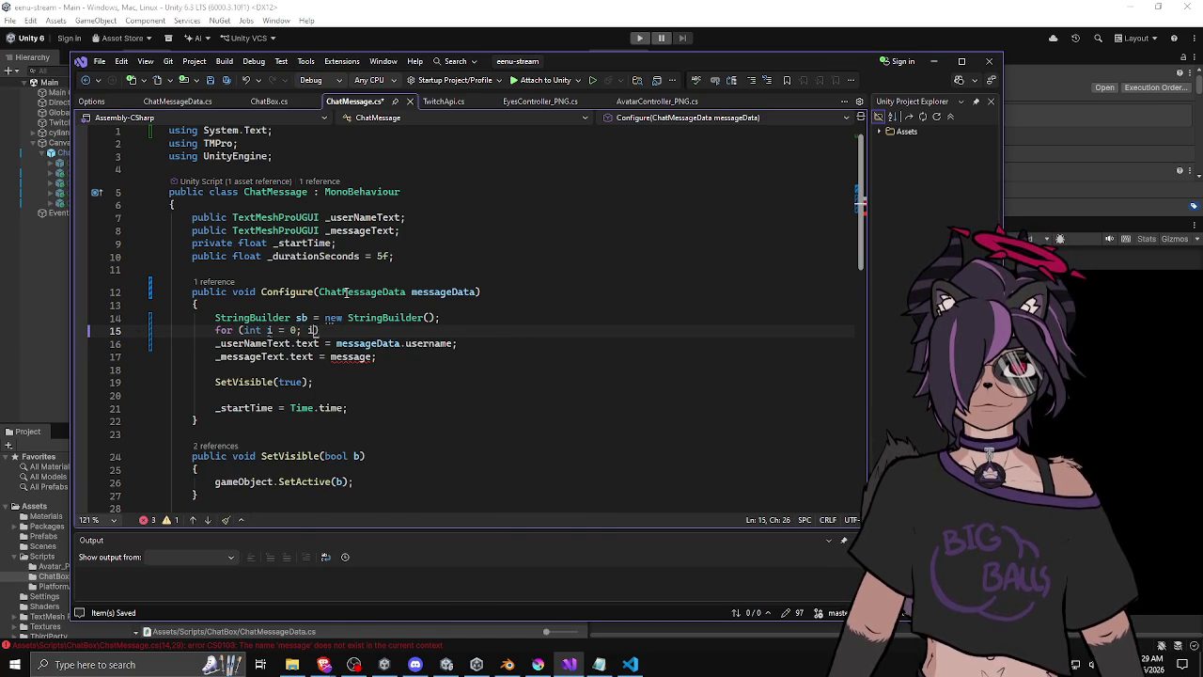
key("Tab")
type(".")
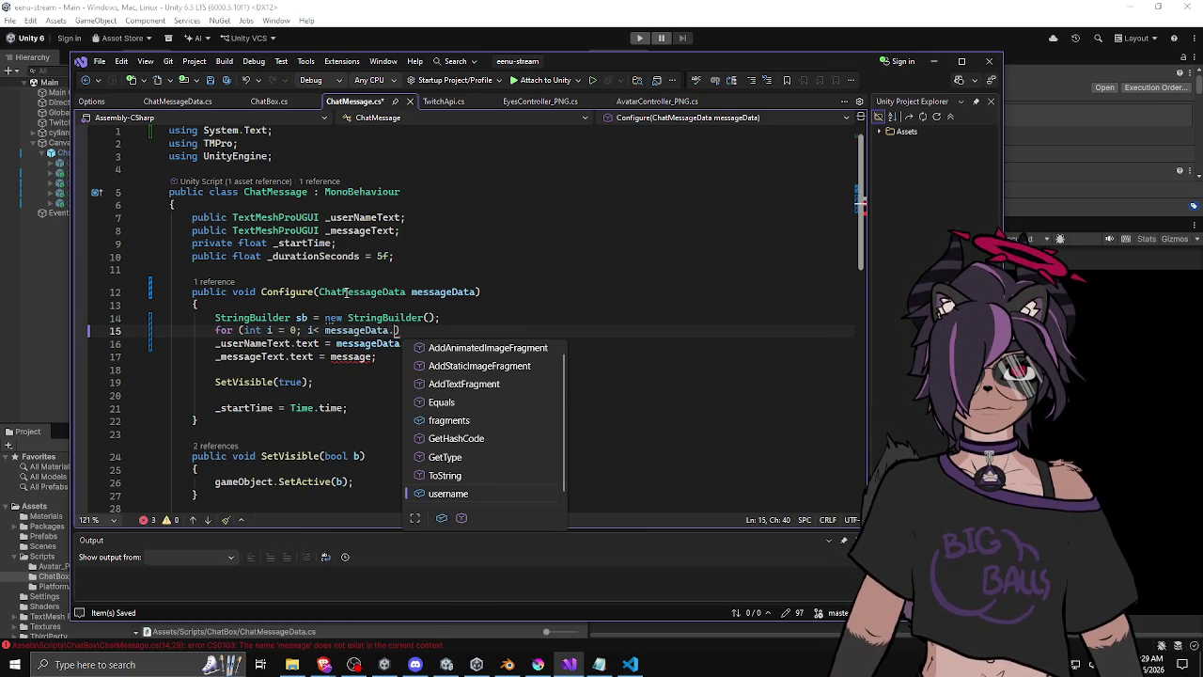
type("fragments.")
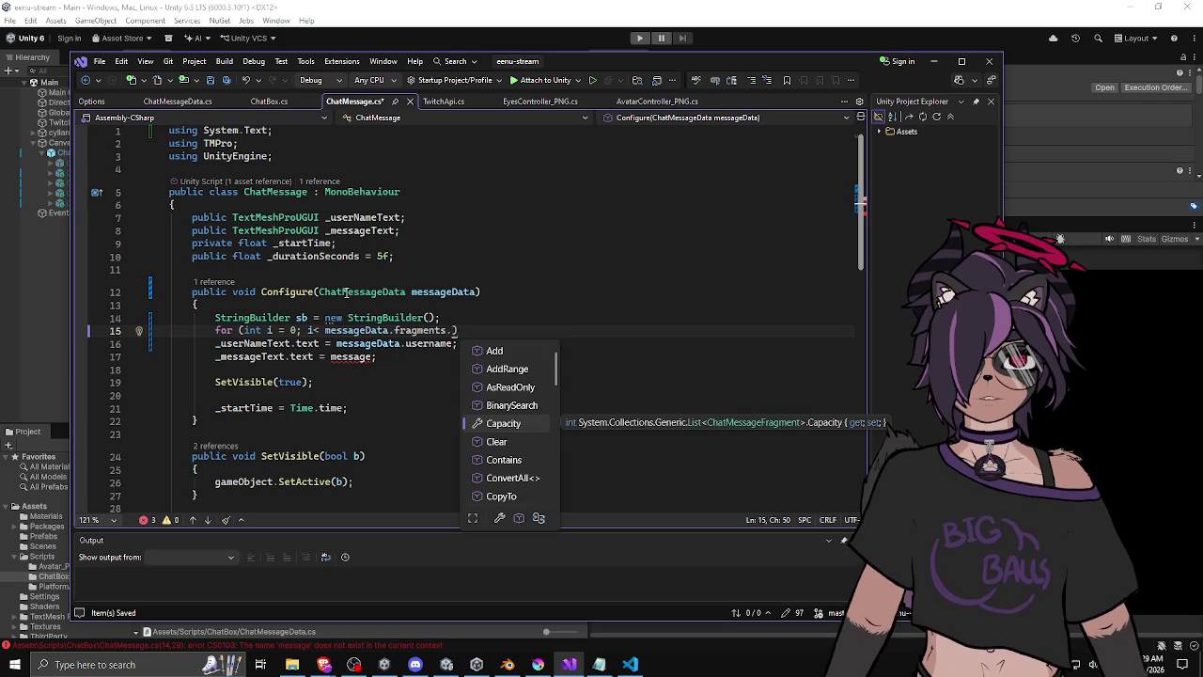
type("coun")
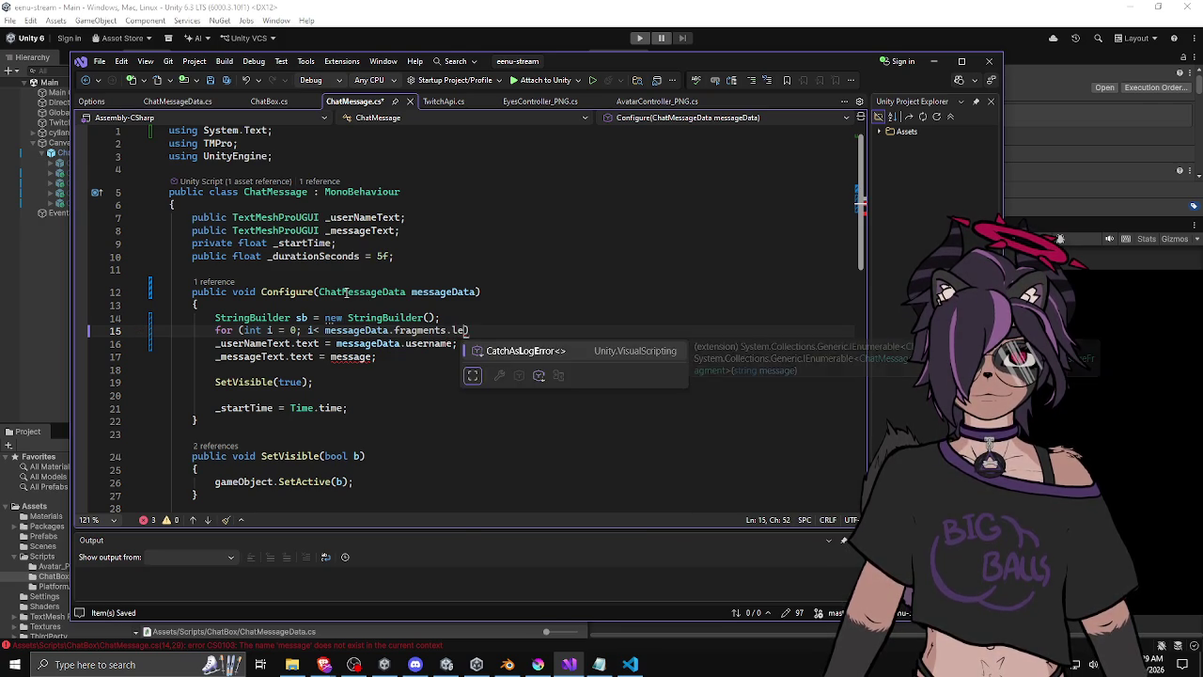
type("; ++i")
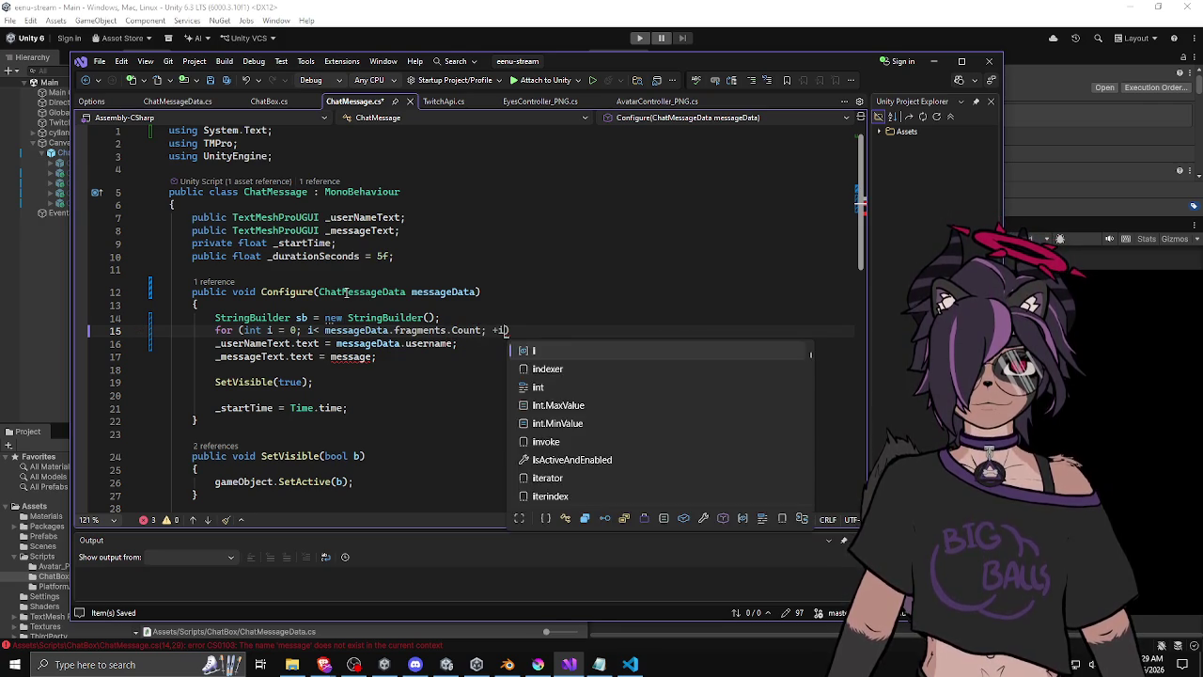
key("Return")
type("{")
key("Return")
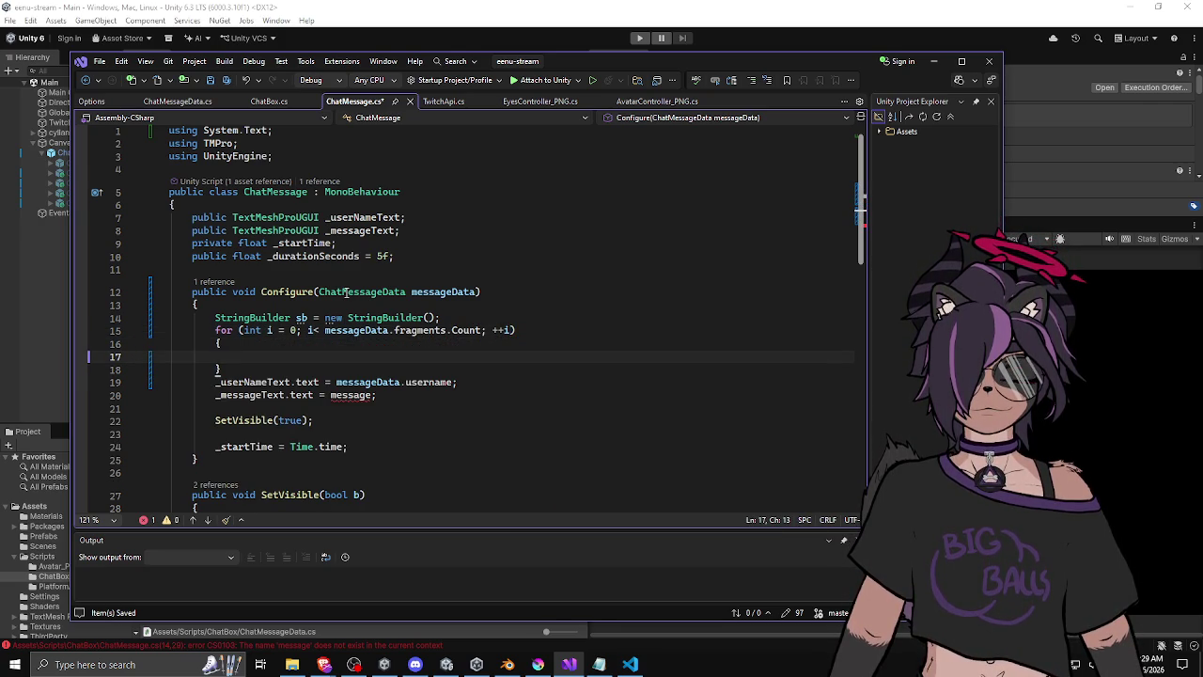
Replace the for loop with a braced foreach over ChatMessageFragment fragment in messageData.fragments.
scroll(344, 291, "down", 2)
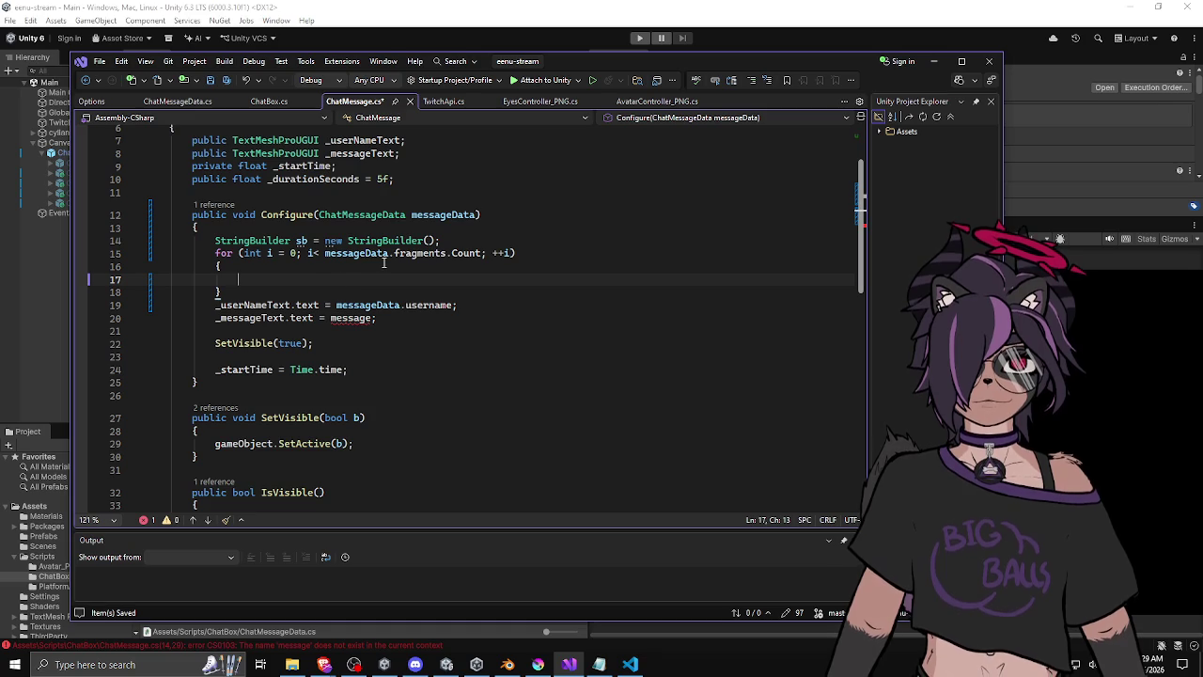
type("if (me")
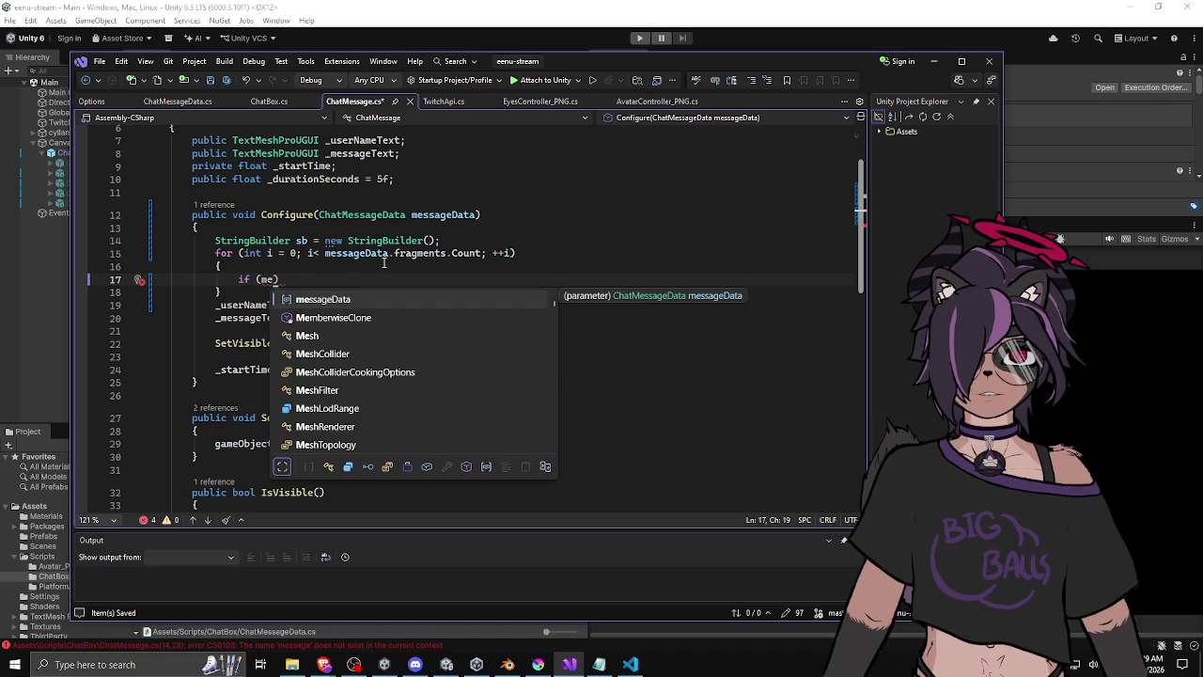
key("Right")
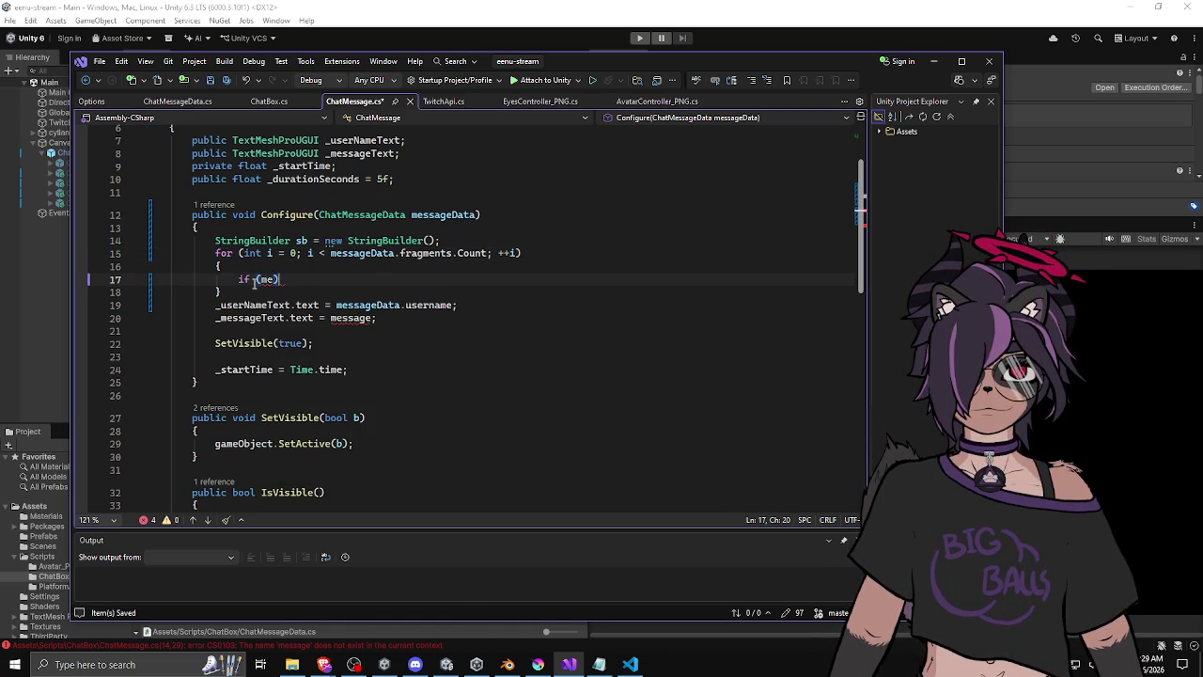
left_click_drag(238, 279, 285, 276)
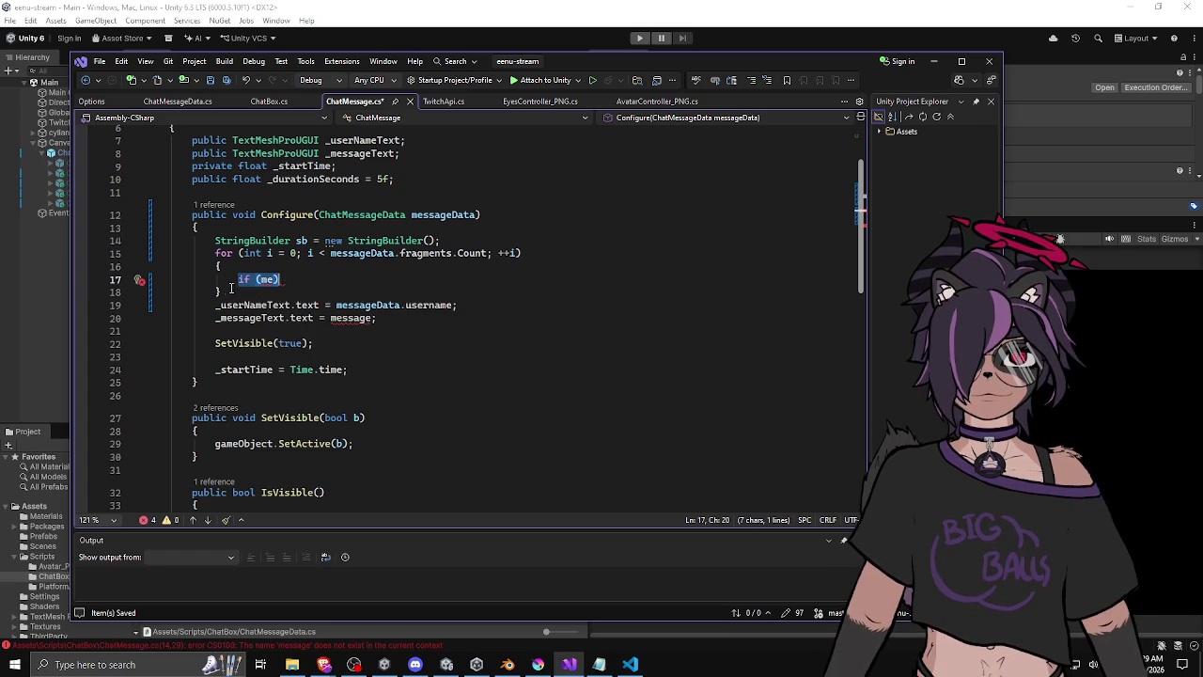
left_click_drag(224, 291, 216, 254)
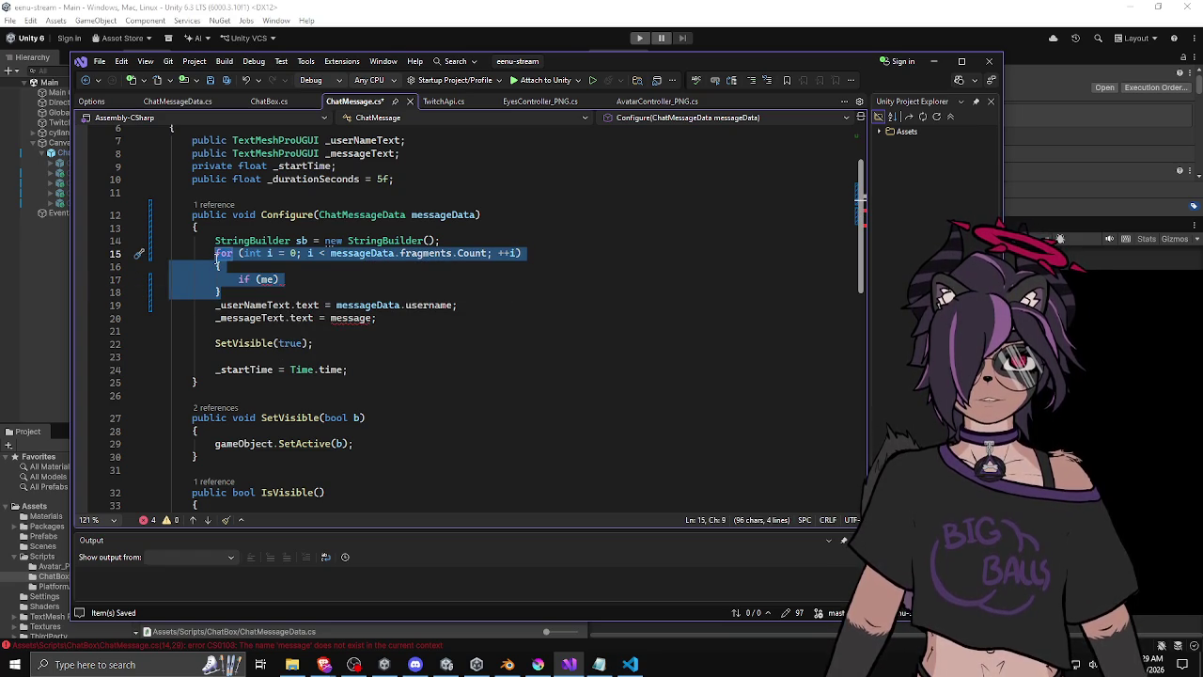
type("foreach (")
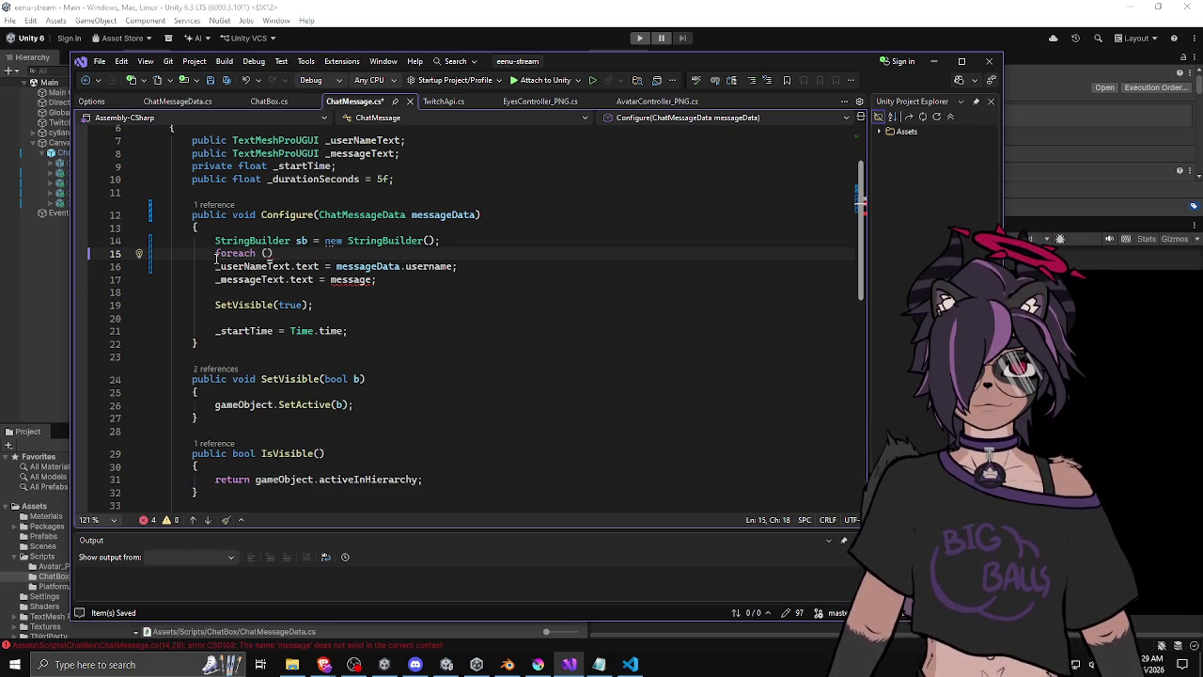
type("ChatMessageFragment")
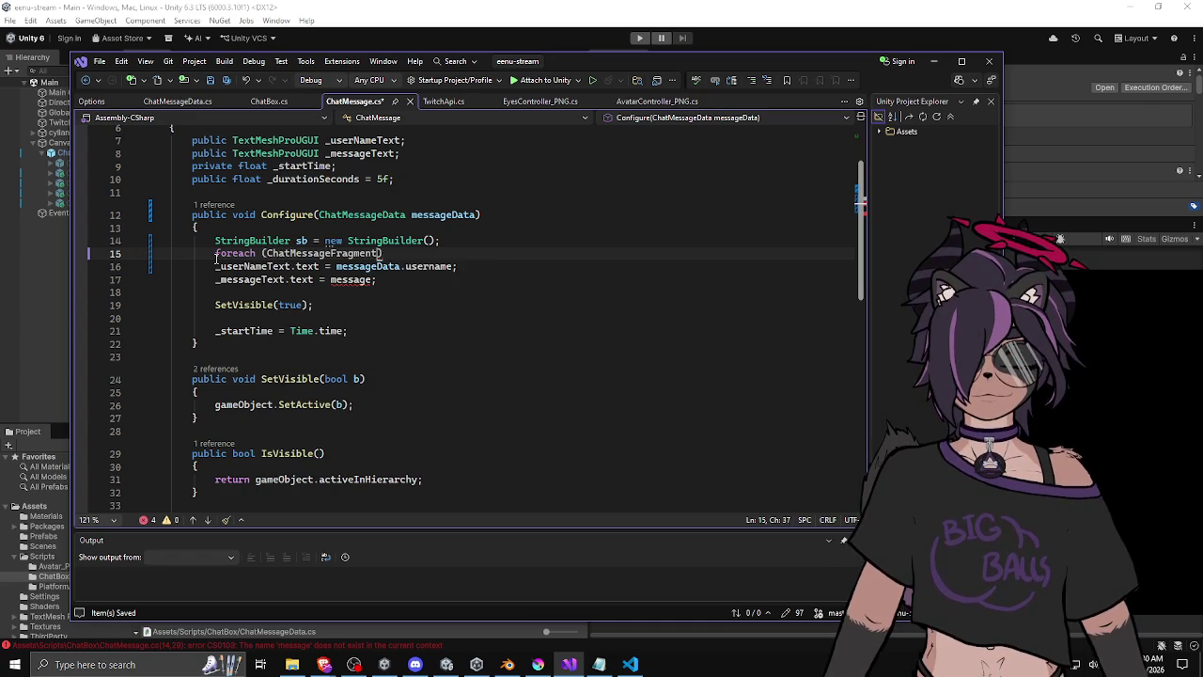
type(" fragment :")
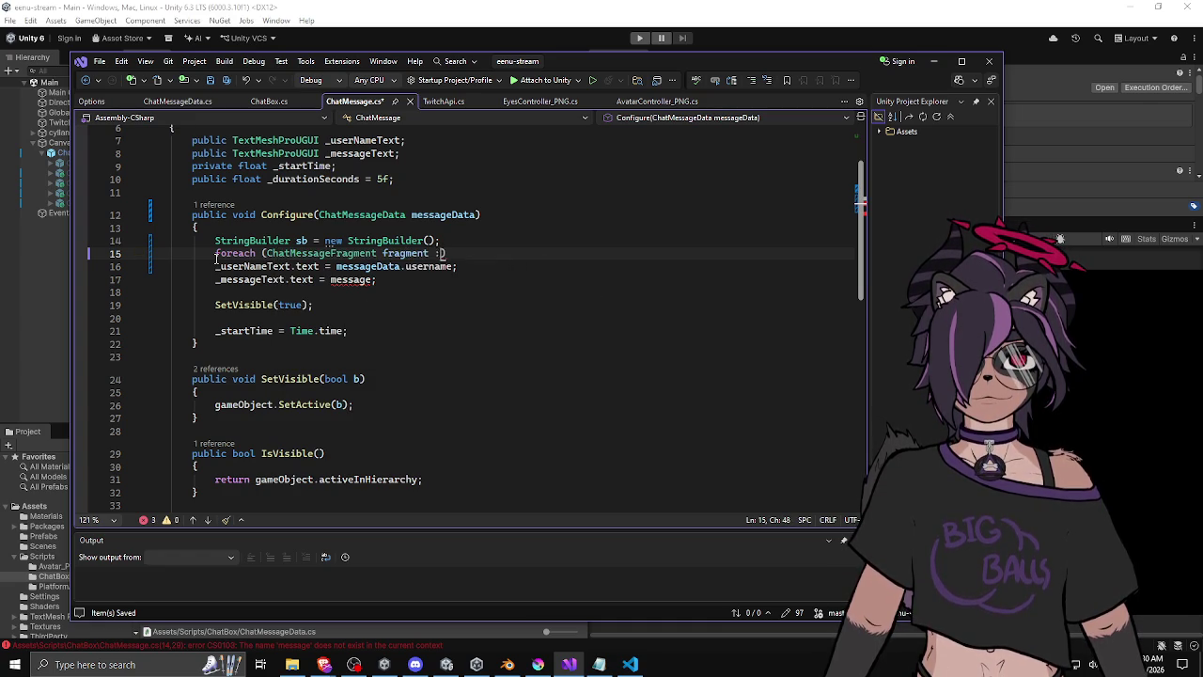
type(" mes")
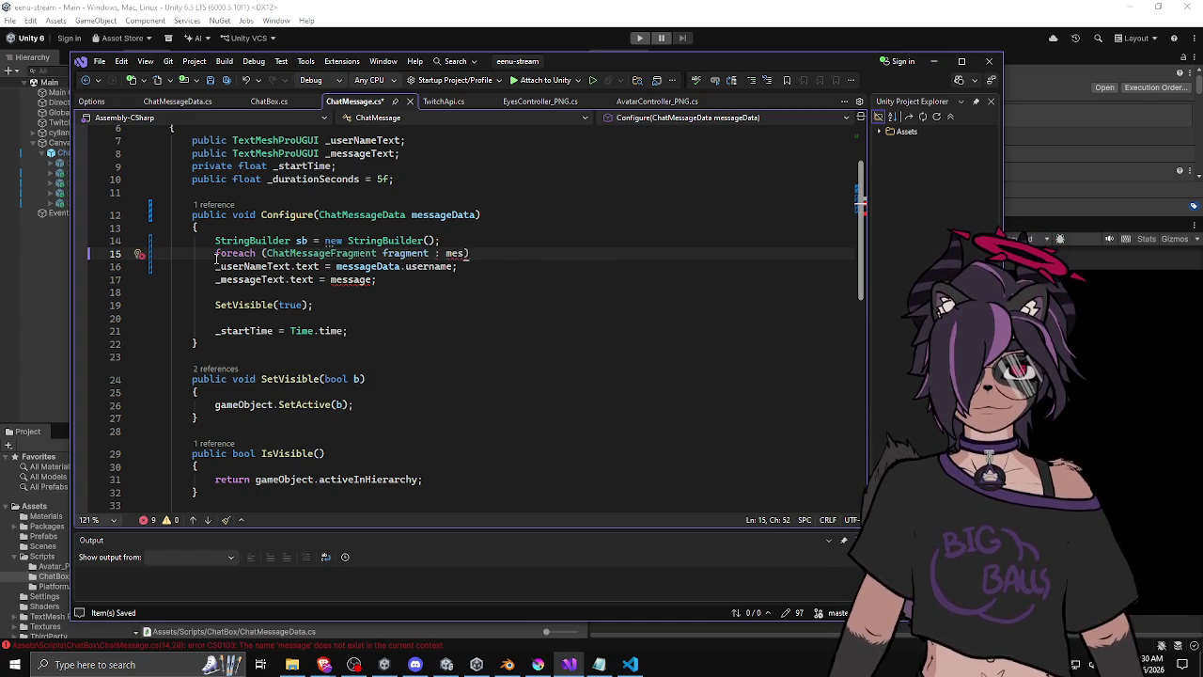
type("sageData.fo")
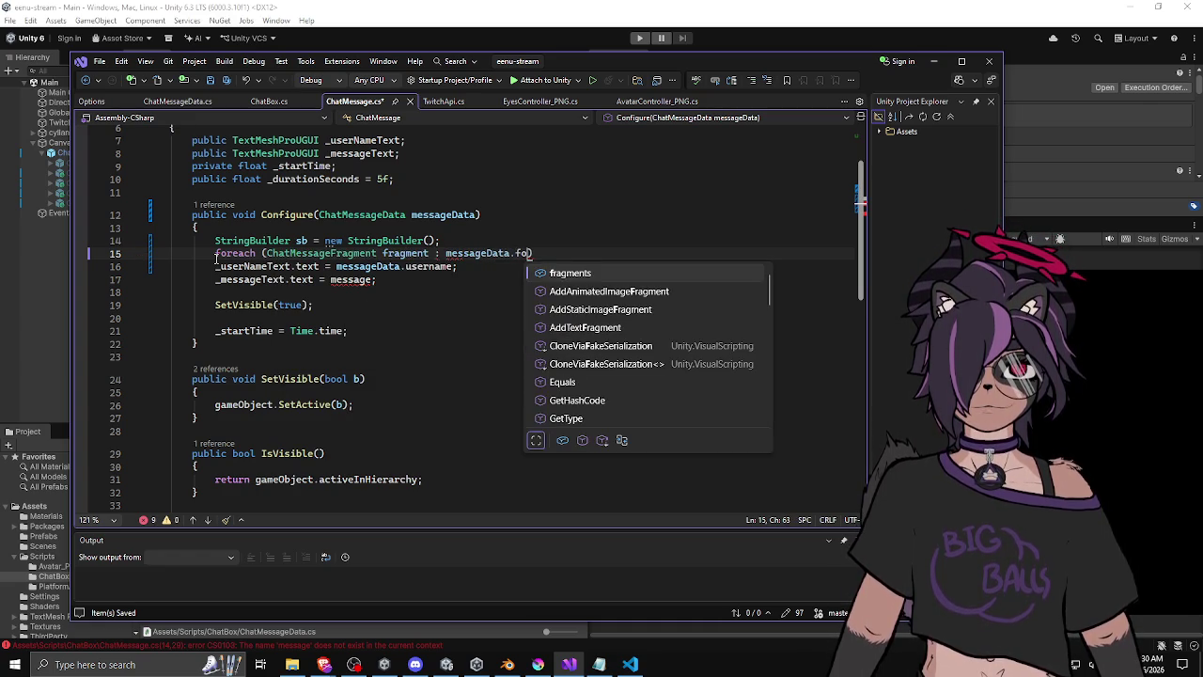
key("Tab")
key("Return")
type("{")
key("Return")
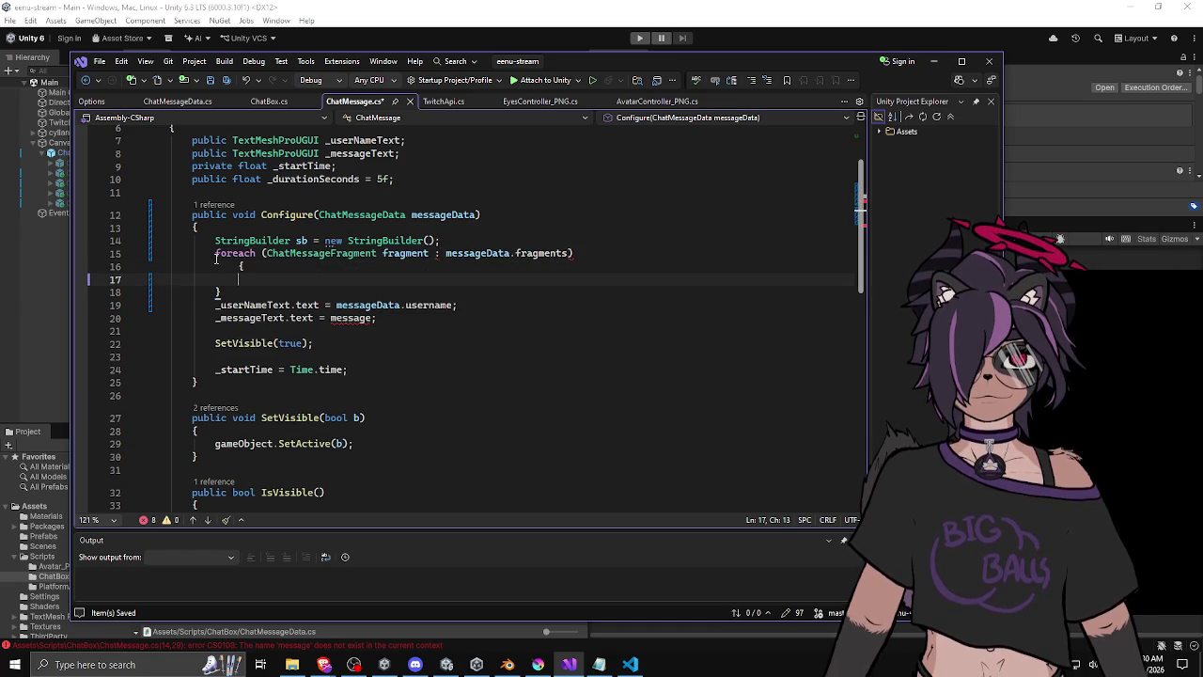
key("Up")
key("BackSpace")
key("BackSpace")
key("BackSpace")
key("BackSpace")
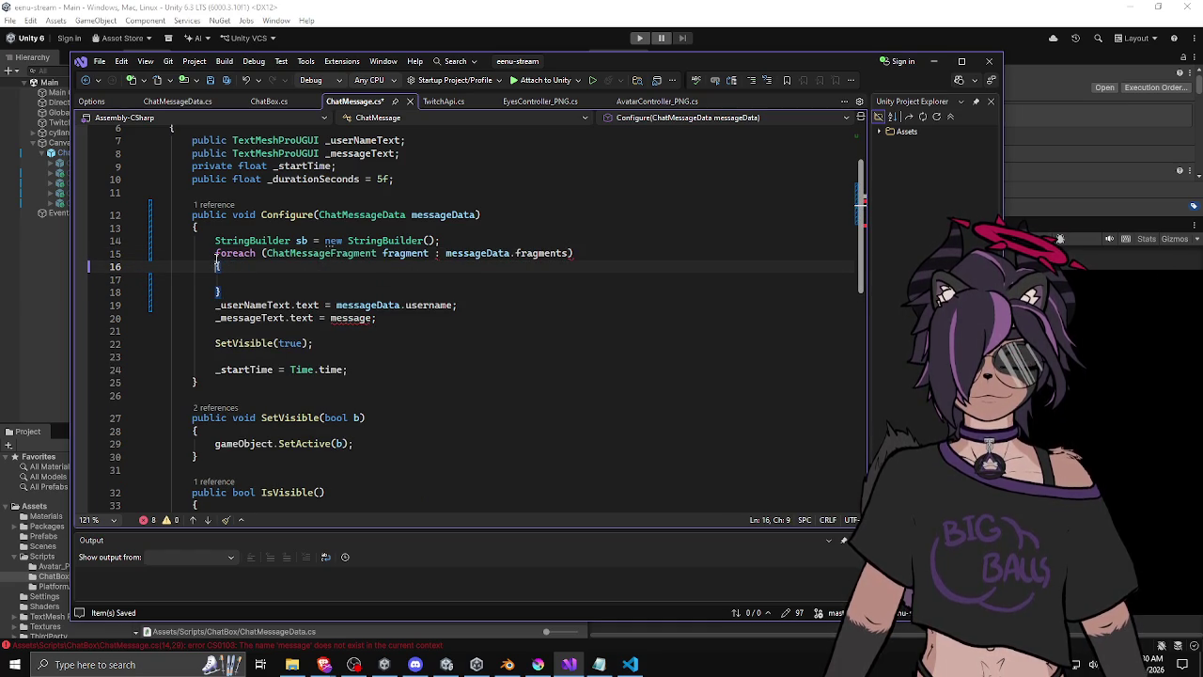
Change the foreach colon to 'in' and clear an unfinished Append line from the loop.
left_click(435, 254)
key("Delete")
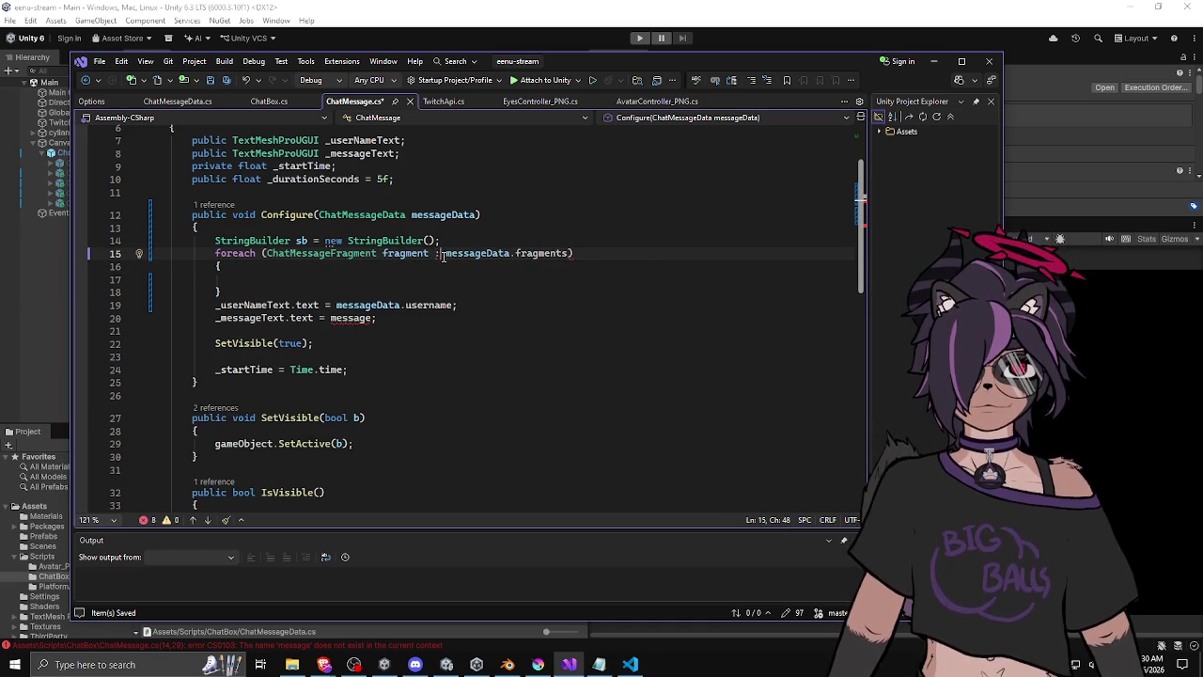
type("in")
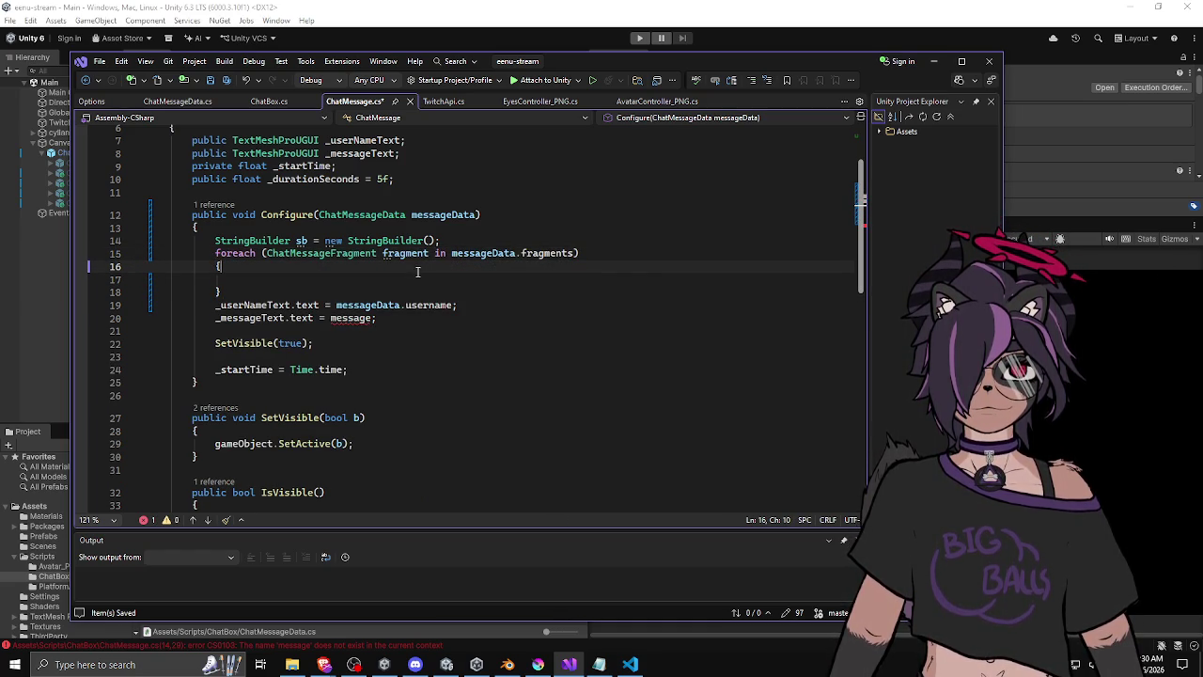
left_click(449, 277)
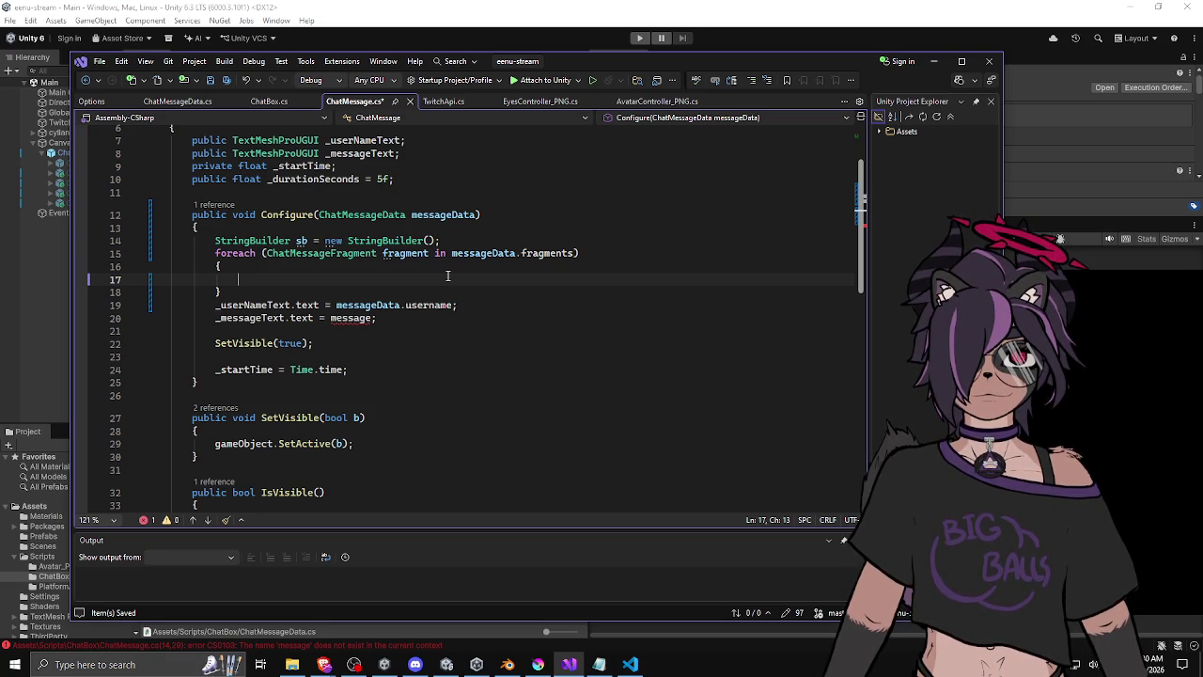
type("frame")
key("BackSpace")
key("BackSpace")
key("BackSpace")
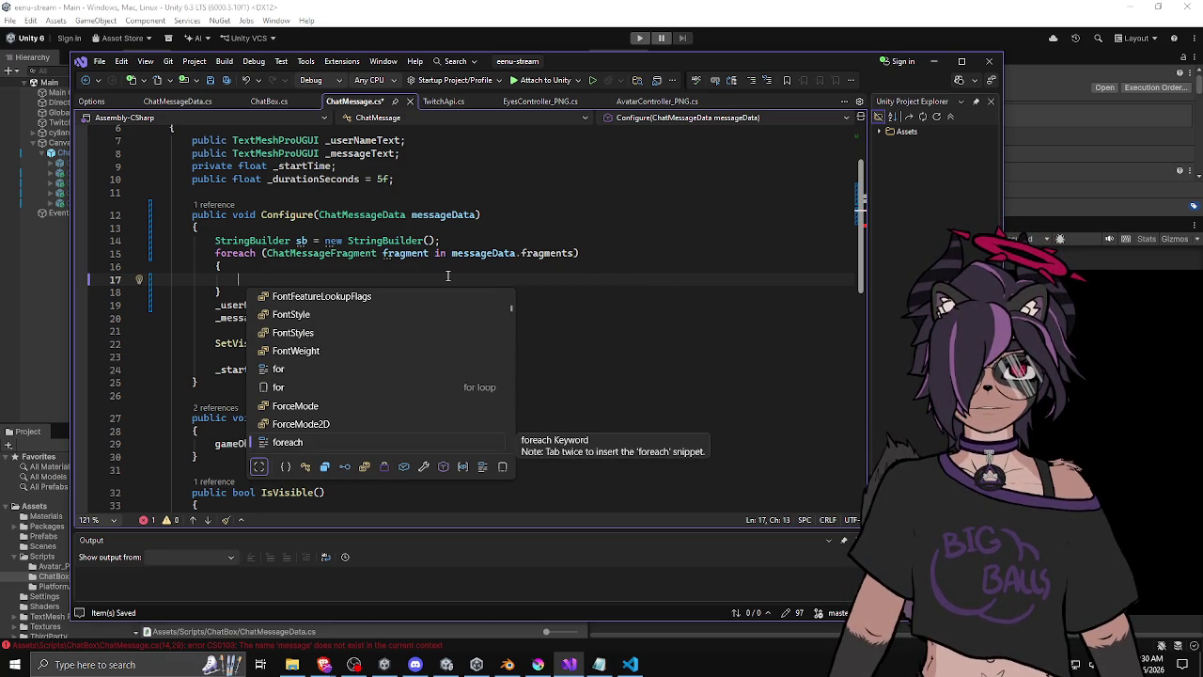
type("sb.")
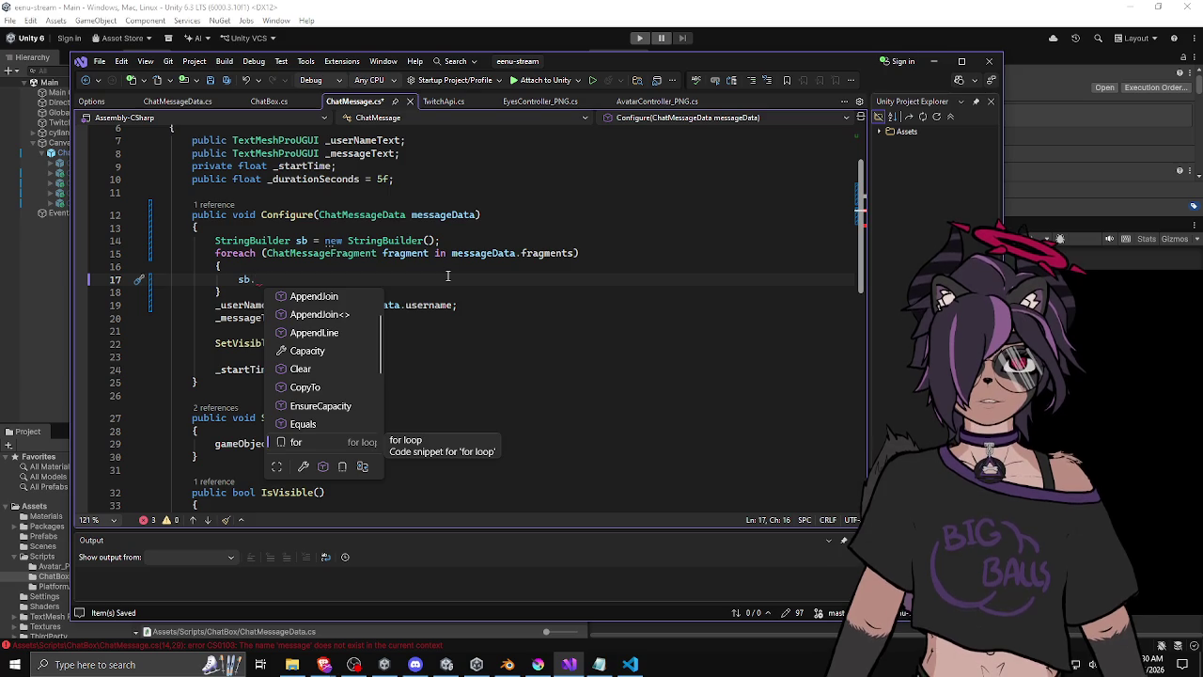
type("a(")
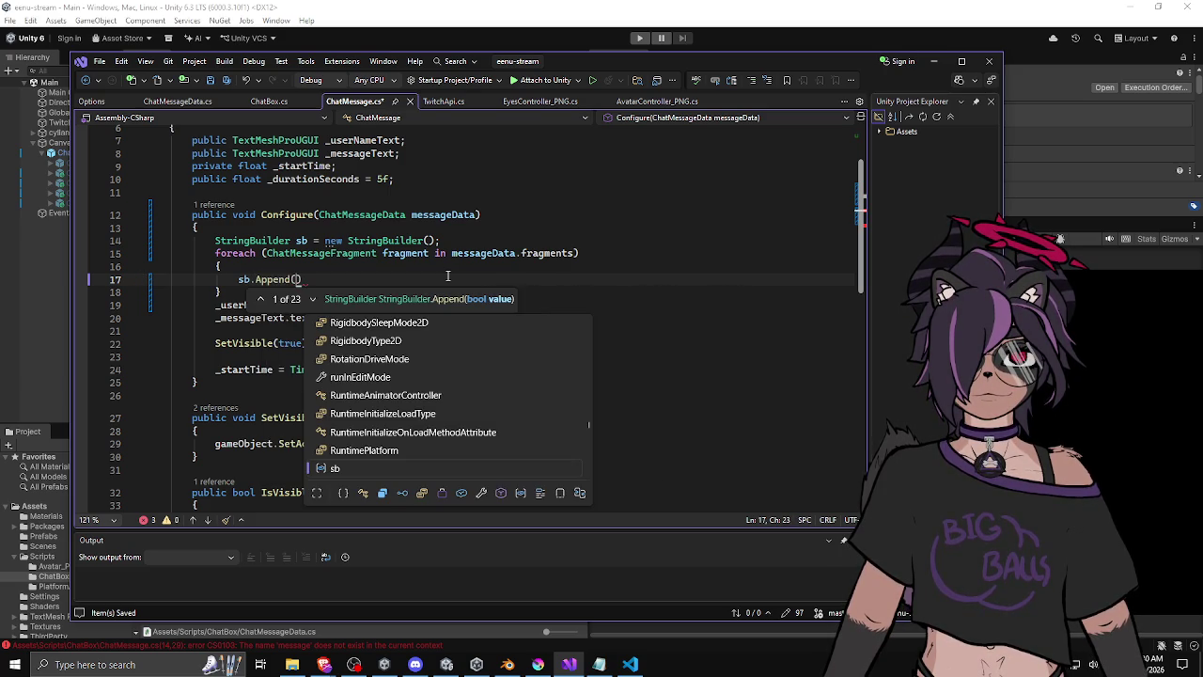
key("Escape")
key("Escape")
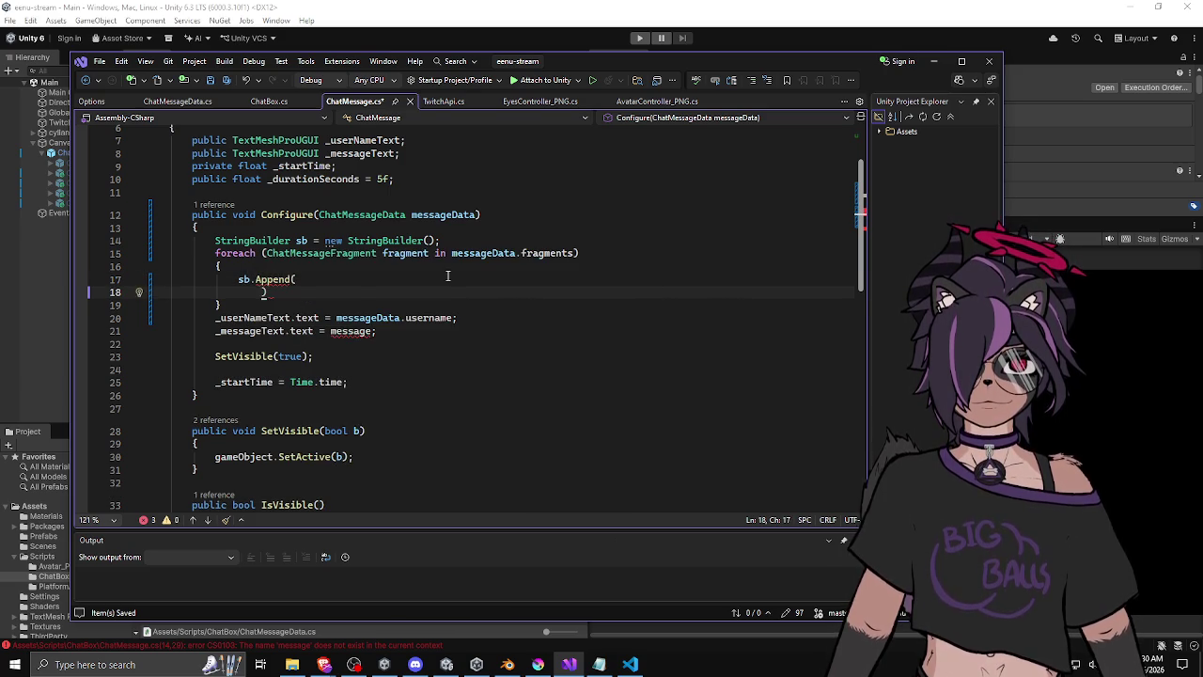
key("ctrl+x")
key("Return")
type("i")
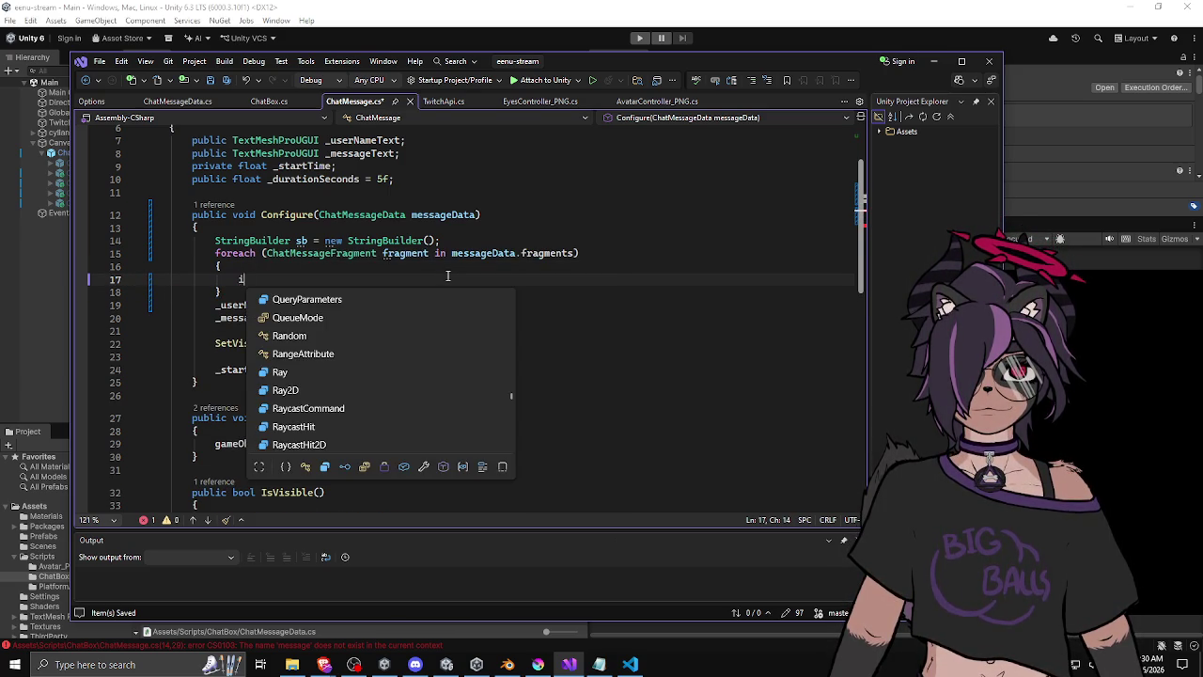
Add if (fragment.type == ChatMessageFragmentType.Text) { sb.Append(fragment.data); } inside the loop.
type("f (frag")
key("Tab")
type(".")
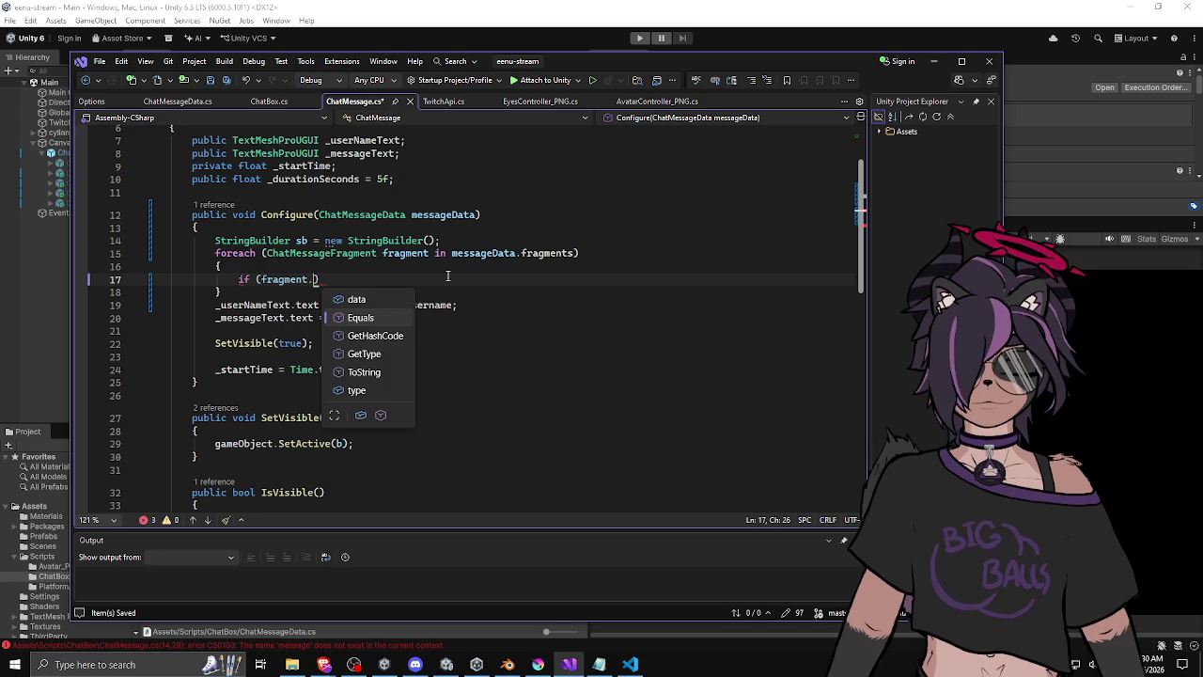
type("type == ")
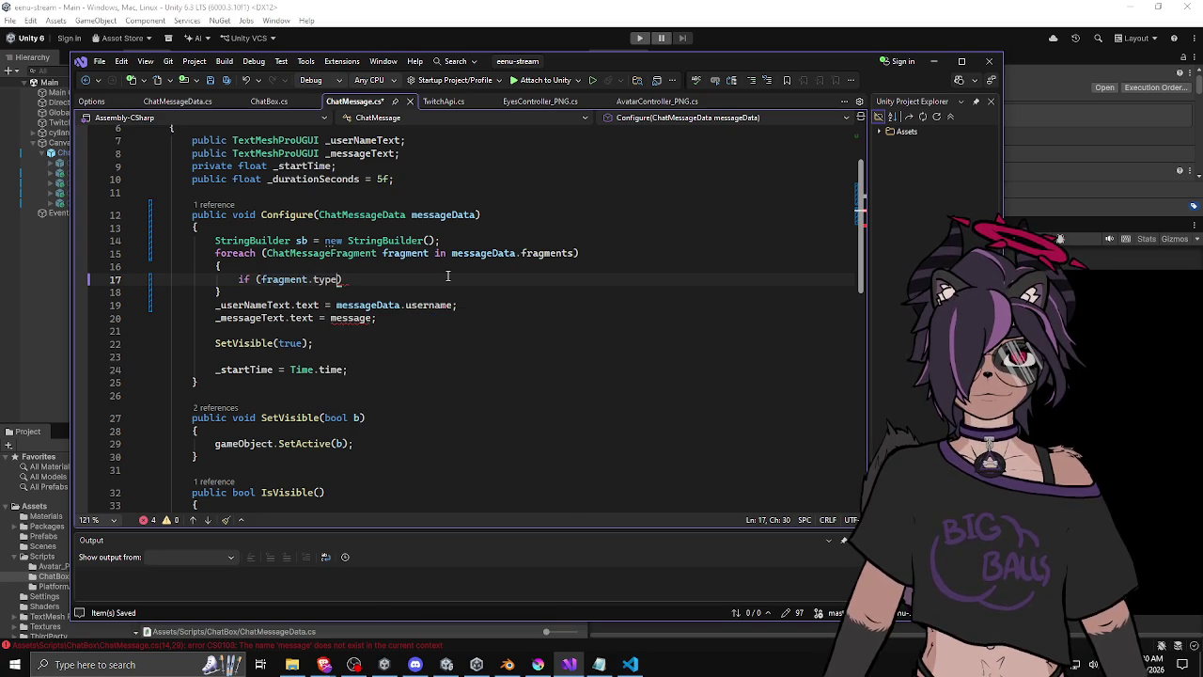
type(".")
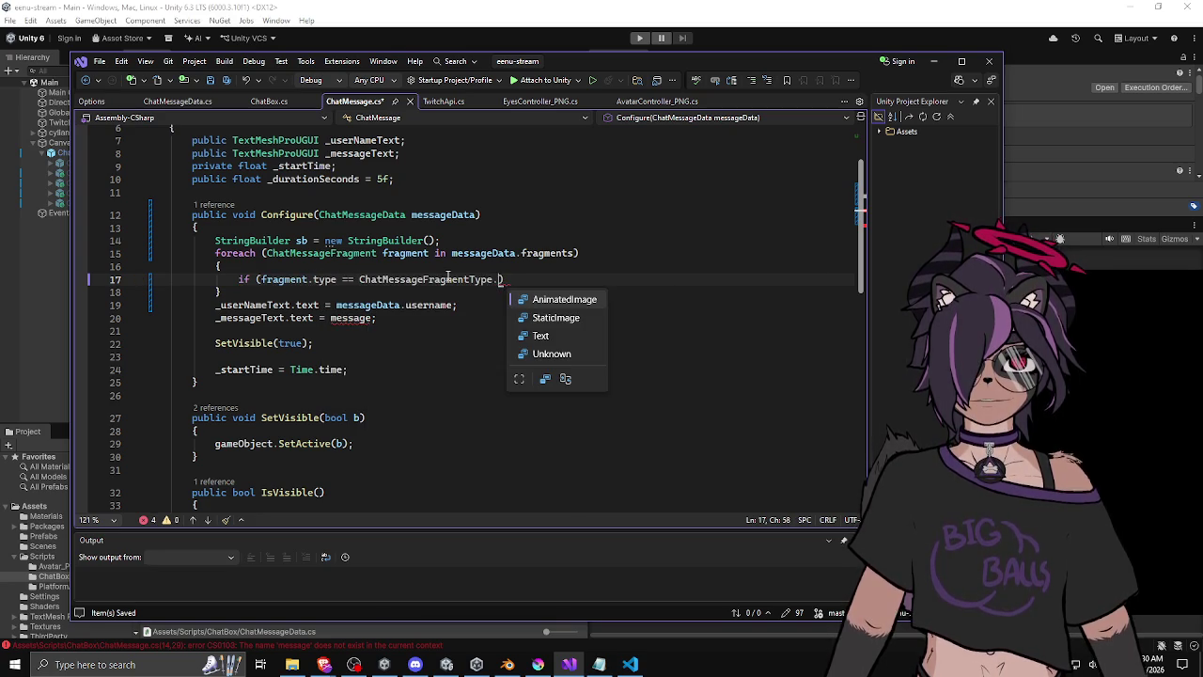
key("Down")
key("Down")
key("Tab")
key("Return")
type("{")
key("Return")
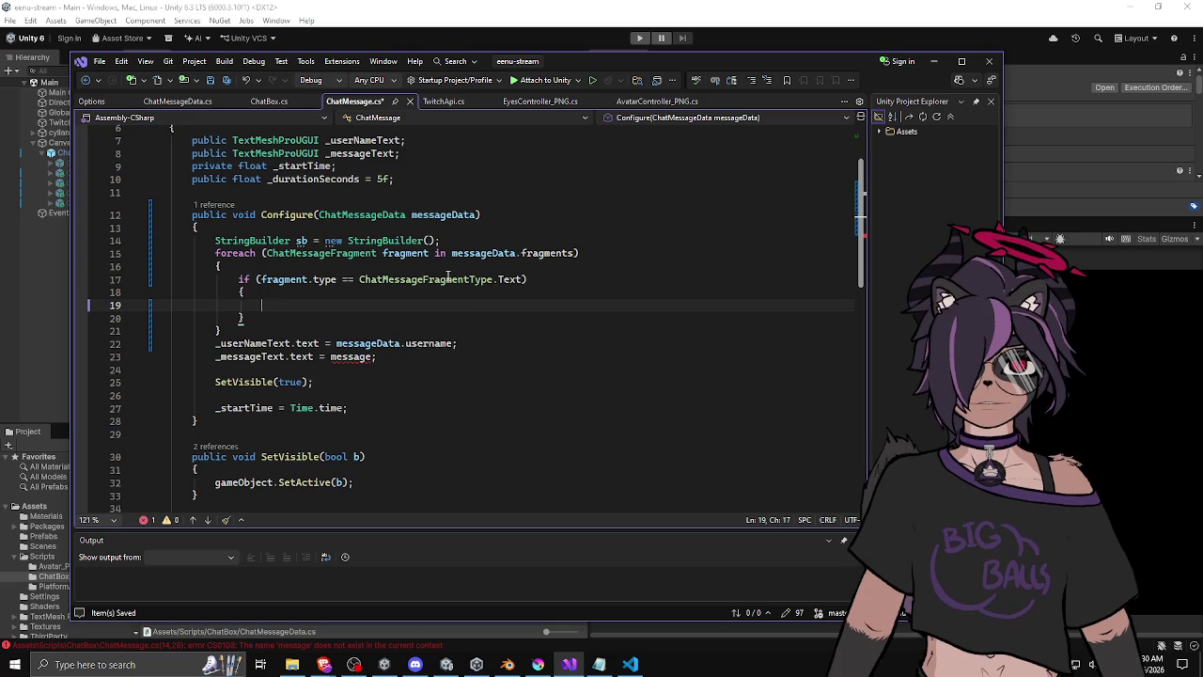
type("sb.Append(")
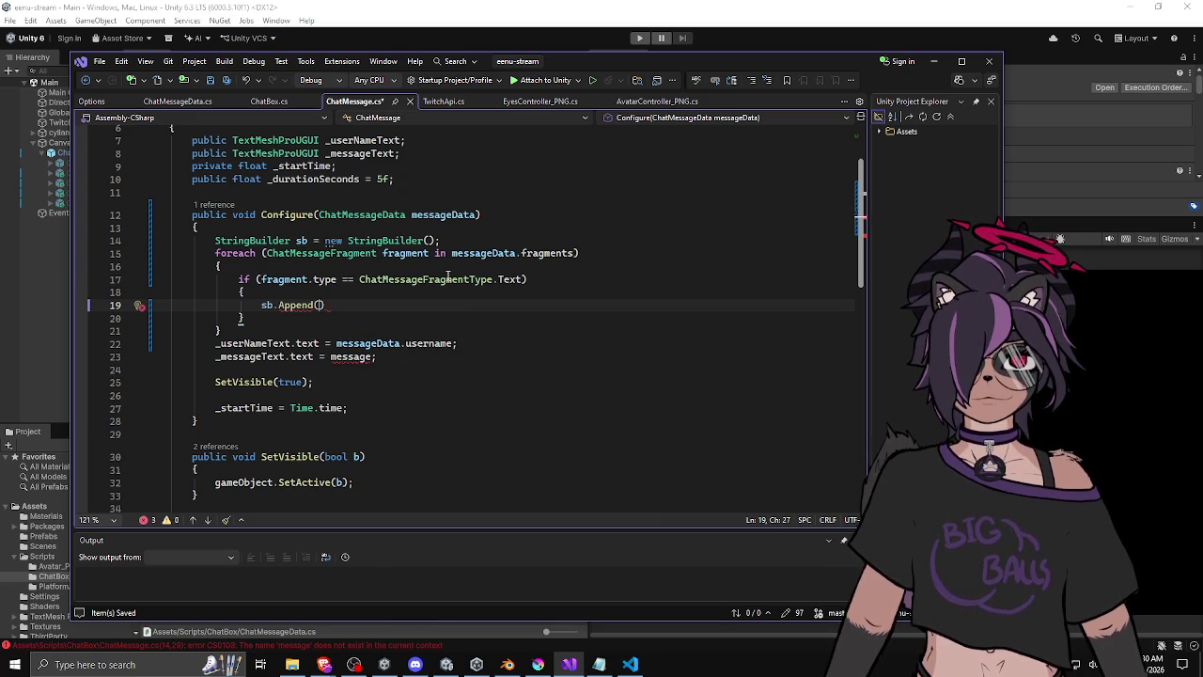
type("fragment.")
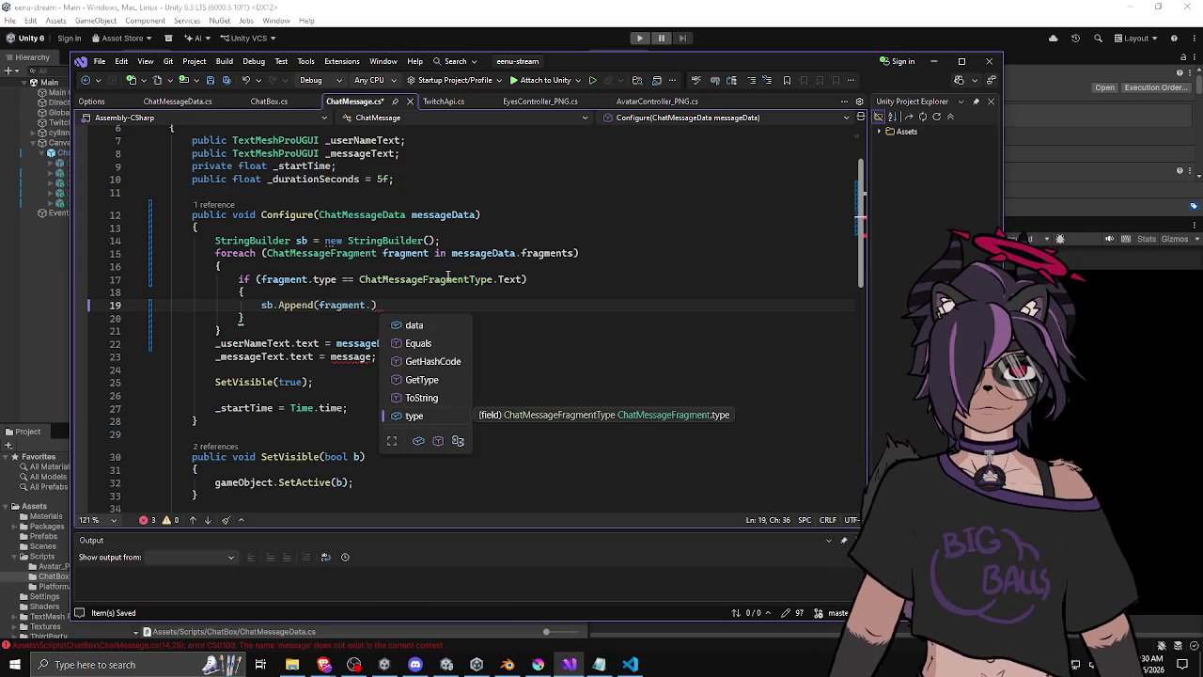
type("data);")
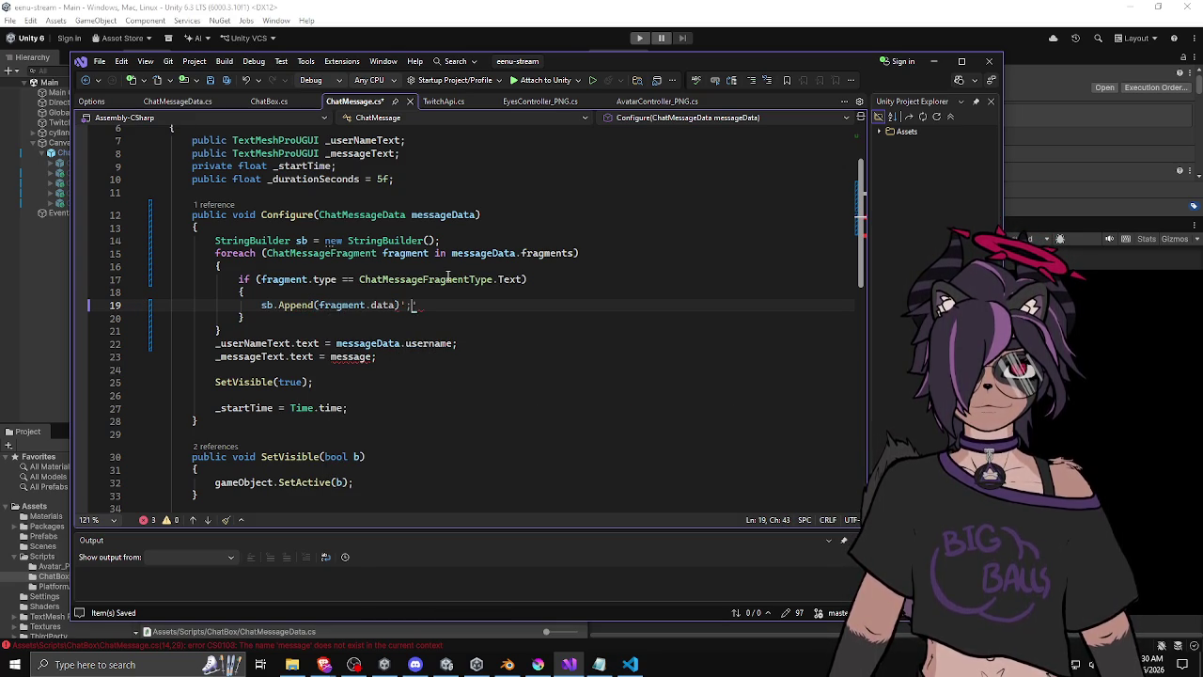
Add an empty braced else block after the if.
left_click(330, 322)
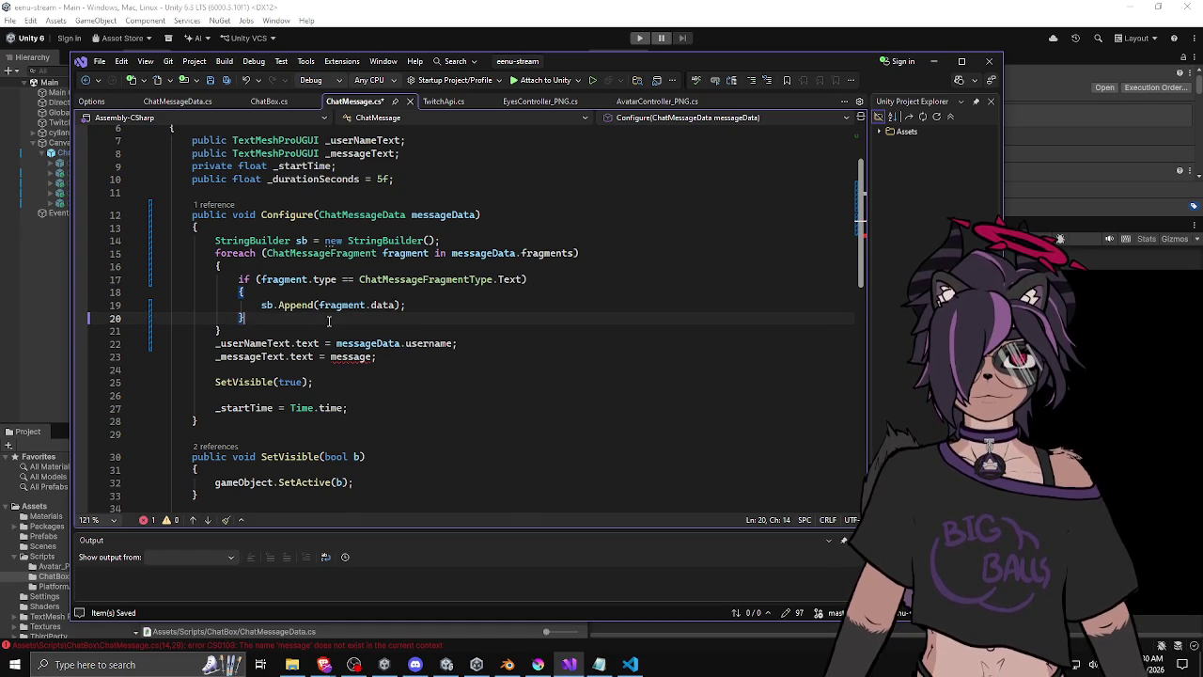
key("Return")
type("else")
key("Tab")
key("Tab")
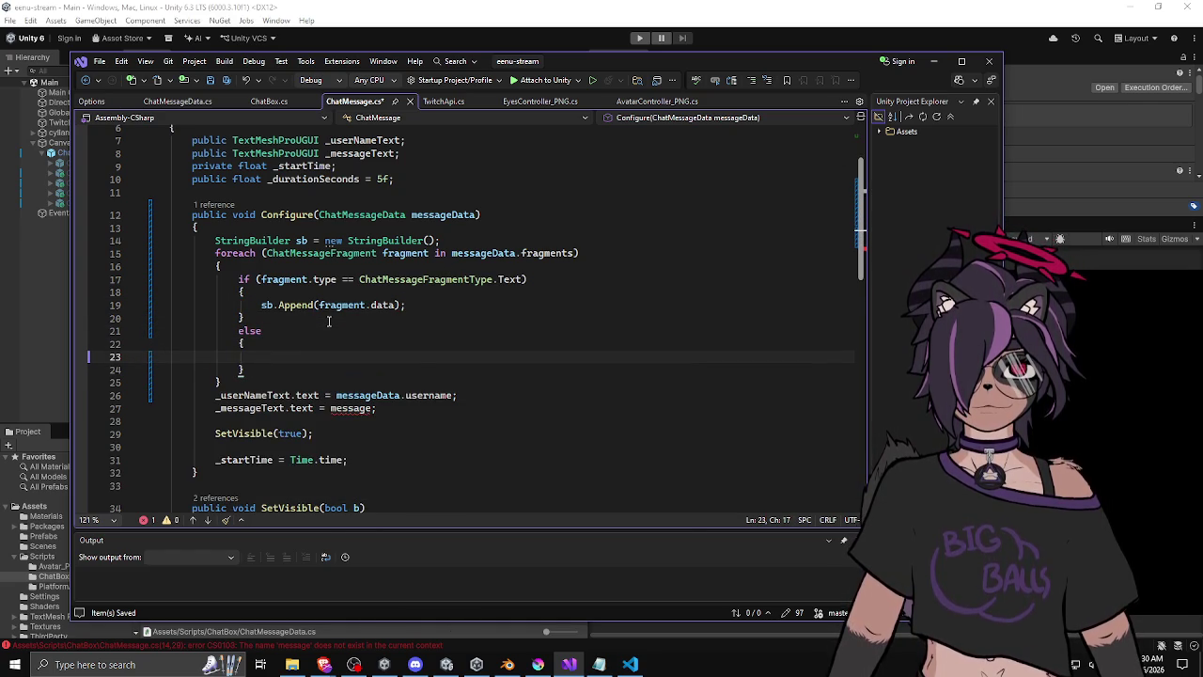
type("sb.Append")
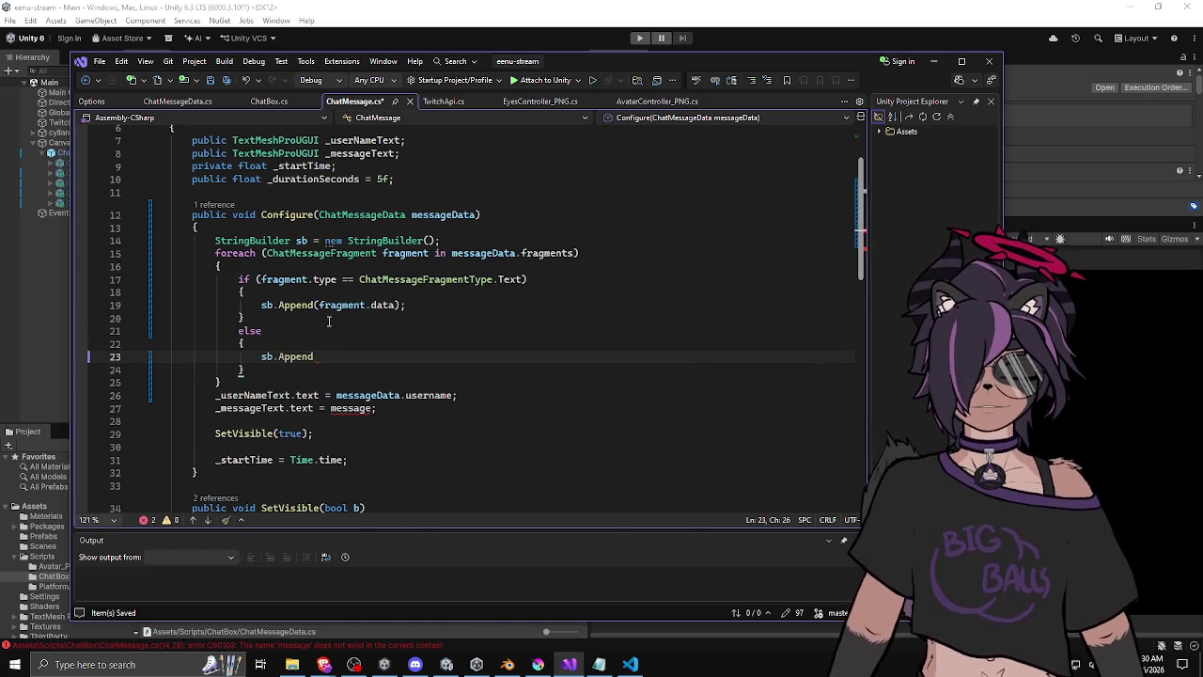
type("(\"[X]")
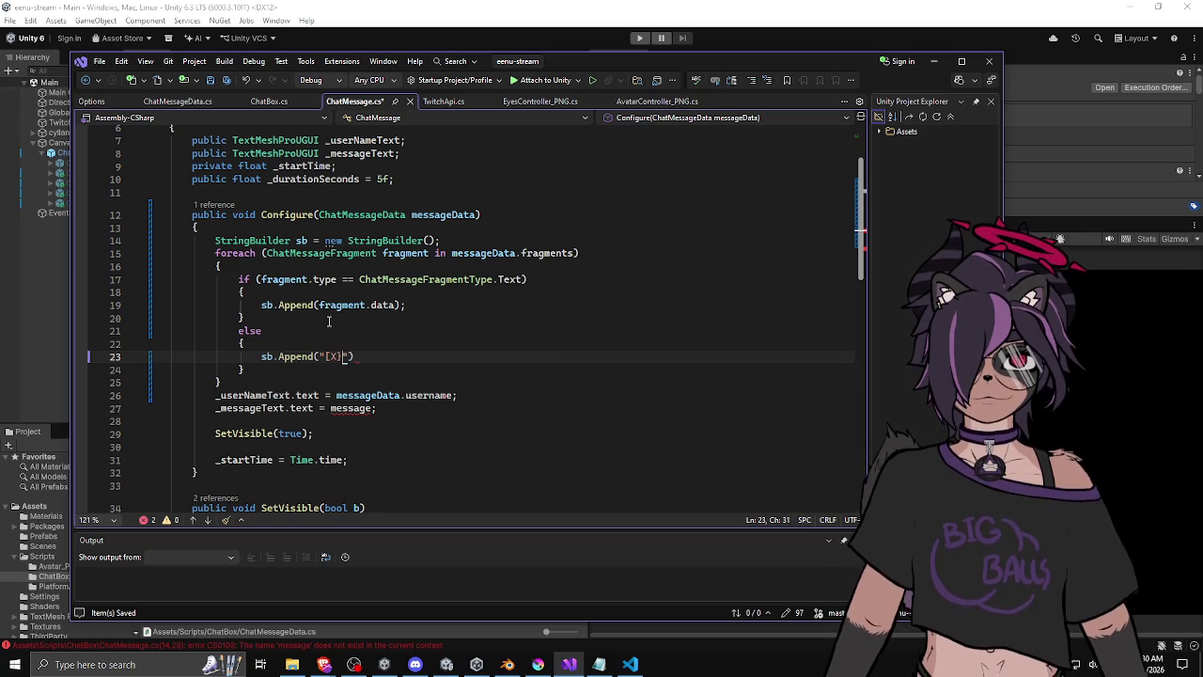
key("Left")
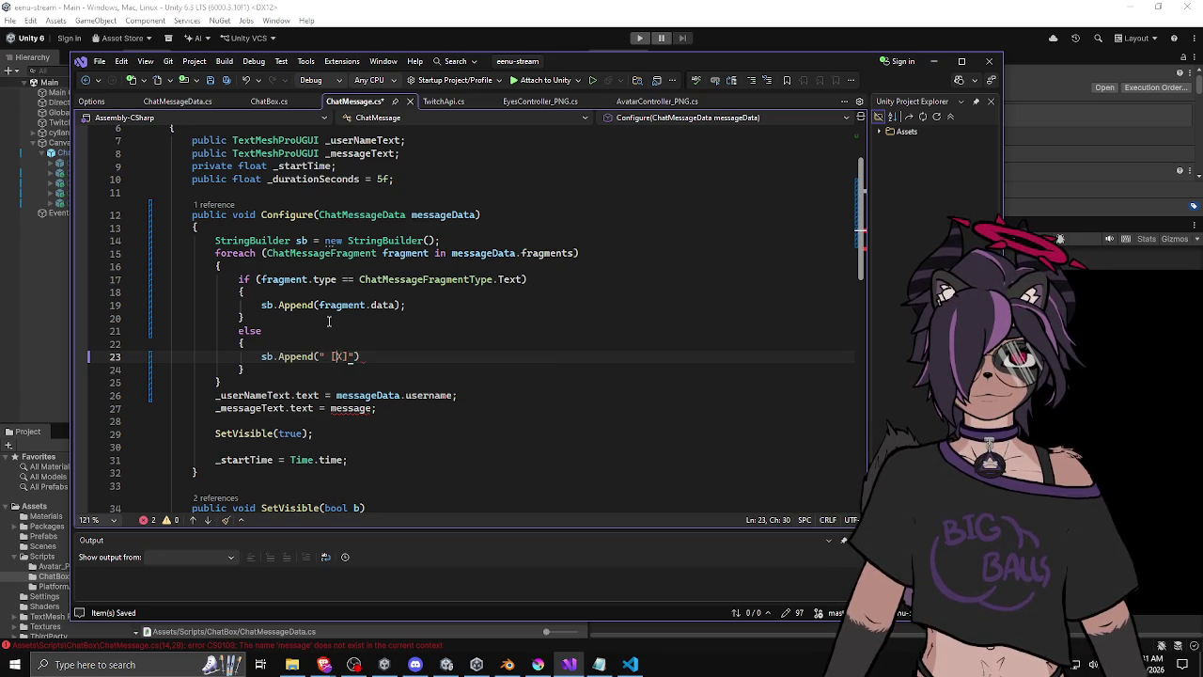
key("Right")
key("Right")
key("Right")
left_click(345, 349)
left_click(369, 356)
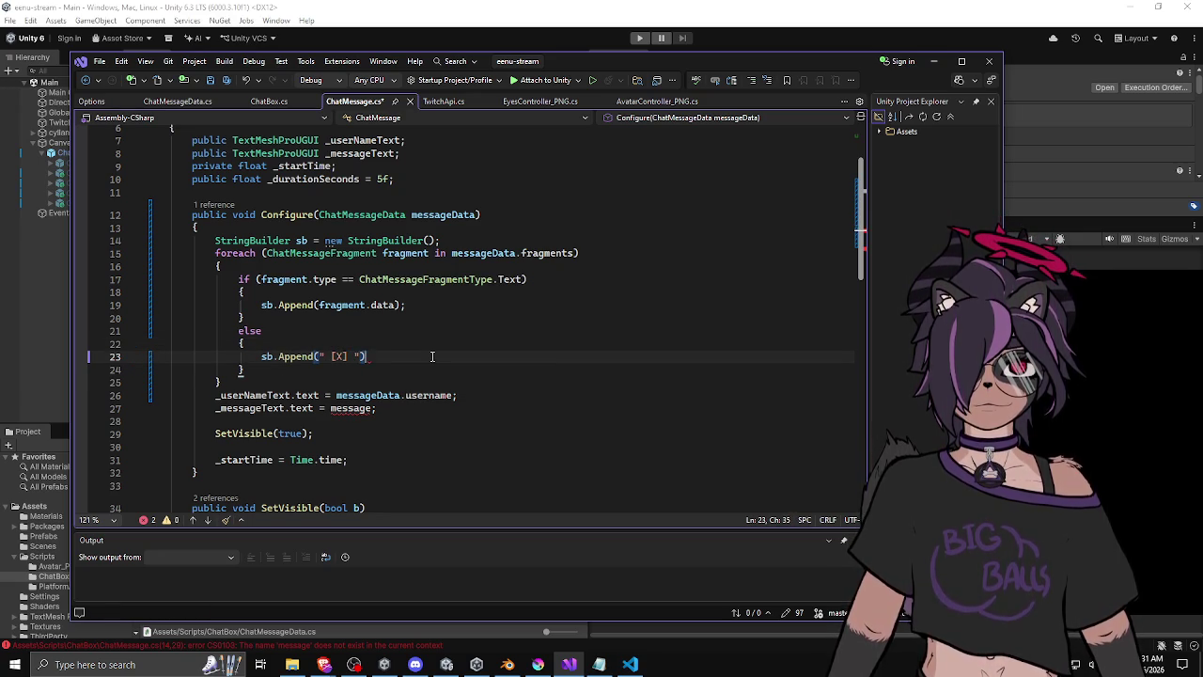
type(";")
left_click(308, 386)
key("Return")
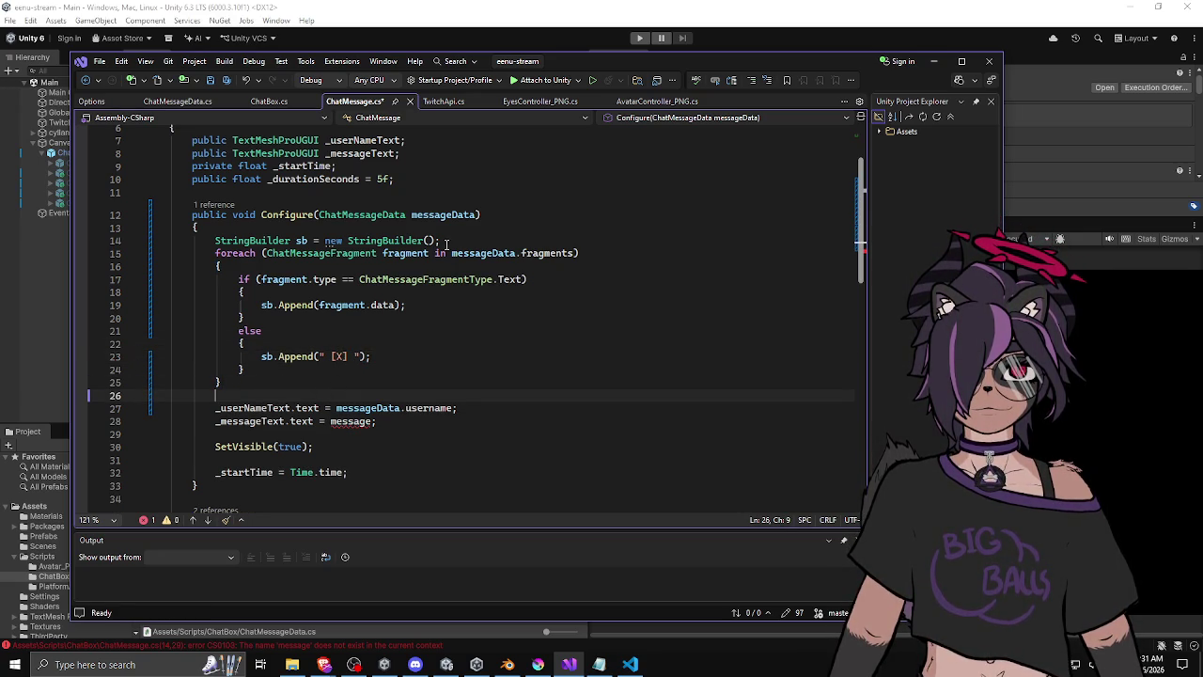
left_click(447, 243)
left_click(455, 230)
scroll(386, 367, "down", 2)
double_click(350, 343)
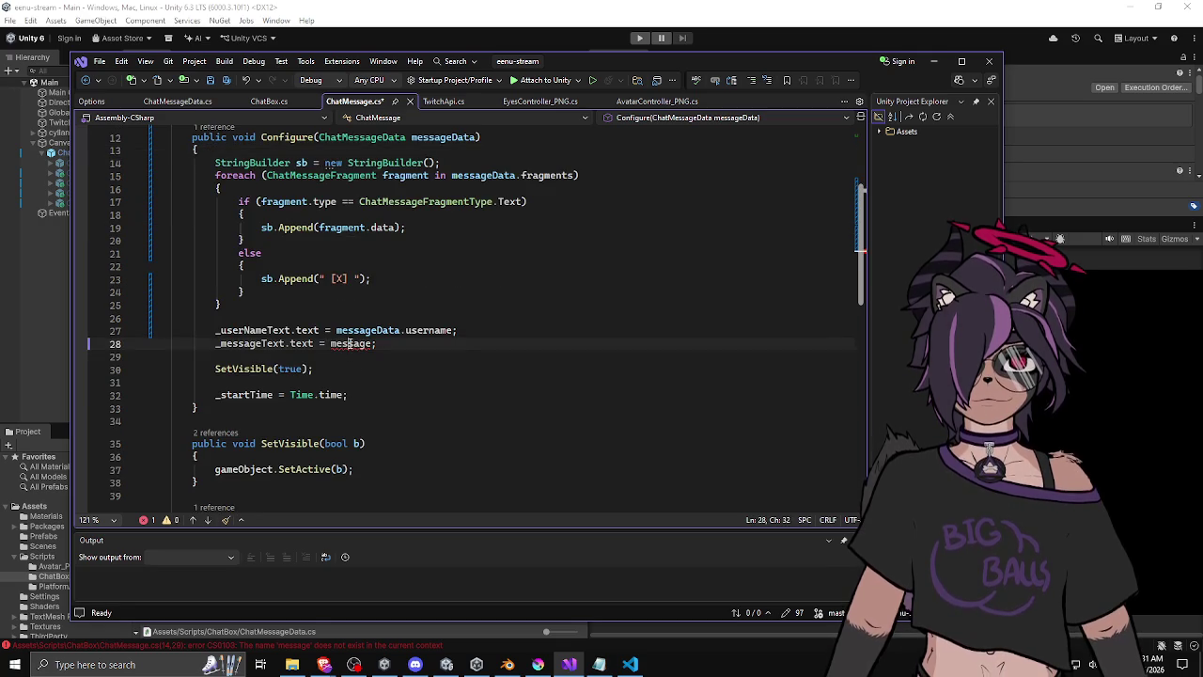
type("sb.ToS")
key("Tab")
type("();")
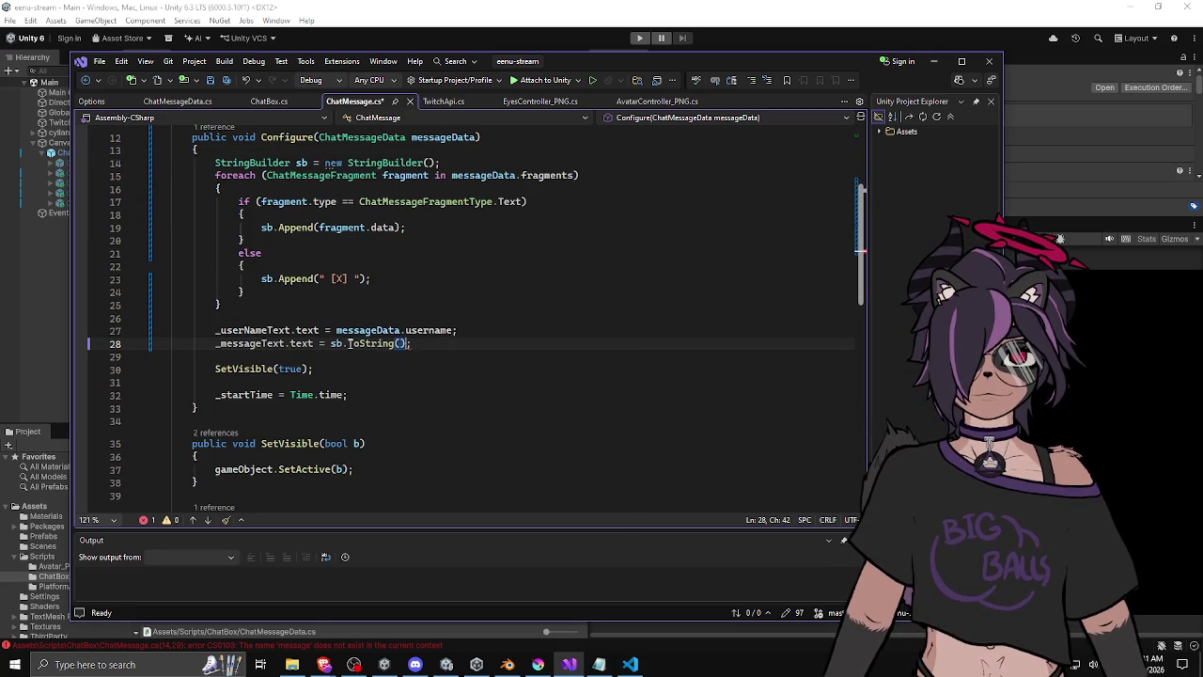
key("ctrl+s")
left_click(376, 305)
scroll(381, 310, "down", 3)
scroll(386, 317, "down", 4)
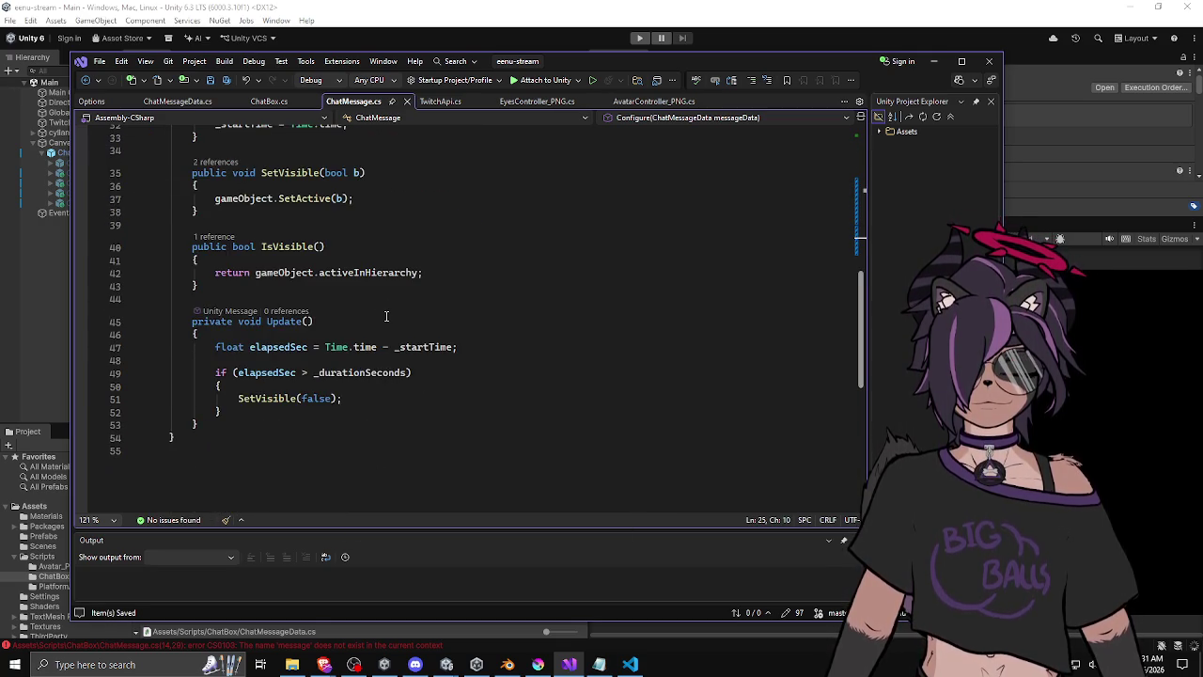
scroll(386, 317, "up", 9)
scroll(386, 317, "up", 2)
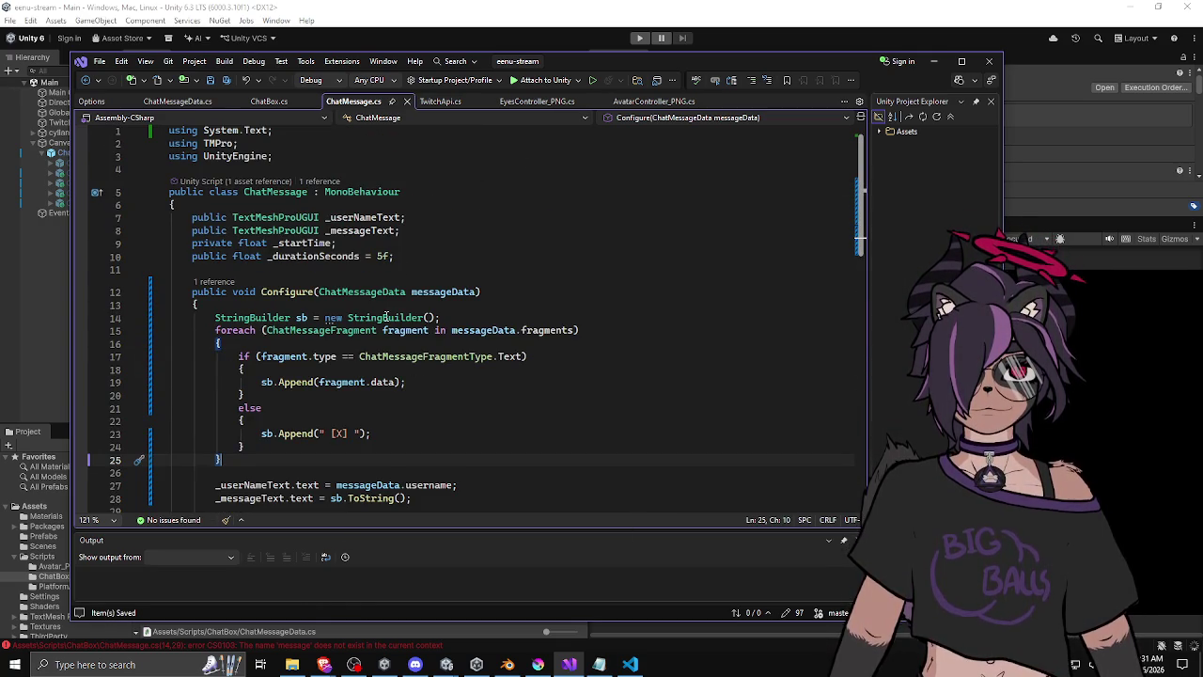
left_click(343, 330)
double_click(342, 330)
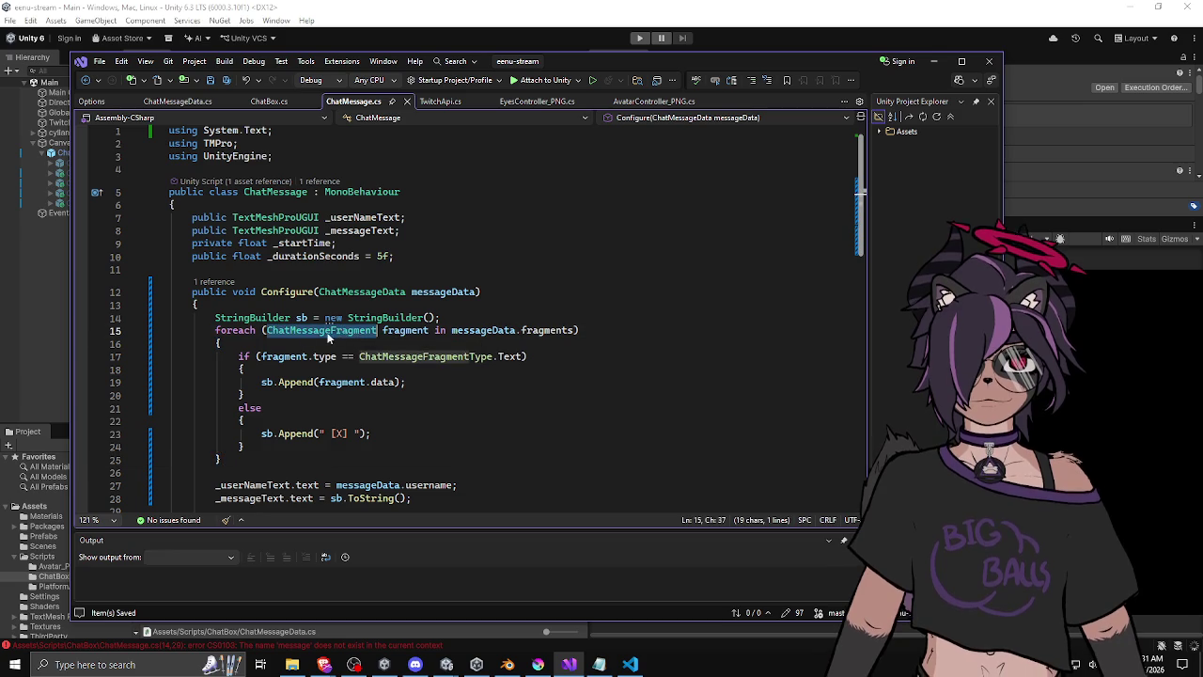
left_click(571, 344)
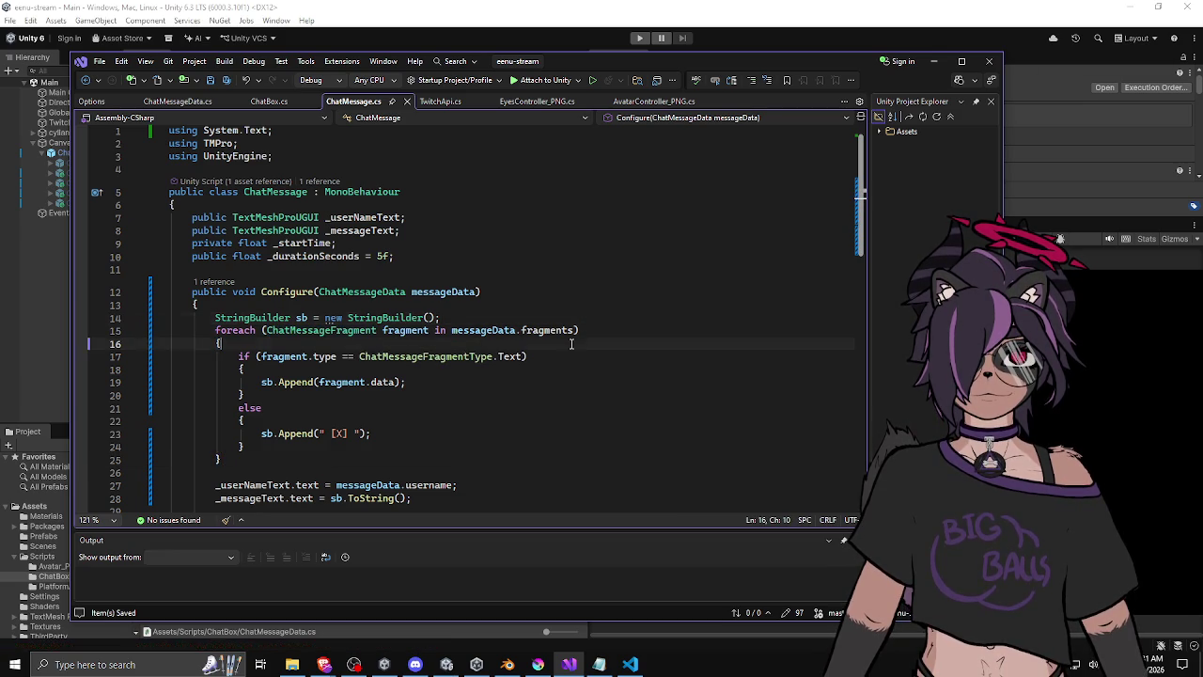
scroll(571, 343, "down", 3)
scroll(571, 343, "up", 1)
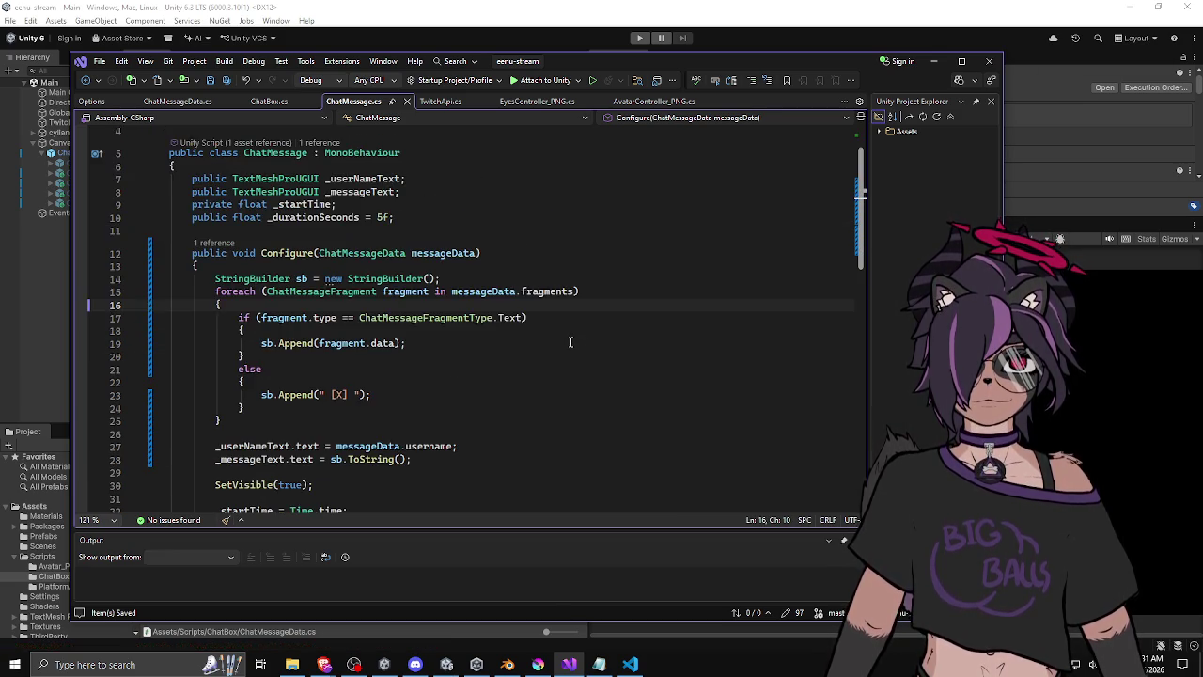
scroll(569, 341, "down", 1)
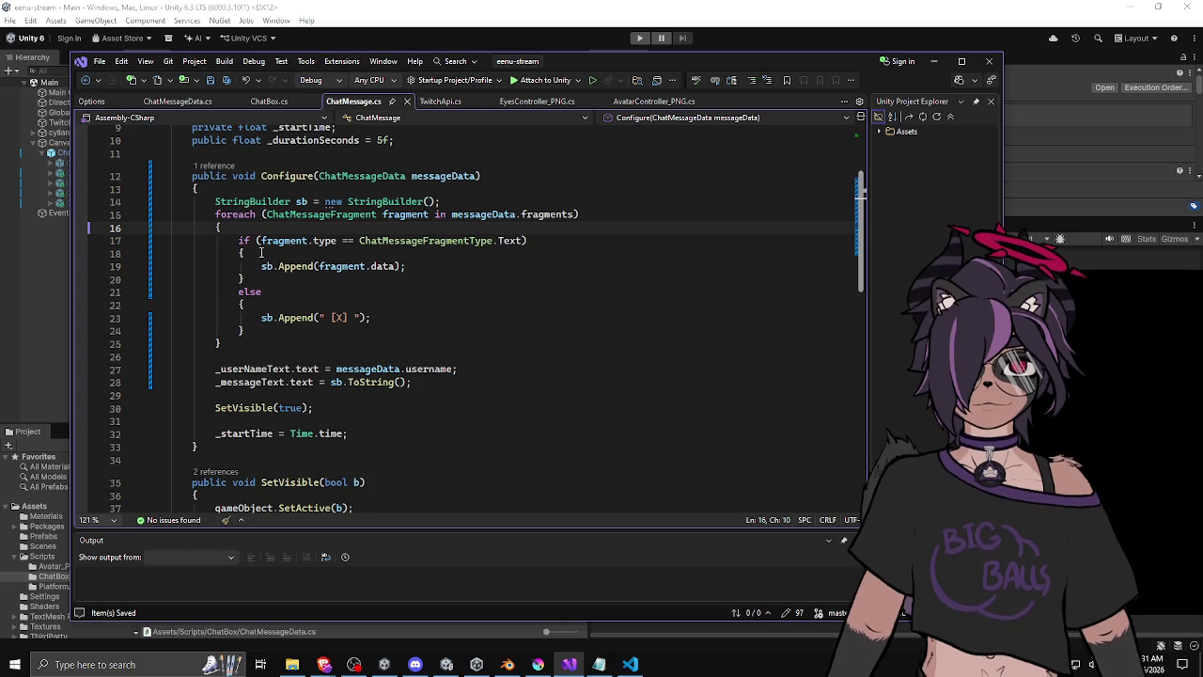
left_click_drag(282, 202, 338, 201)
left_click(457, 189)
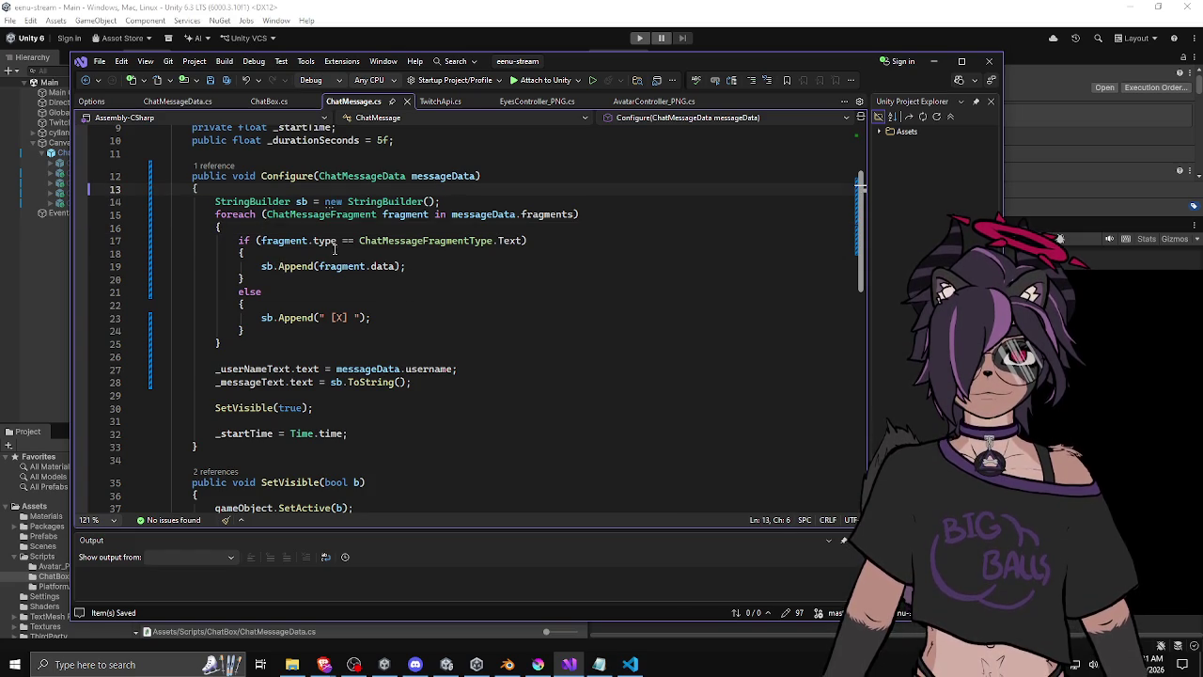
left_click(412, 316)
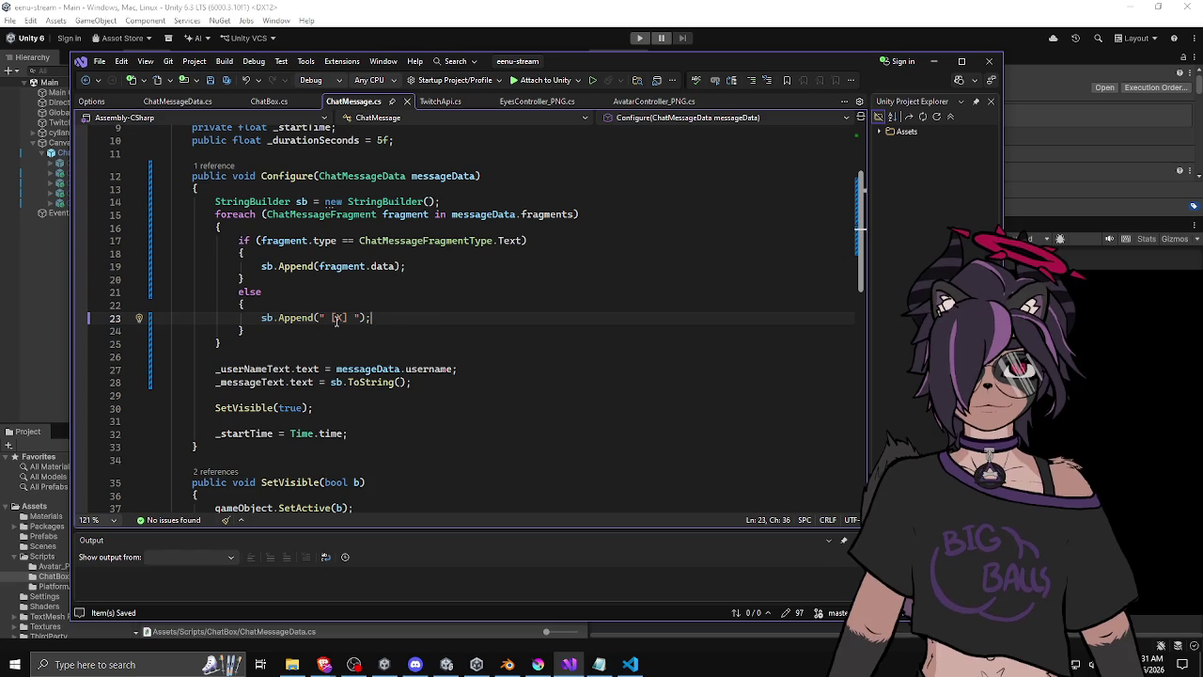
double_click(336, 318)
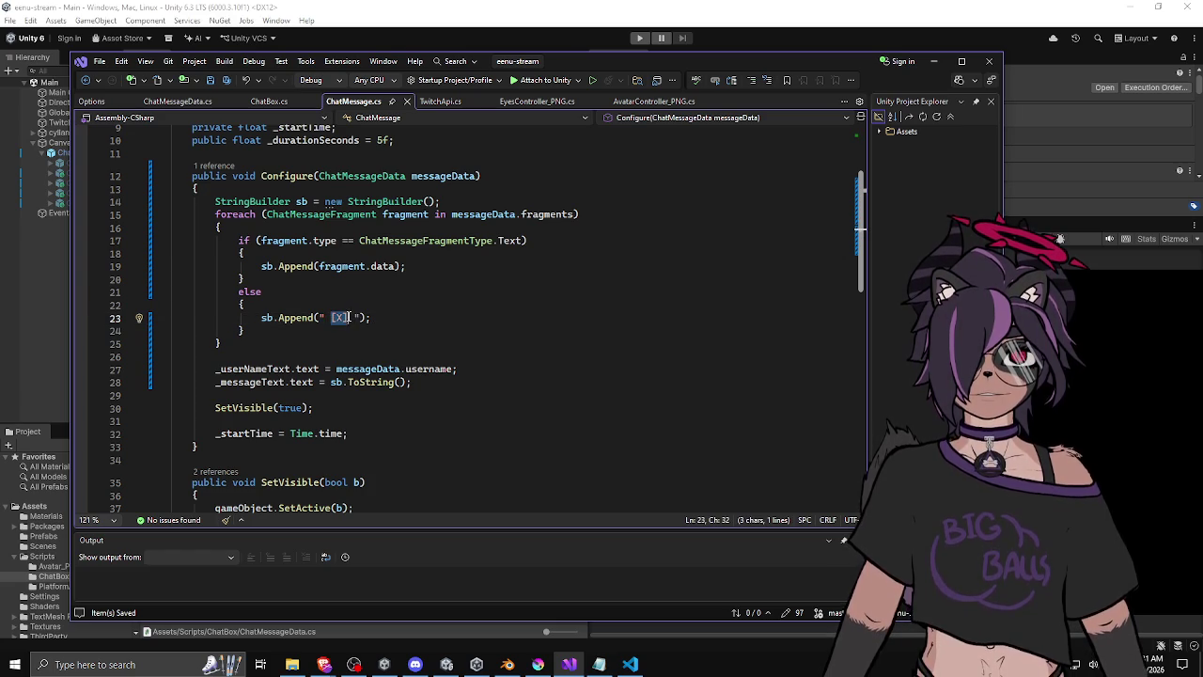
Review the finished Configure code in ChatMessage.cs, checking the placeholder append and closing braces.
key("BackSpace")
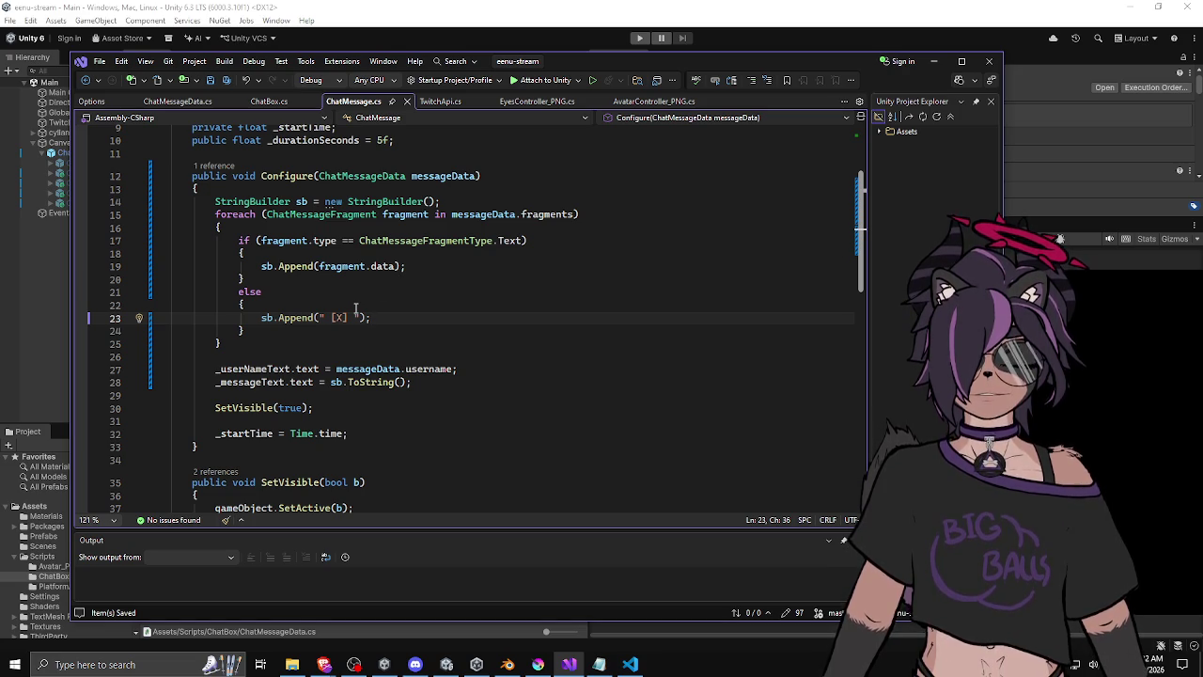
left_click(402, 318)
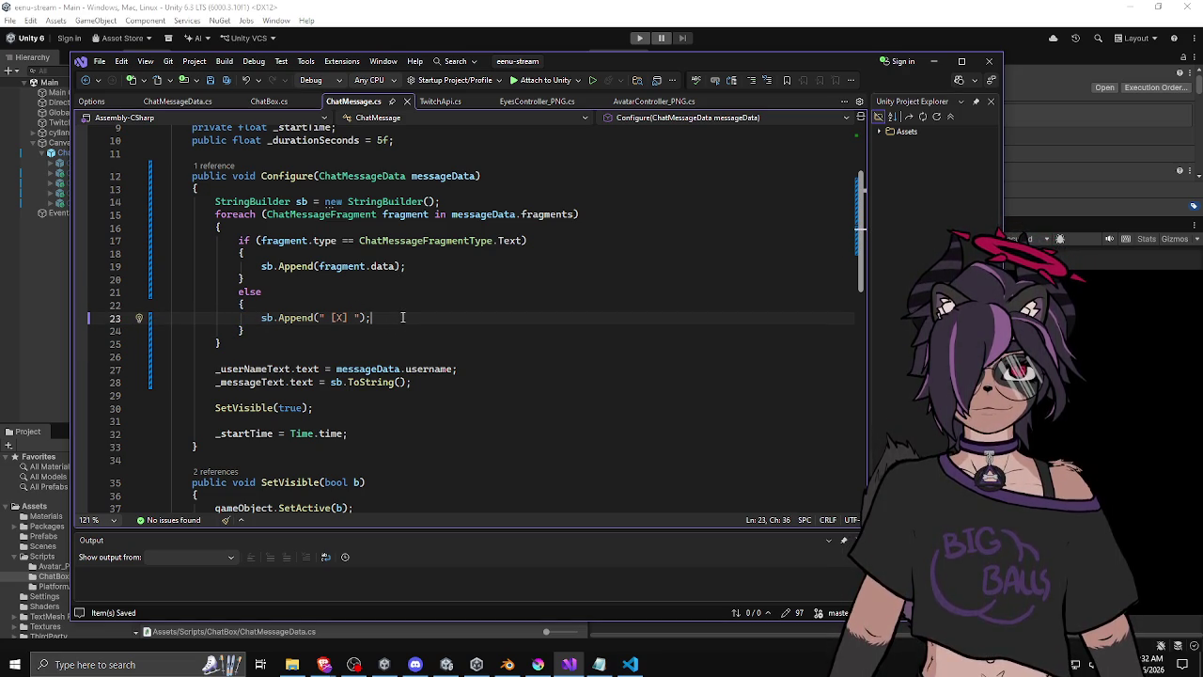
left_click(374, 333)
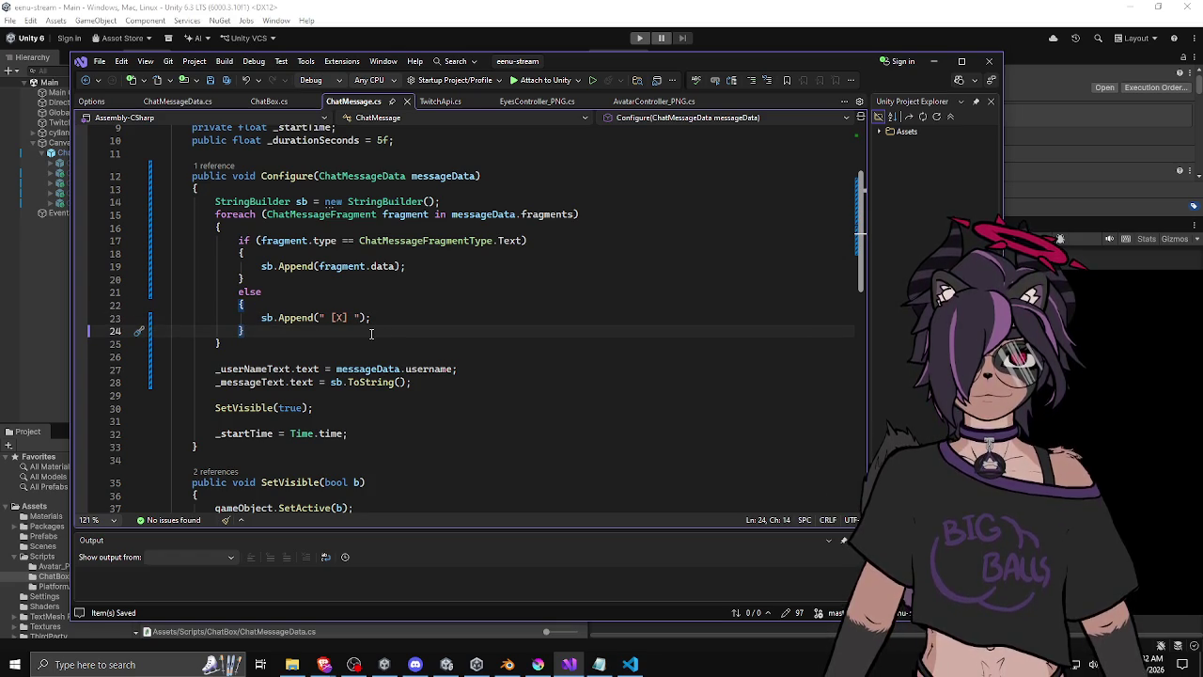
left_click(370, 342)
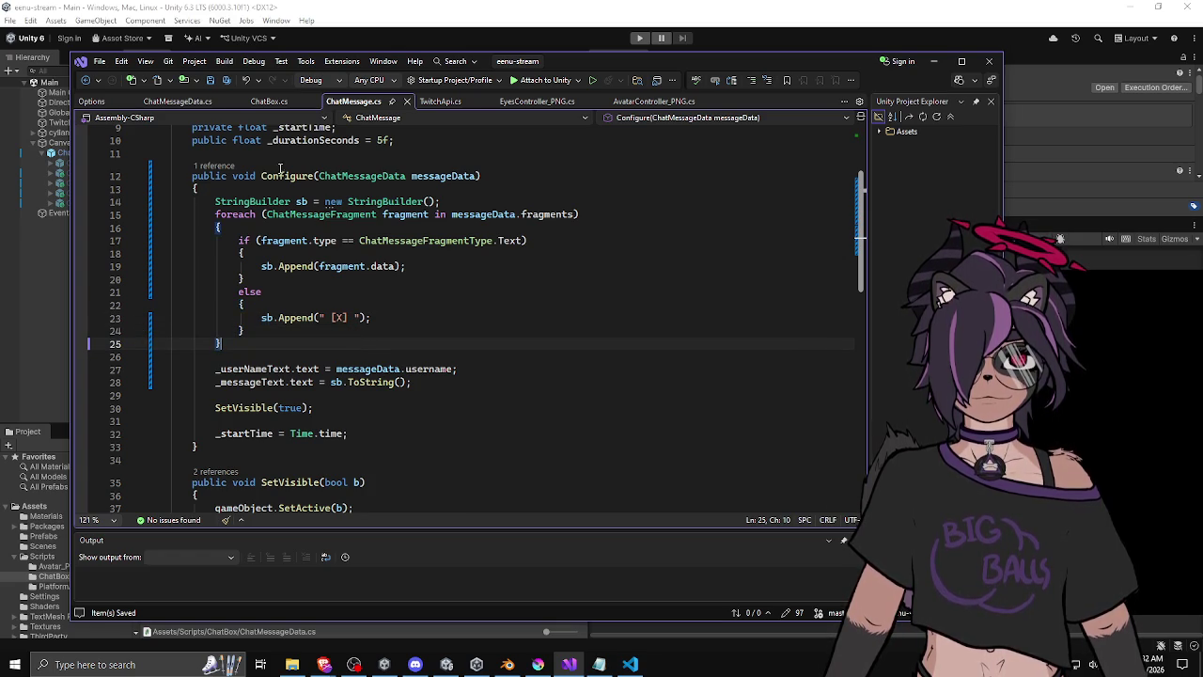
scroll(319, 188, "up", 3)
scroll(320, 188, "down", 3)
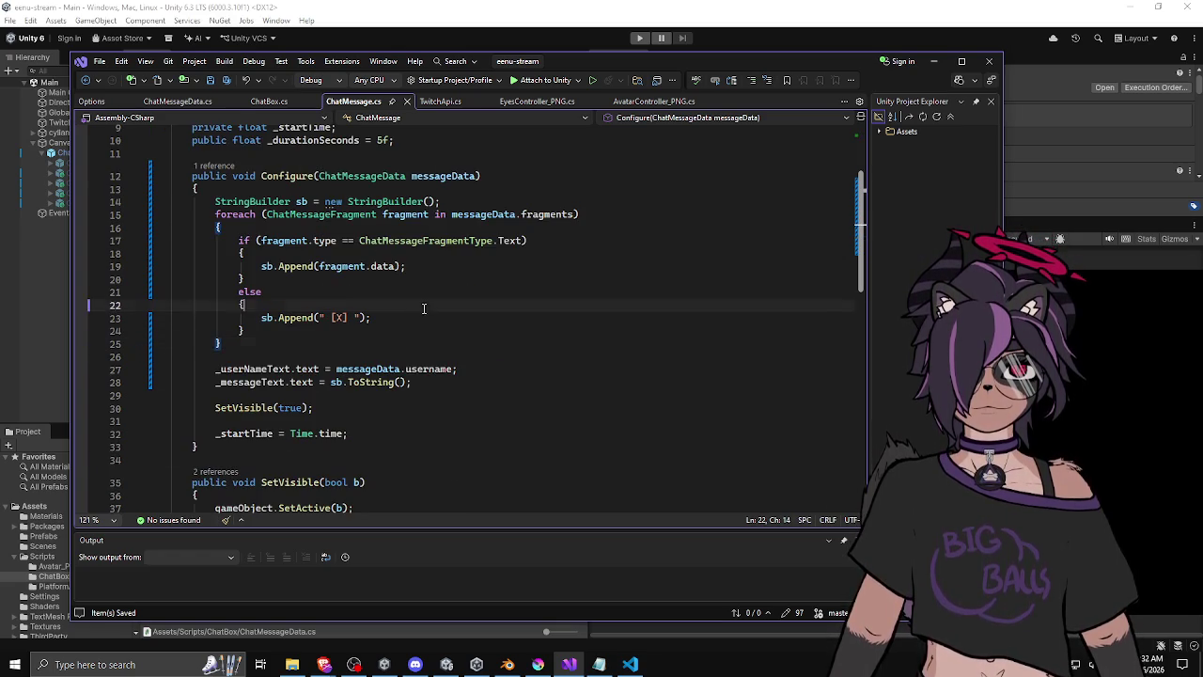
scroll(411, 340, "down", 9)
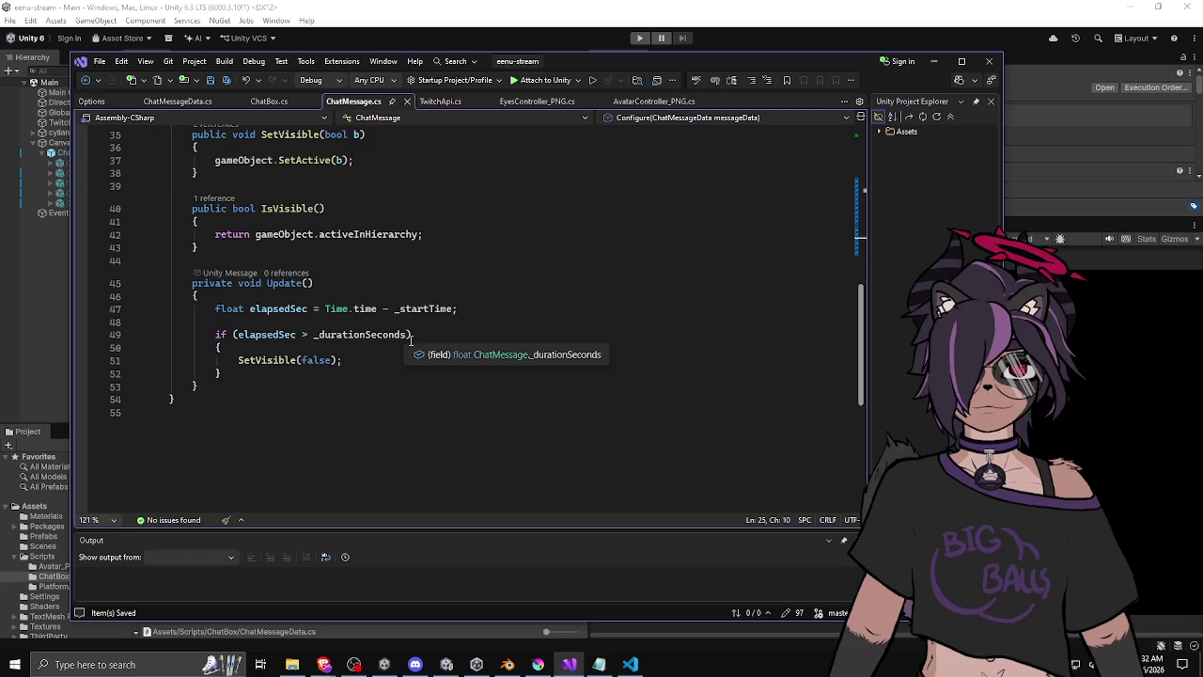
scroll(414, 348, "up", 10)
Switch to Unity and enter Play mode to see the chat message 'hi [X] >_>' appear.
left_click(657, 49)
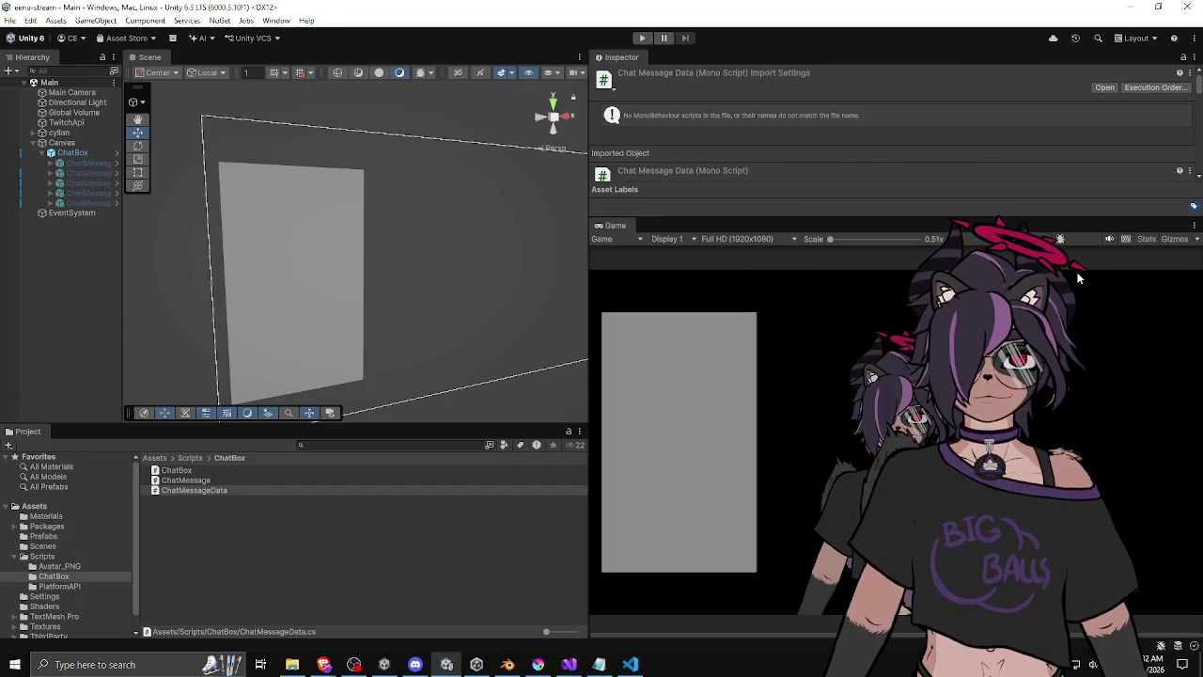
left_click(643, 38)
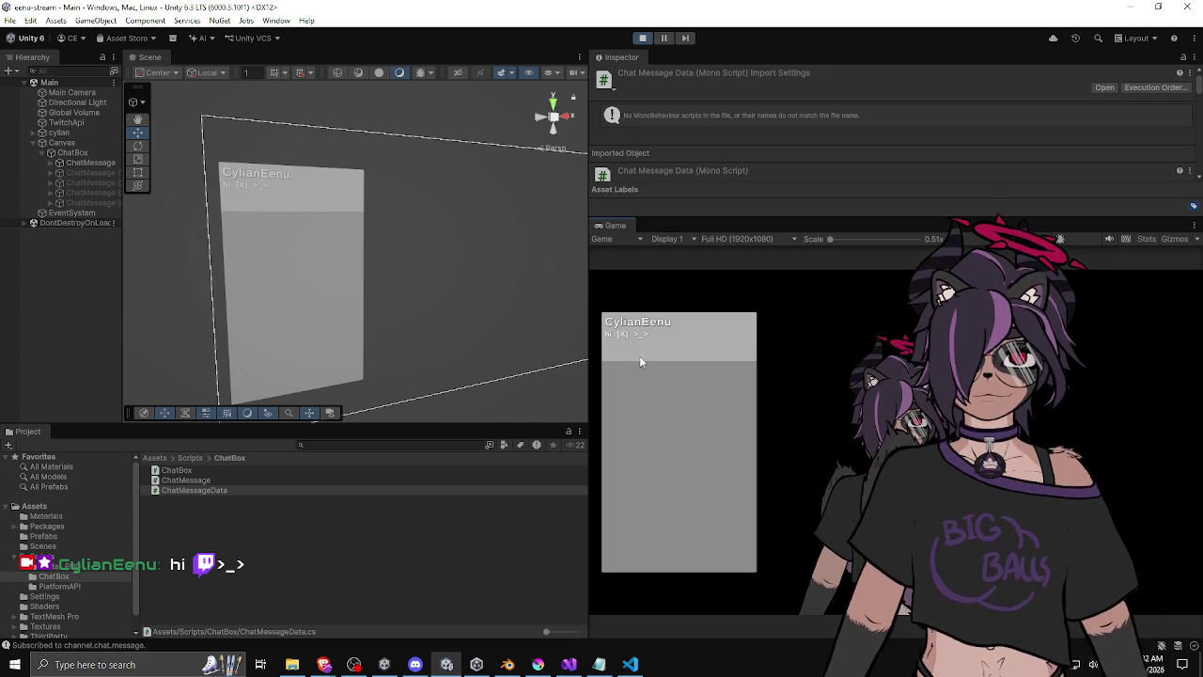
scroll(301, 227, "up", 5)
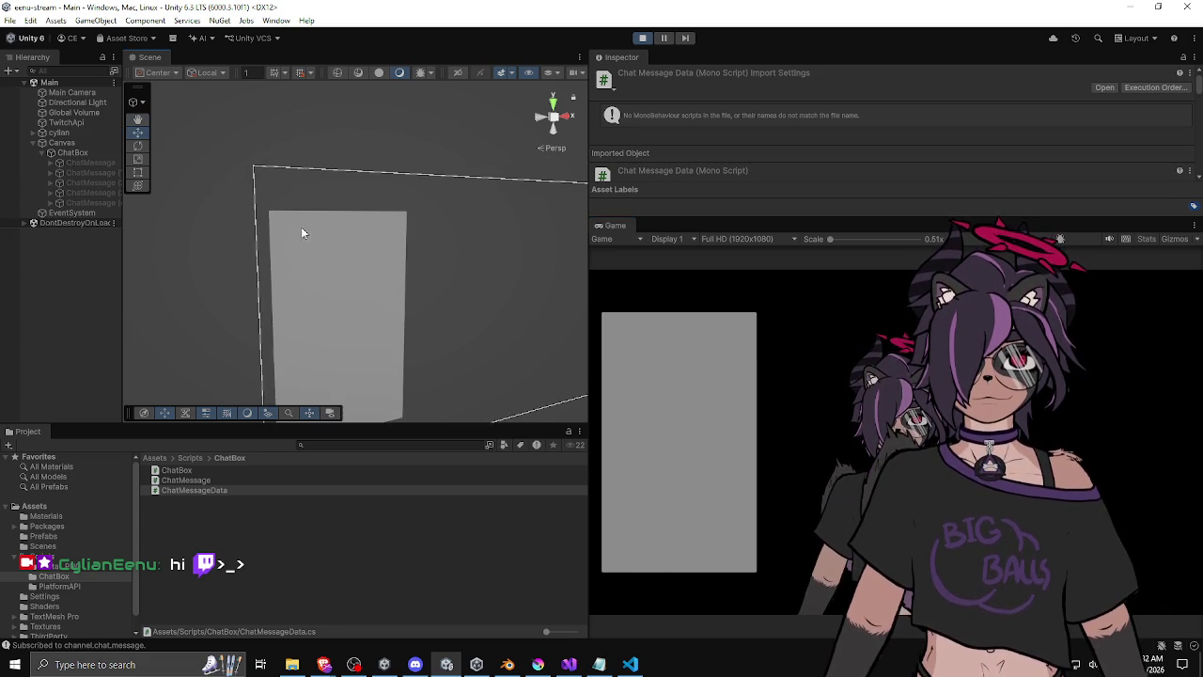
left_click_drag(324, 270, 296, 267)
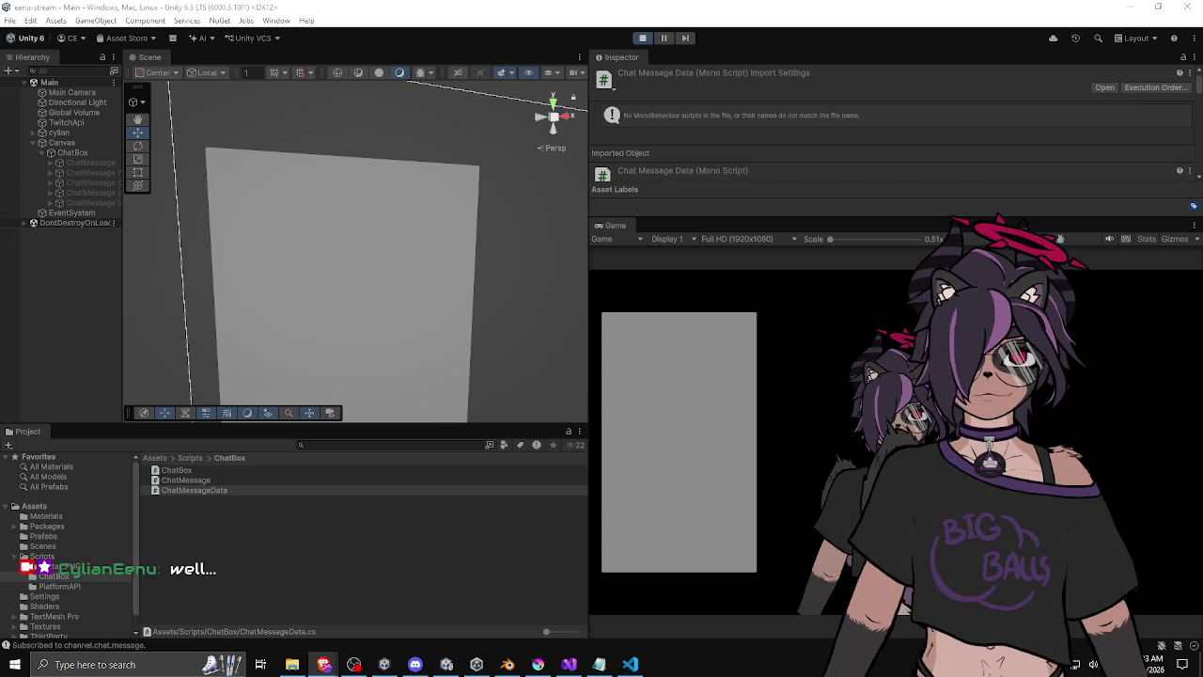
key("alt+Tab")
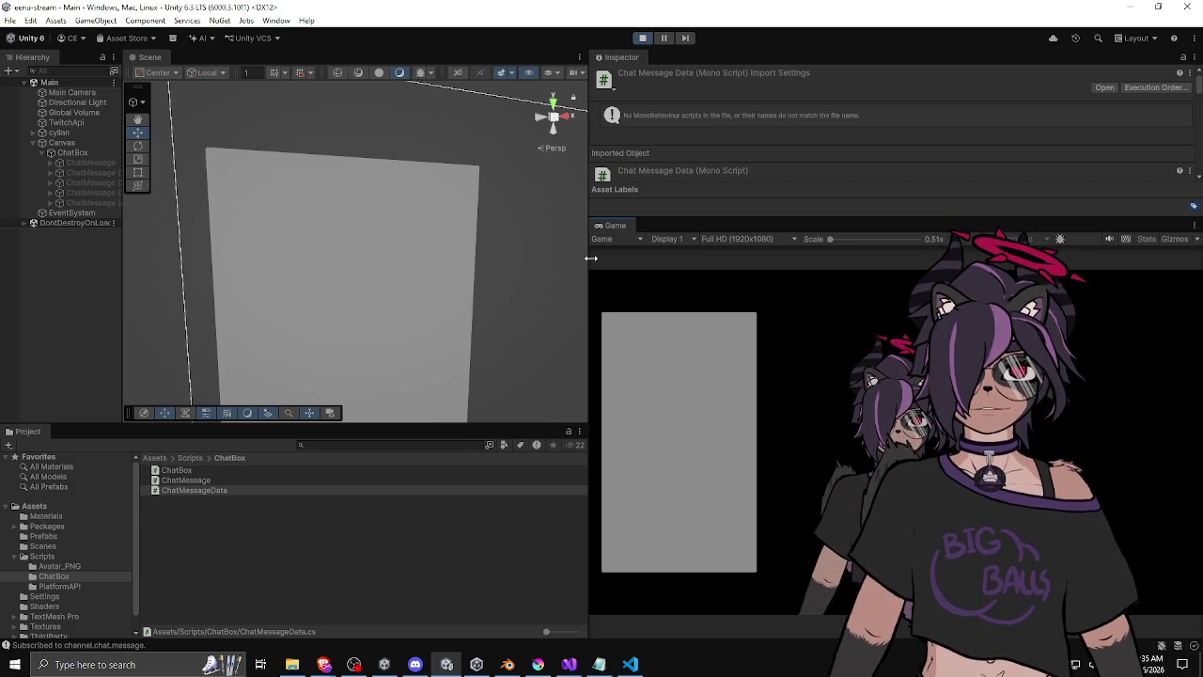
Widen the Scene view by shrinking the Game view, then switch to Visual Studio.
left_click_drag(591, 258, 604, 259)
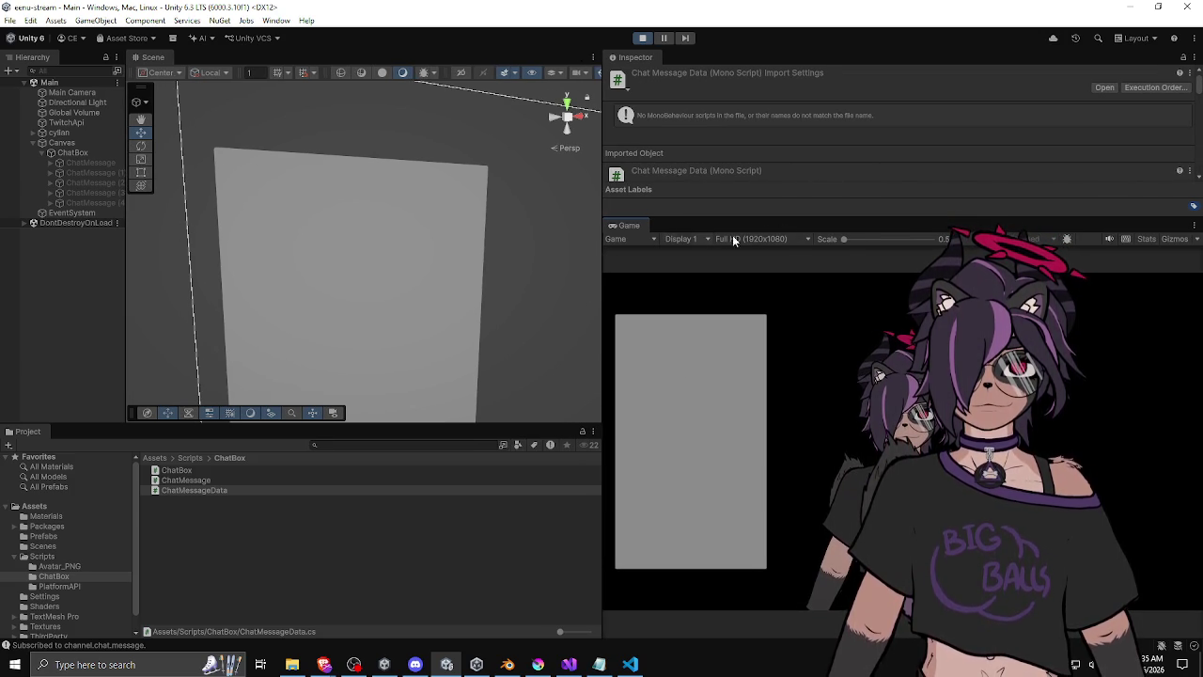
mouse_move(602, 263)
left_mouse_down()
mouse_move(690, 264)
mouse_move(674, 267)
left_mouse_up()
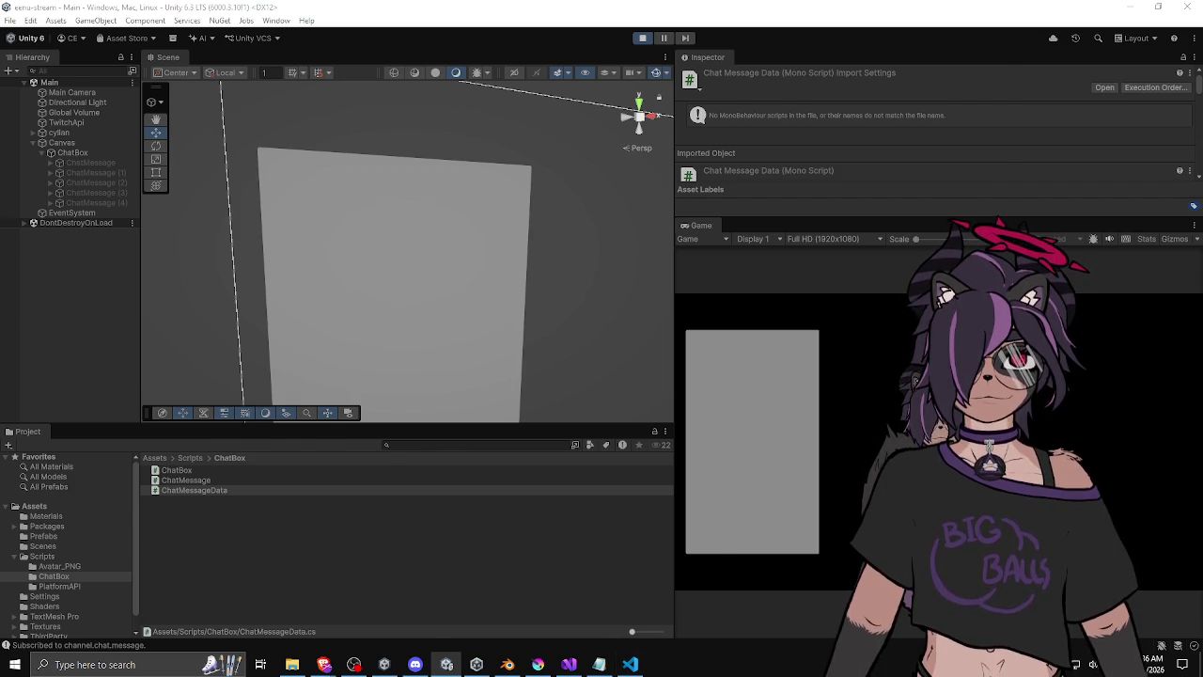
key("alt+Tab")
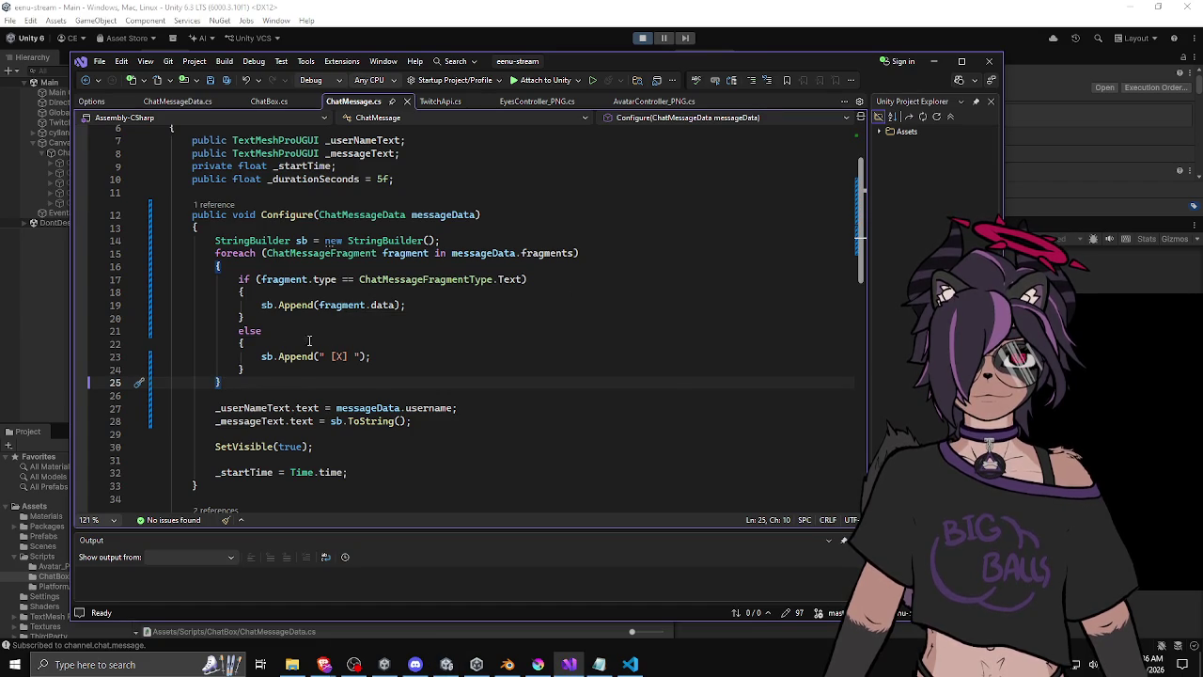
Finish the else branch's sb.Append(" [X] ") placeholder in Configure, then switch to the browser.
left_click(384, 354)
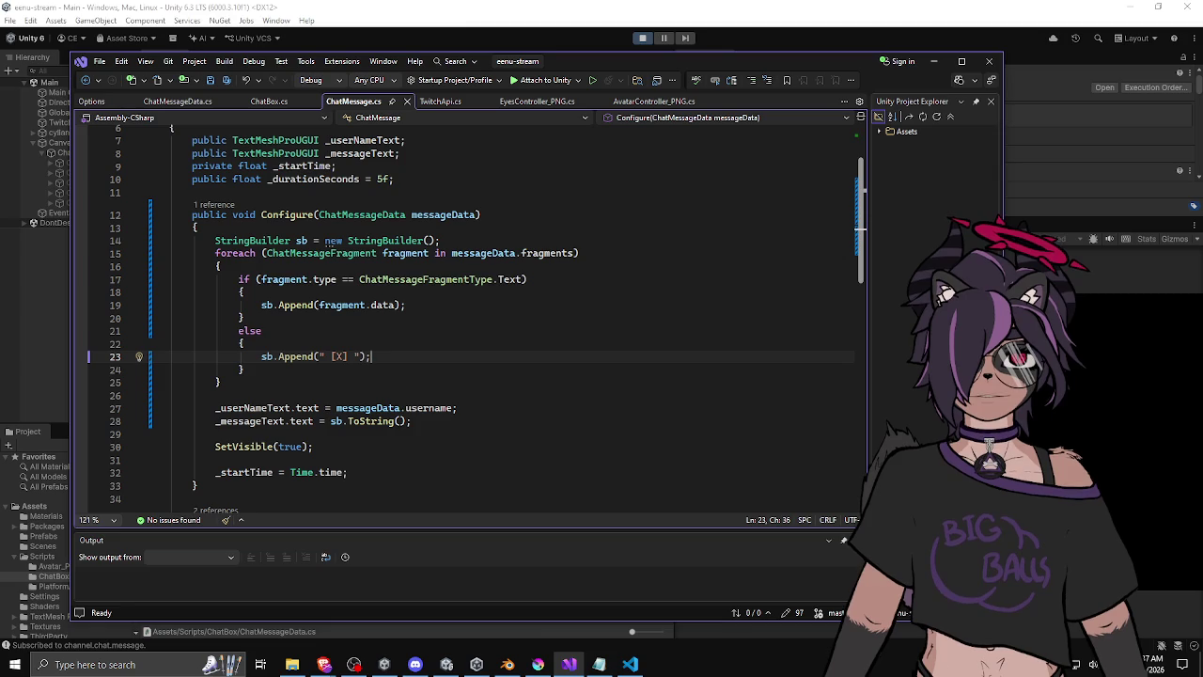
key("alt+Tab")
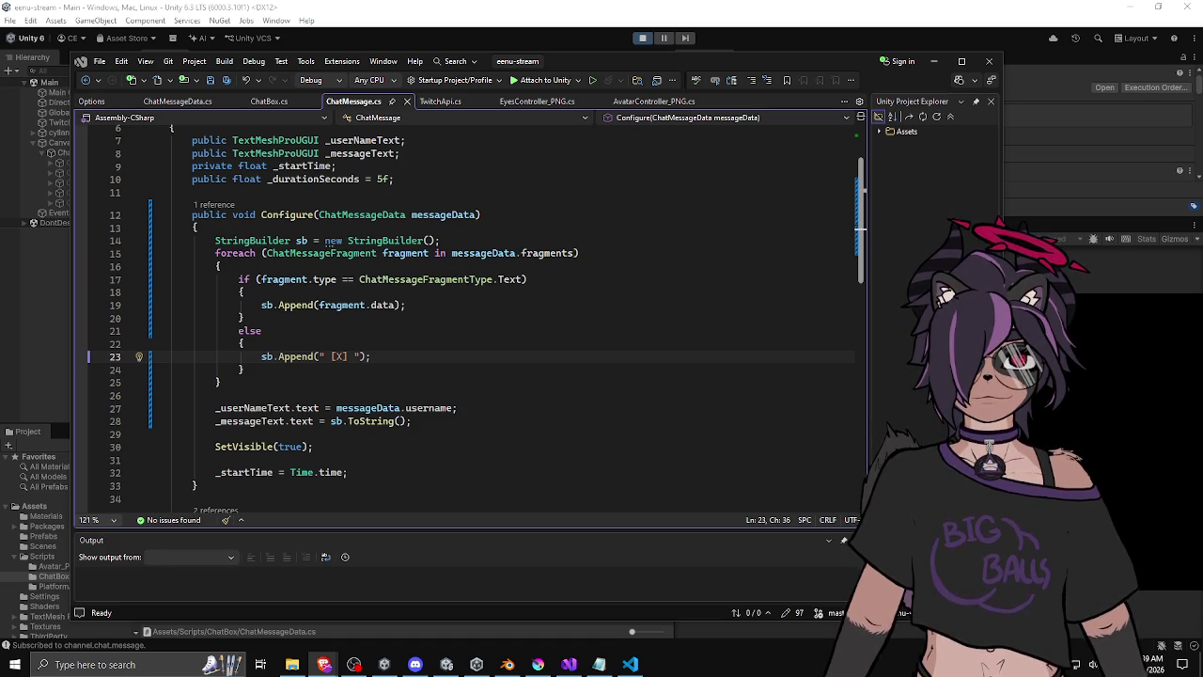
Open the Image.image scripting reference and study its UIDocument rootVisualElement example code.
mouse_move(1202, 235)
left_mouse_down()
mouse_move(1202, 192)
mouse_move(551, 47)
left_mouse_up()
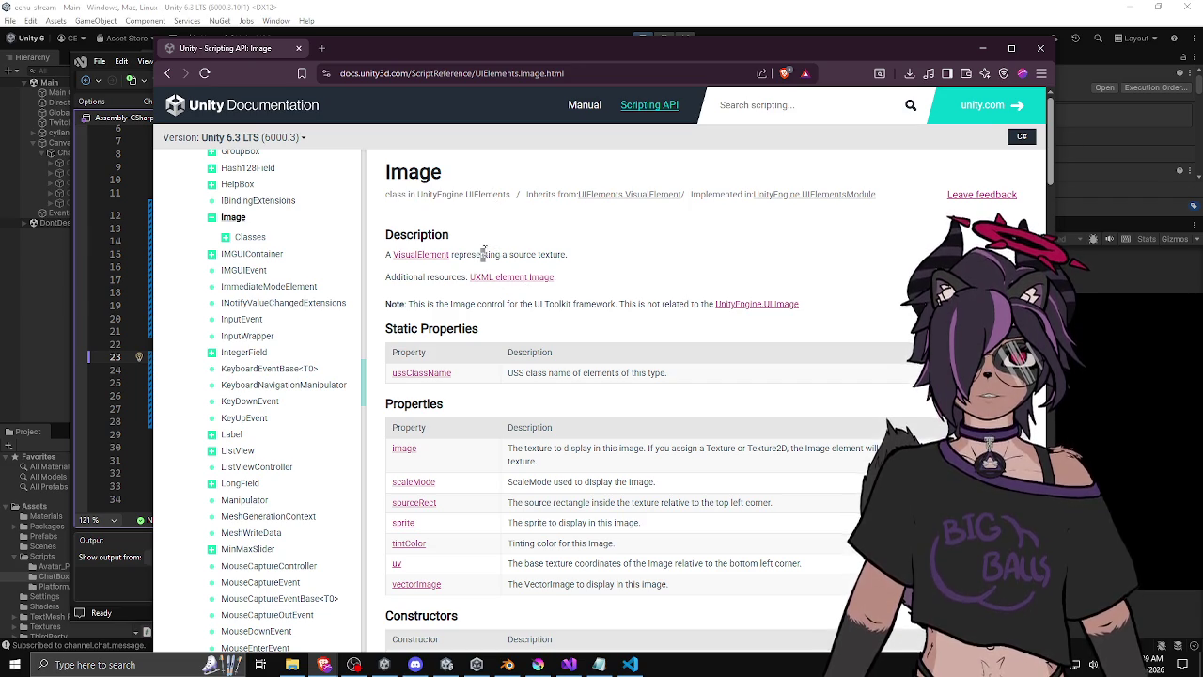
left_click_drag(482, 254, 508, 254)
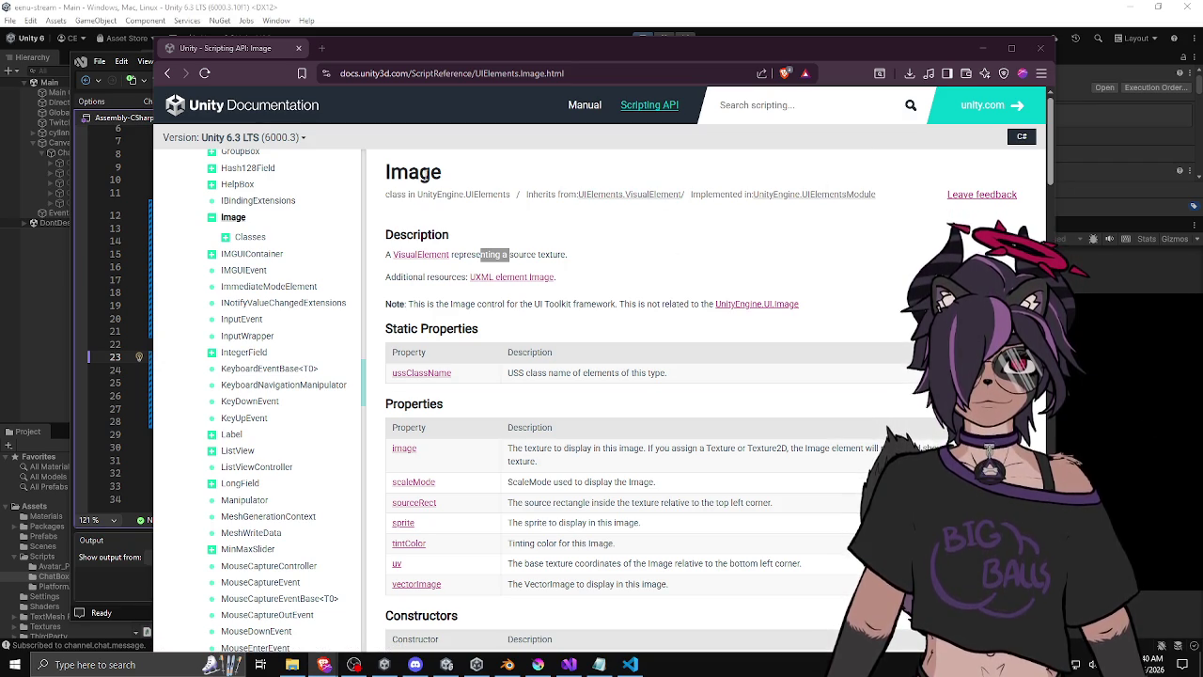
left_click(167, 73)
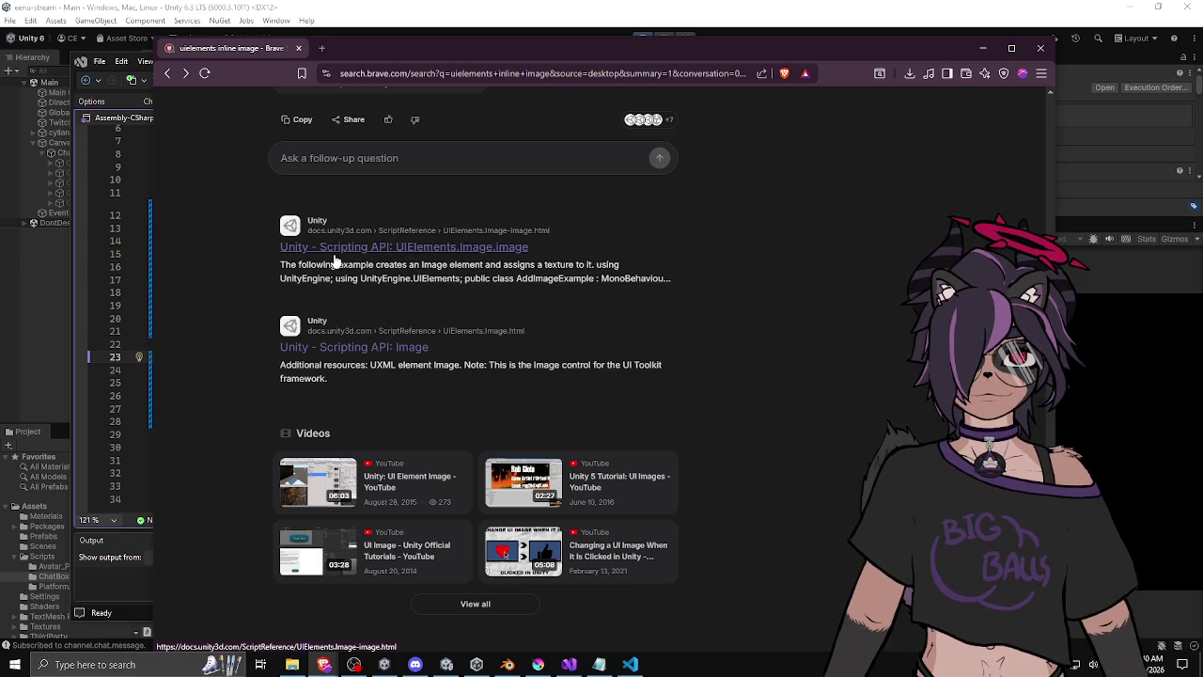
left_click(334, 253)
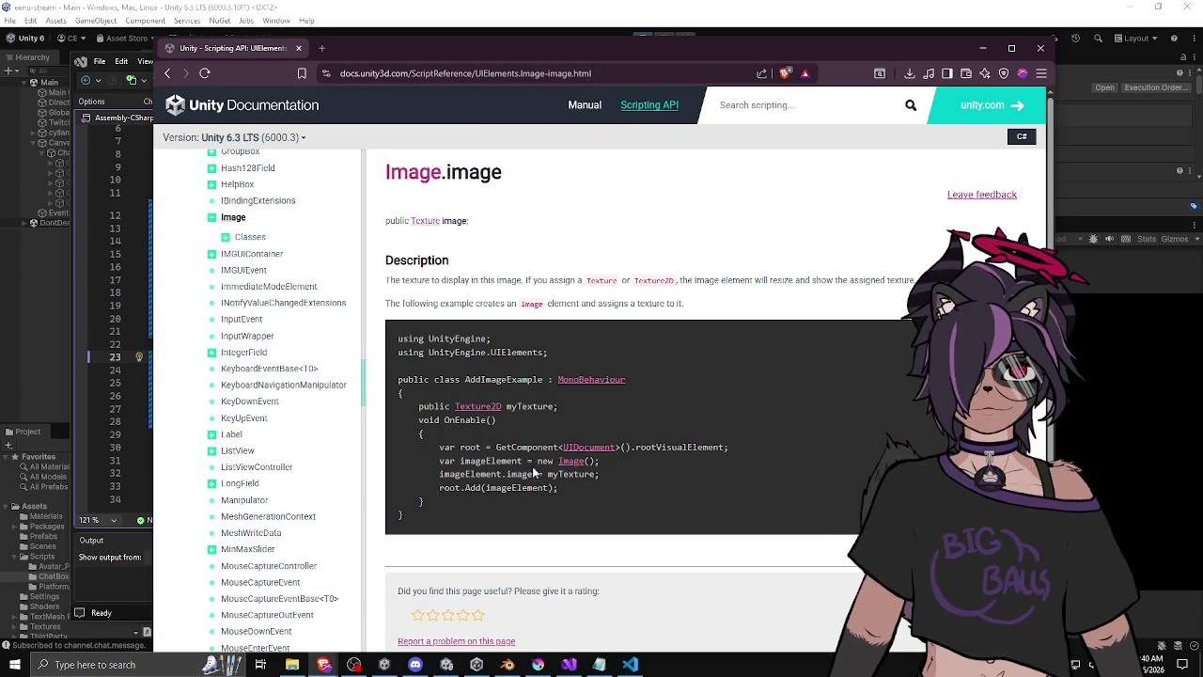
left_click_drag(516, 448, 703, 447)
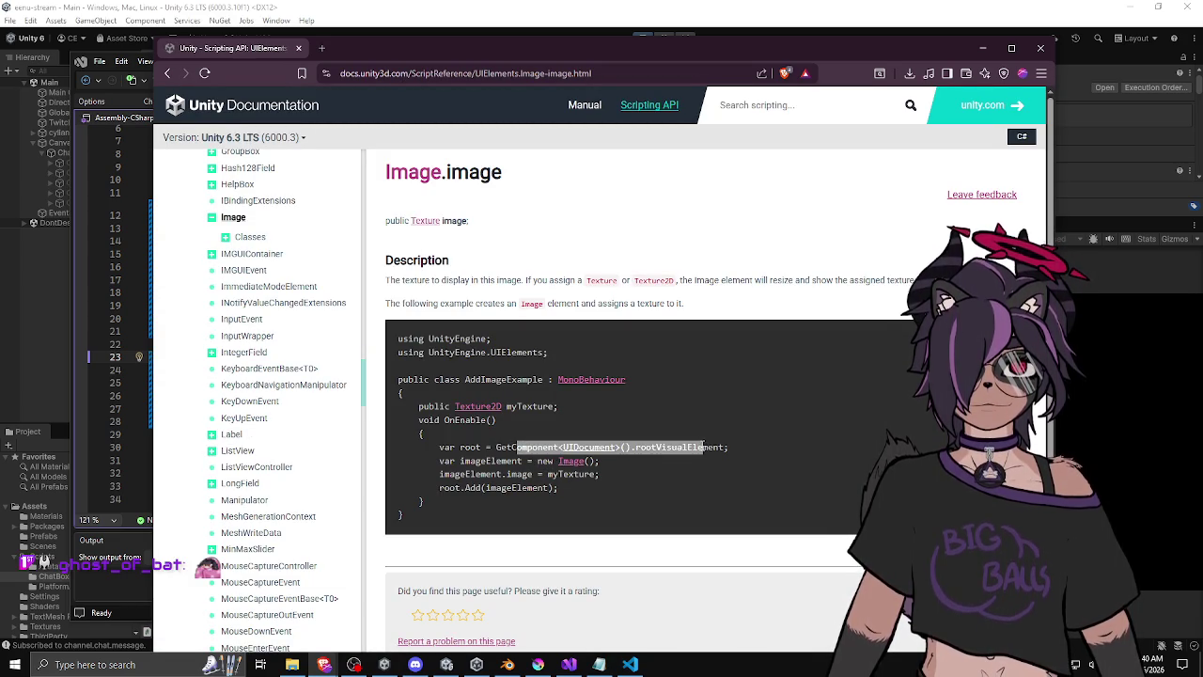
left_click(704, 447)
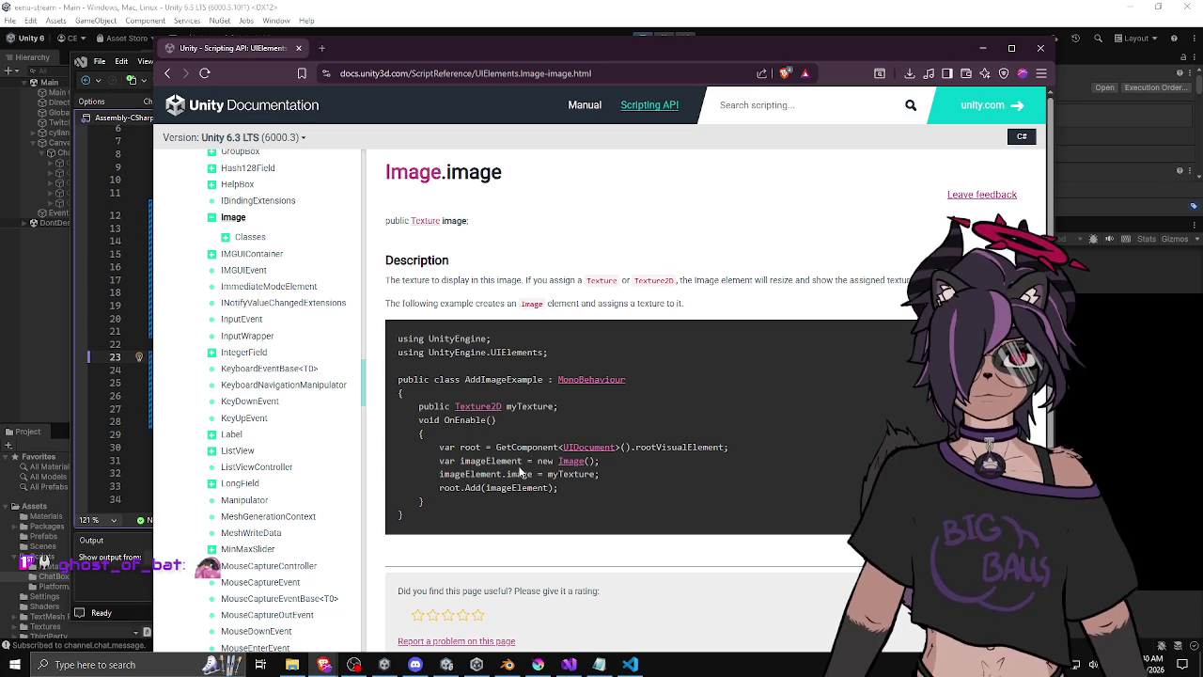
left_click_drag(439, 449, 601, 463)
left_click(611, 462)
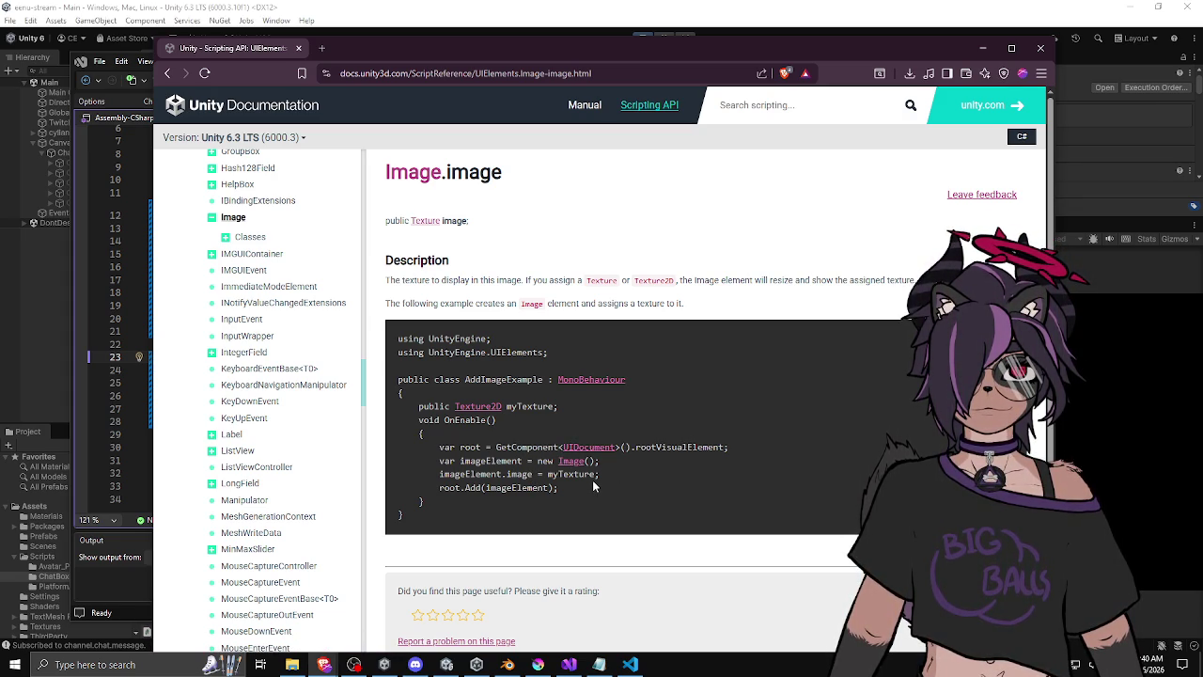
Skim the rest of the Image.image page and move the documentation window off-screen.
scroll(593, 486, "down", 3)
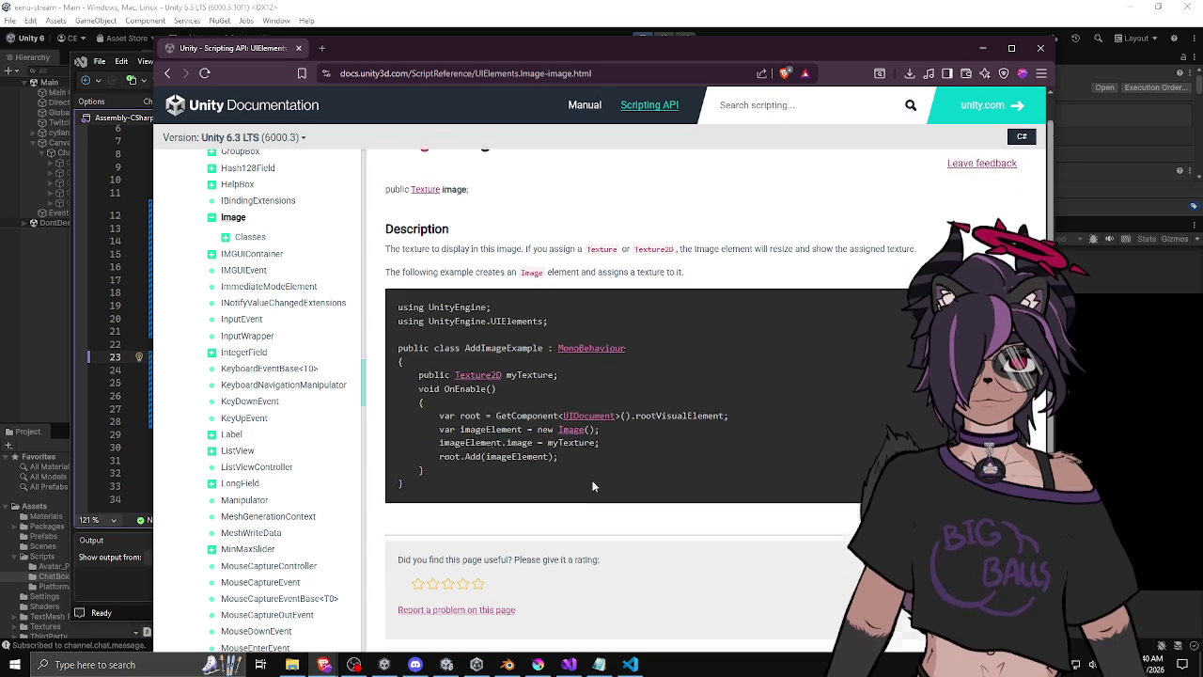
scroll(594, 485, "up", 2)
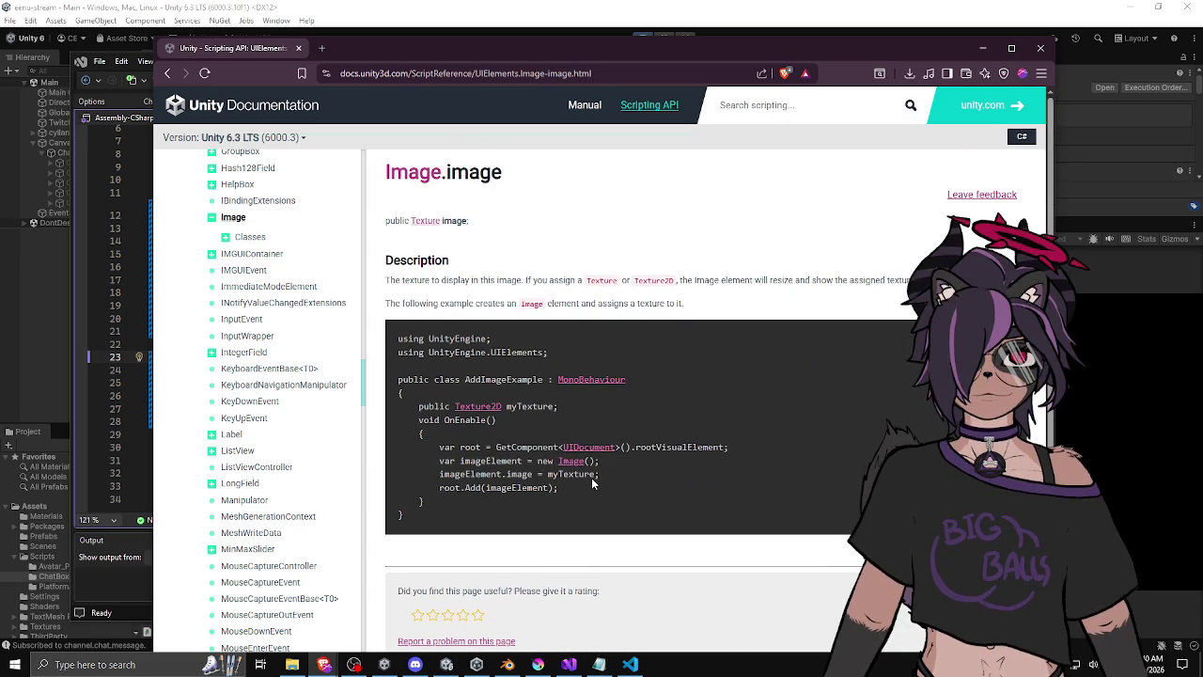
scroll(304, 255, "up", 2)
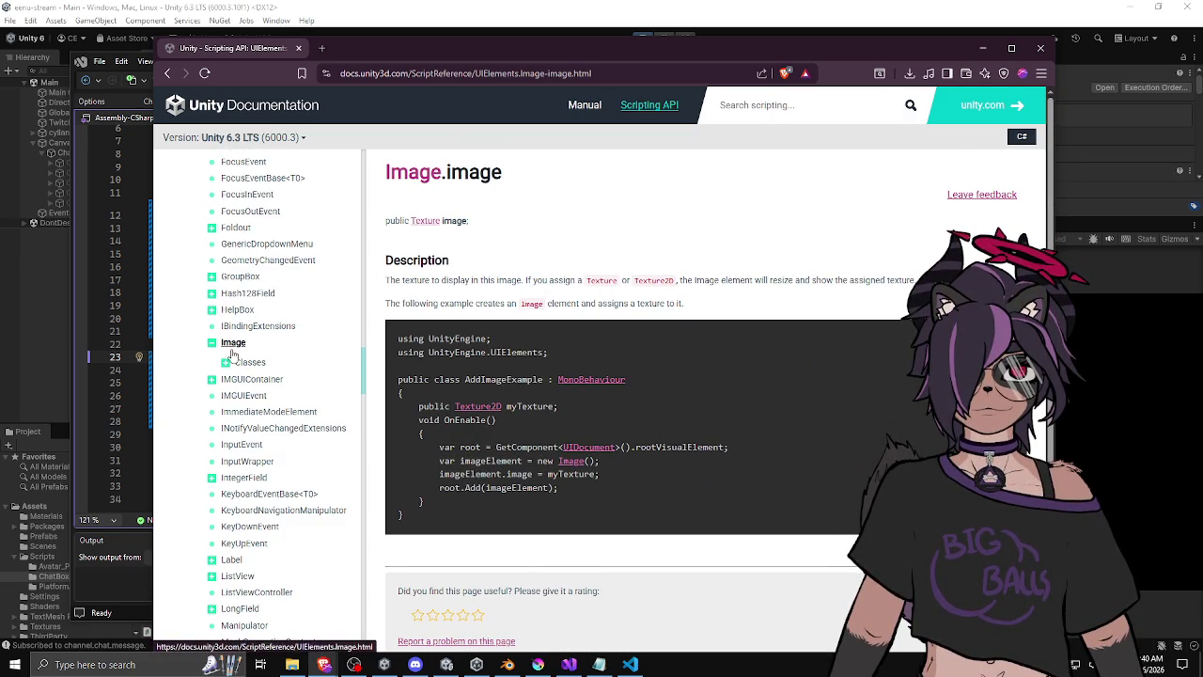
double_click(451, 280)
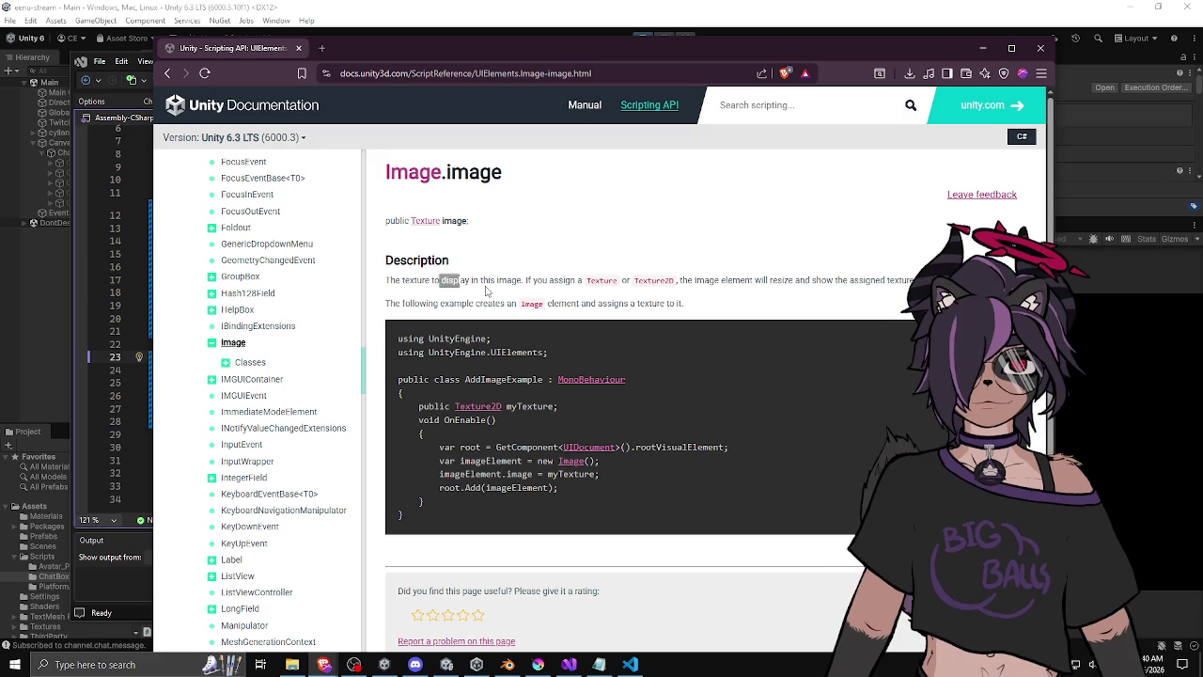
left_click(593, 303)
left_click_drag(634, 280, 519, 303)
left_click(587, 299)
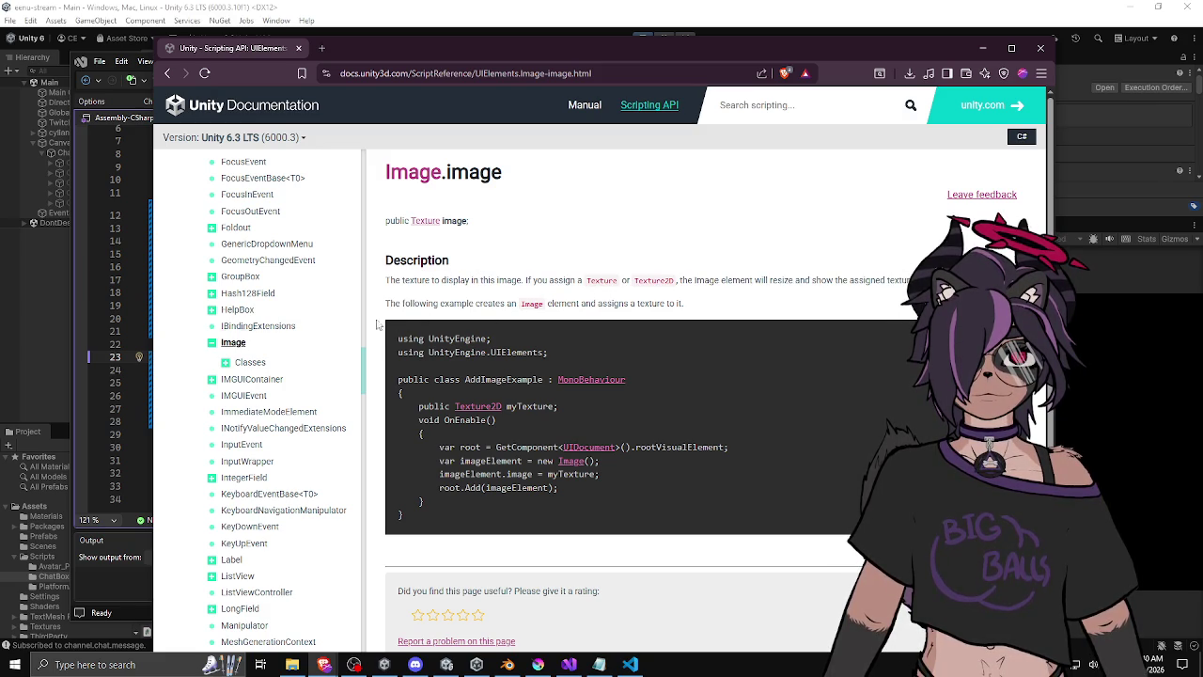
scroll(289, 341, "down", 3)
scroll(289, 340, "up", 5)
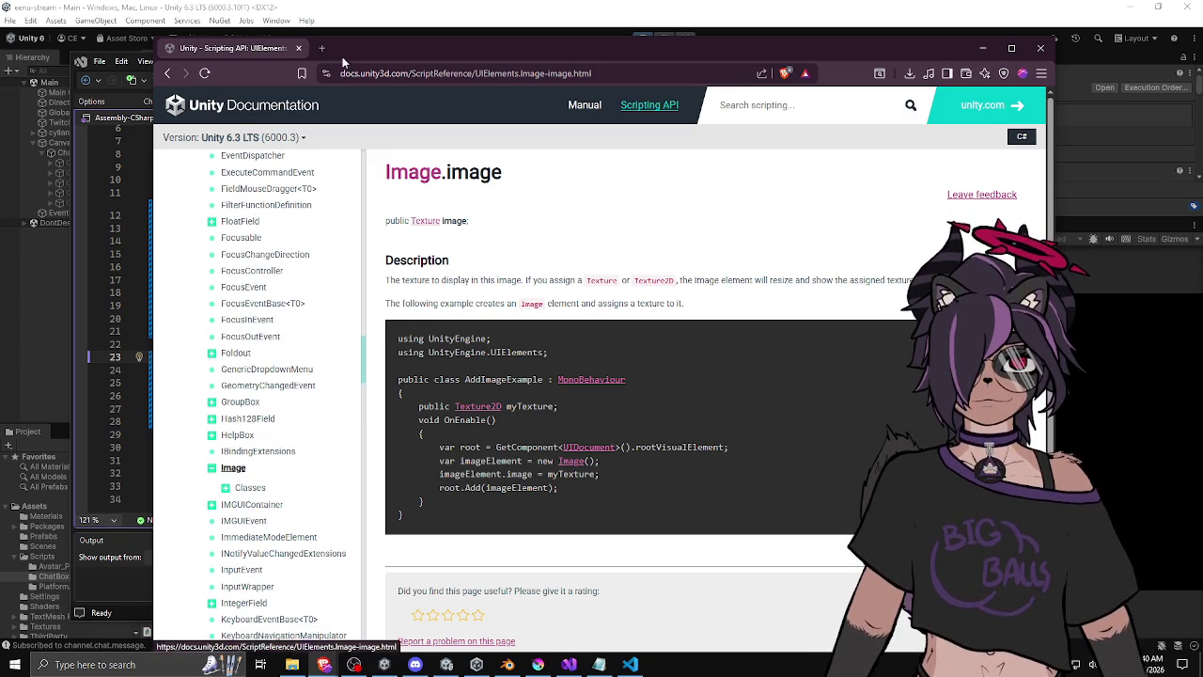
mouse_move(343, 56)
left_mouse_down()
mouse_move(329, 69)
mouse_move(658, 58)
mouse_move(1202, 66)
left_mouse_up()
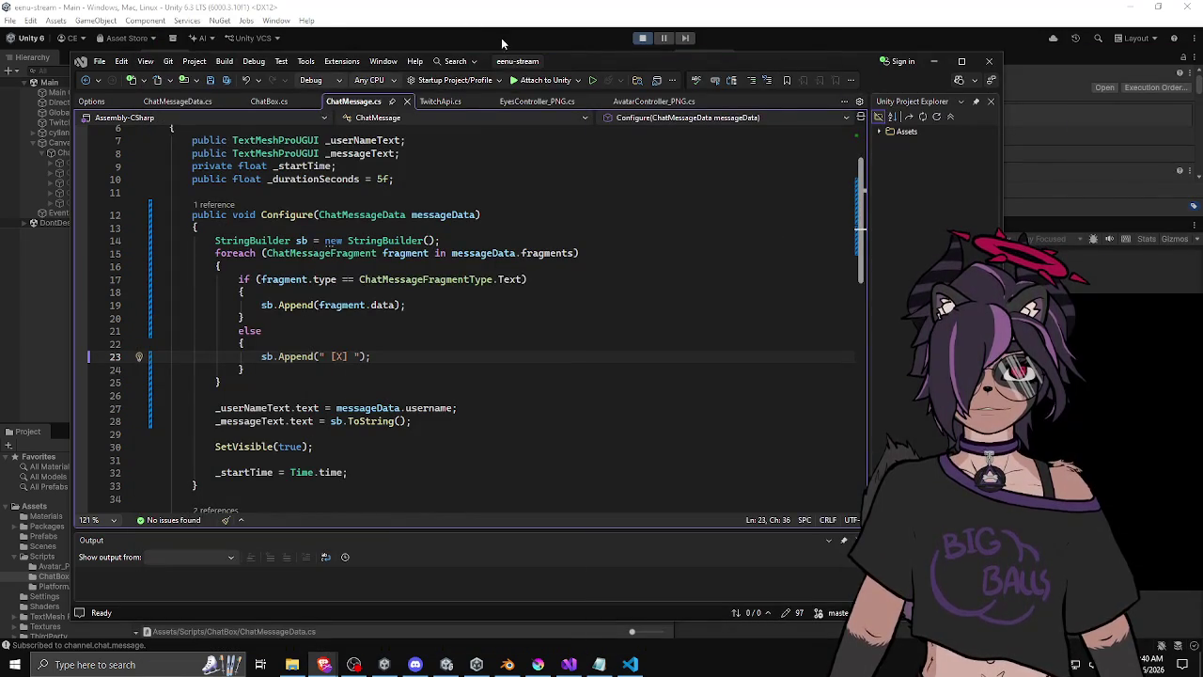
Back in Unity, widen the Hierarchy and select the Canvas object.
left_click(692, 14)
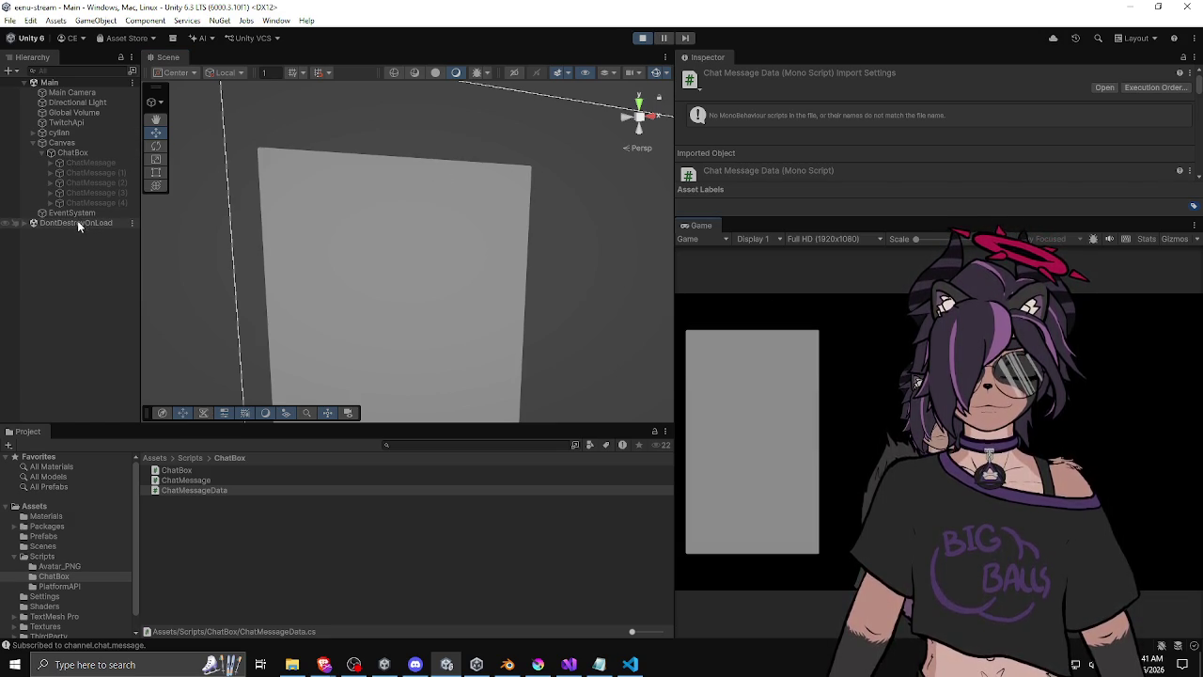
left_click_drag(137, 236, 174, 236)
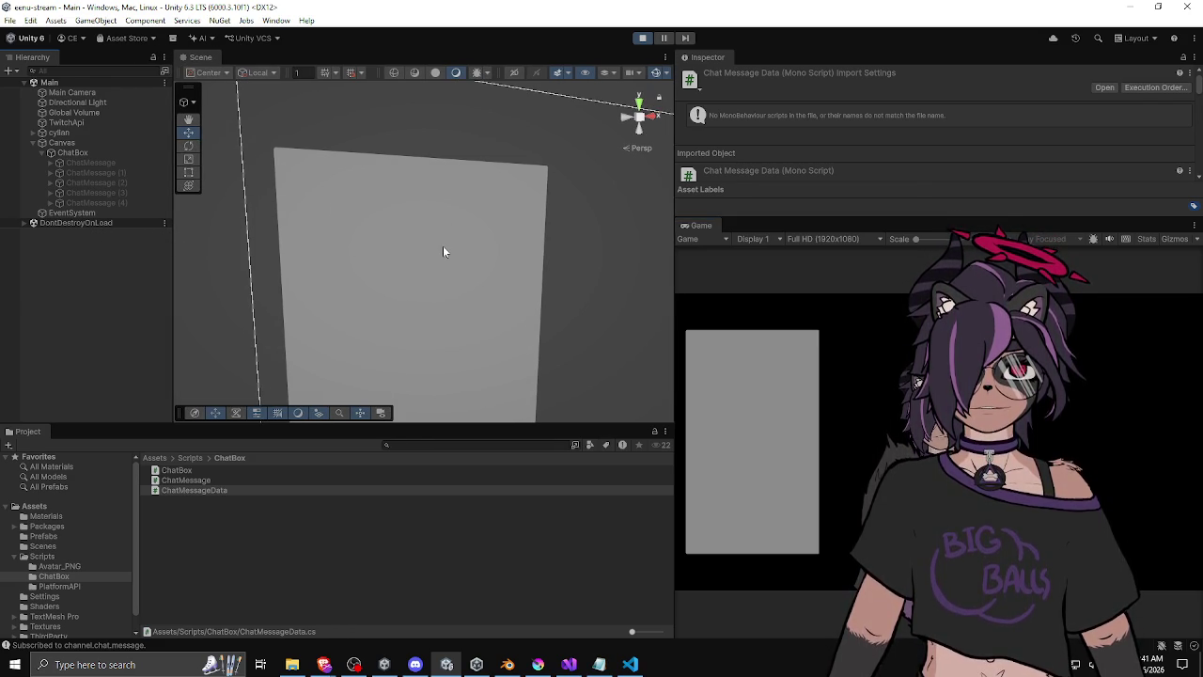
scroll(452, 247, "down", 5)
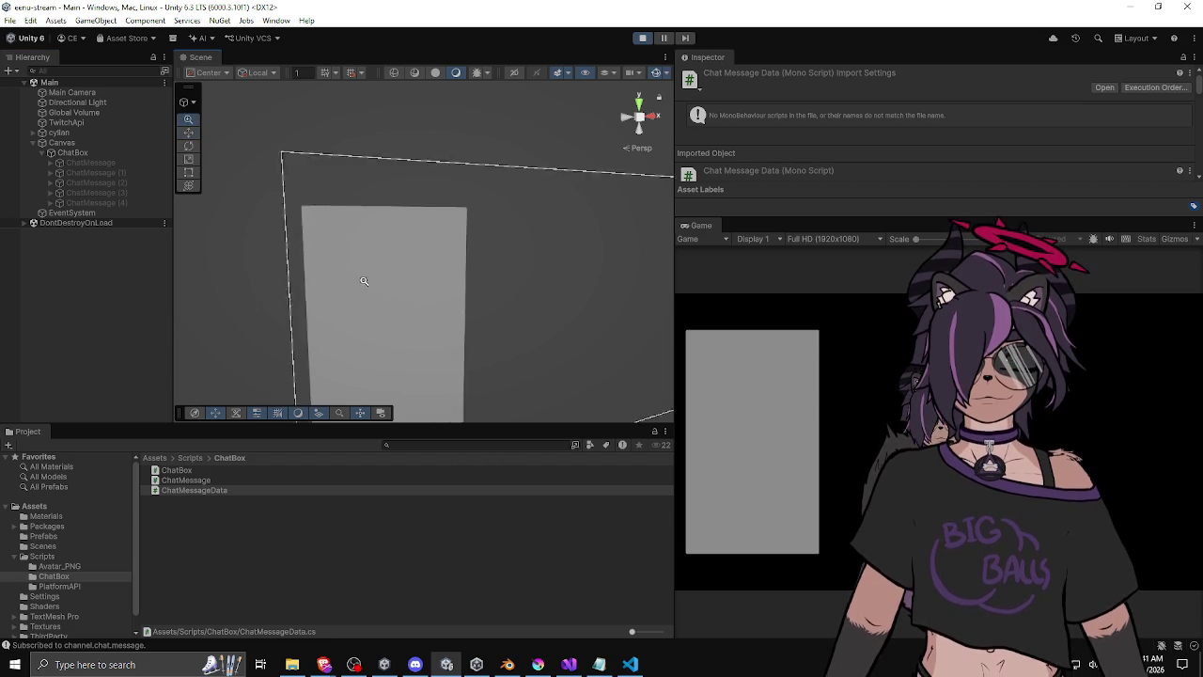
left_click(84, 143)
key("e")
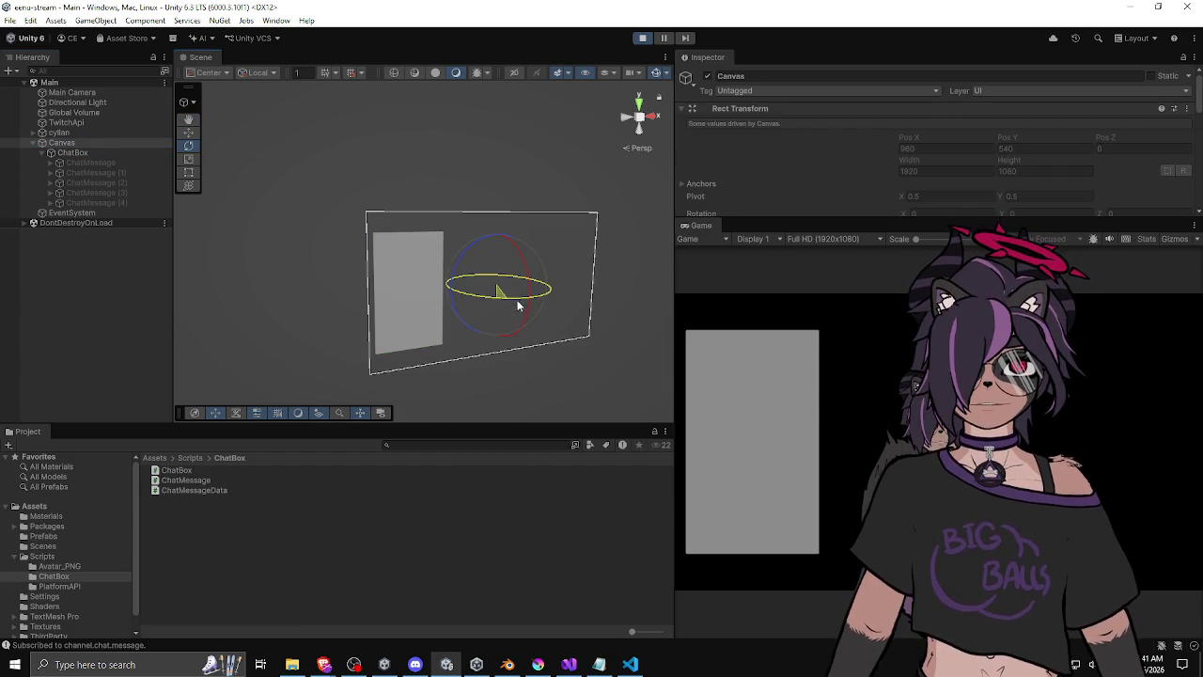
left_click(81, 154)
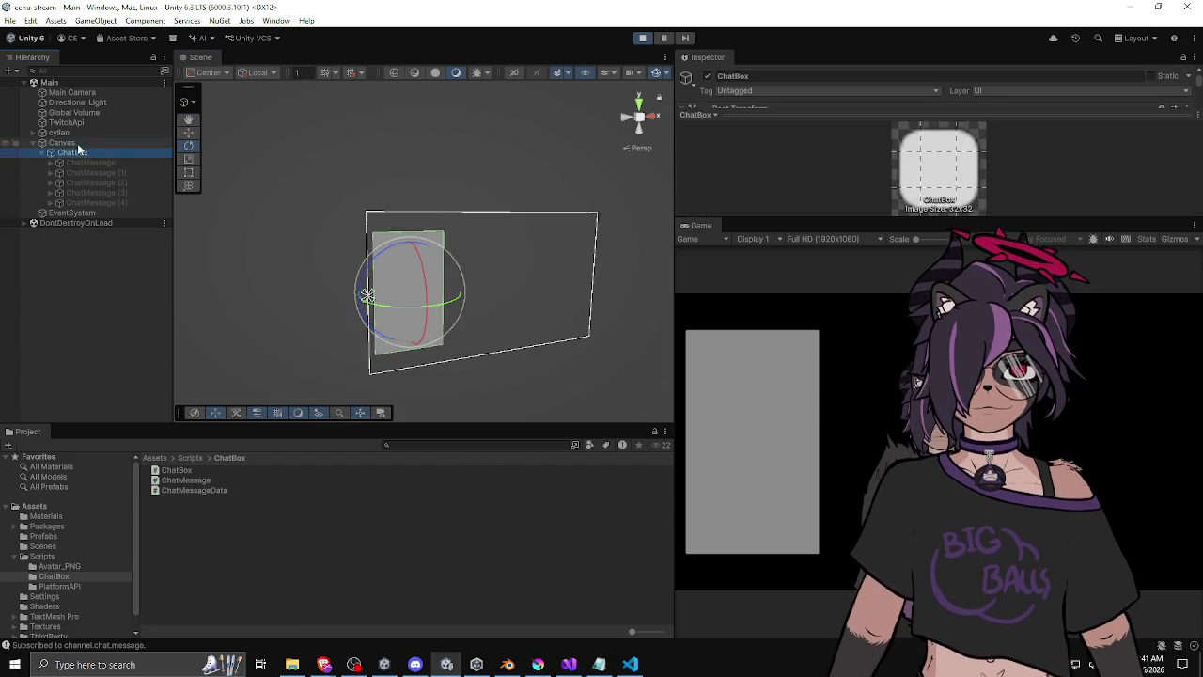
left_click(82, 146)
Enlarge the Inspector and keep the Canvas Scaler on Scale With Screen Size.
scroll(741, 158, "down", 5)
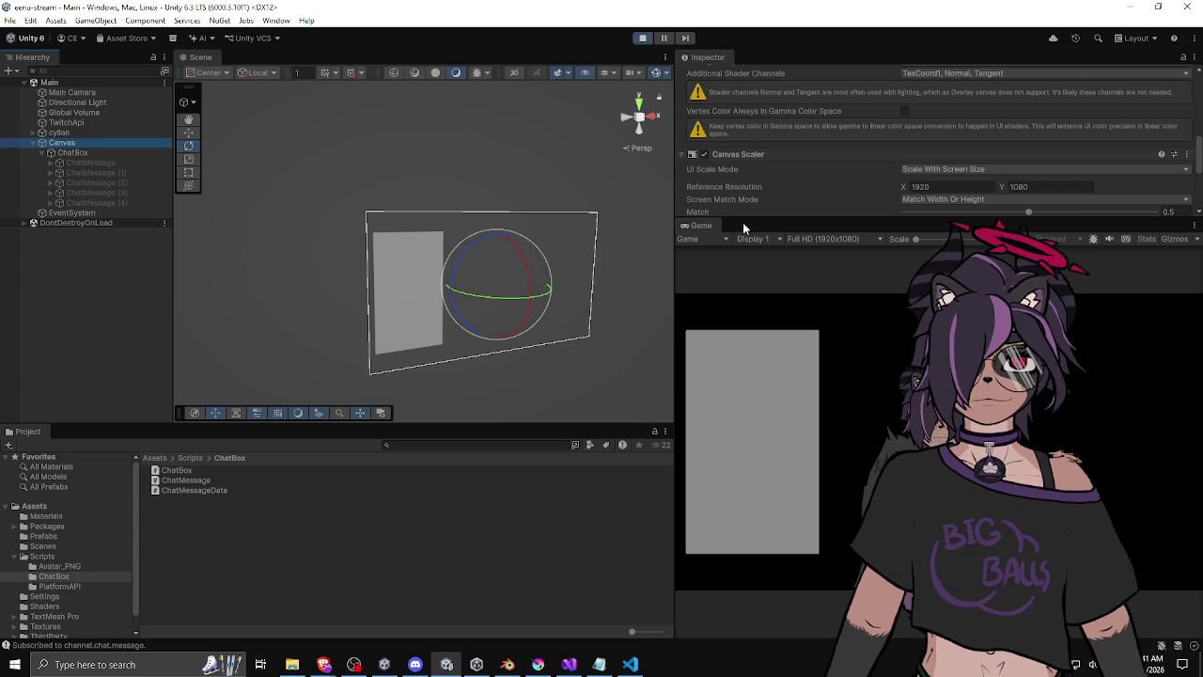
left_click_drag(742, 225, 727, 387)
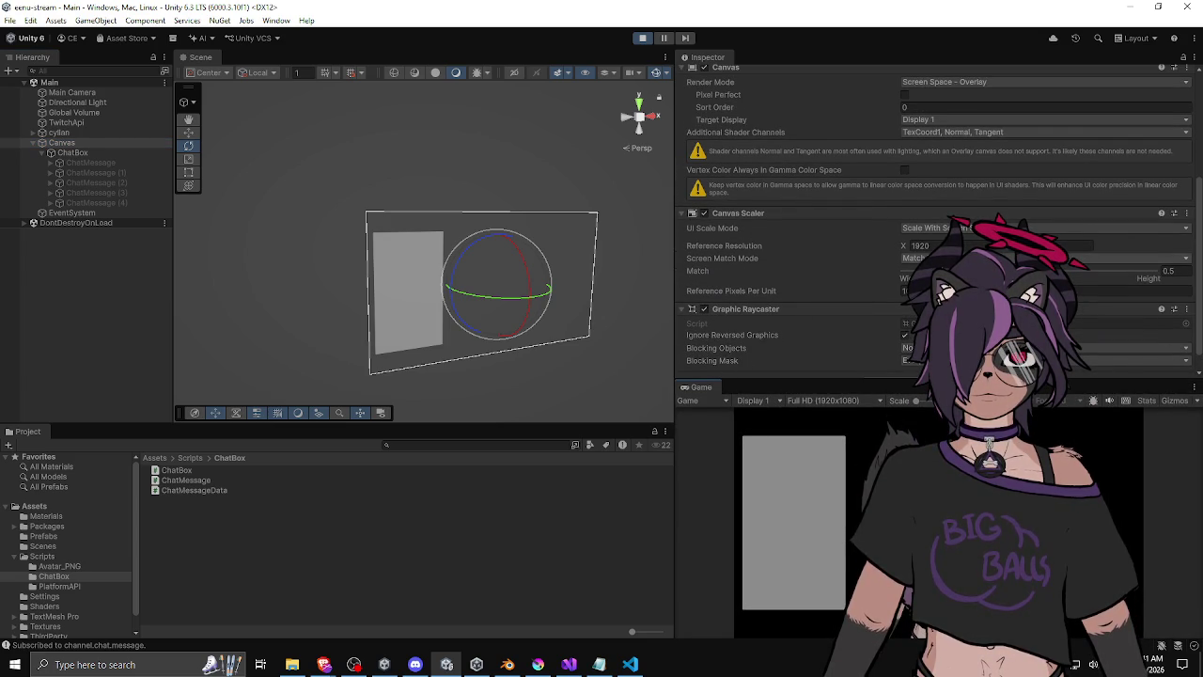
left_click(939, 229)
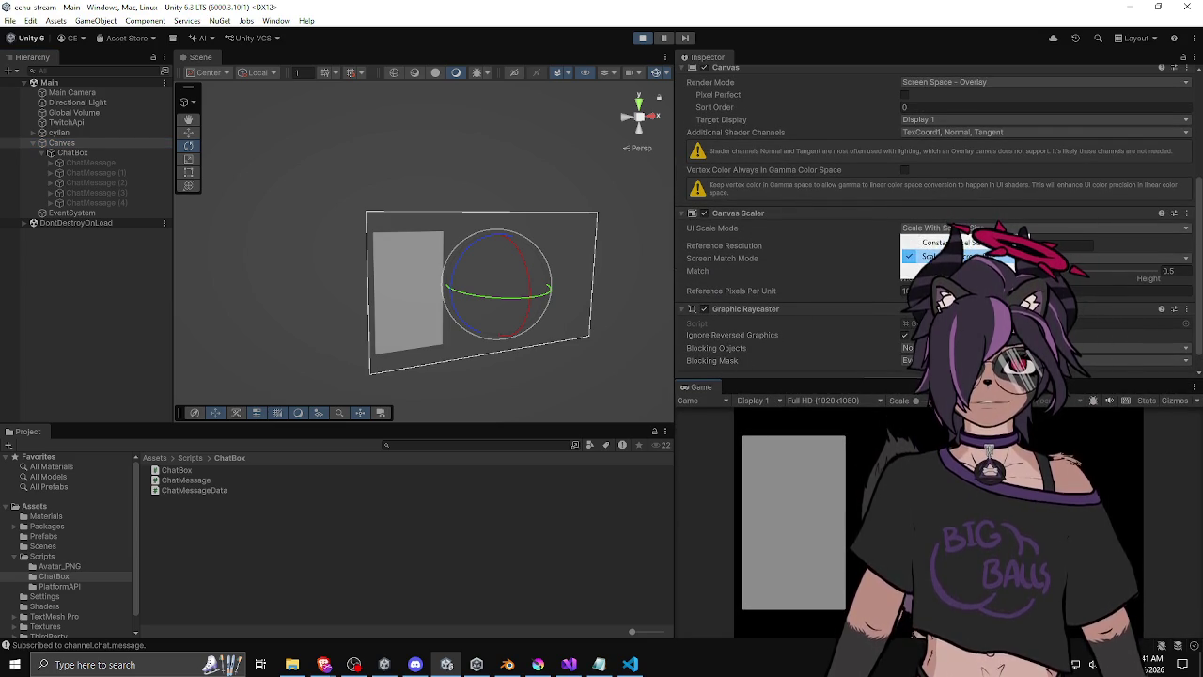
left_click(794, 225)
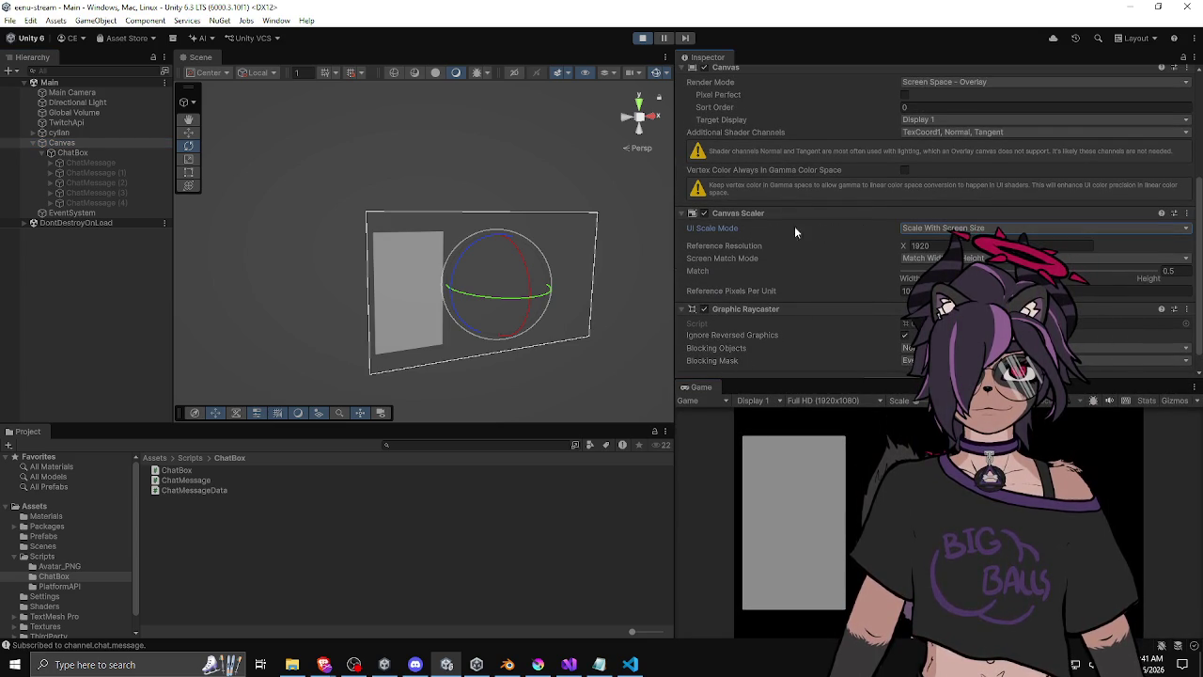
scroll(853, 267, "up", 4)
Set the Canvas to World Space at Pos X 0, Pos Y 0 with width and height 100.
left_click(907, 246)
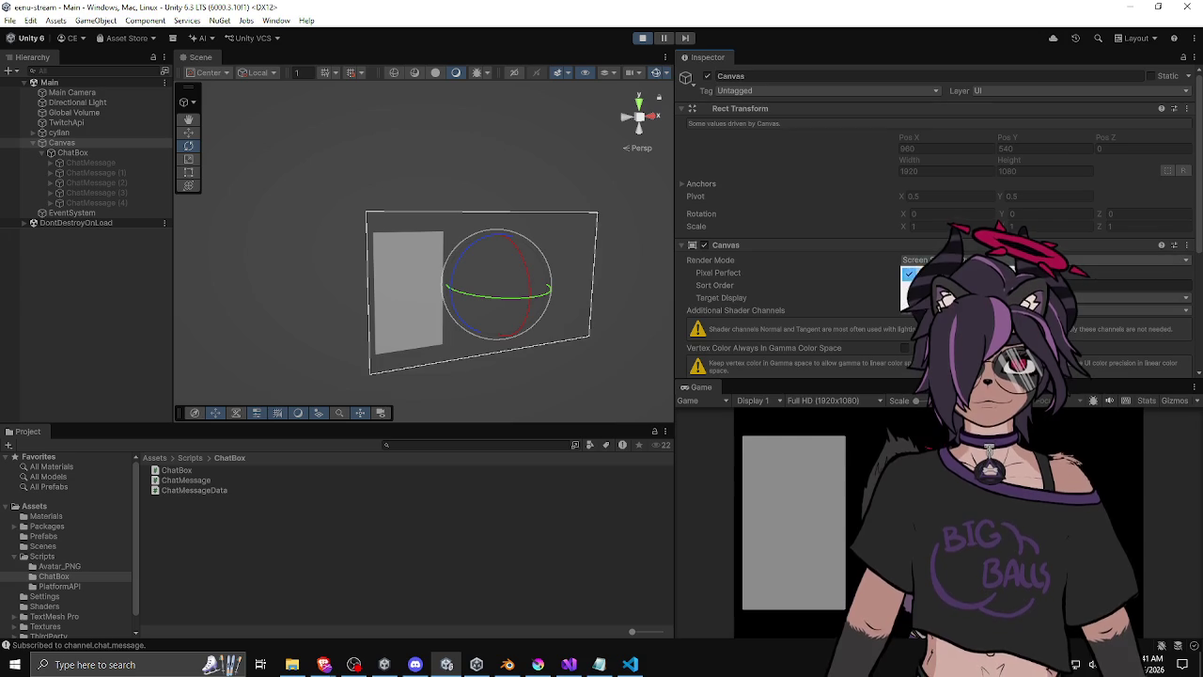
left_click(904, 298)
left_click(928, 137)
type("0")
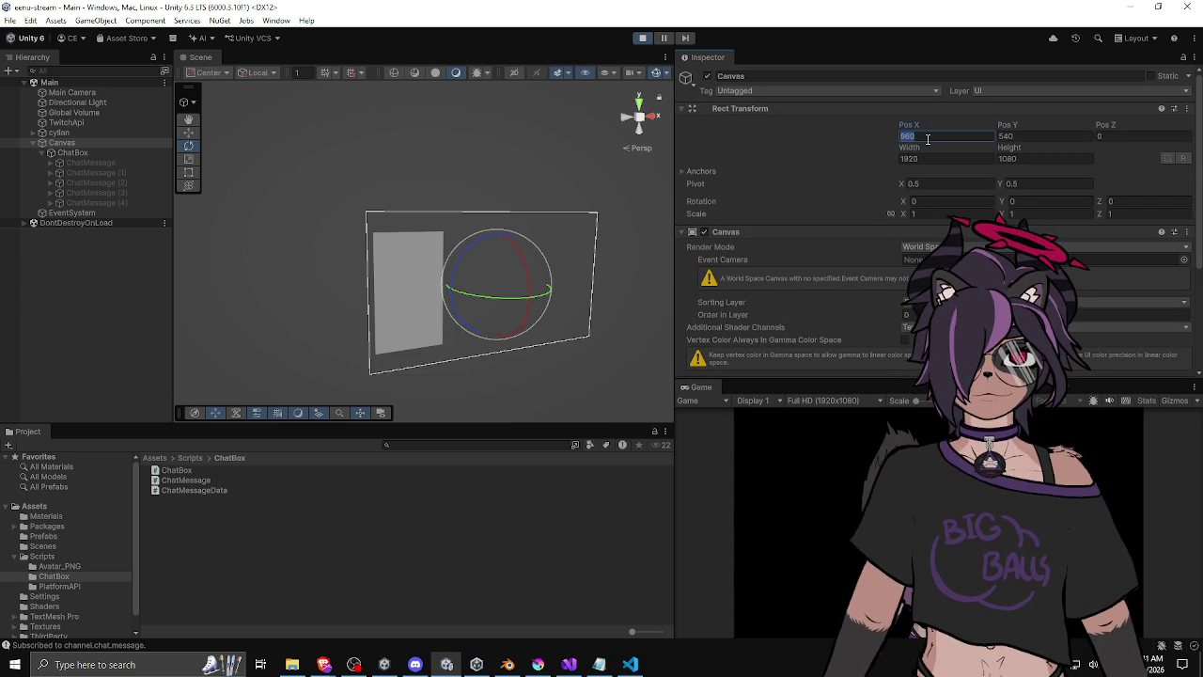
key("Tab")
type("0")
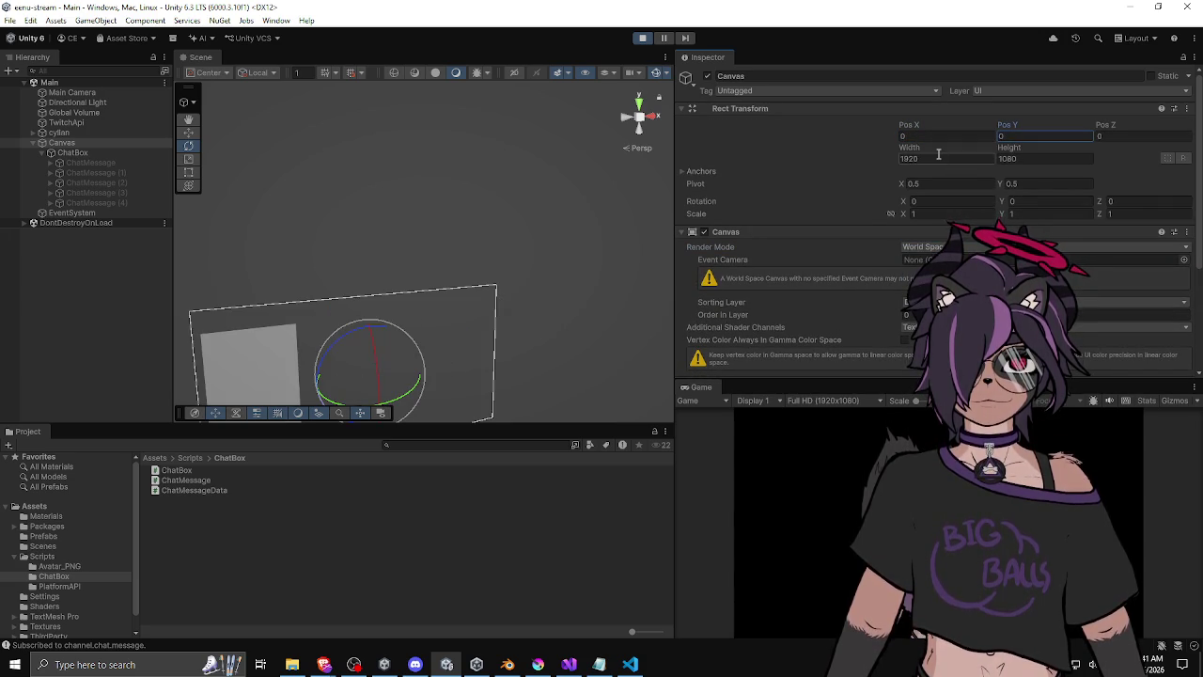
left_click(938, 158)
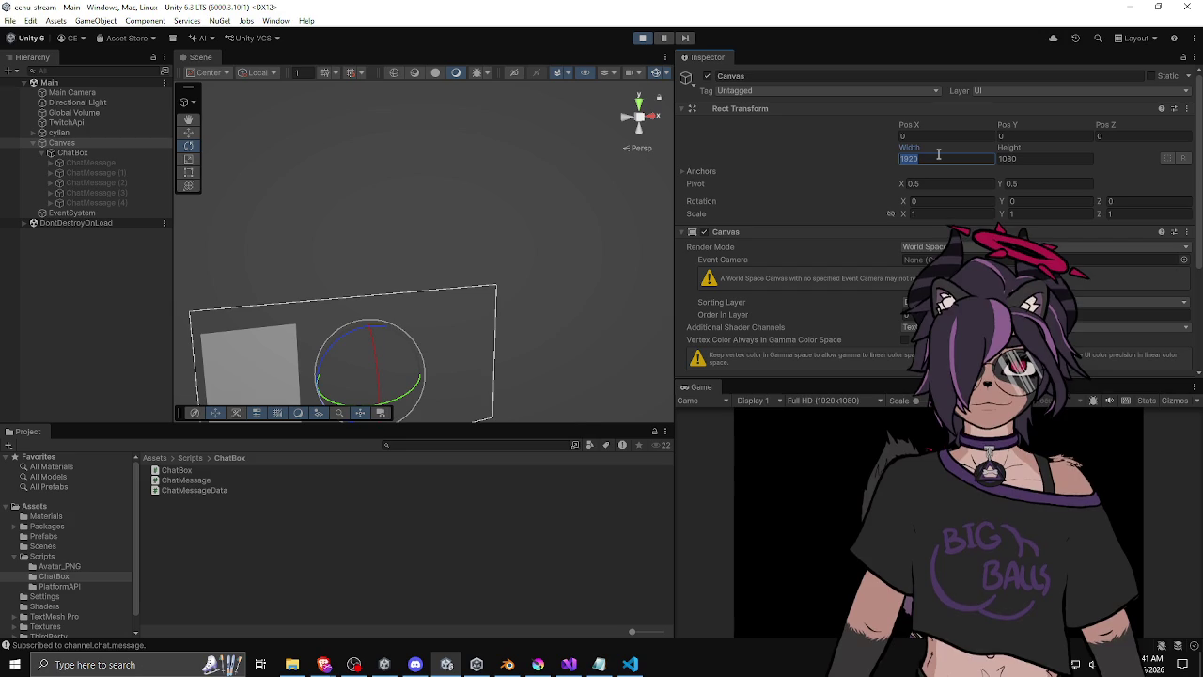
type("100")
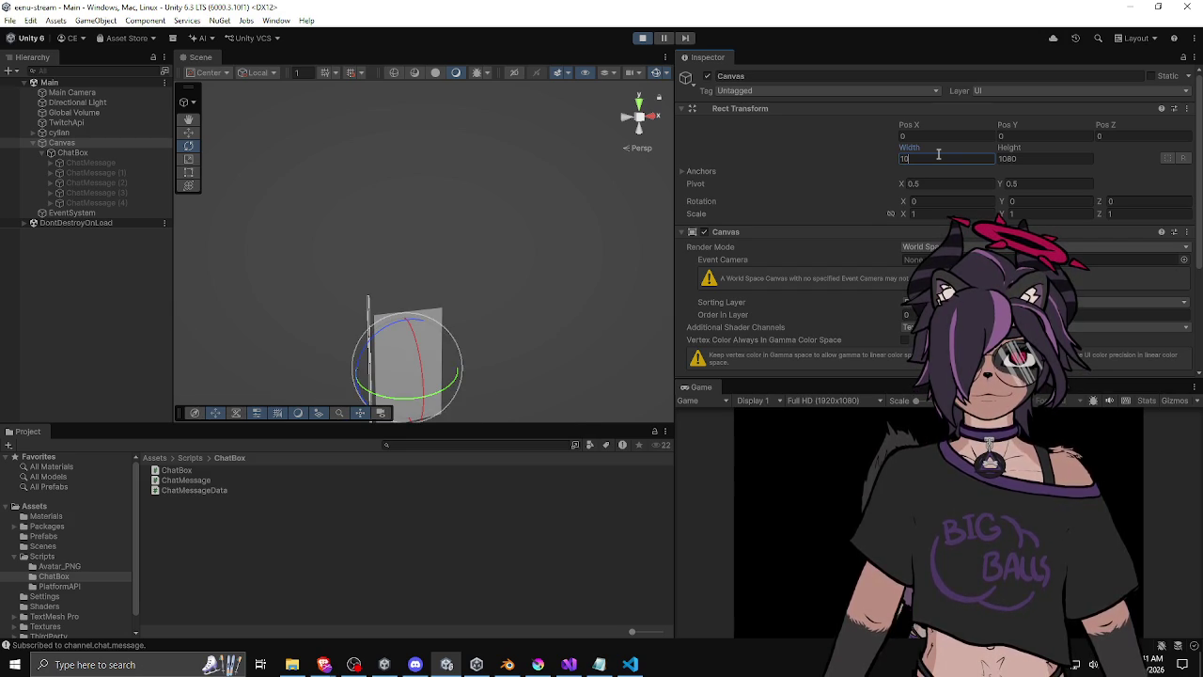
key("Tab")
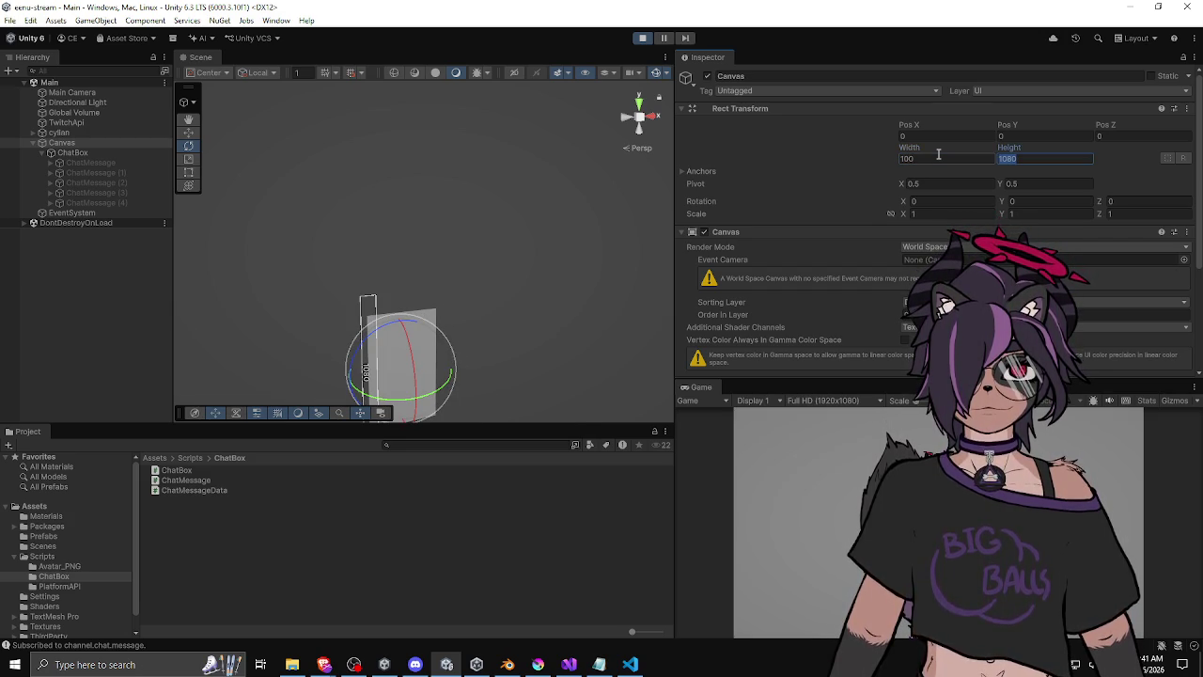
type("100")
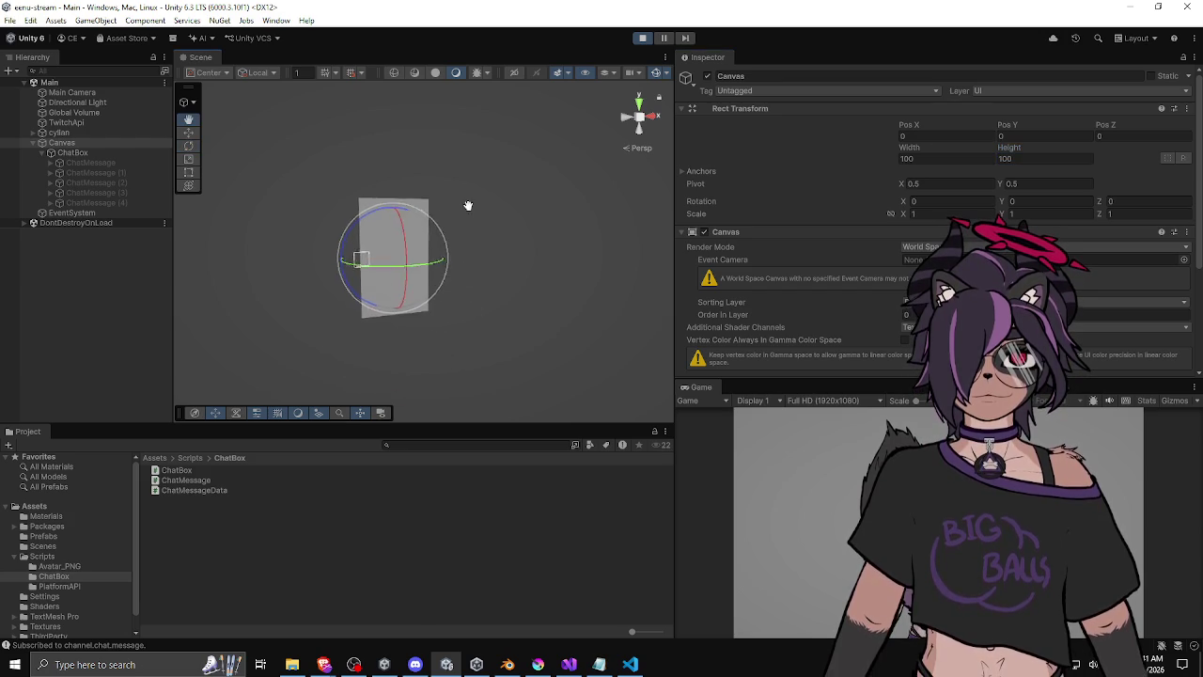
Inspect the canvas in the scene, then reduce its width and height to 1.
scroll(398, 263, "up", 3)
mouse_move(399, 263)
left_mouse_down()
mouse_move(457, 220)
mouse_move(442, 226)
left_mouse_up()
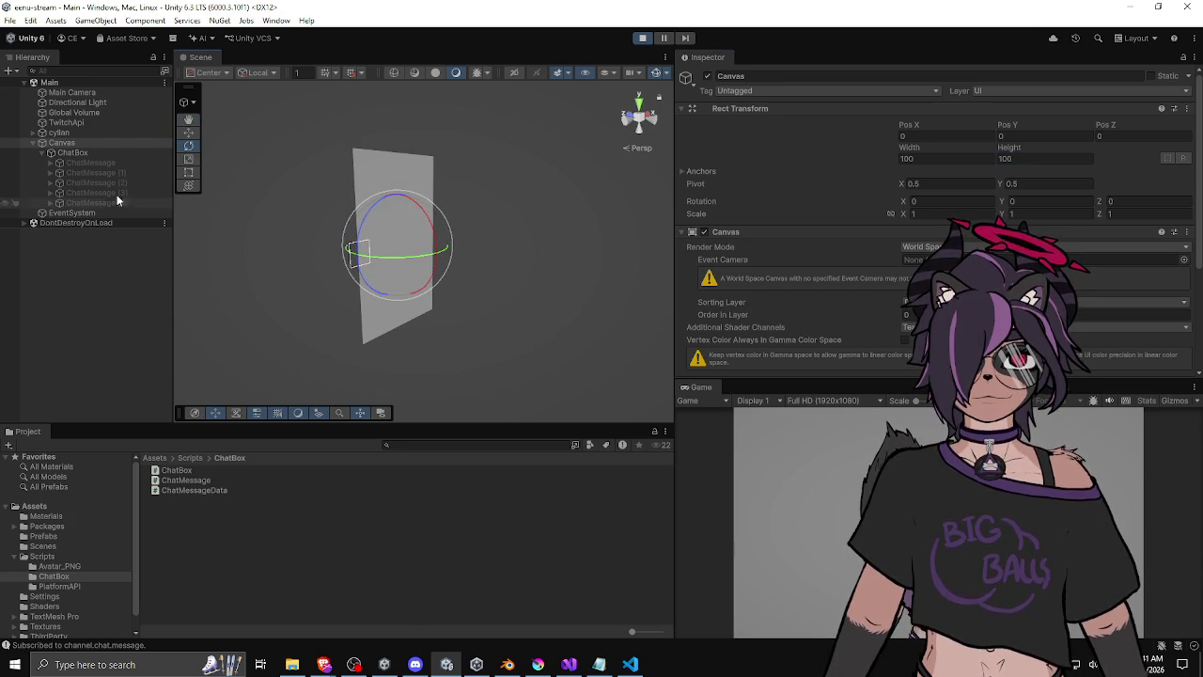
double_click(60, 133)
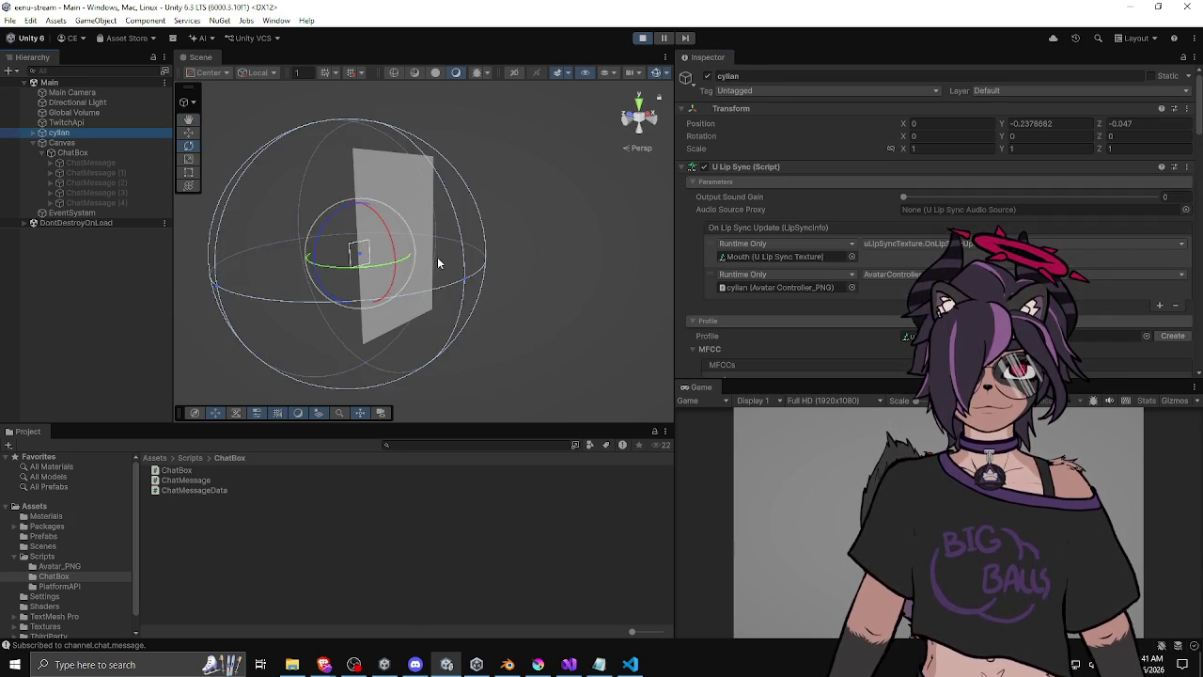
scroll(370, 276, "down", 3)
mouse_move(369, 276)
left_mouse_down()
mouse_move(371, 199)
mouse_move(497, 254)
mouse_move(358, 272)
mouse_move(378, 219)
left_mouse_up()
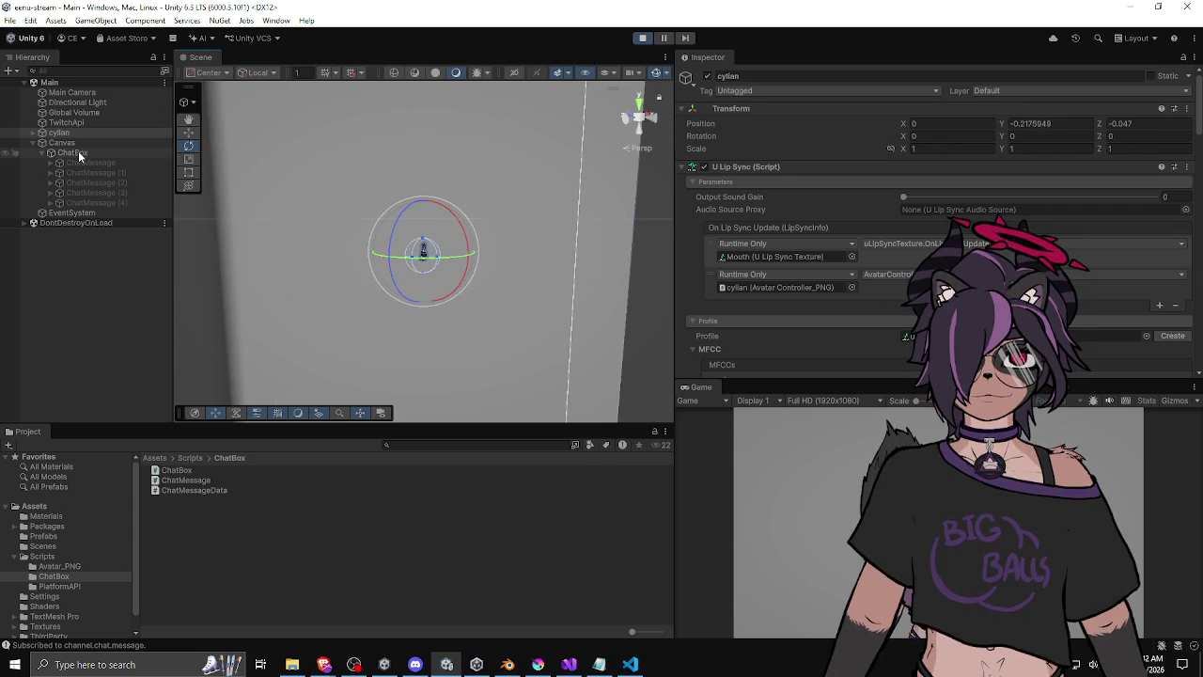
left_click(75, 143)
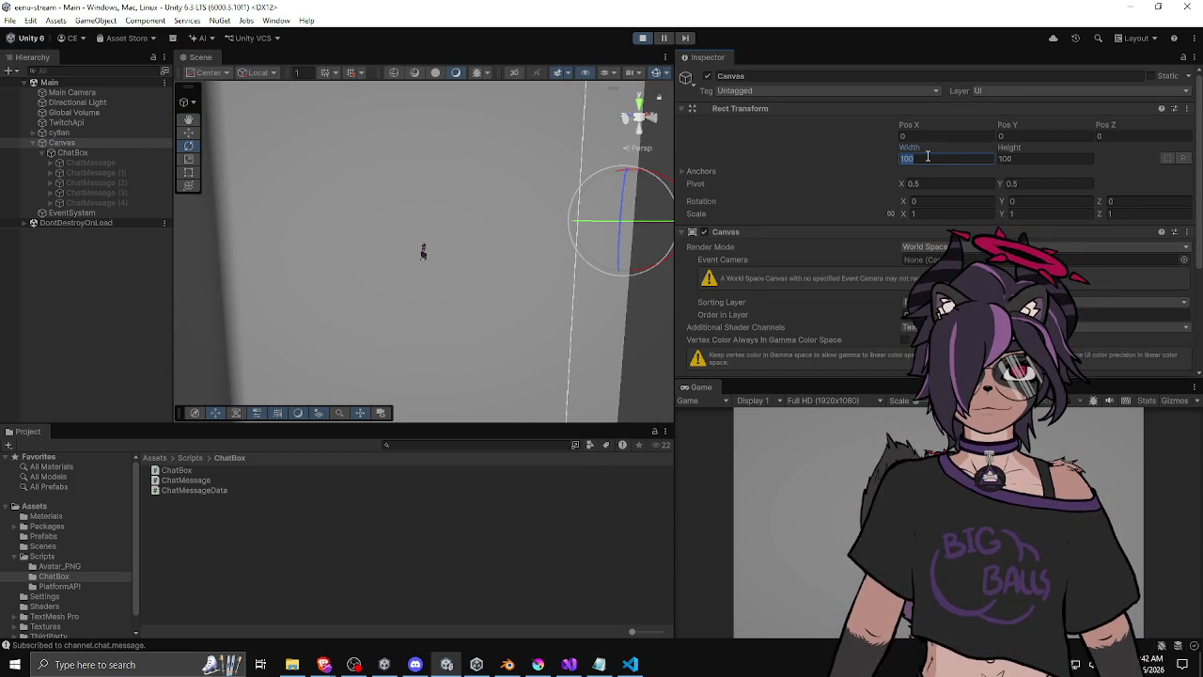
type("1")
key("Tab")
type("1")
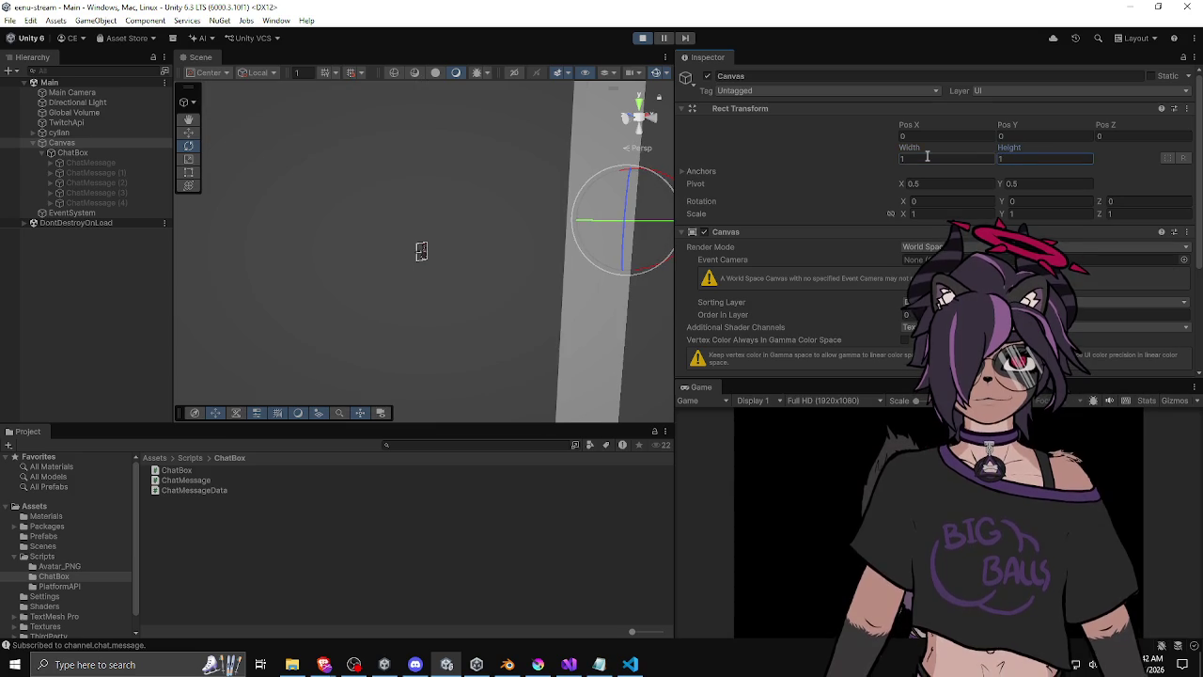
key("Return")
scroll(472, 292, "up", 5)
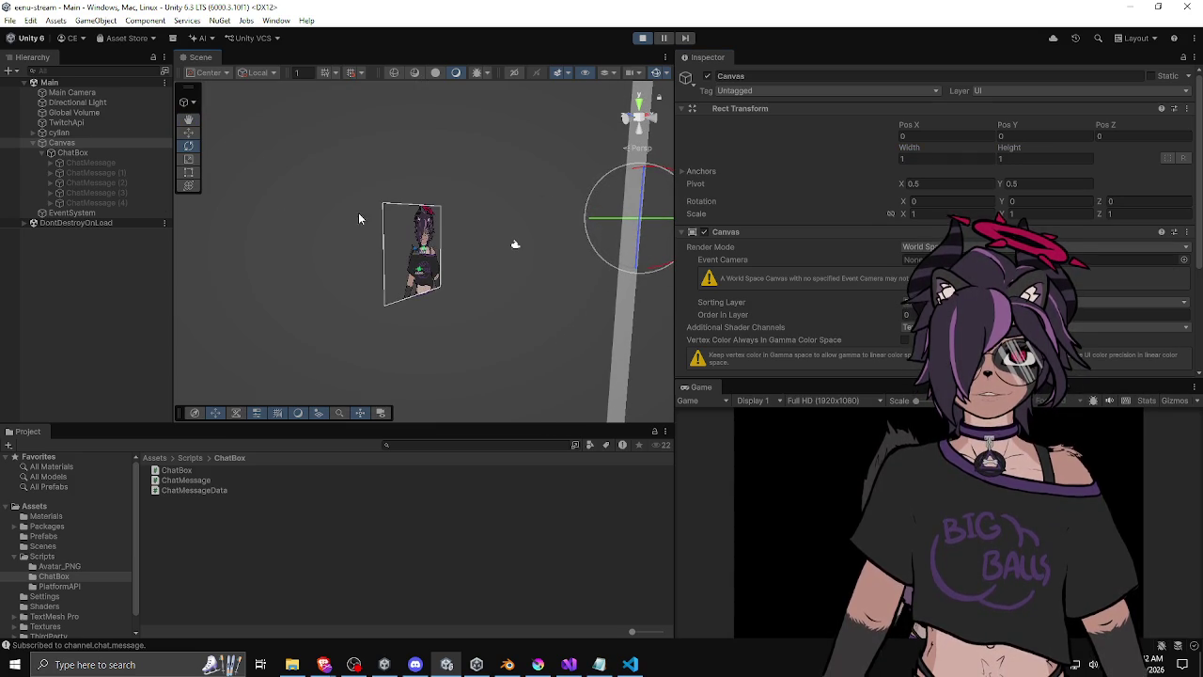
left_click(67, 153)
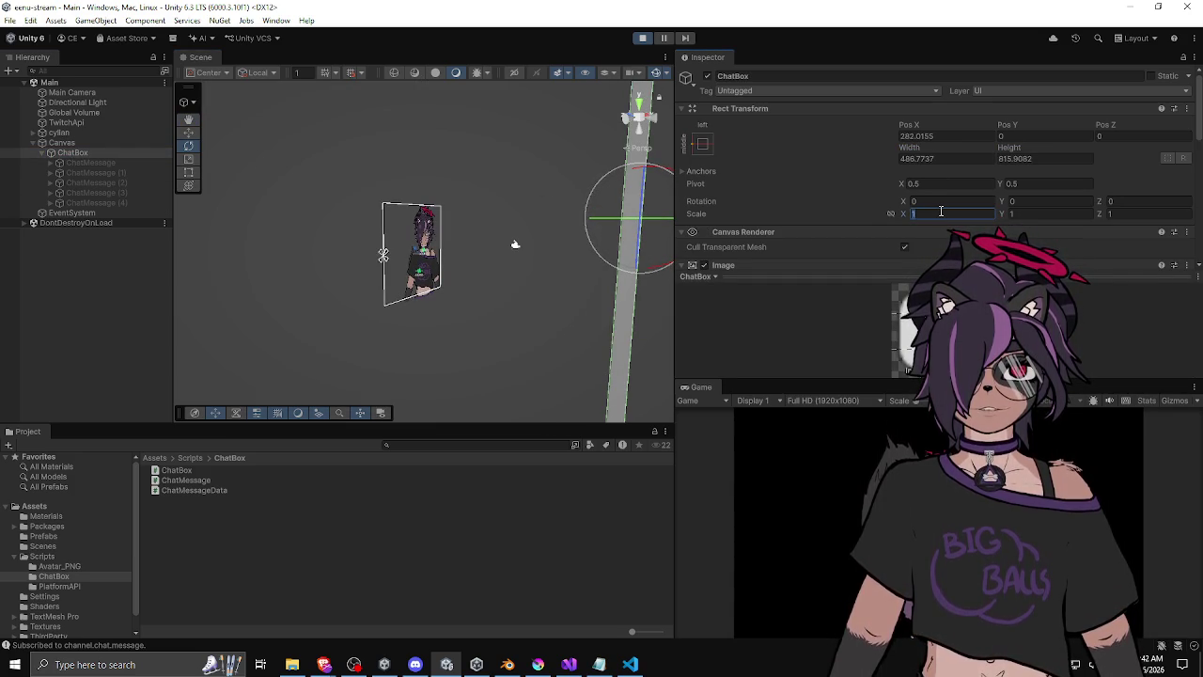
Set the ChatBox's Scale X, Y and Z to 0.01.
type("0.0")
type("0.0")
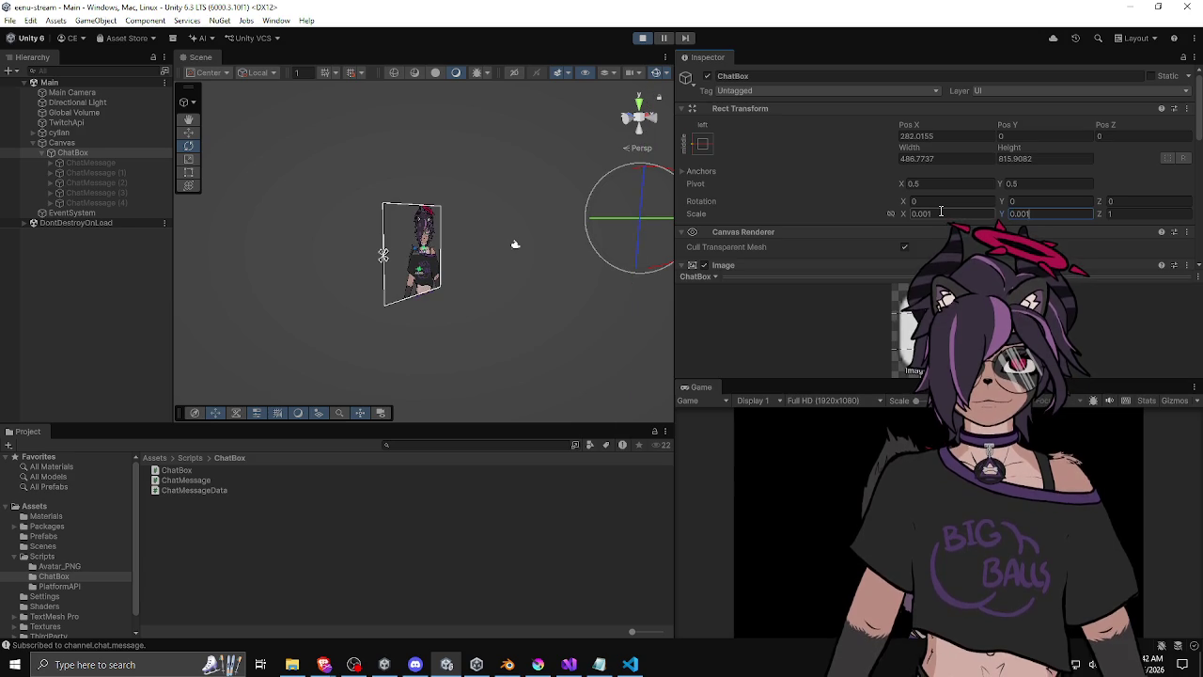
key("Tab")
type("0")
double_click(919, 213)
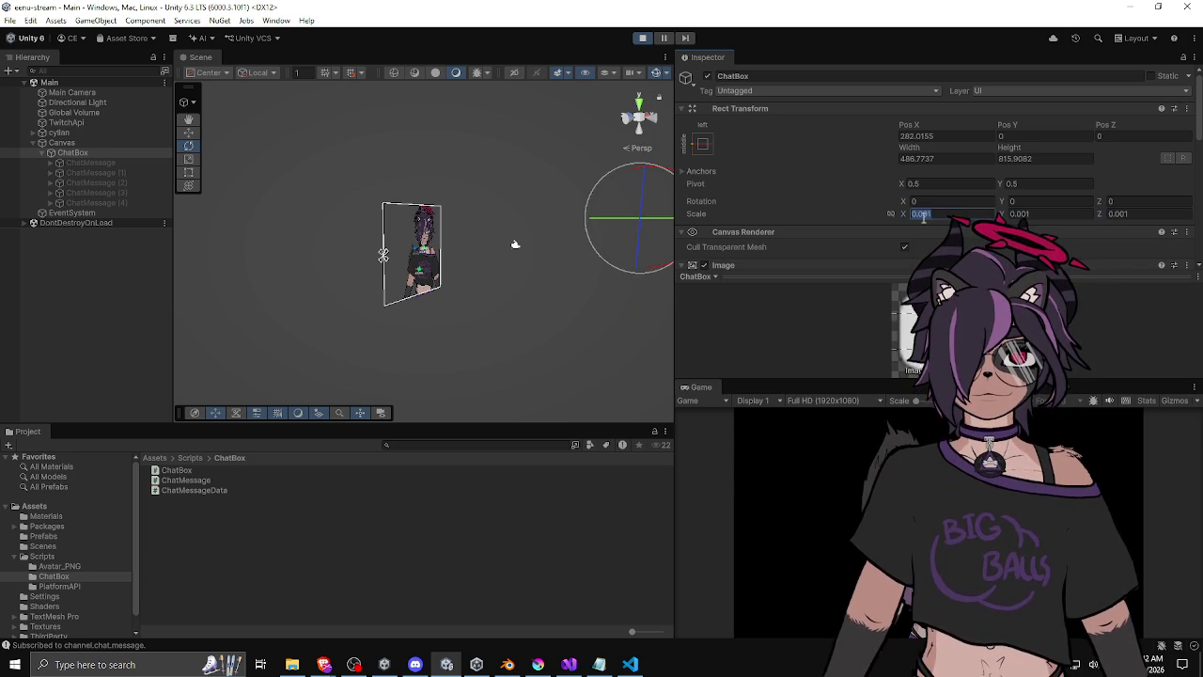
type("0.01")
double_click(1023, 213)
type("0.01")
key("Tab")
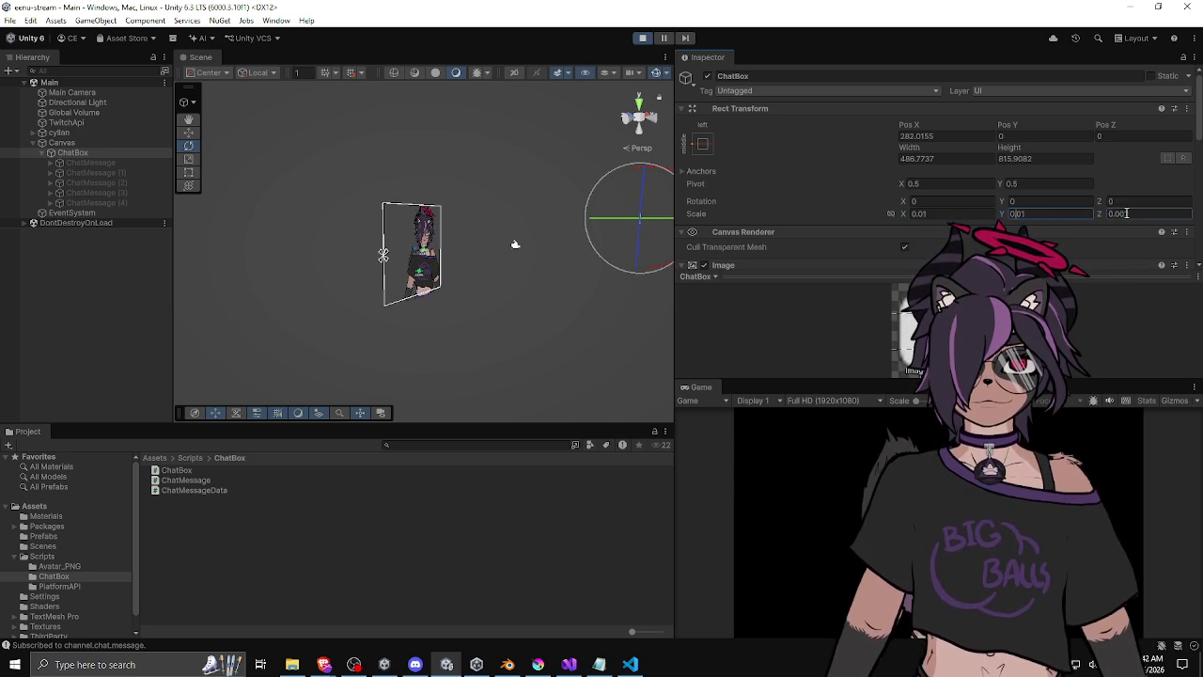
type("0.01")
key("Return")
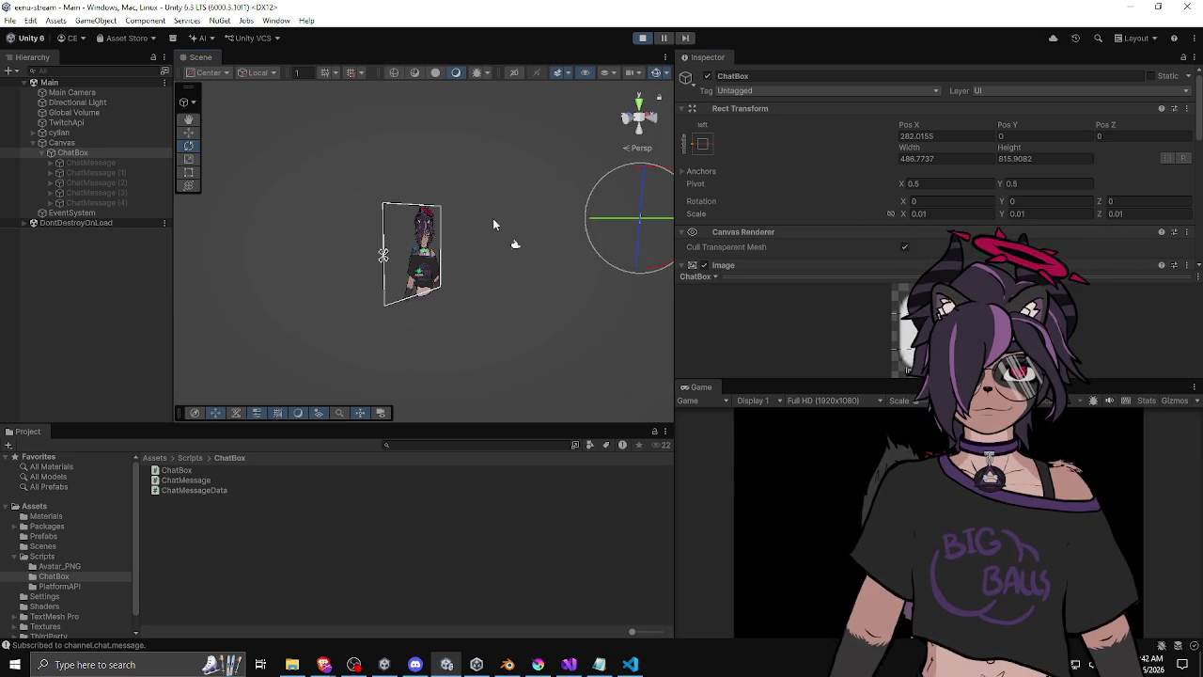
Set the ChatBox's Pos X to 0 to centre it horizontally.
scroll(520, 254, "up", 3)
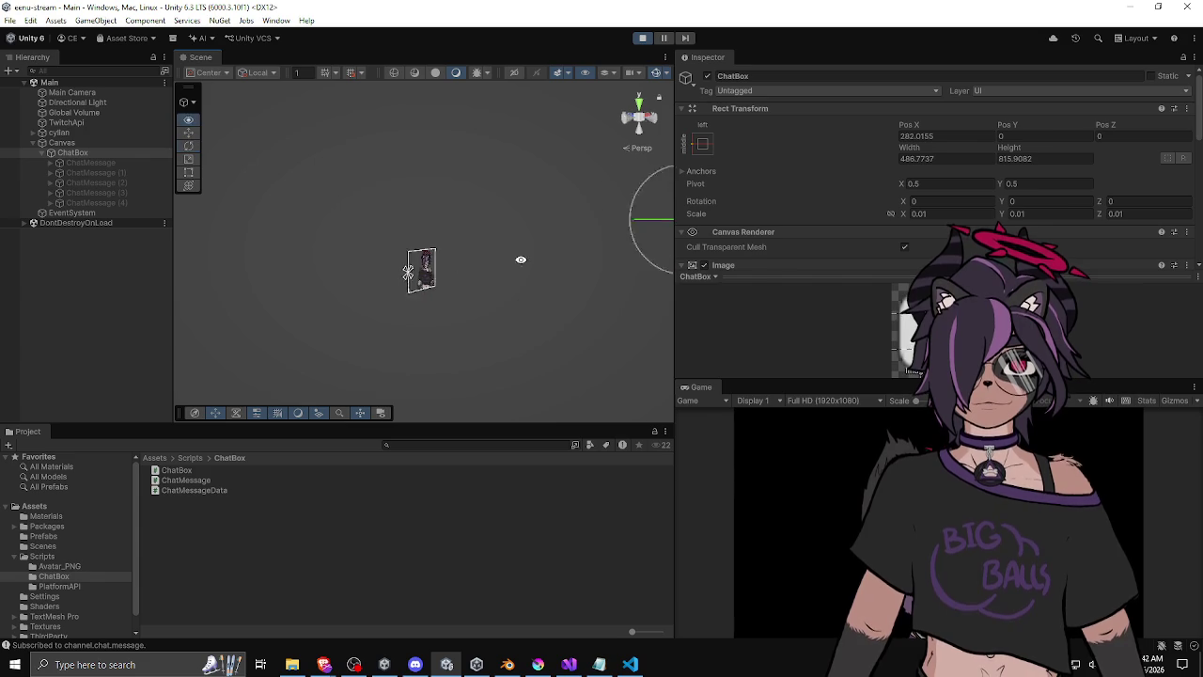
scroll(512, 261, "up", 1)
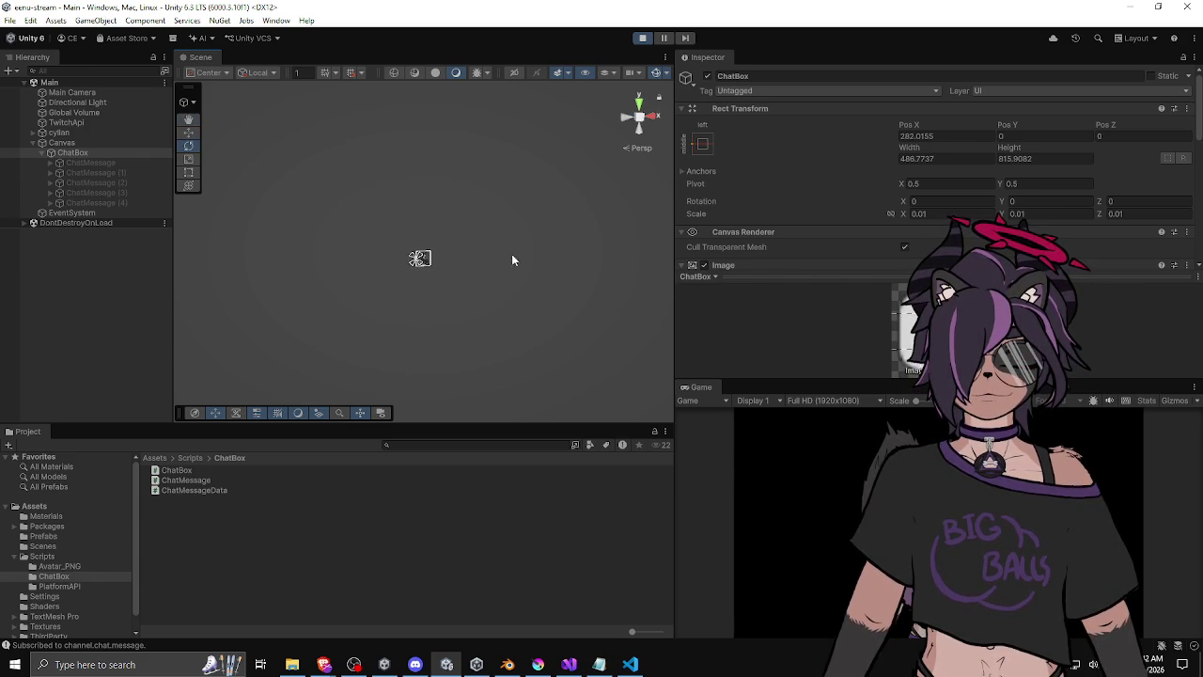
type("0")
key("Return")
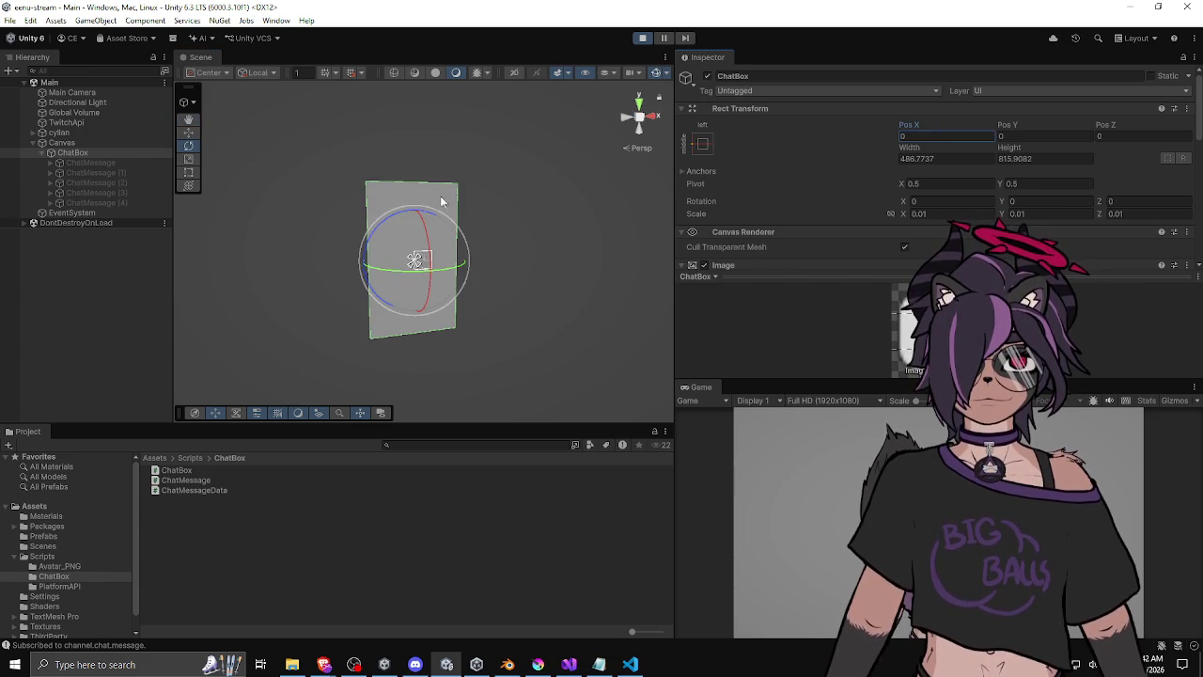
Reduce the ChatBox's Scale X, Y and Z further to 0.001.
scroll(426, 265, "up", 3)
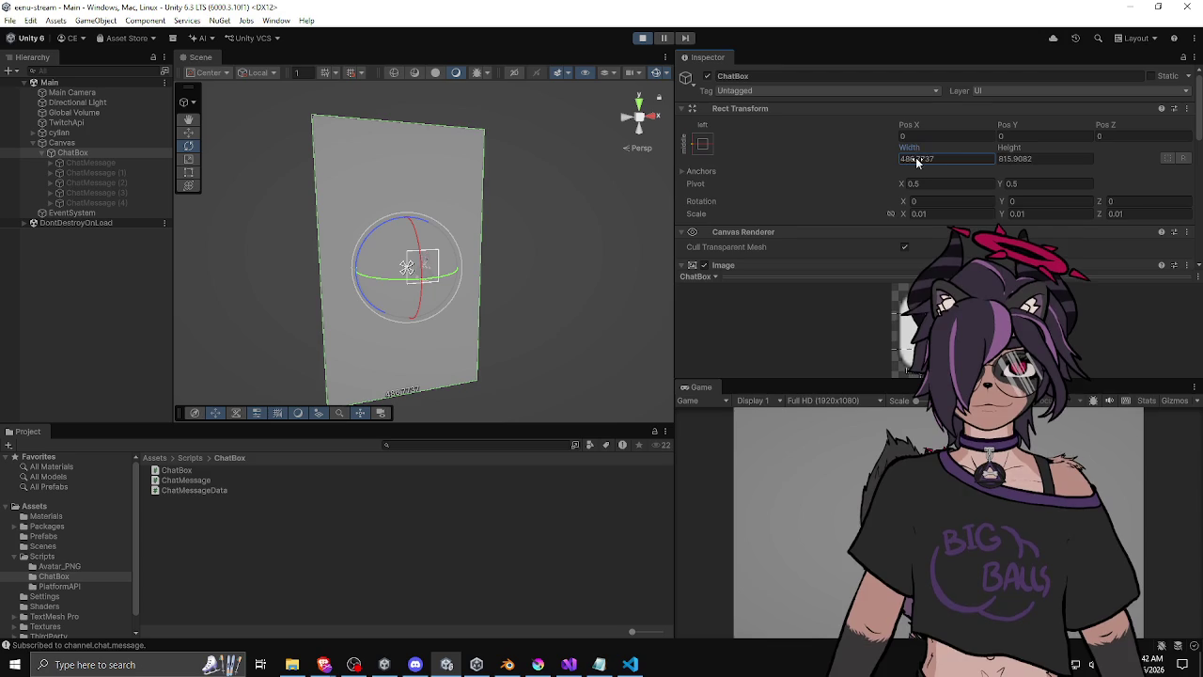
left_click(921, 215)
left_click(922, 215)
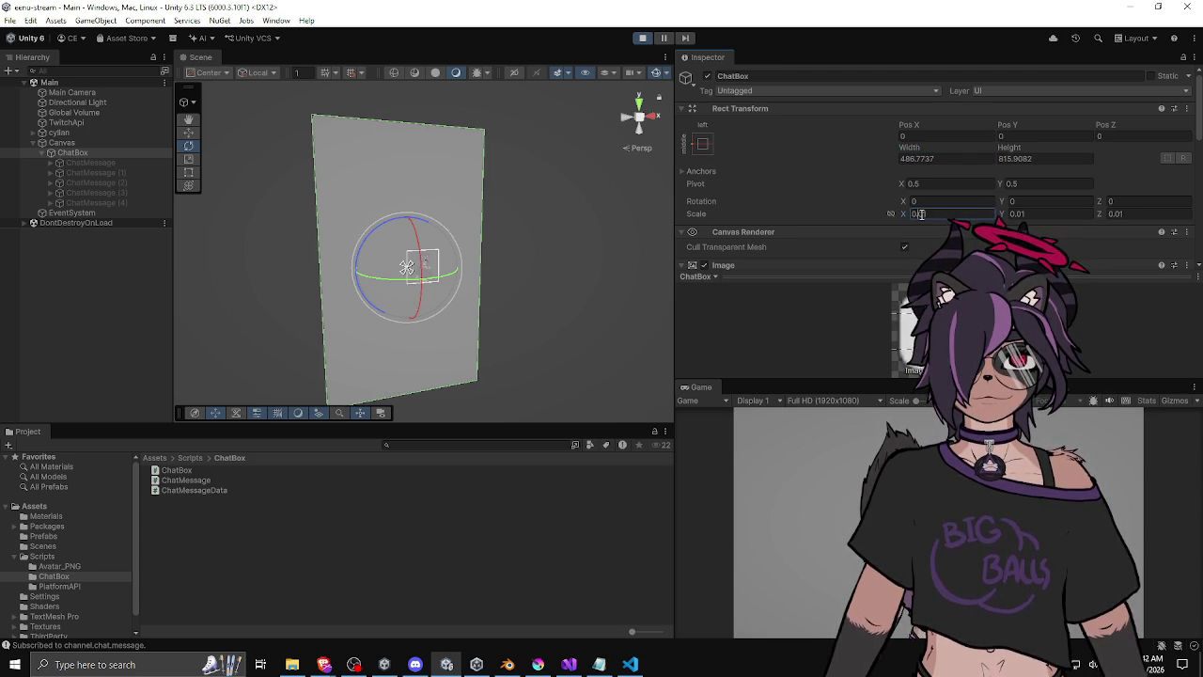
type("0")
left_click(1018, 213)
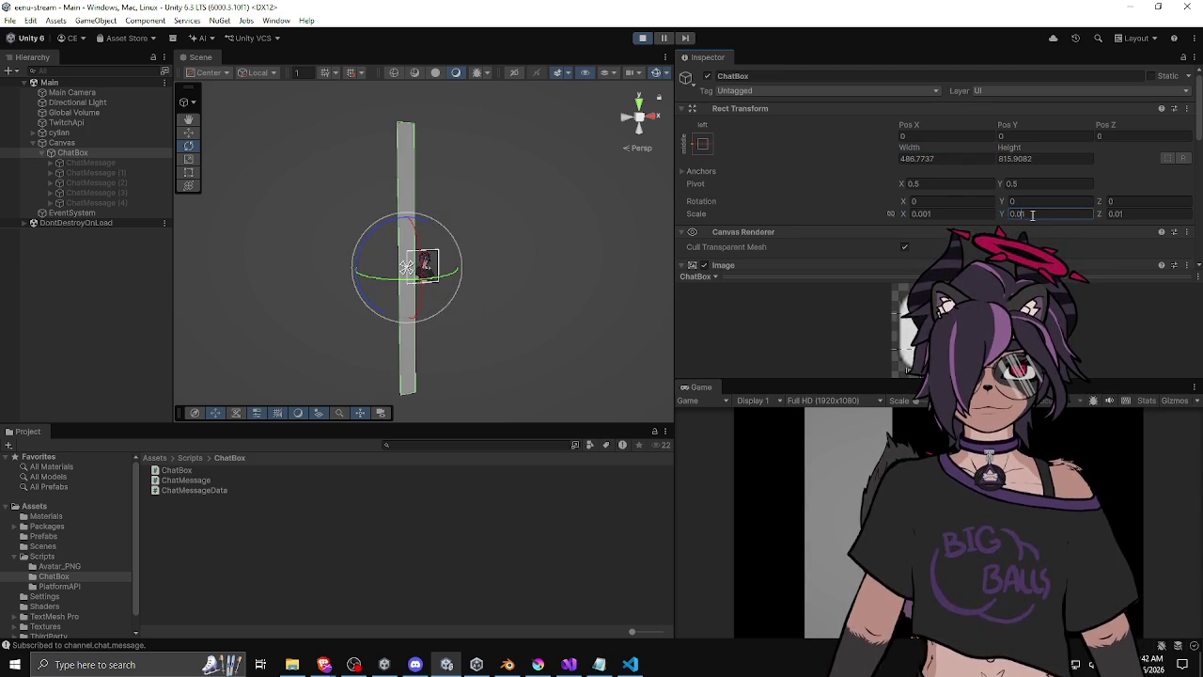
type("0")
left_click(1119, 214)
type("0")
key("Return")
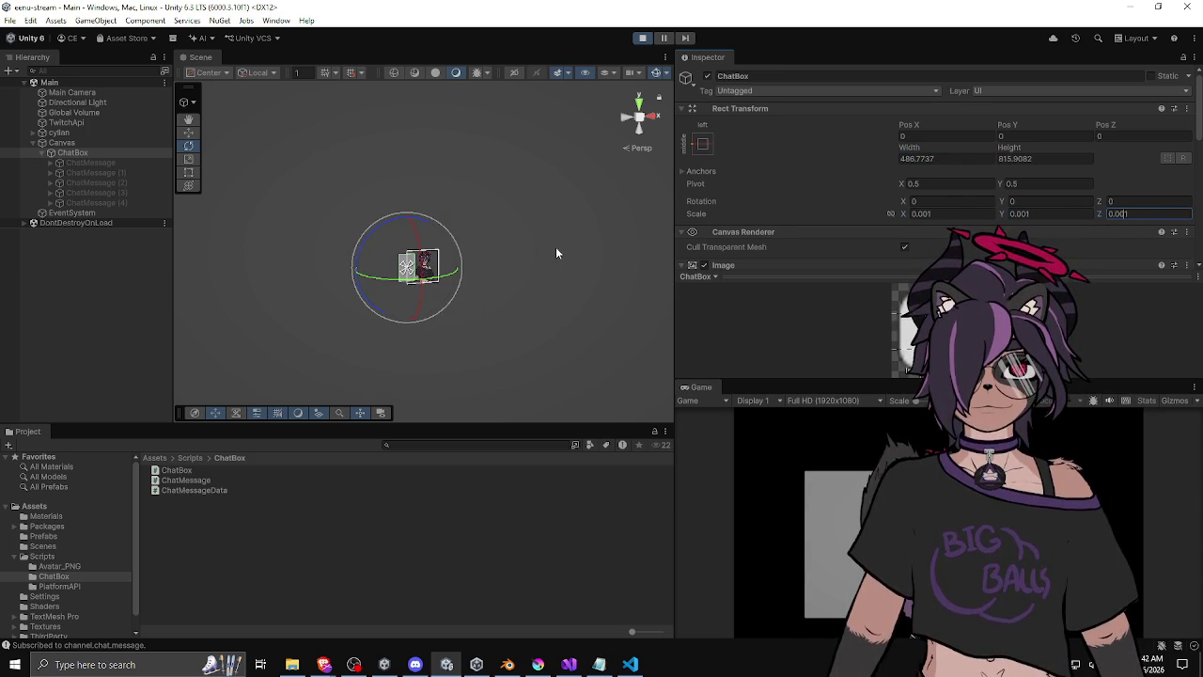
scroll(341, 286, "up", 3)
Select the Canvas in the Hierarchy with the Move tool active.
key("w")
key("f")
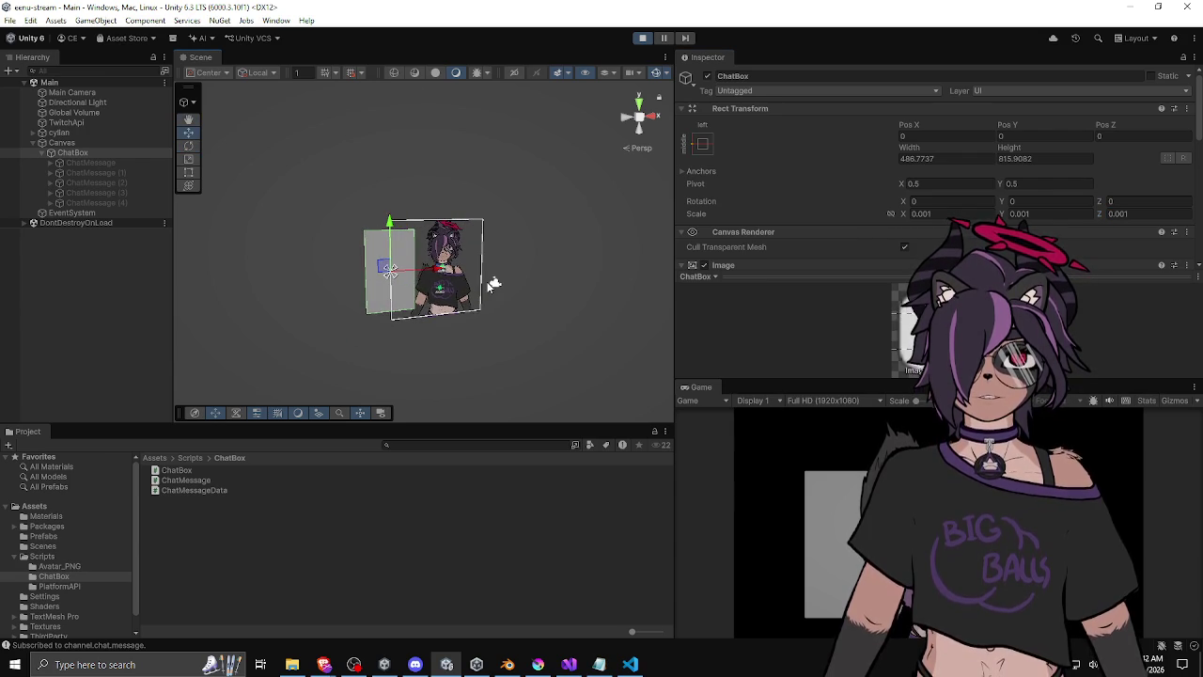
left_click(94, 143)
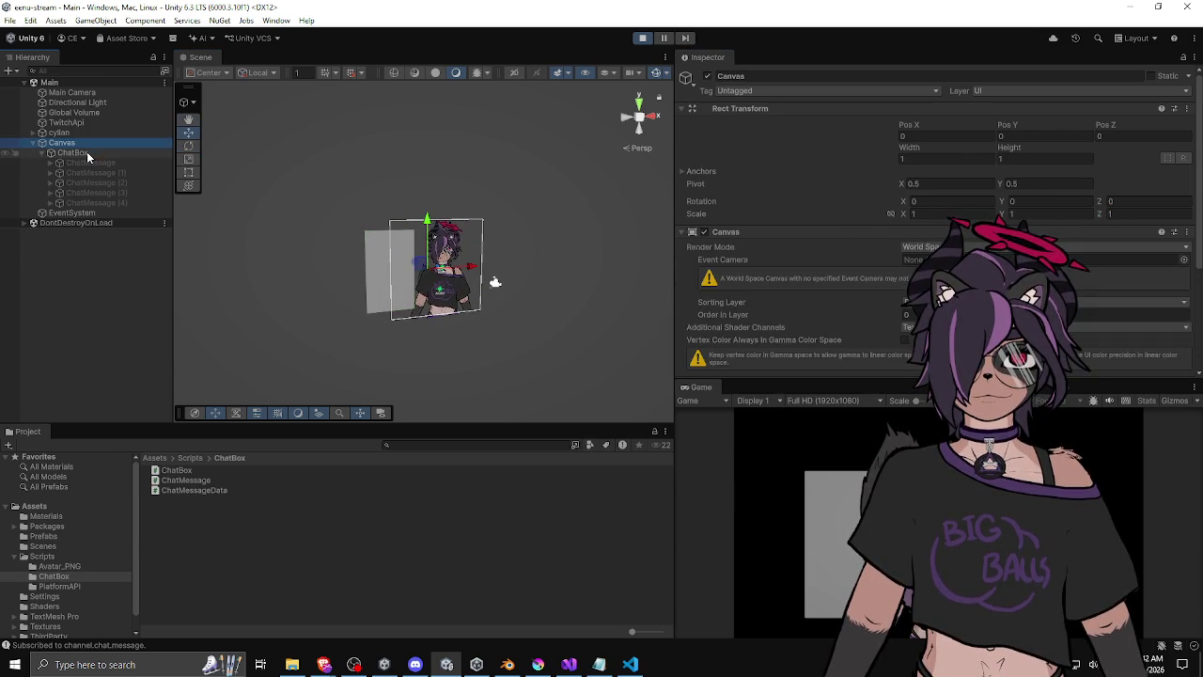
left_click(141, 153)
left_click(119, 143)
key("e")
key("w")
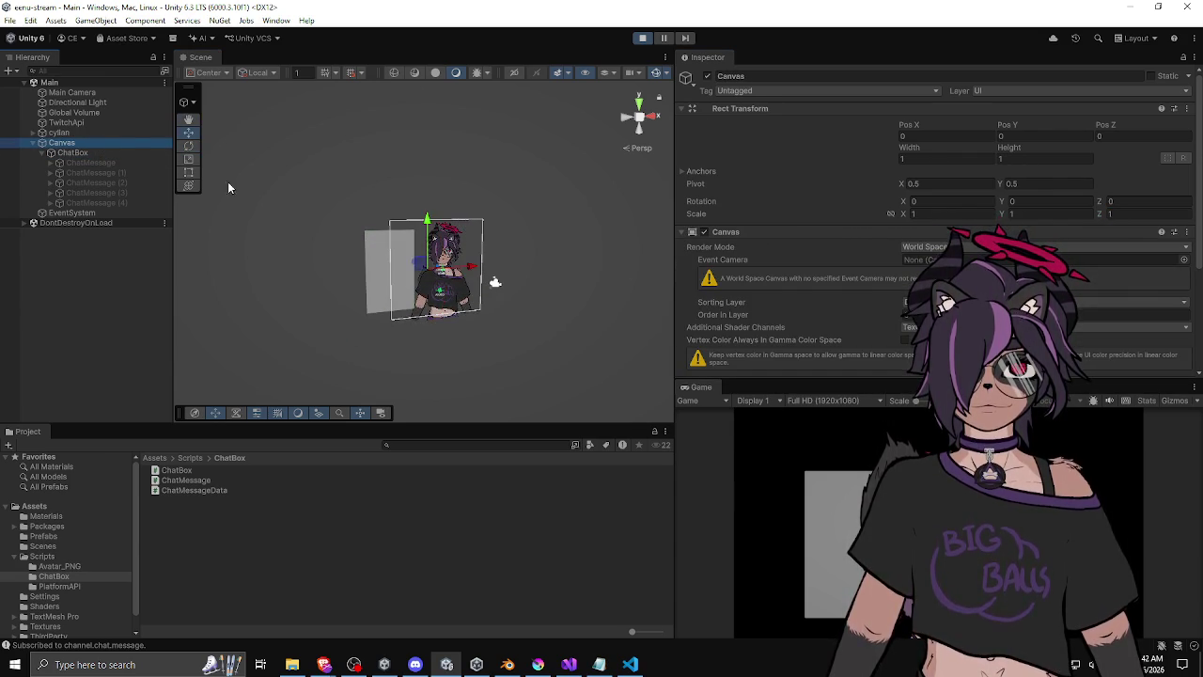
left_click(85, 152)
left_click(62, 143)
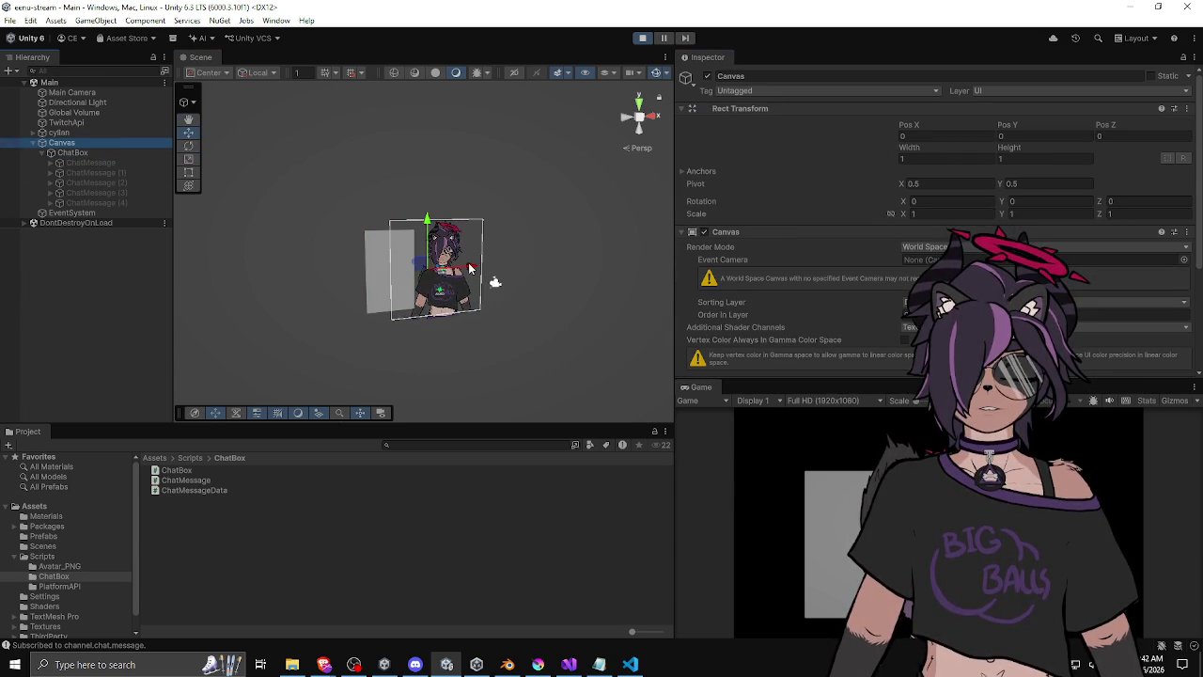
Drag the Canvas left of the character, to position -0.374, 0.158, 0.419.
mouse_move(473, 267)
left_mouse_down()
mouse_move(457, 277)
mouse_move(476, 268)
mouse_move(397, 266)
mouse_move(372, 208)
mouse_move(366, 233)
left_mouse_up()
key("e")
key("w")
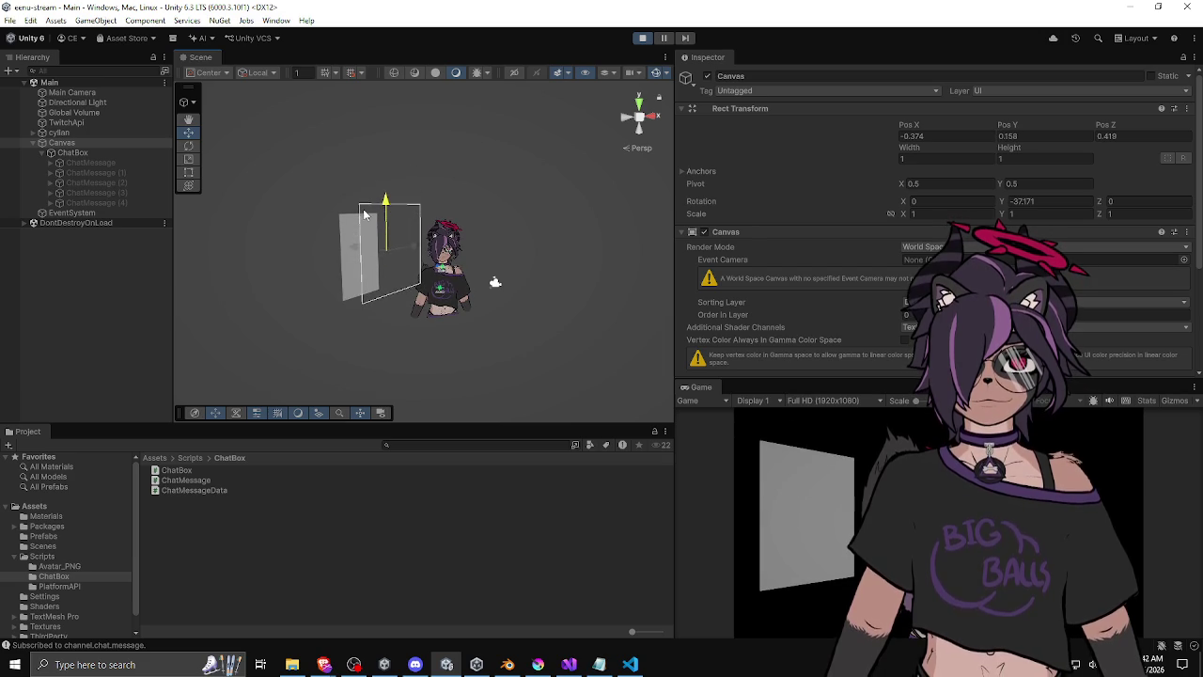
scroll(495, 252, "up", 2)
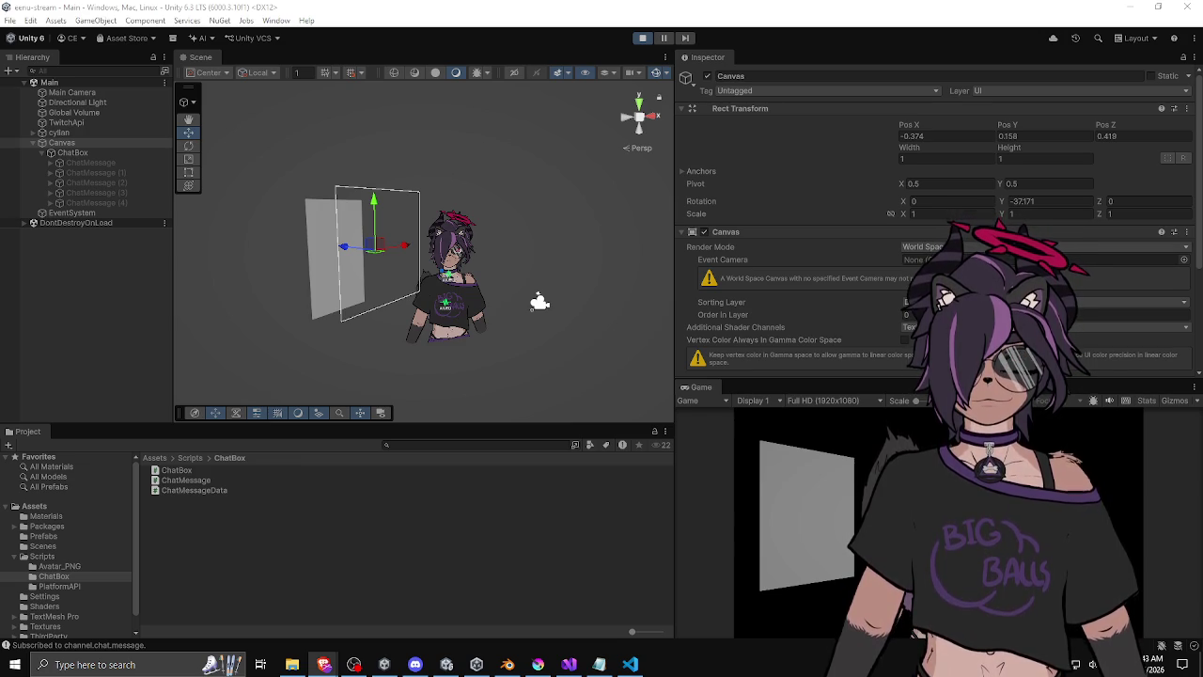
left_click(86, 155)
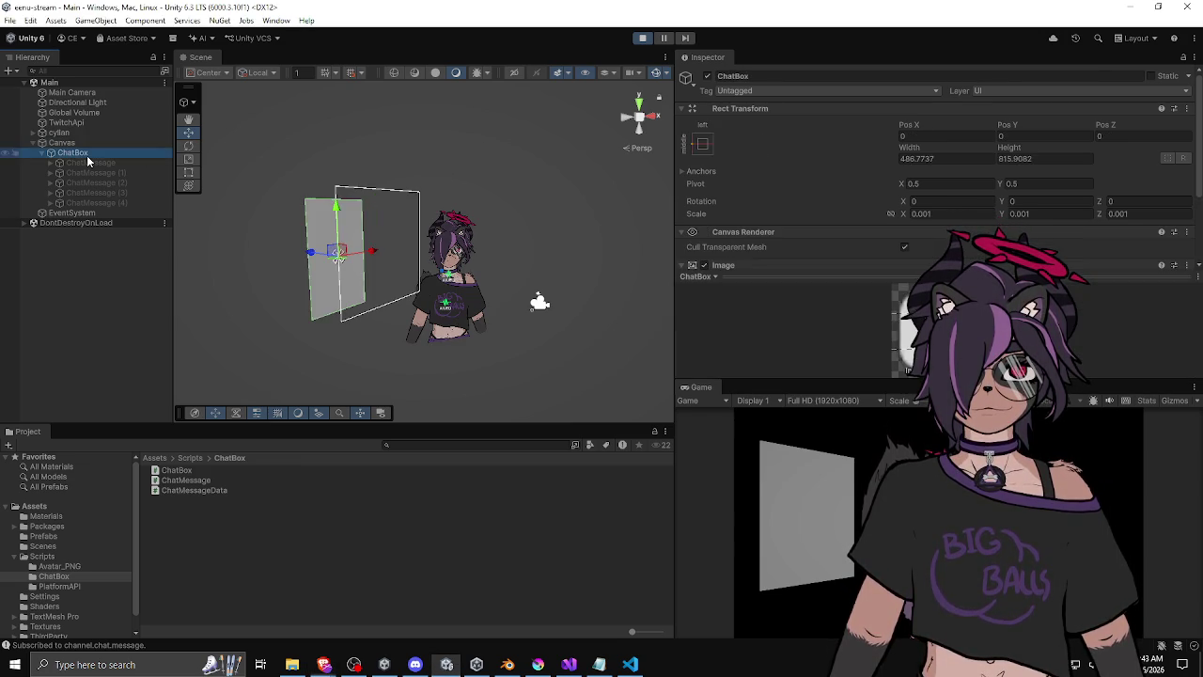
left_click(83, 142)
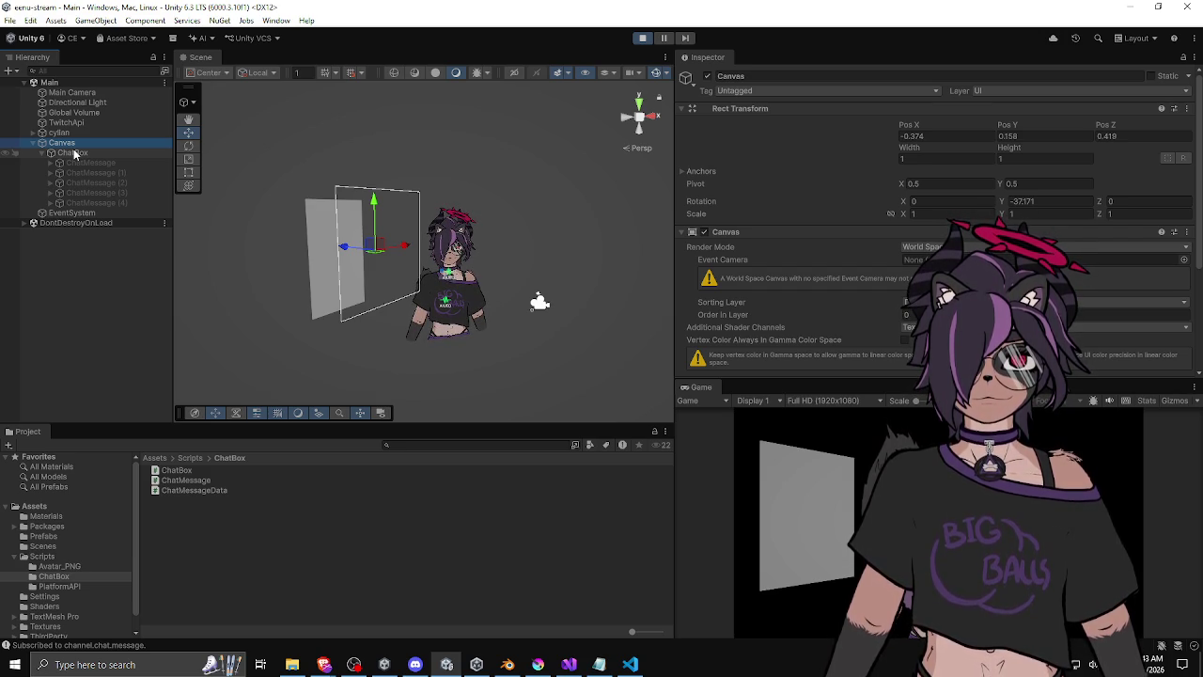
Enlarge the Game view and select the ChatBox.
left_click_drag(744, 379, 743, 161)
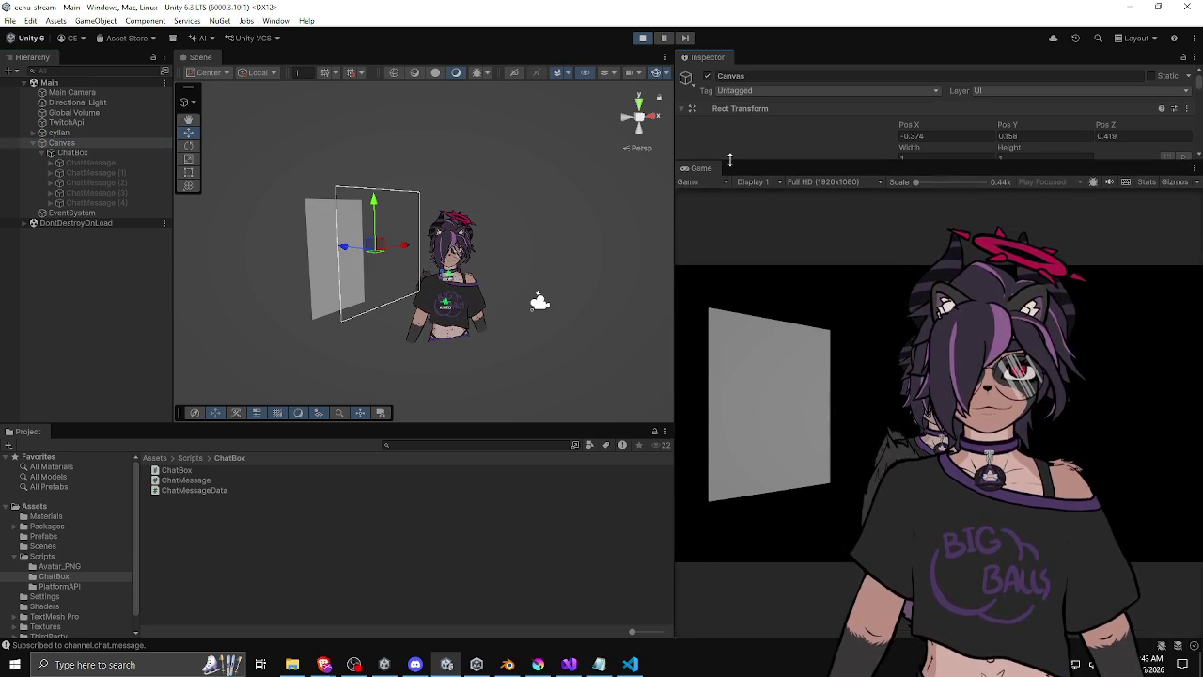
left_click_drag(676, 234, 443, 235)
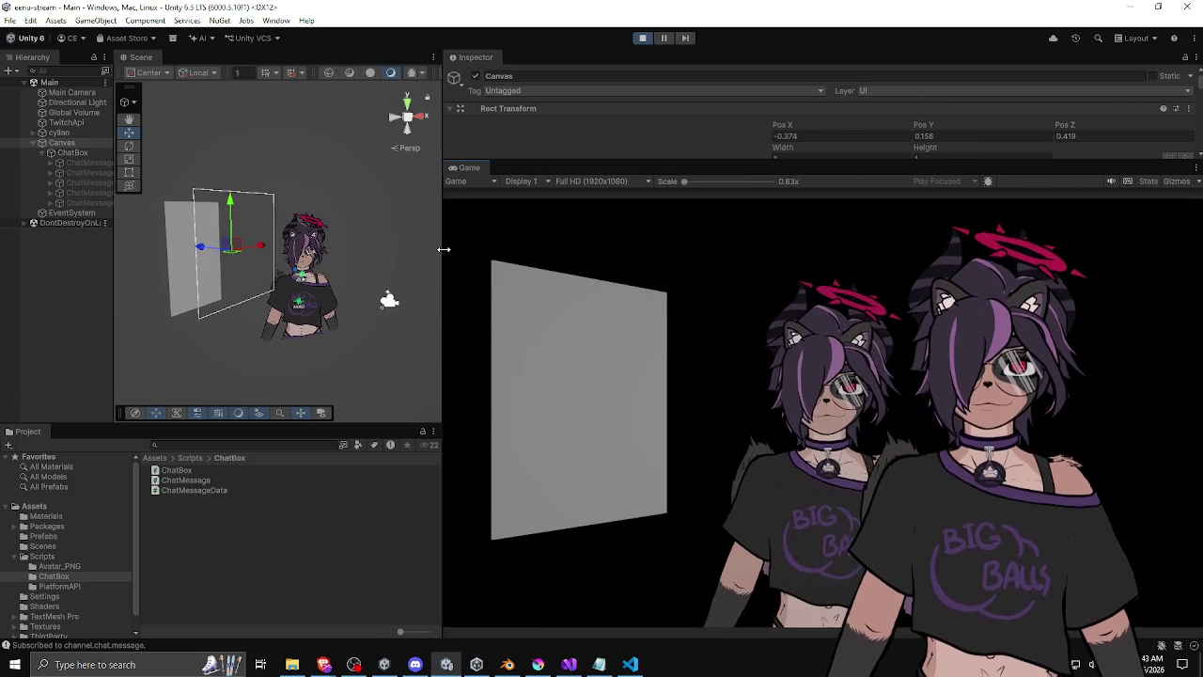
left_click(78, 152)
left_click_drag(542, 163, 527, 265)
Disable the ChatBox's Image component to hide its grey background.
scroll(519, 200, "down", 3)
scroll(541, 170, "up", 1)
scroll(577, 163, "down", 4)
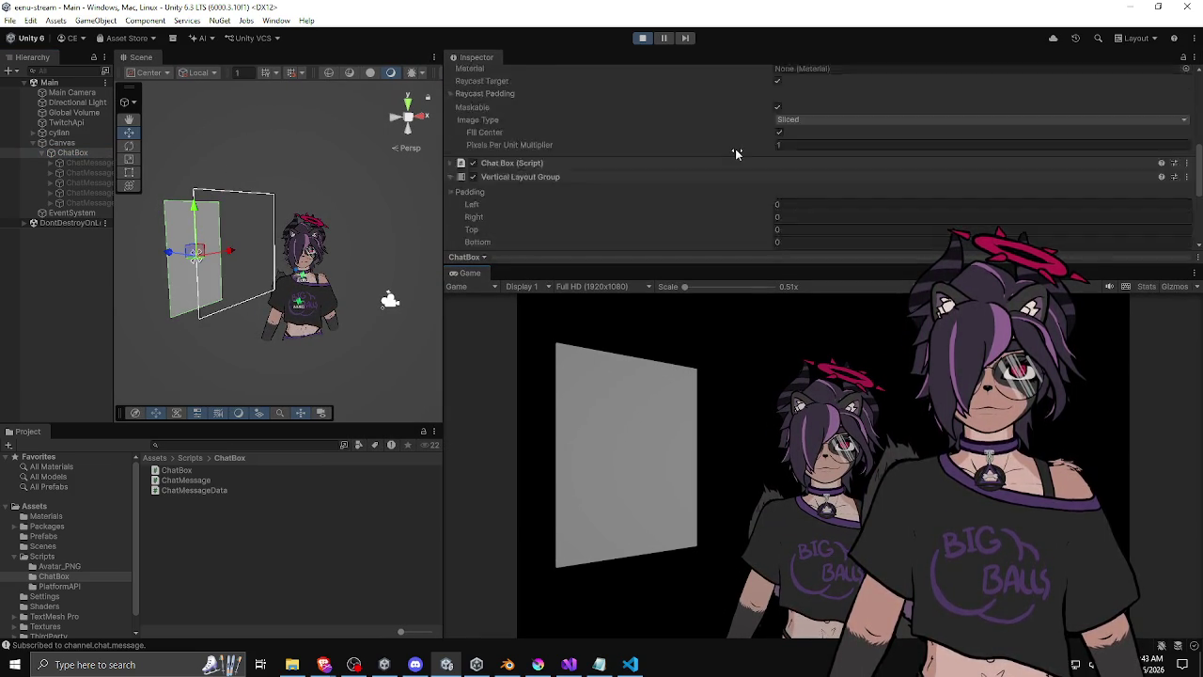
scroll(734, 147, "up", 5)
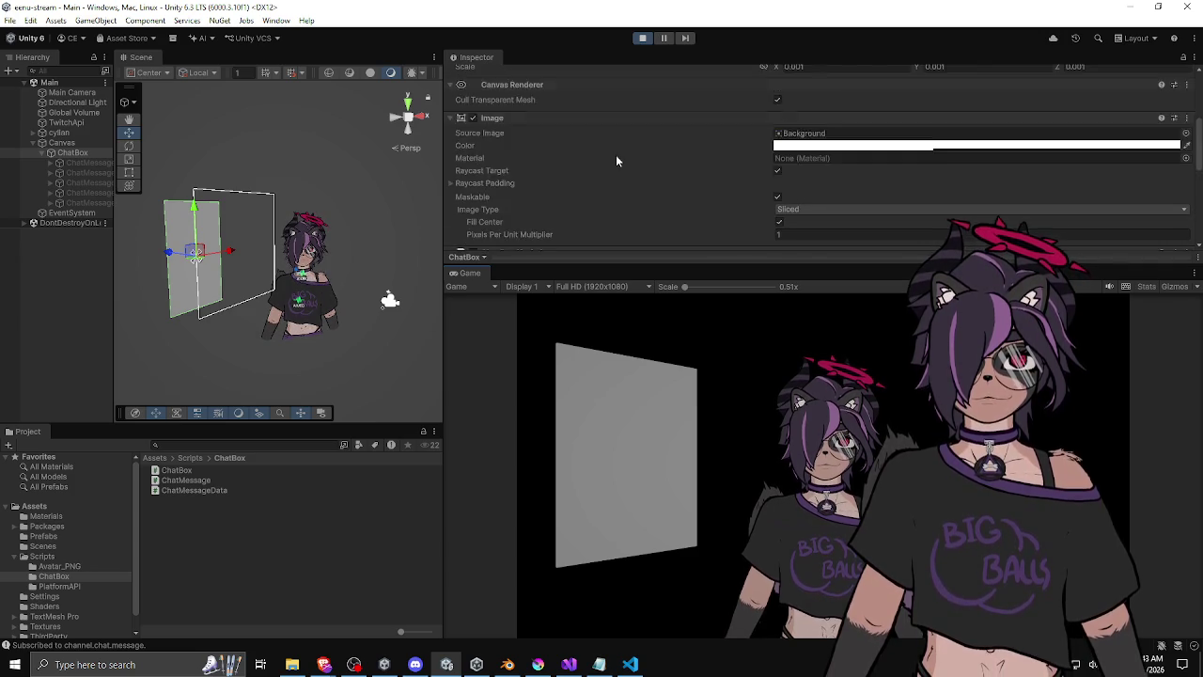
left_click(846, 179)
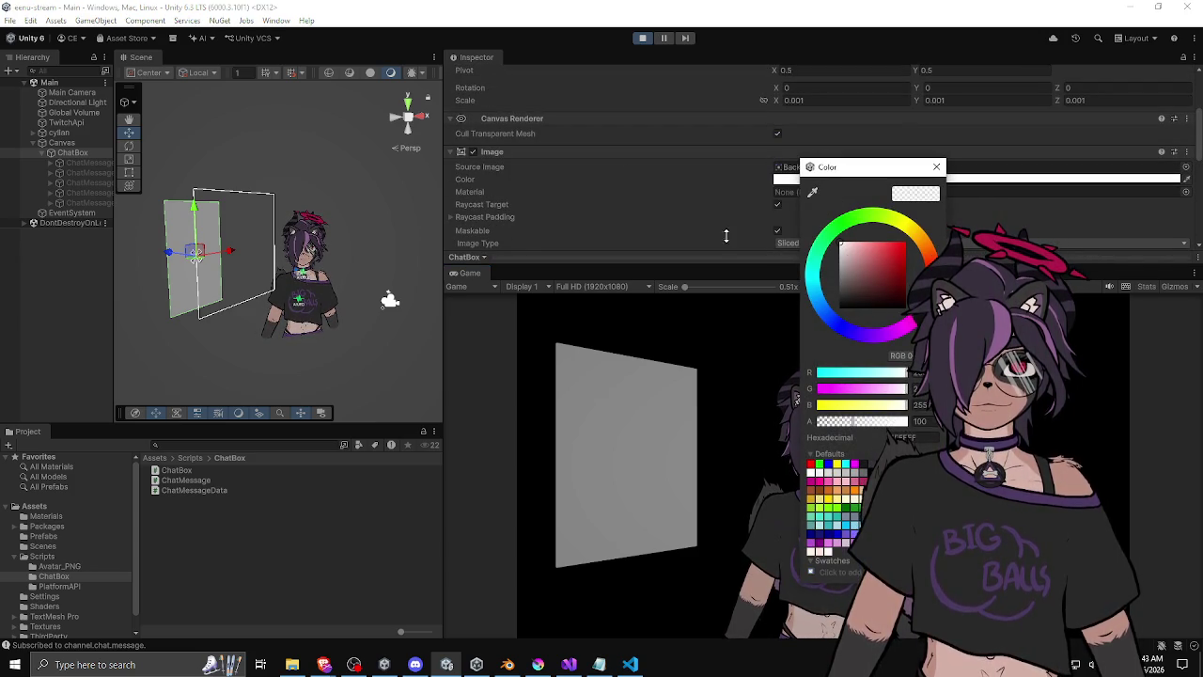
left_click(474, 152)
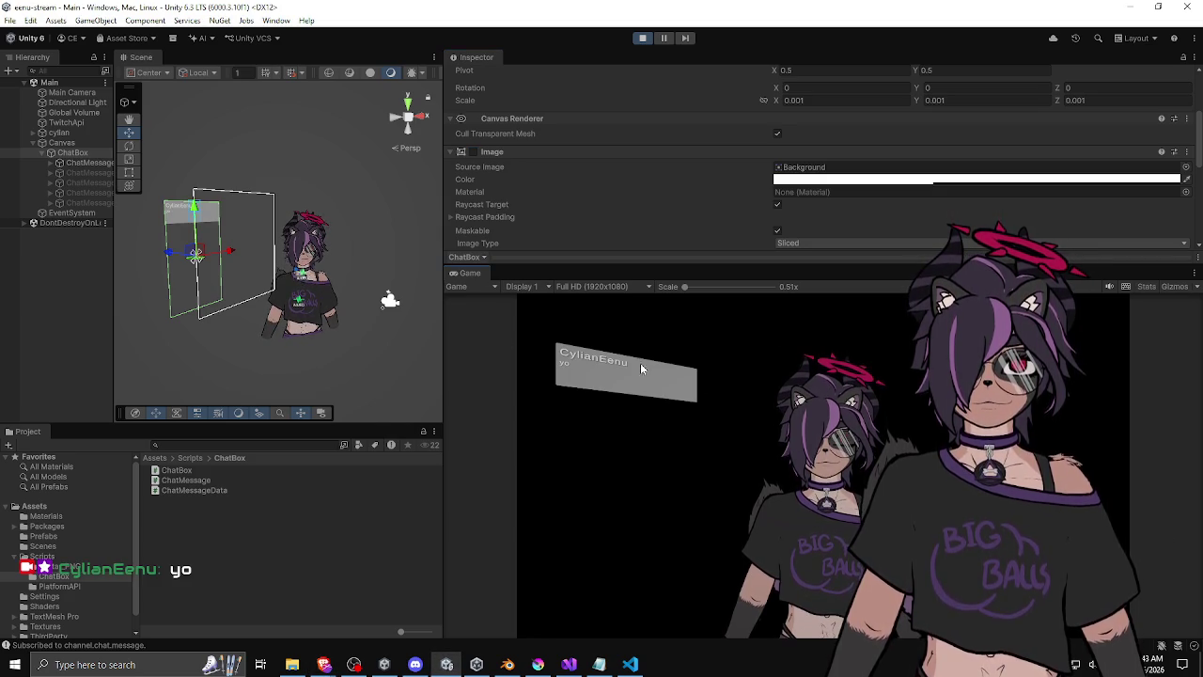
Resize the Game view, Inspector and Scene/Hierarchy splitters to give the Scene view more width.
left_click_drag(623, 264, 588, 132)
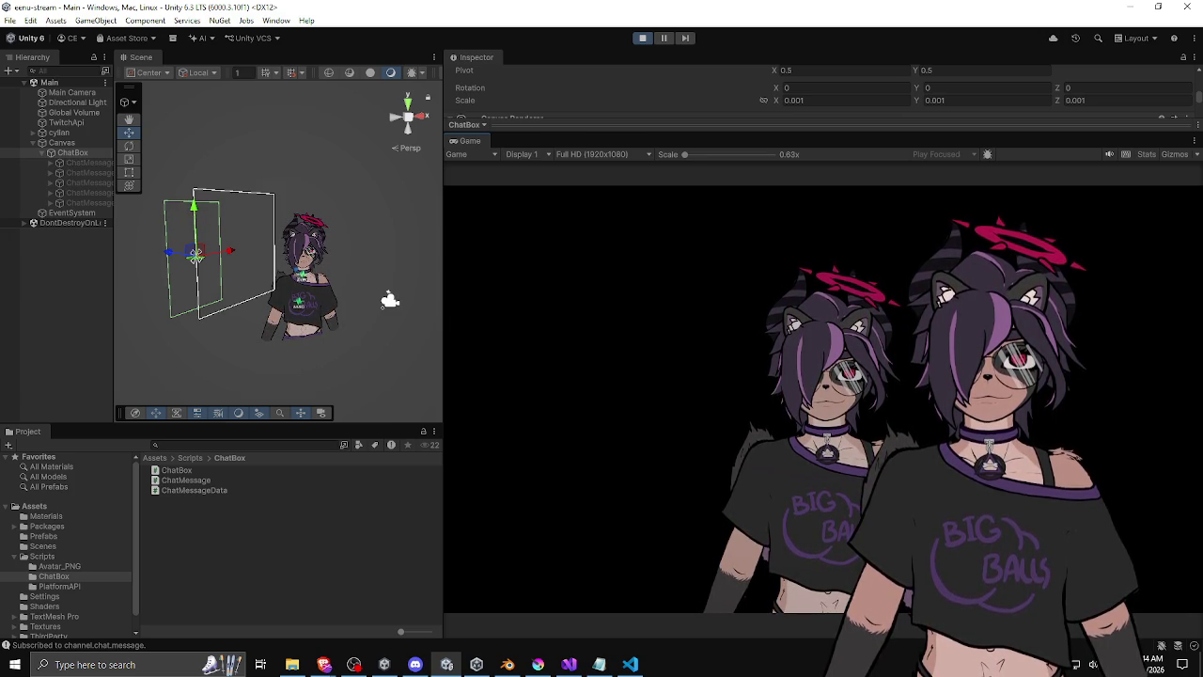
mouse_move(661, 127)
left_mouse_down()
mouse_move(650, 129)
mouse_move(658, 236)
mouse_move(562, 223)
left_mouse_up()
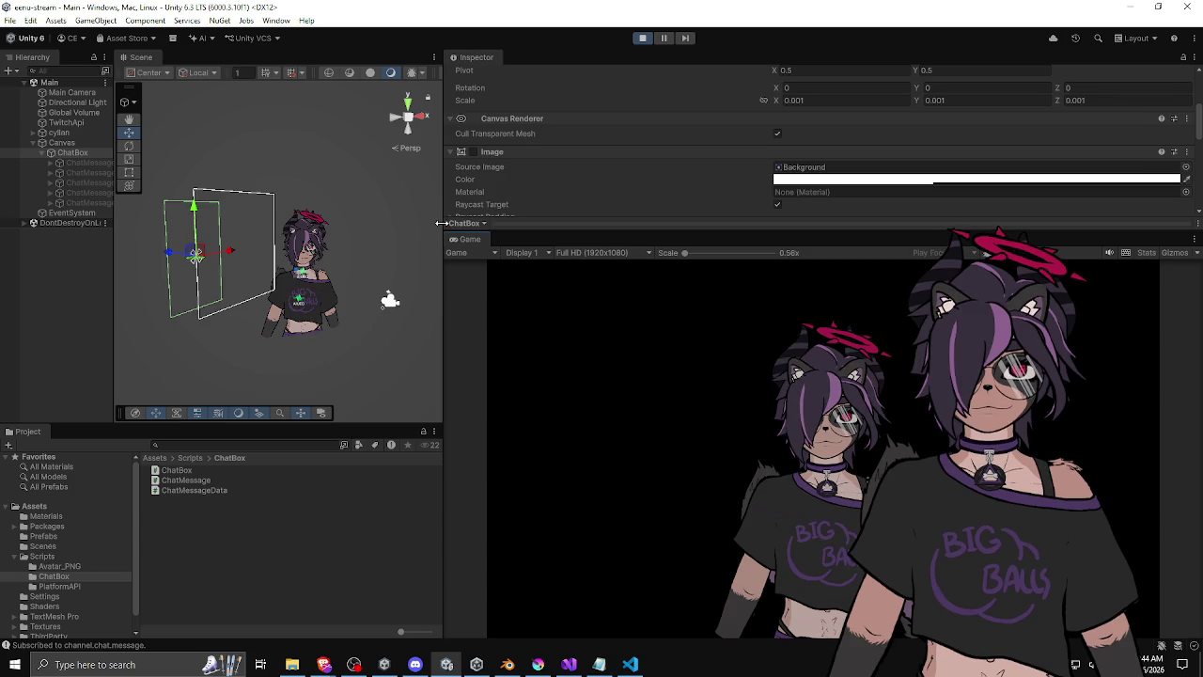
left_click_drag(441, 223, 528, 223)
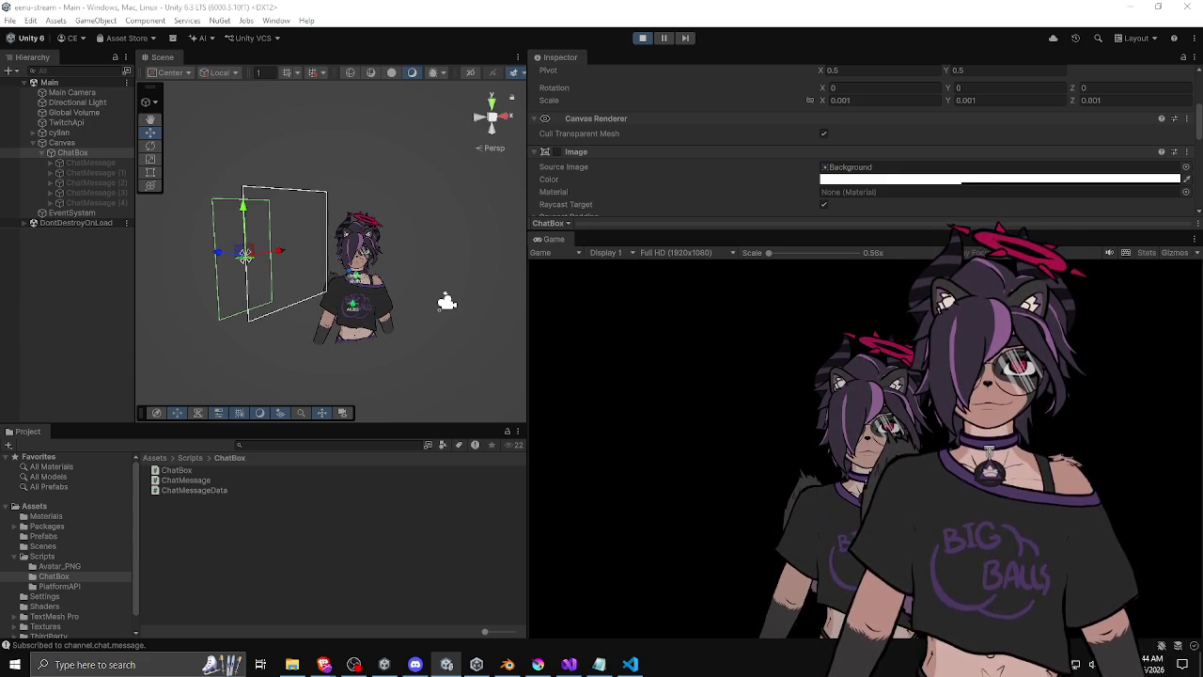
Exit play mode and adjust the Scene and Game view splitters.
left_click(642, 37)
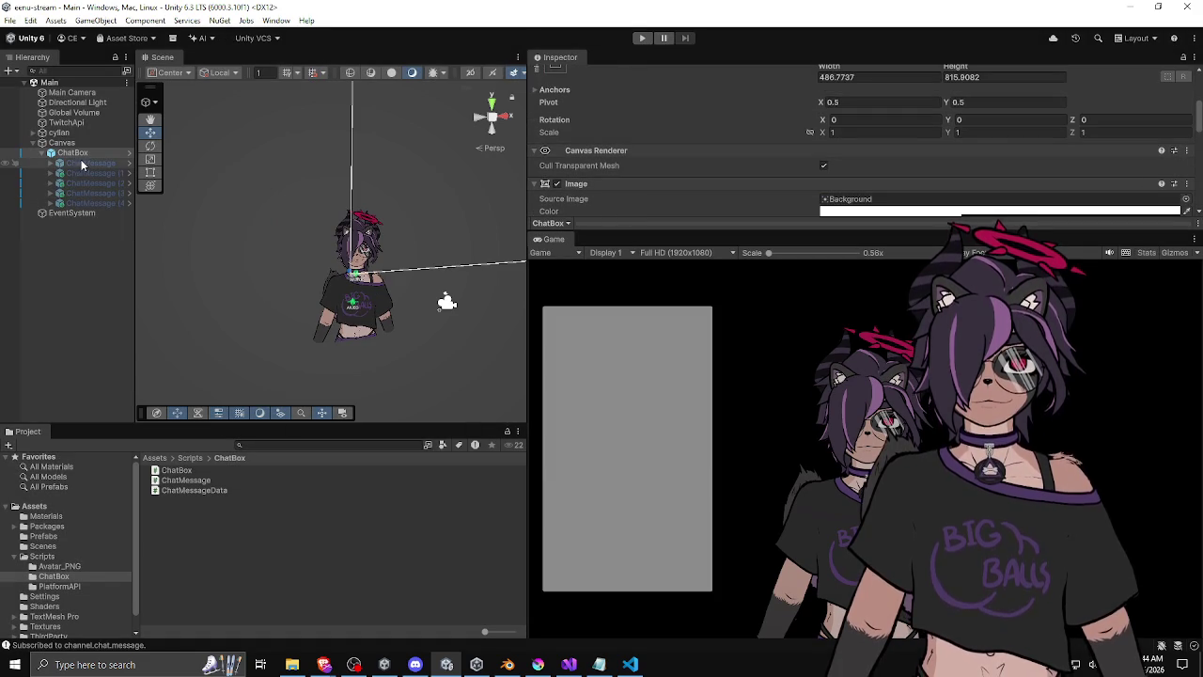
left_click_drag(527, 264, 516, 264)
left_click_drag(616, 231, 622, 254)
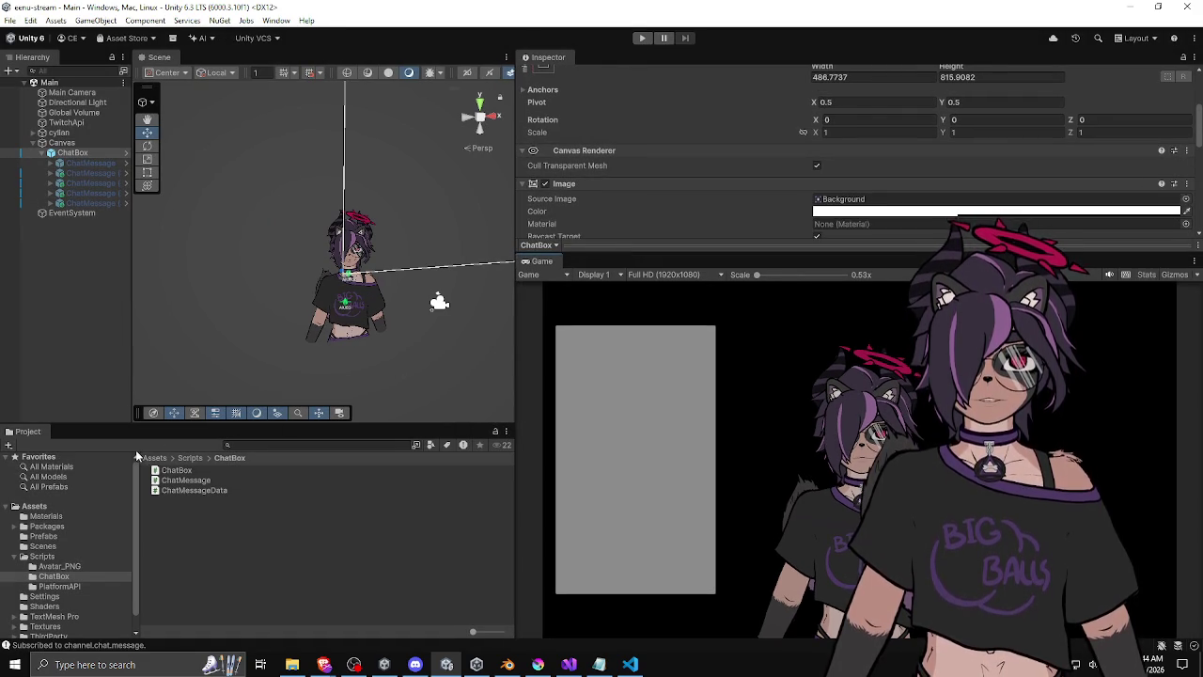
Add a UI Toolkit > UI Document object from the Hierarchy's context menu.
right_click(76, 246)
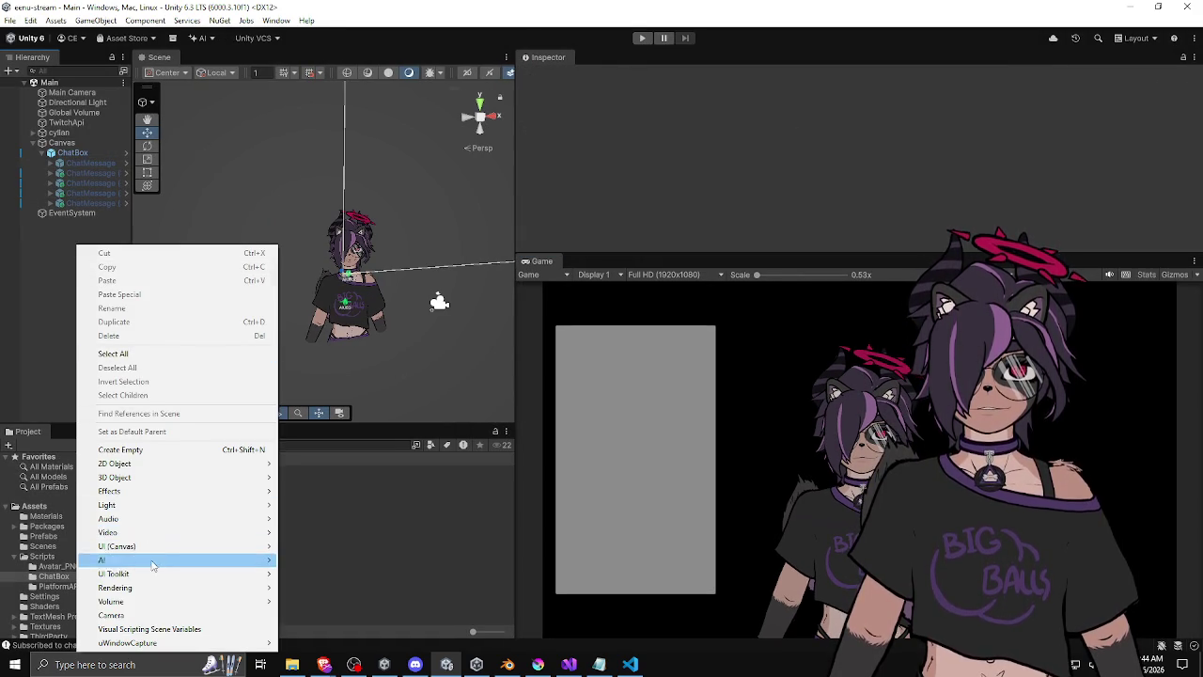
mouse_move(163, 550)
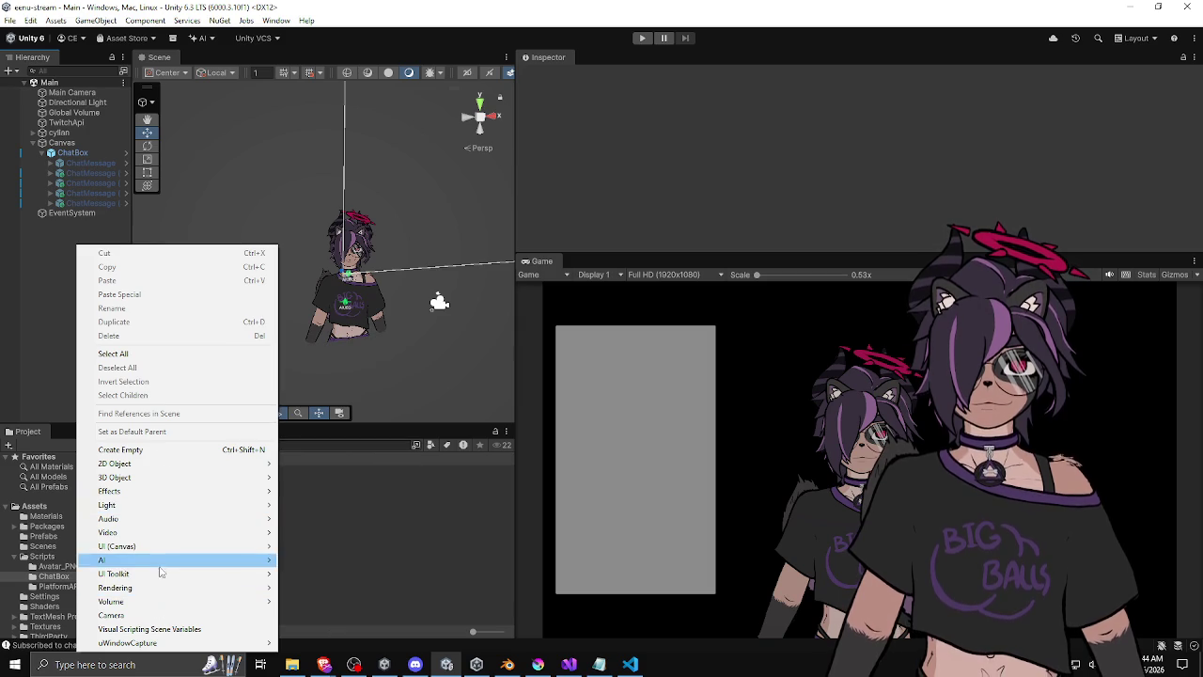
mouse_move(188, 578)
left_click(333, 580)
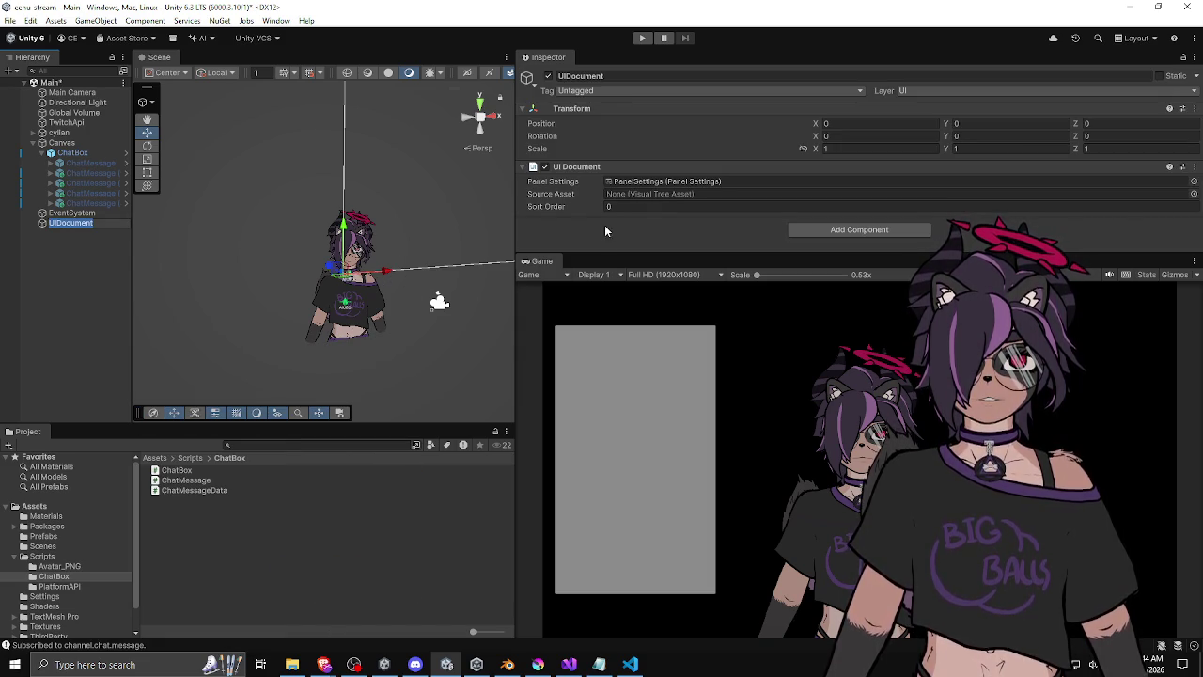
left_click_drag(594, 252, 594, 369)
scroll(181, 325, "down", 5)
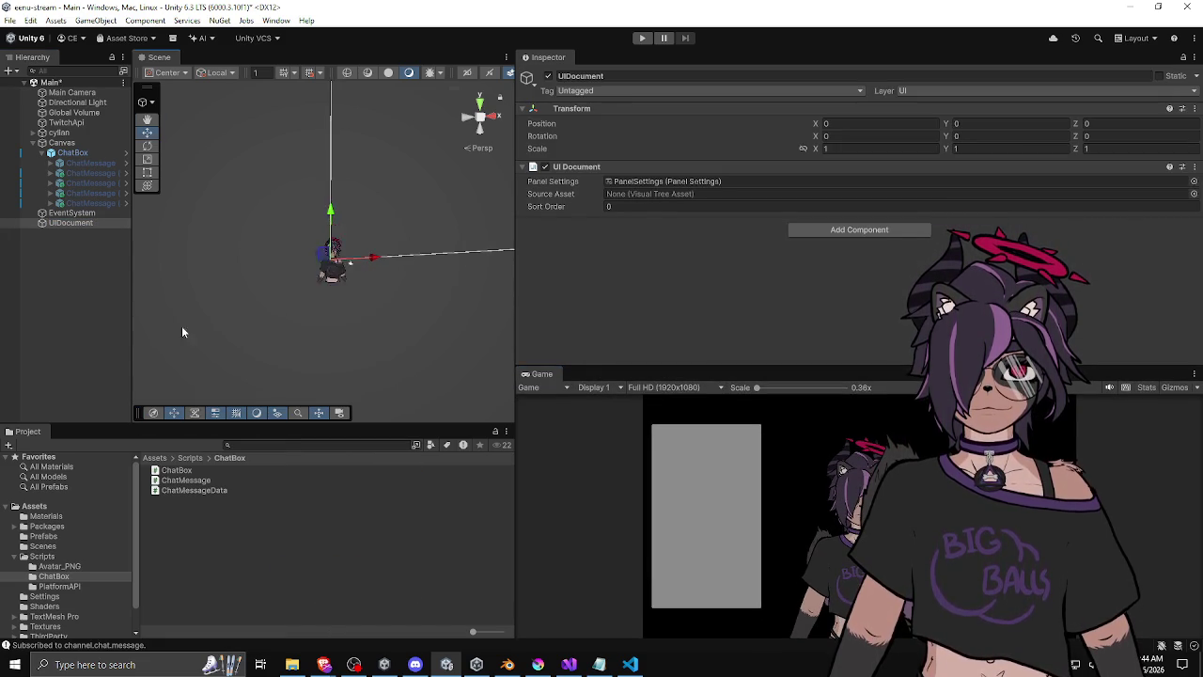
left_click_drag(320, 271, 332, 281)
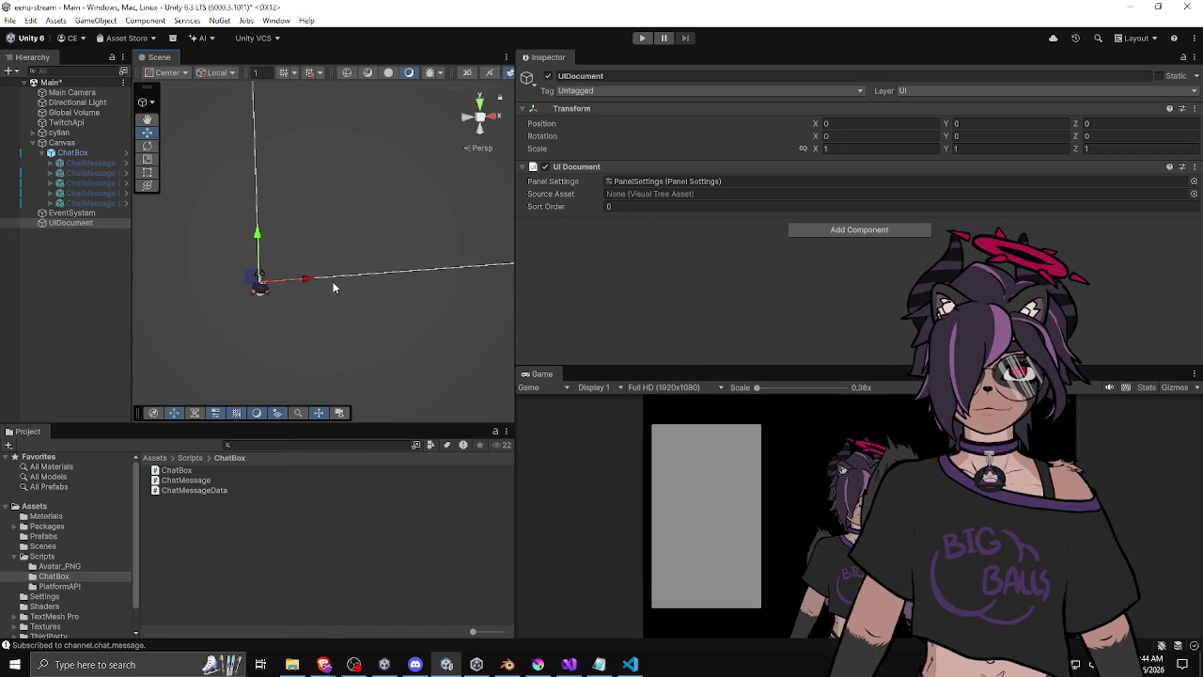
Set the PanelSettings Render Mode to World Space, keeping Match 3-D bounding box colliders.
left_click(670, 180)
left_click(192, 482)
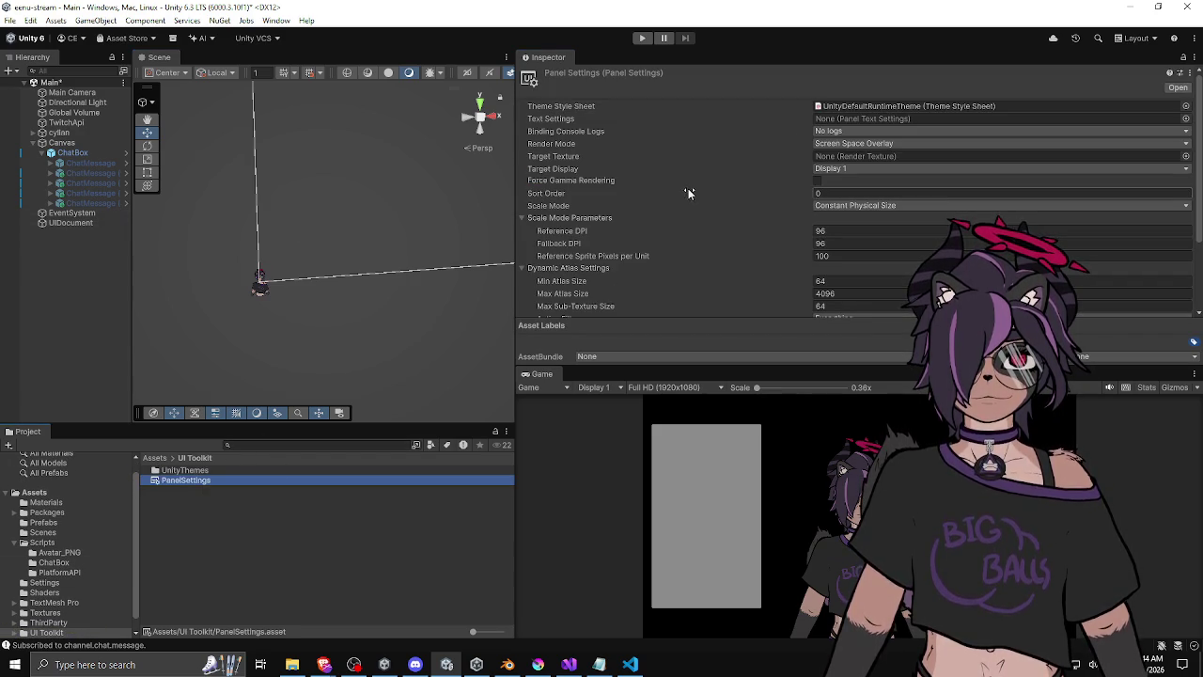
left_click(841, 144)
left_click(848, 173)
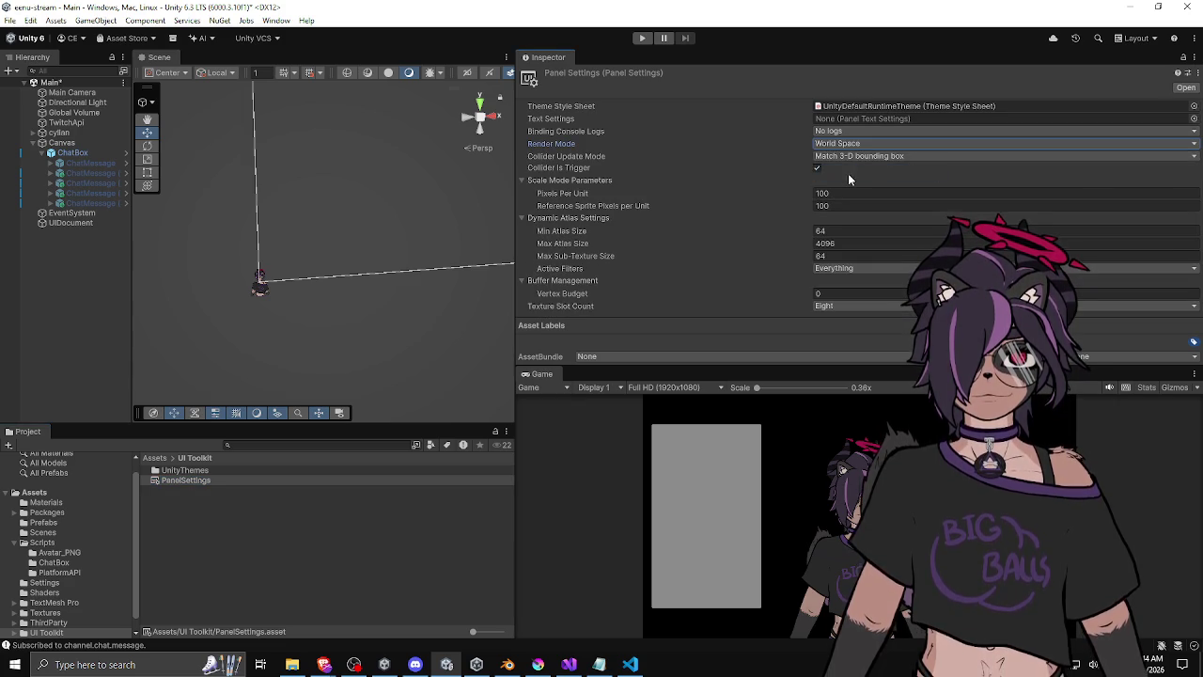
left_click(851, 157)
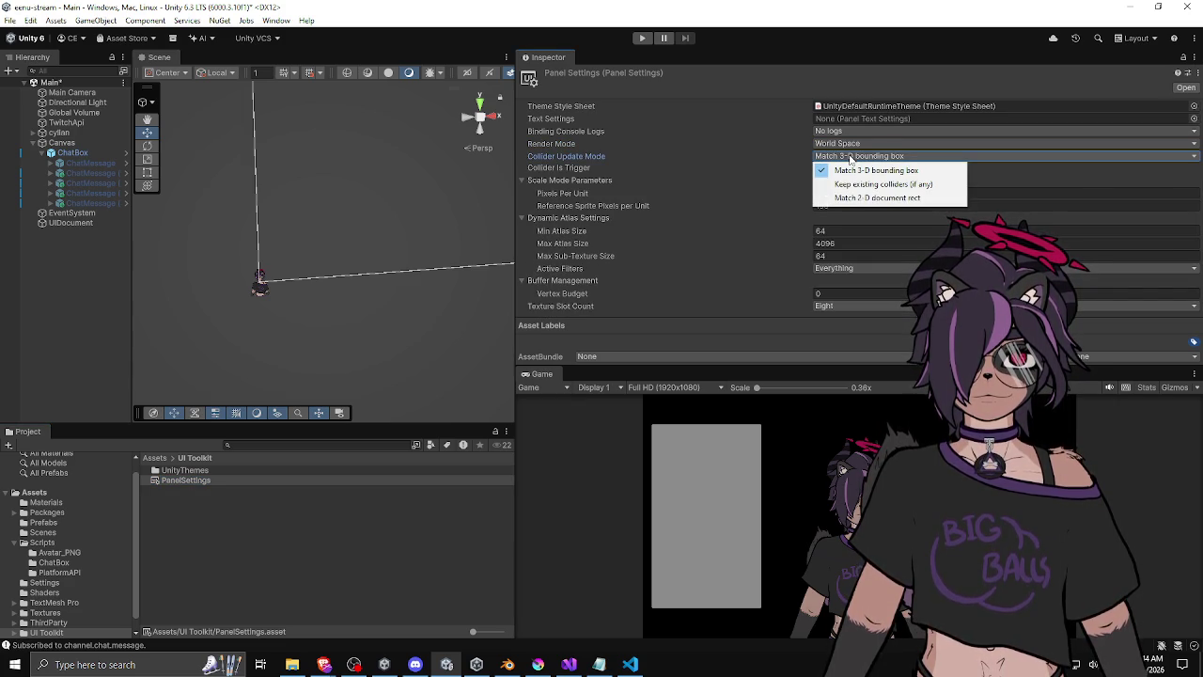
left_click(858, 171)
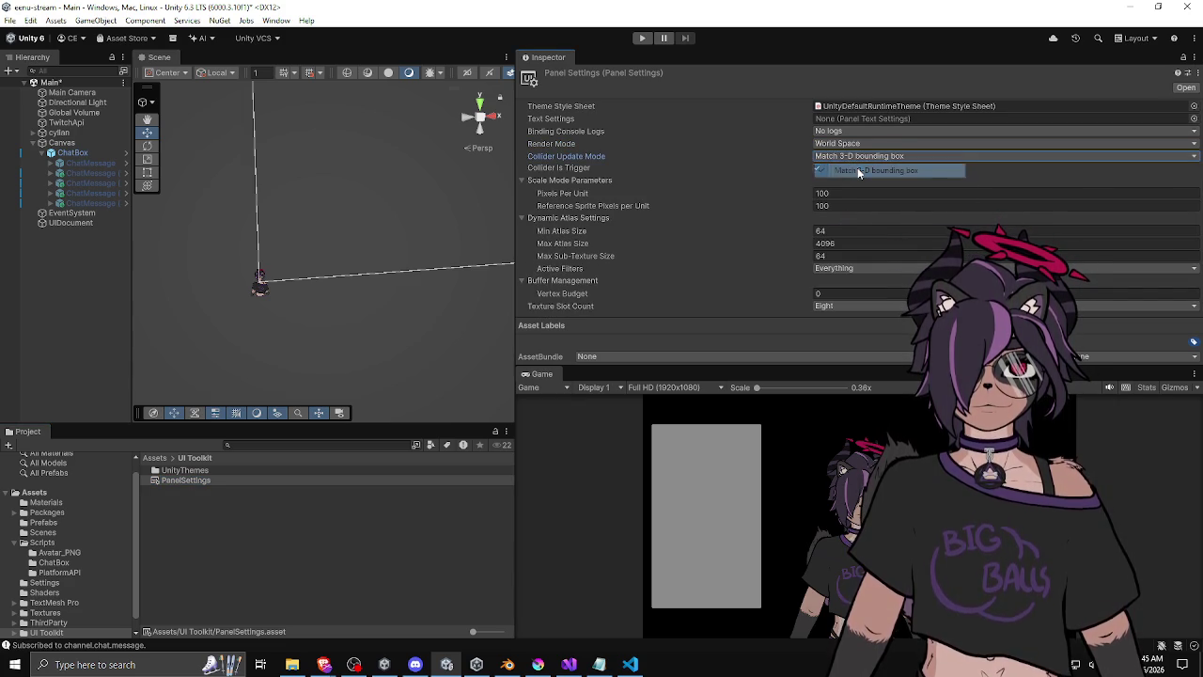
left_click(71, 223)
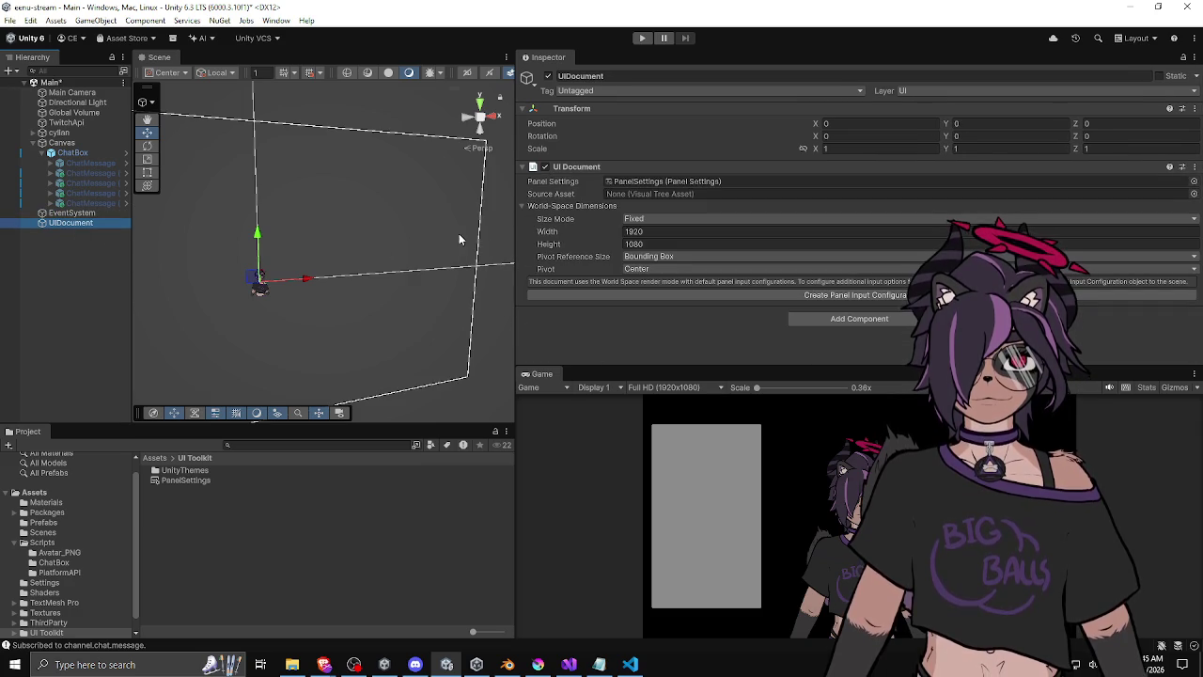
Keep Size Mode Fixed and set the UI Document's world-space Width and Height to 100.
left_click(655, 218)
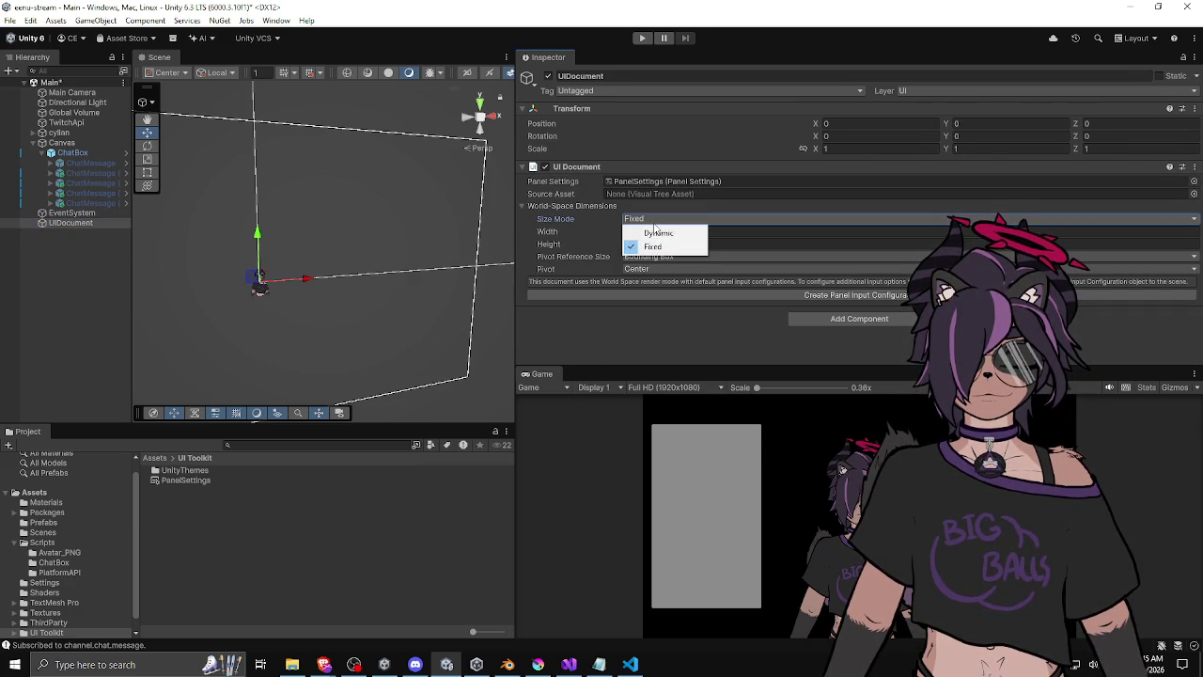
key("Escape")
left_click(655, 232)
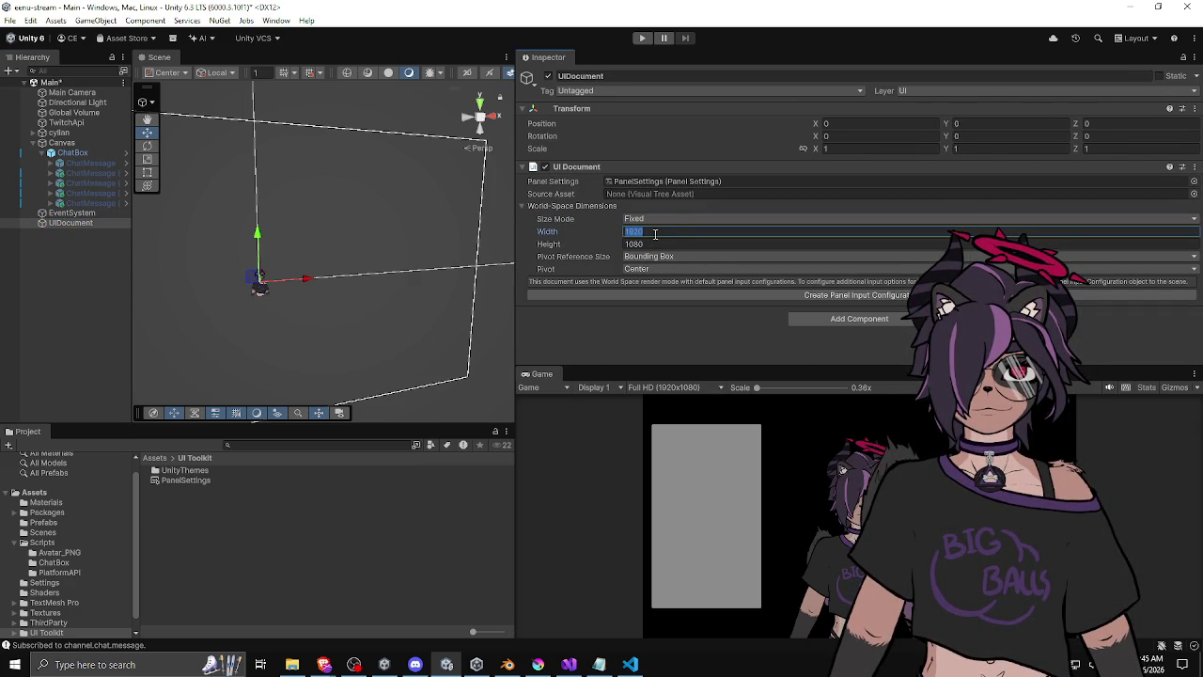
type("1")
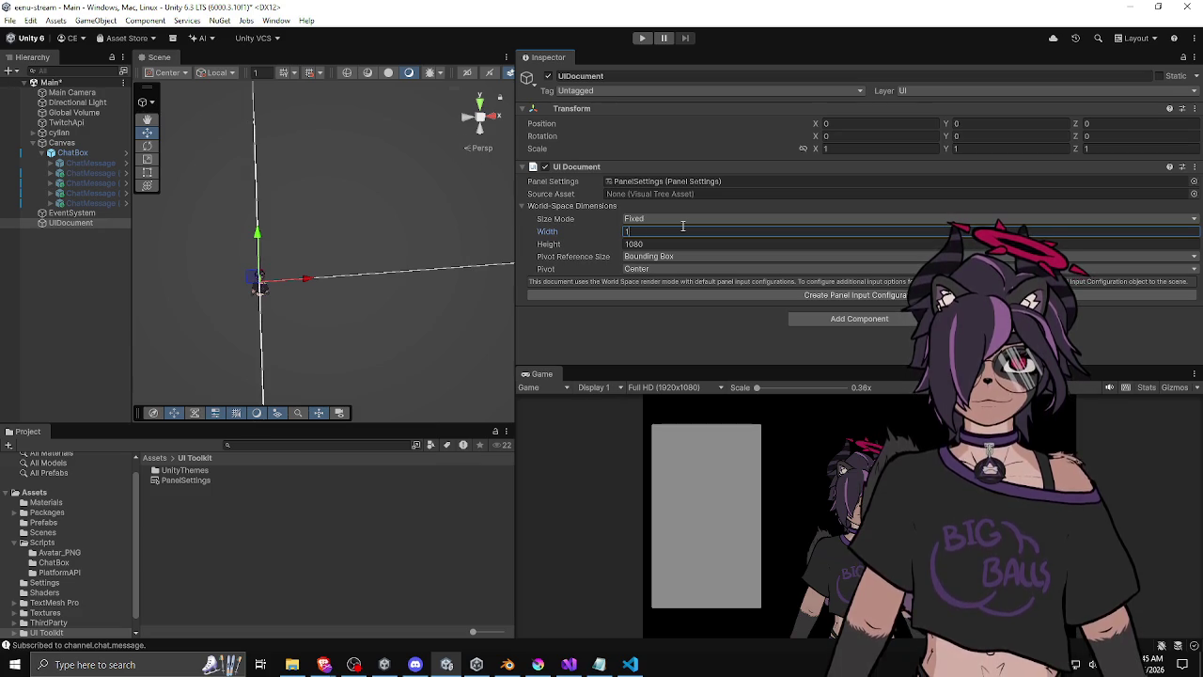
type("0")
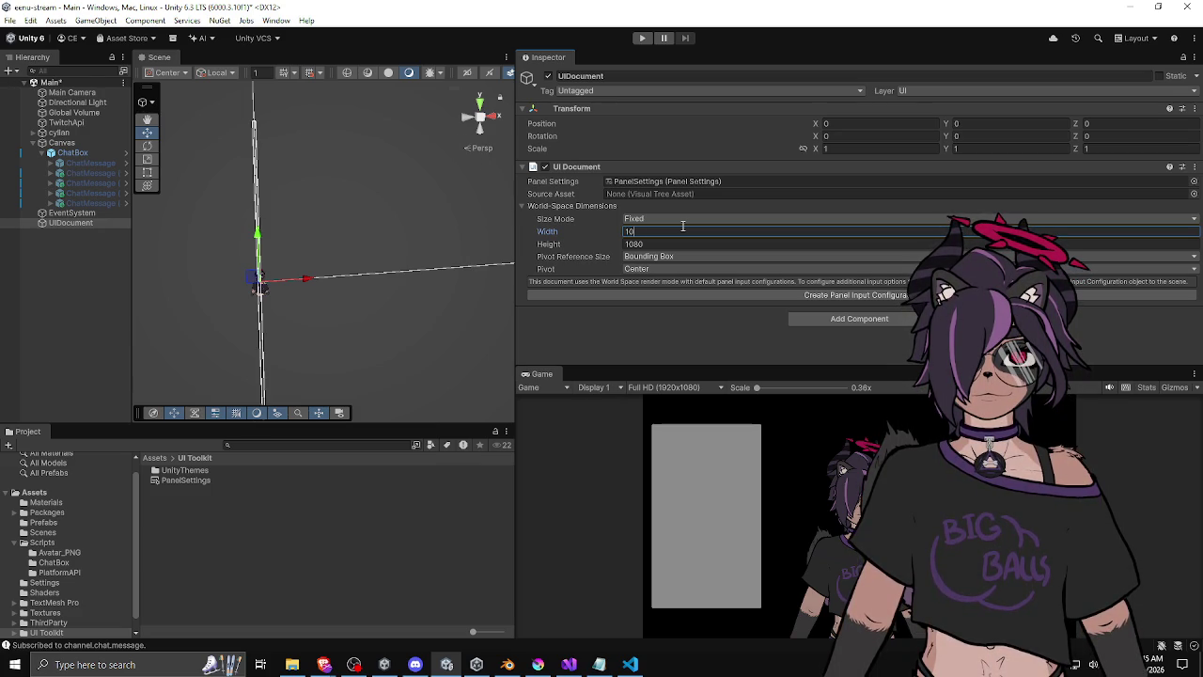
type("0")
key("Tab")
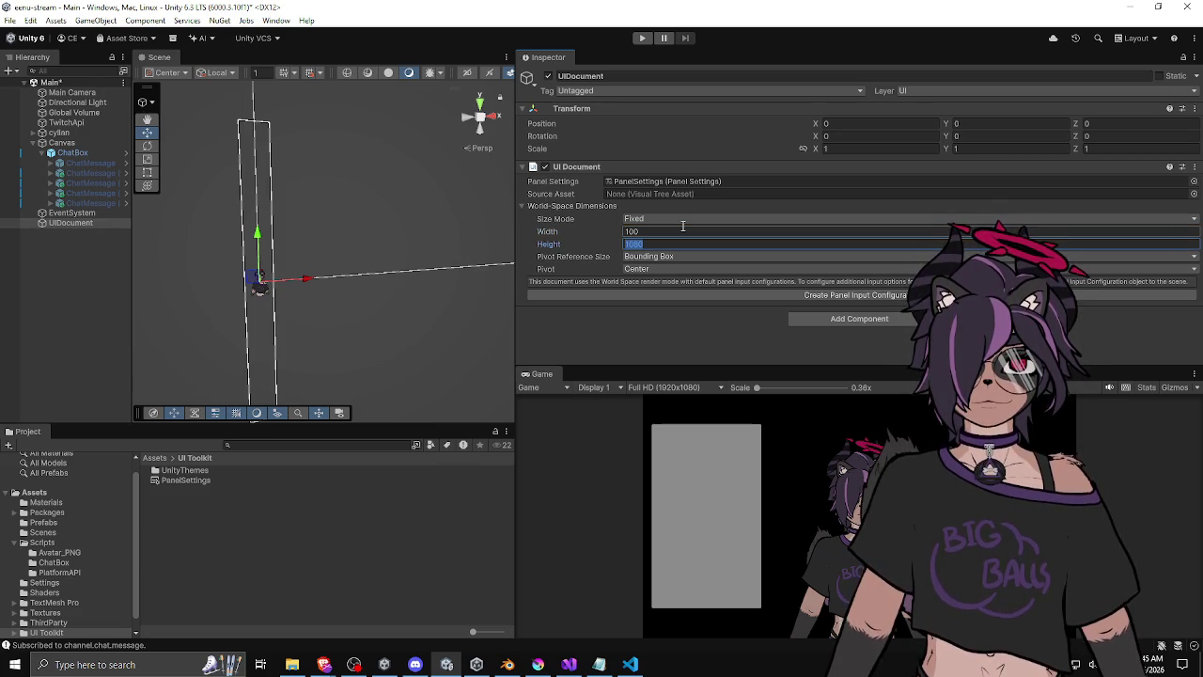
type("100")
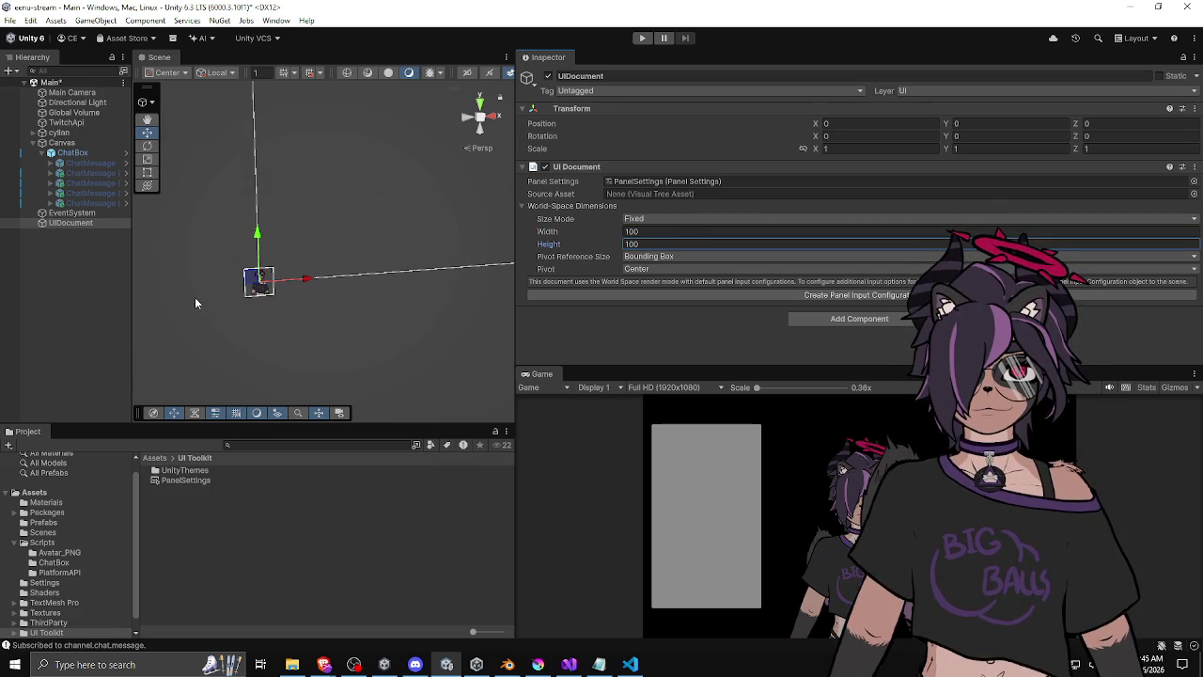
scroll(235, 288, "up", 5)
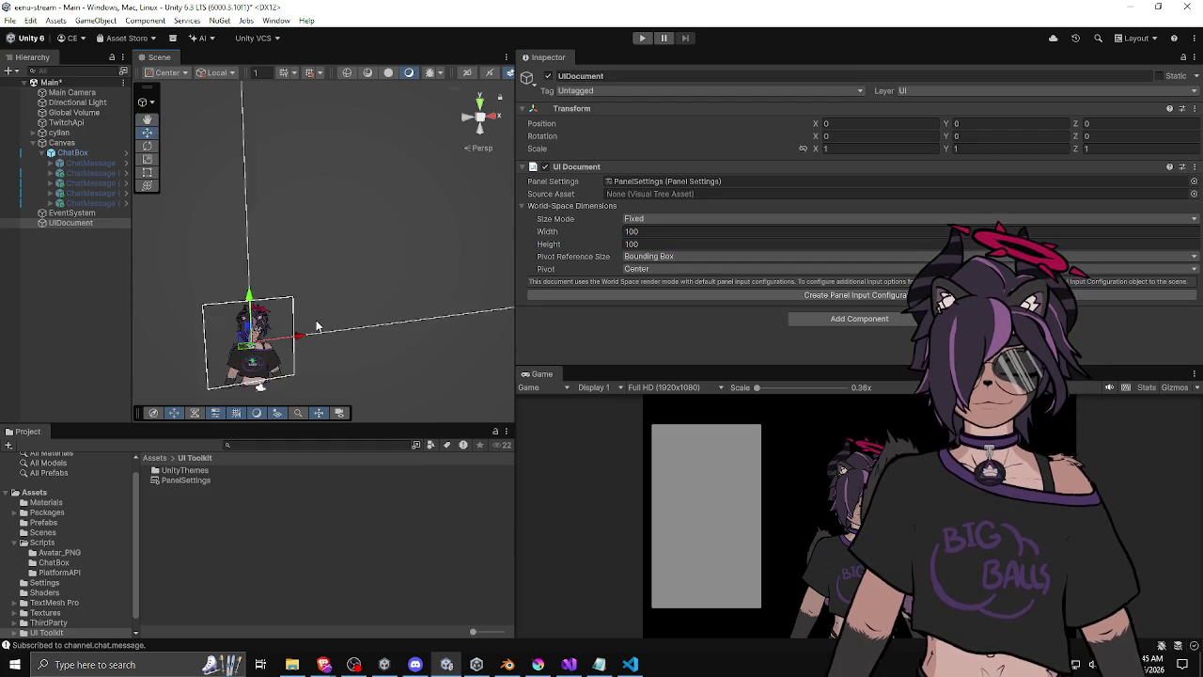
scroll(324, 255, "up", 2)
left_click_drag(376, 301, 347, 294)
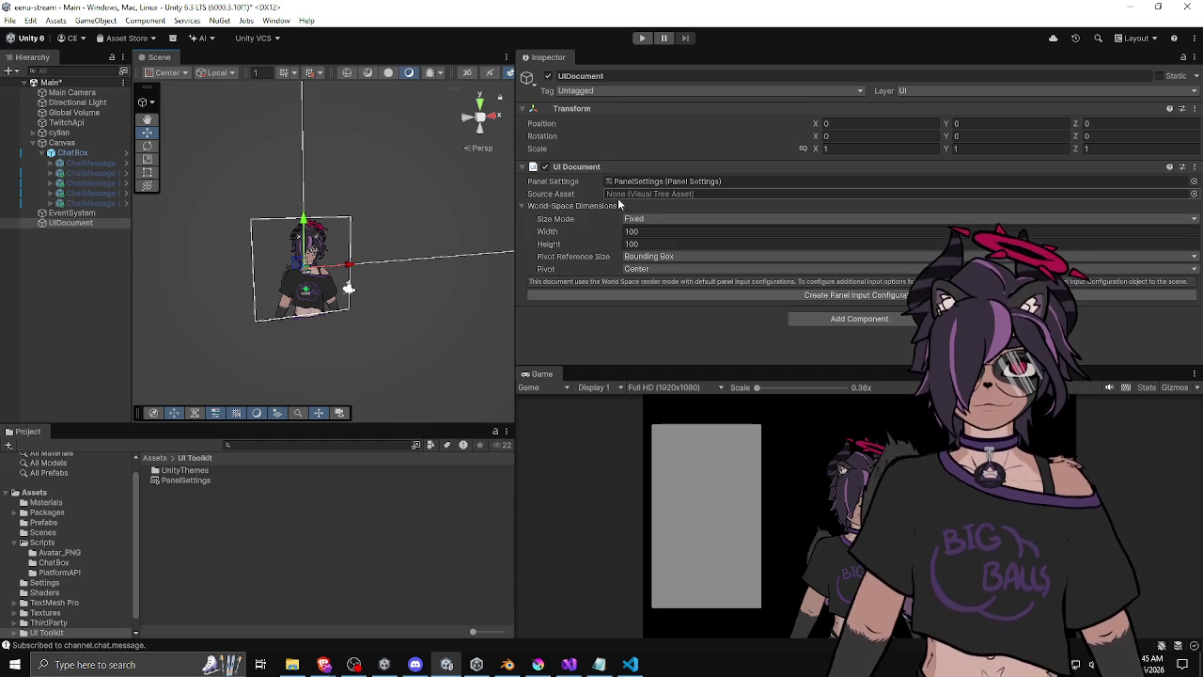
left_click(62, 223)
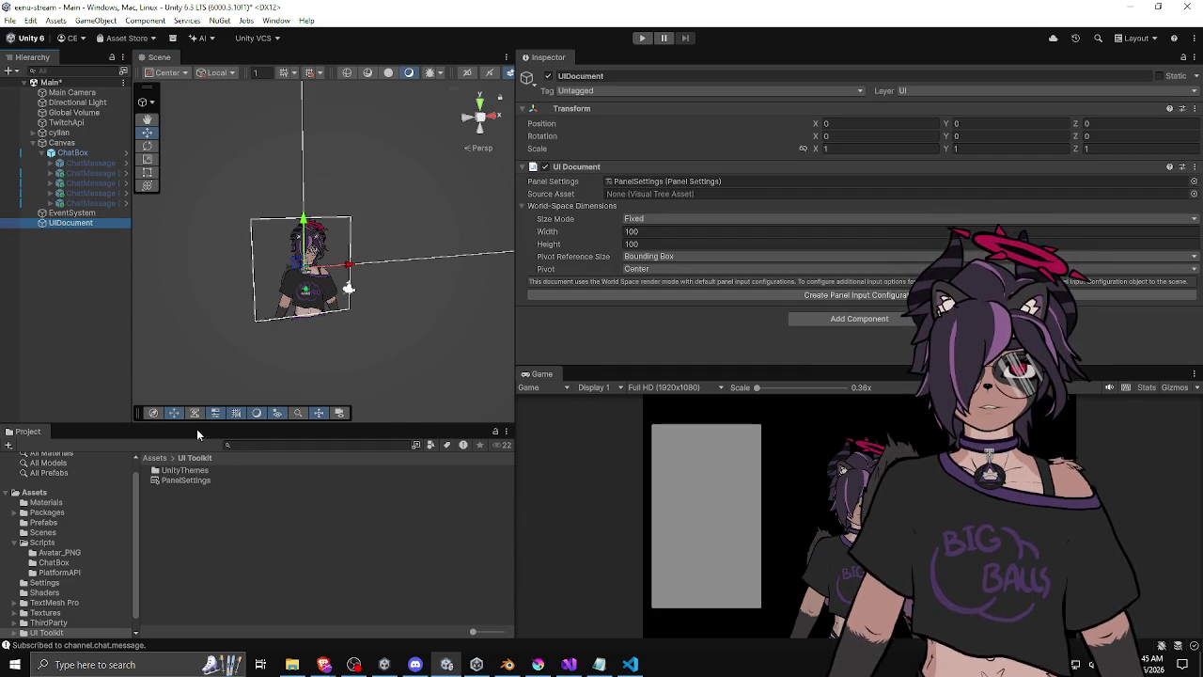
Expand UnityDefaultRuntimeTheme in UnityThemes, then select PanelSettings in the UI Toolkit folder.
left_click_drag(196, 429, 197, 413)
double_click(188, 455)
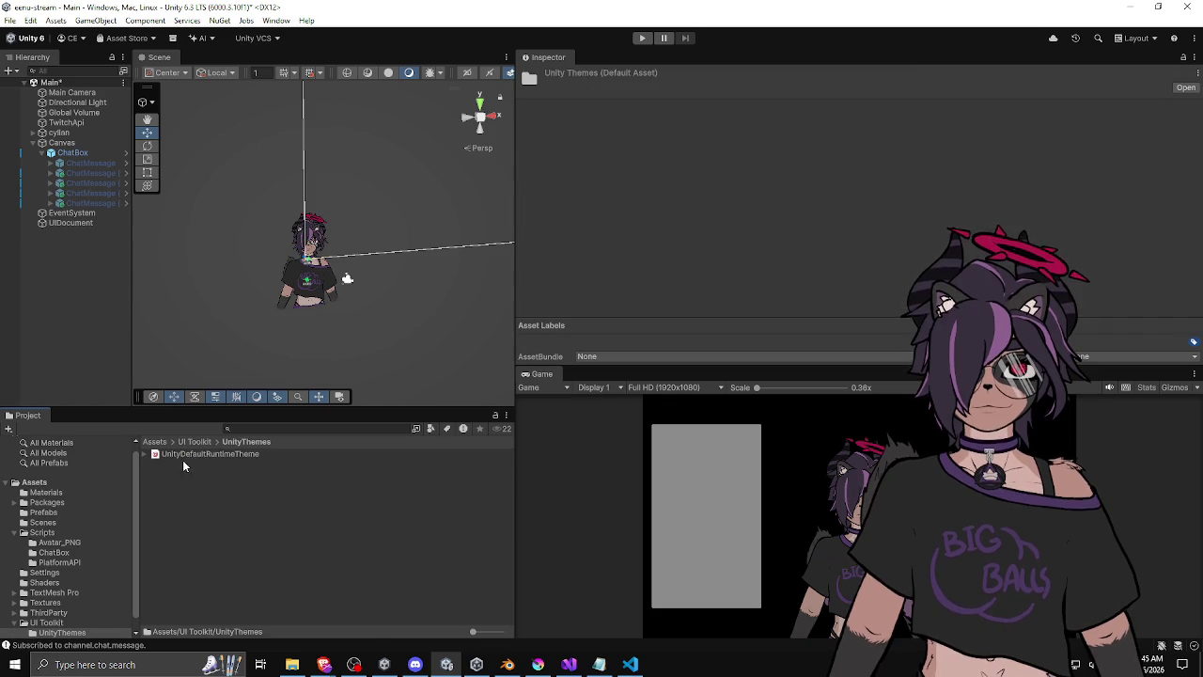
left_click(204, 454)
left_click_drag(609, 366, 610, 454)
left_click(64, 223)
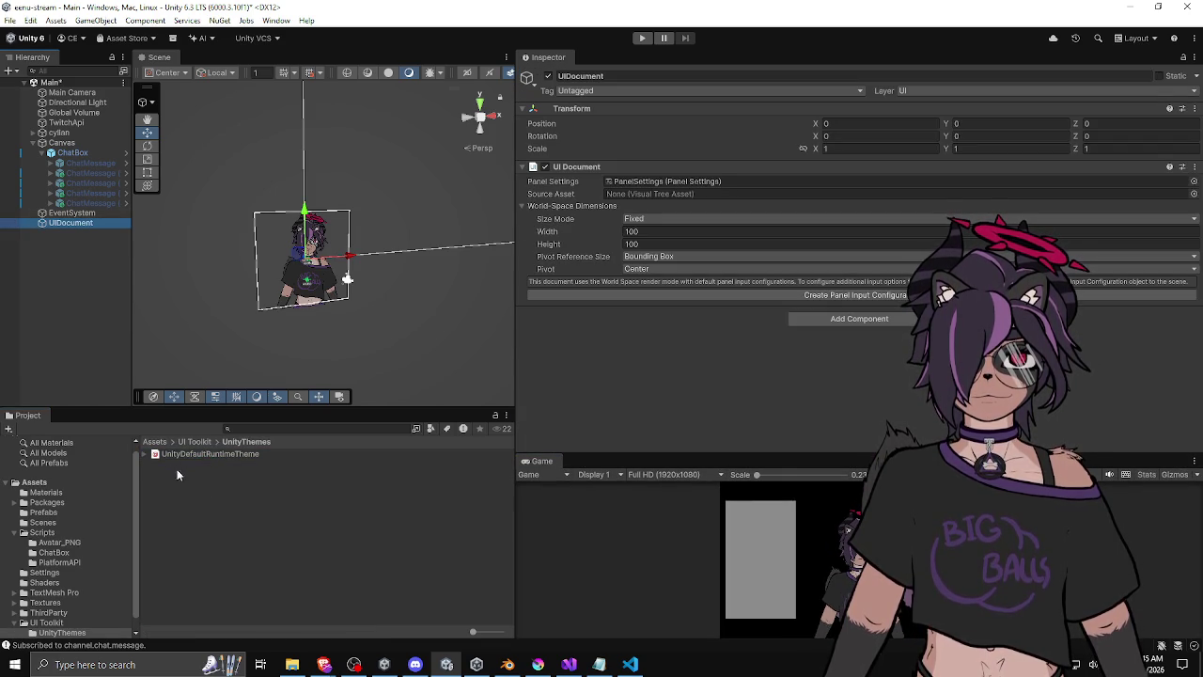
left_click(151, 457)
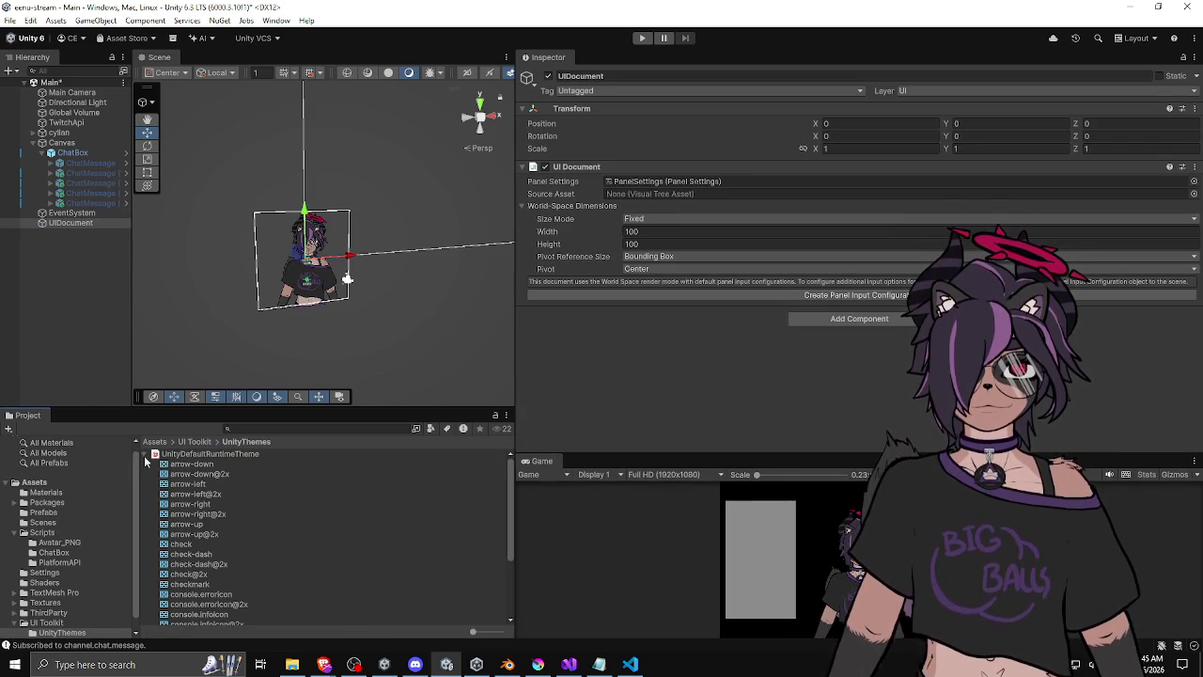
left_click(195, 441)
left_click(193, 464)
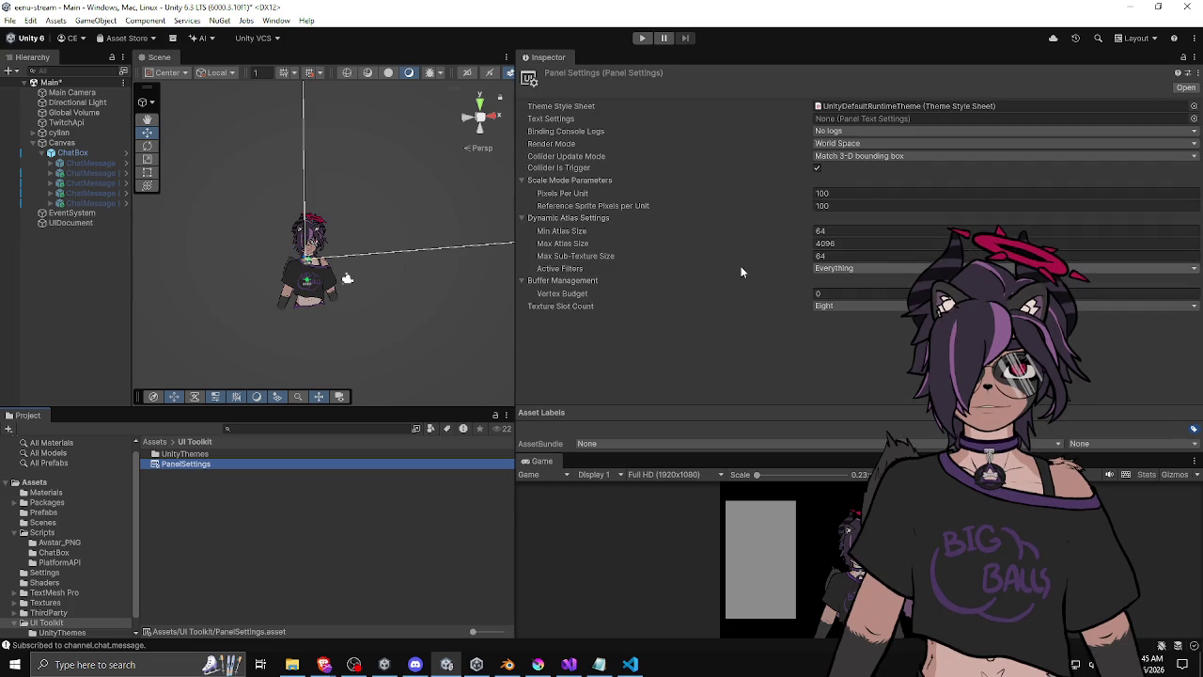
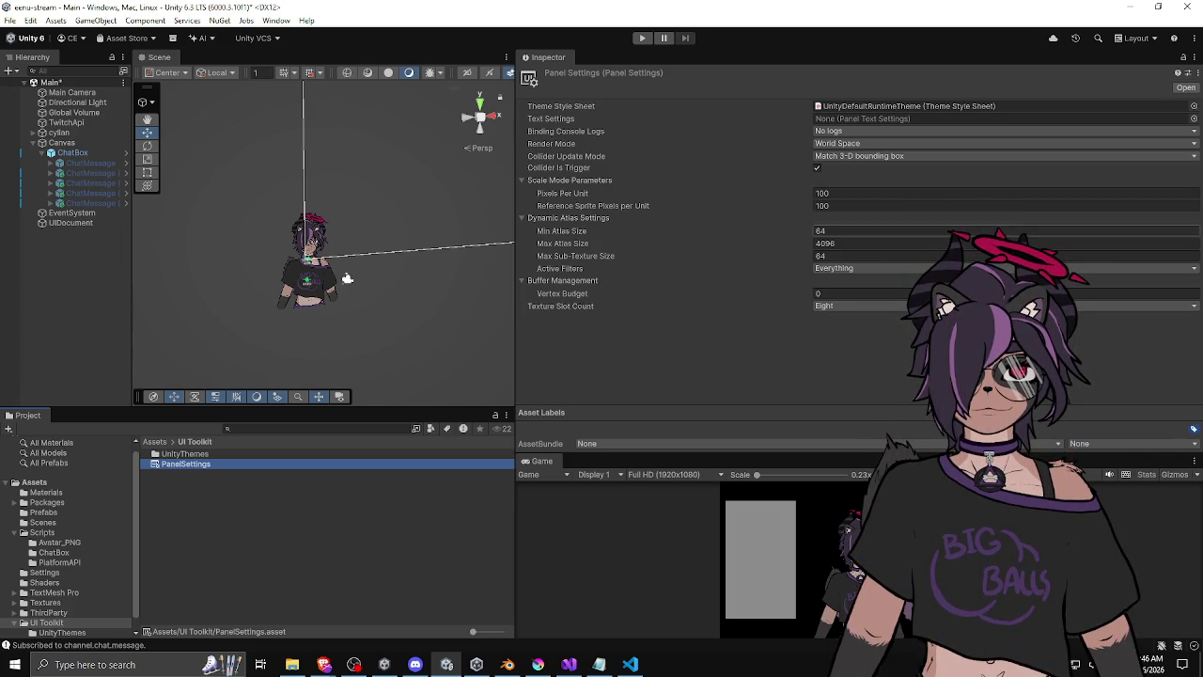
Switch to the browser and maximize the Image.image Scripting API page.
key("alt+Tab")
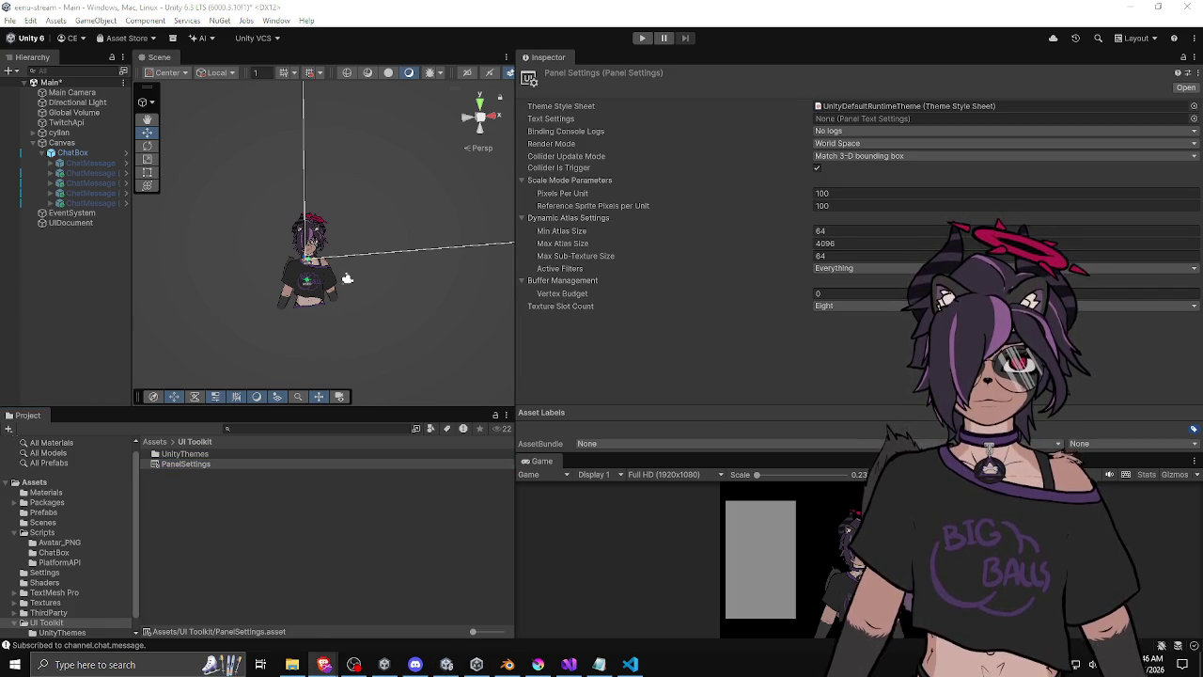
left_click_drag(1202, 6, 551, 1)
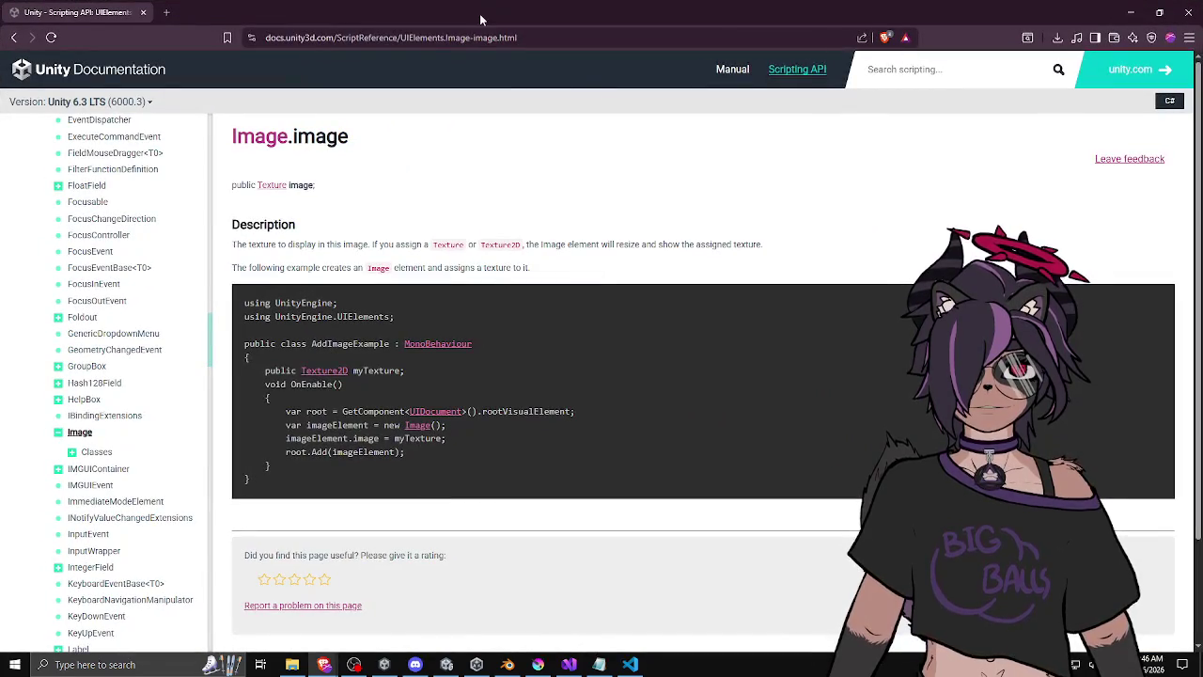
Shrink the browser and highlight the GetComponent<UIDocument>() call in the Image.image example code.
mouse_move(479, 13)
left_mouse_down()
mouse_move(507, 57)
mouse_move(552, 58)
left_mouse_up()
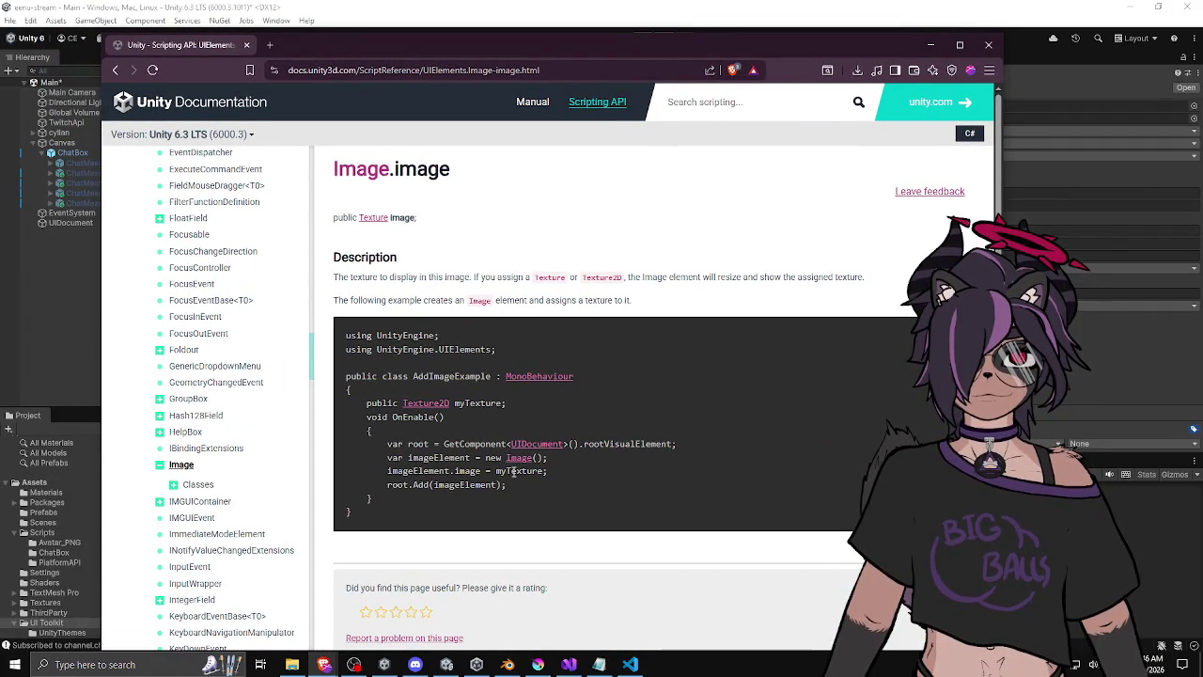
left_click_drag(470, 446, 609, 446)
left_click(613, 445)
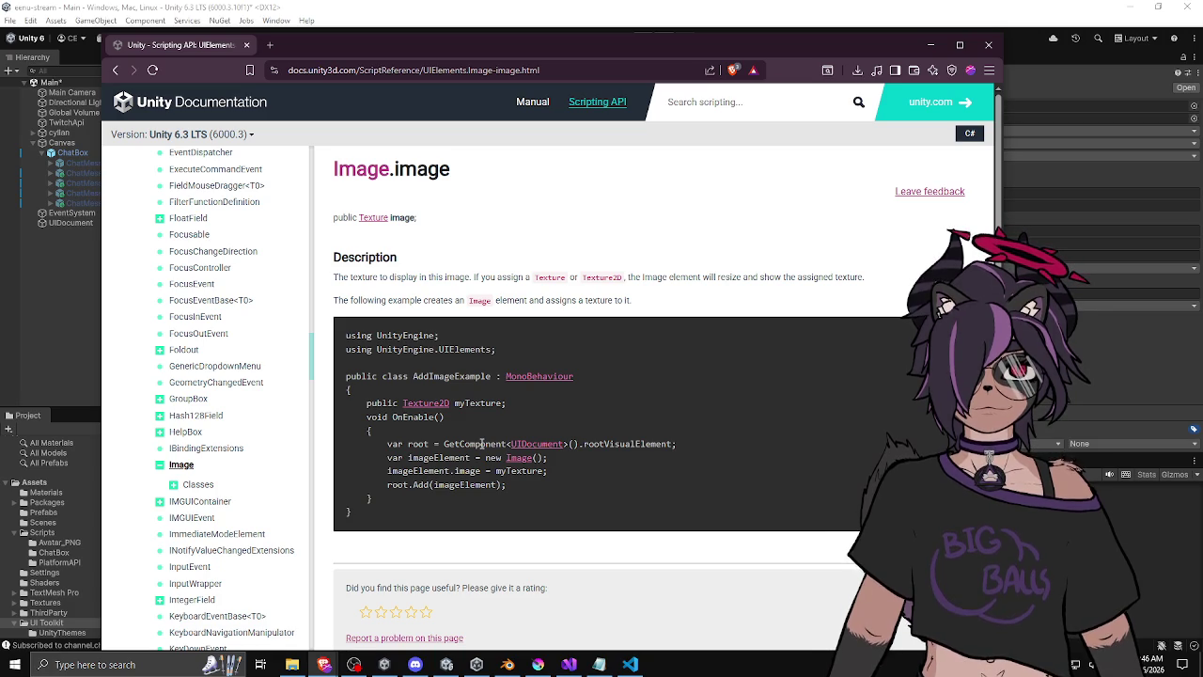
left_click_drag(444, 443, 559, 443)
left_click(634, 444)
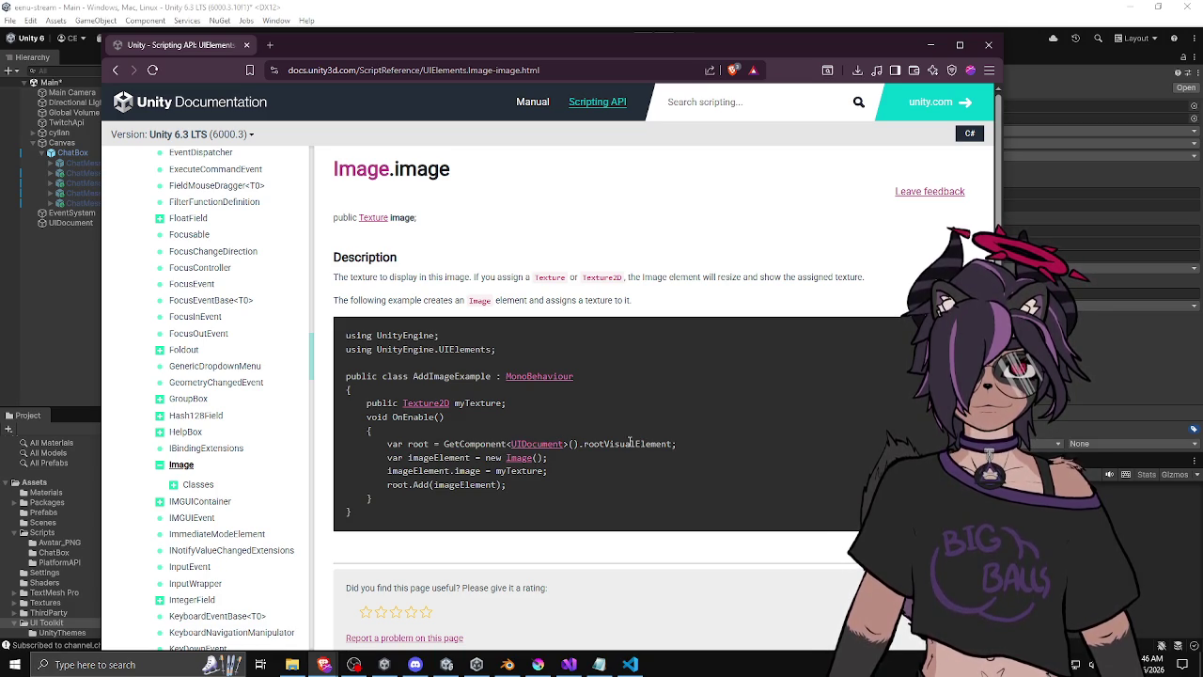
left_click_drag(455, 444, 565, 444)
left_click(548, 472)
mouse_move(463, 447)
left_mouse_down()
mouse_move(584, 446)
mouse_move(553, 475)
left_mouse_up()
left_click(567, 467)
mouse_move(450, 443)
left_mouse_down()
mouse_move(537, 458)
mouse_move(444, 444)
left_mouse_up()
left_click(537, 458)
left_click(506, 484)
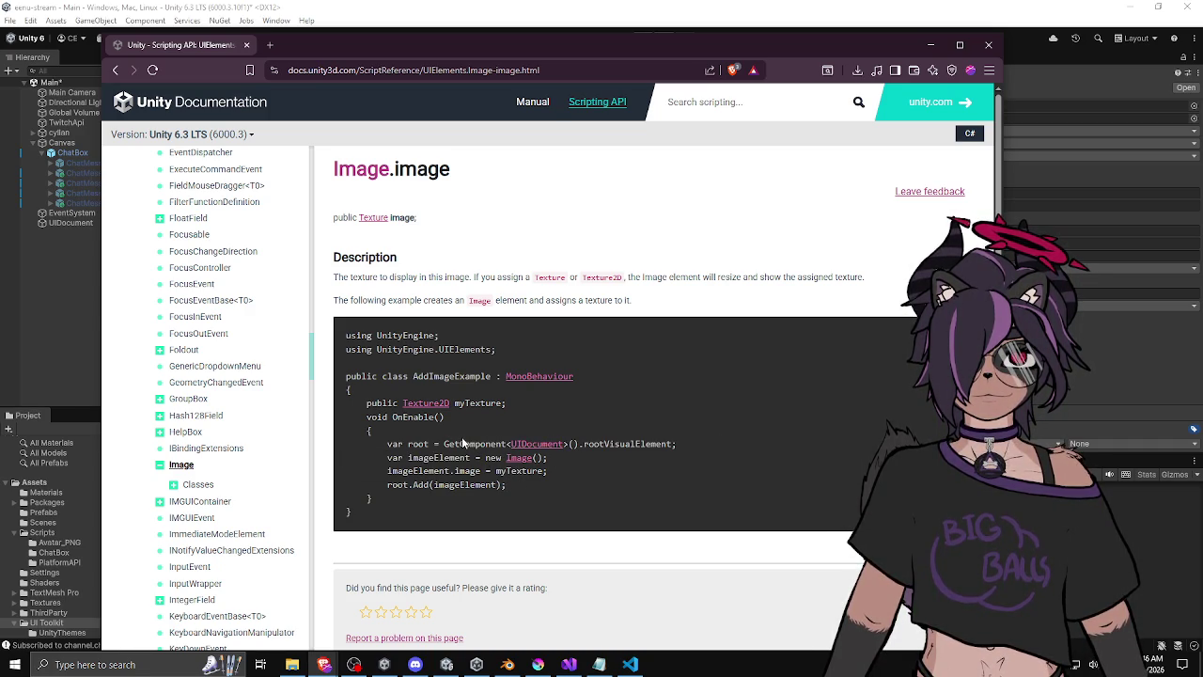
Expand and collapse Image > Classes, then move the browser aside and return to Unity.
left_click(175, 485)
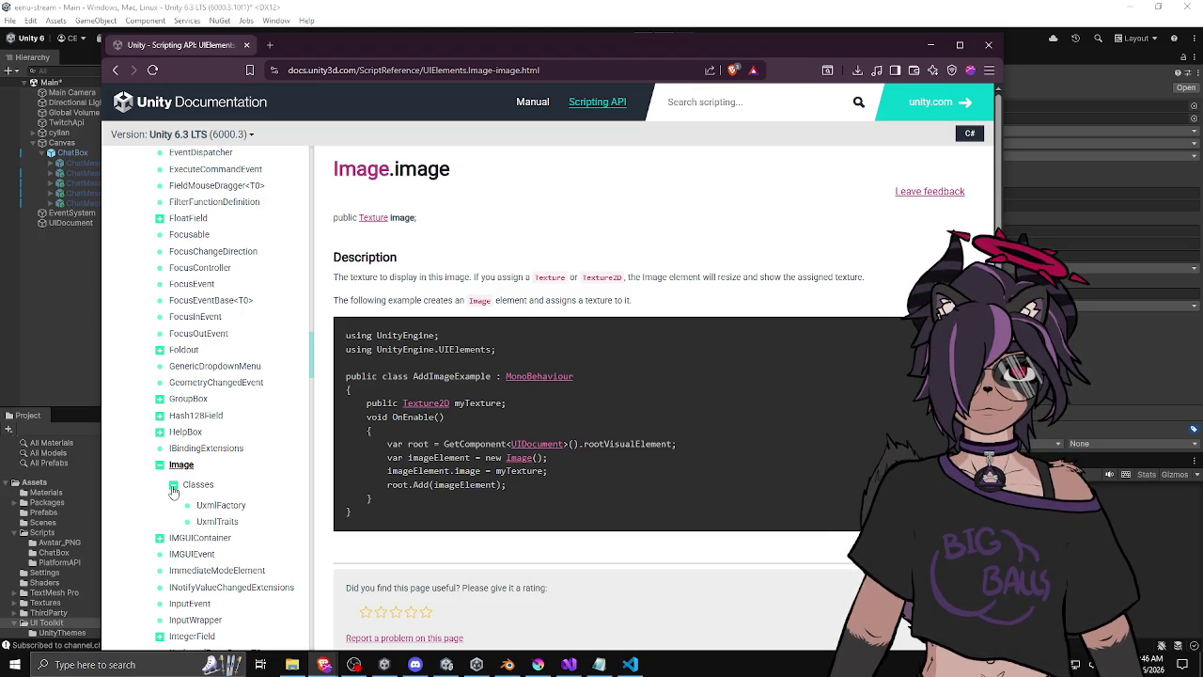
left_click(173, 485)
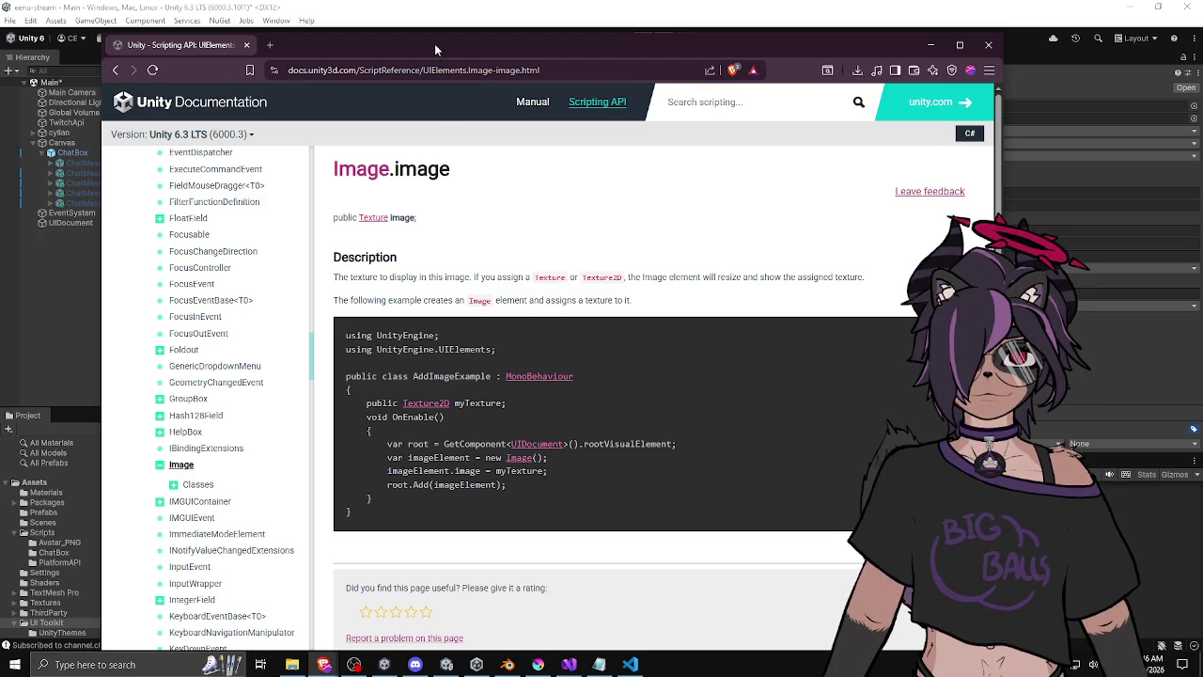
left_click_drag(434, 43, 480, 43)
key("alt+Tab")
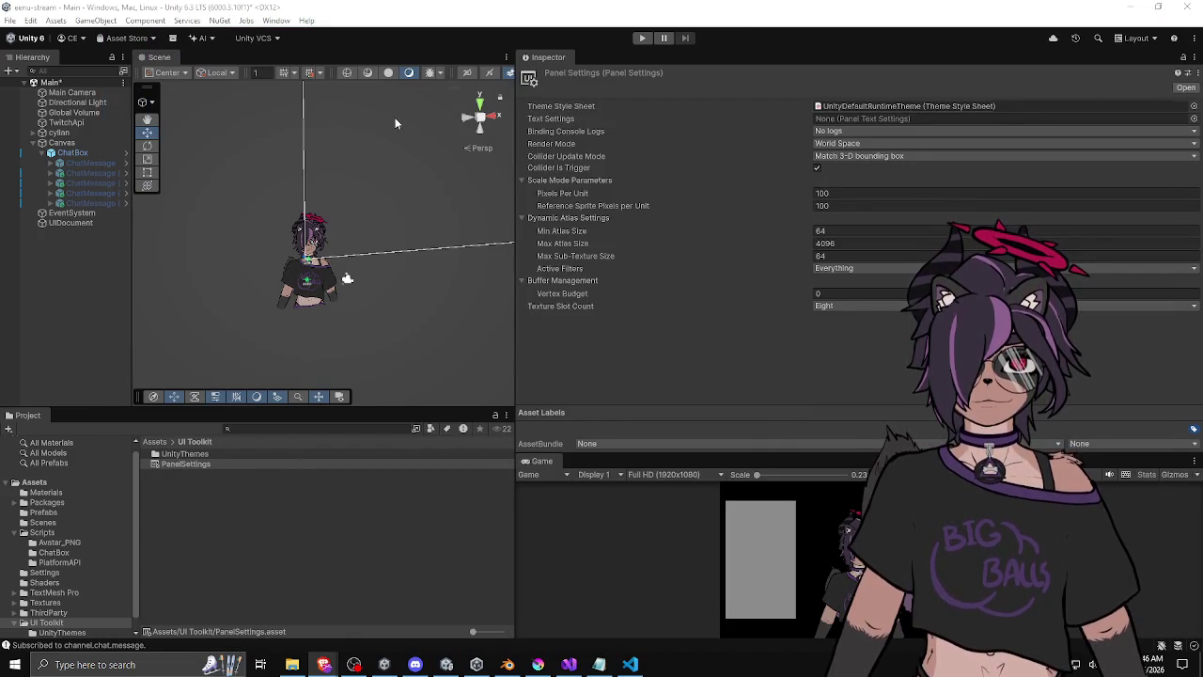
Create a Panel Input Configuration object from the UIDocument's Inspector and inspect it.
left_click(113, 223)
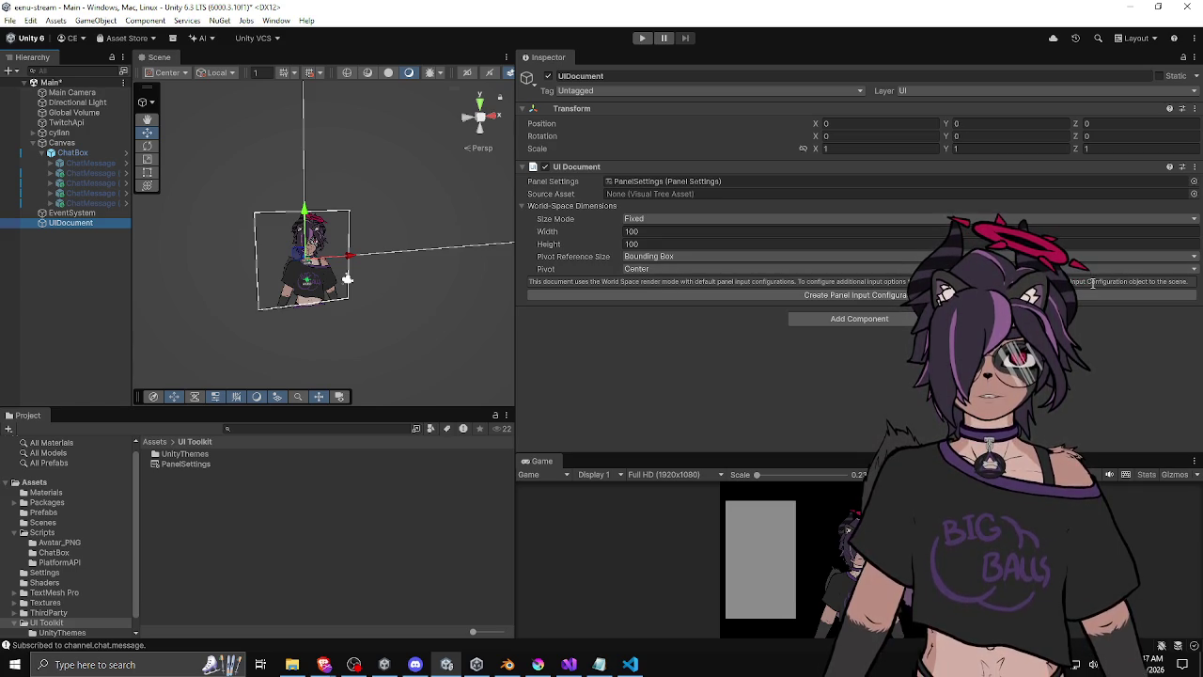
left_click(776, 295)
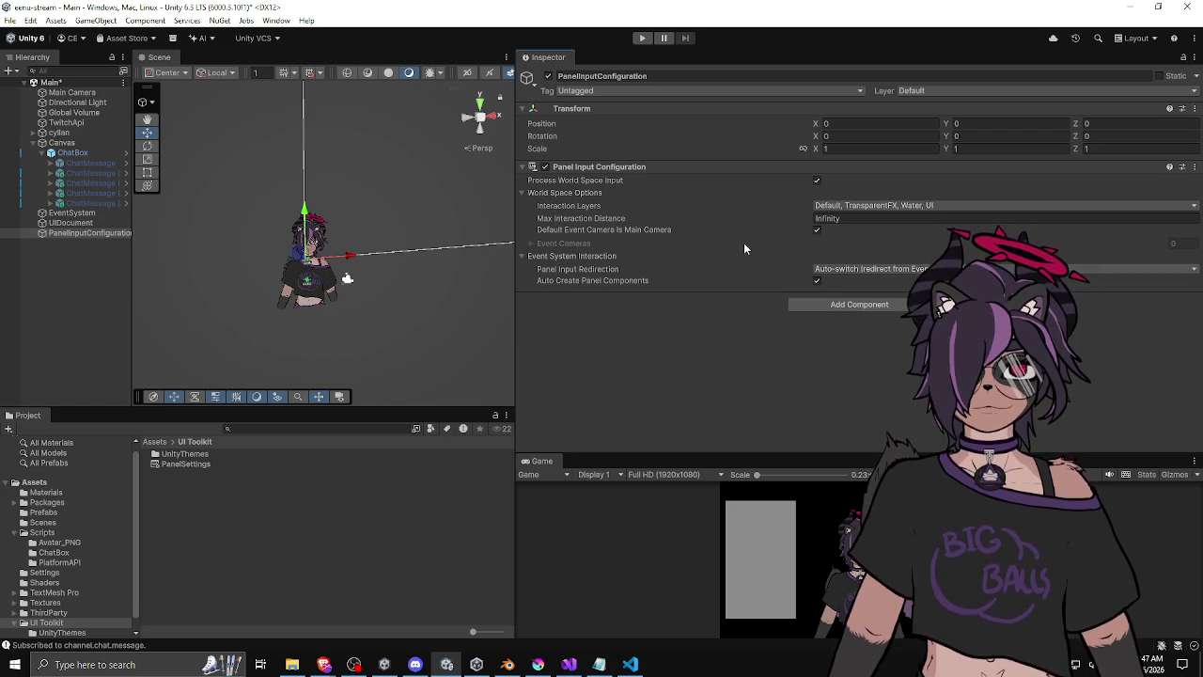
left_click(91, 223)
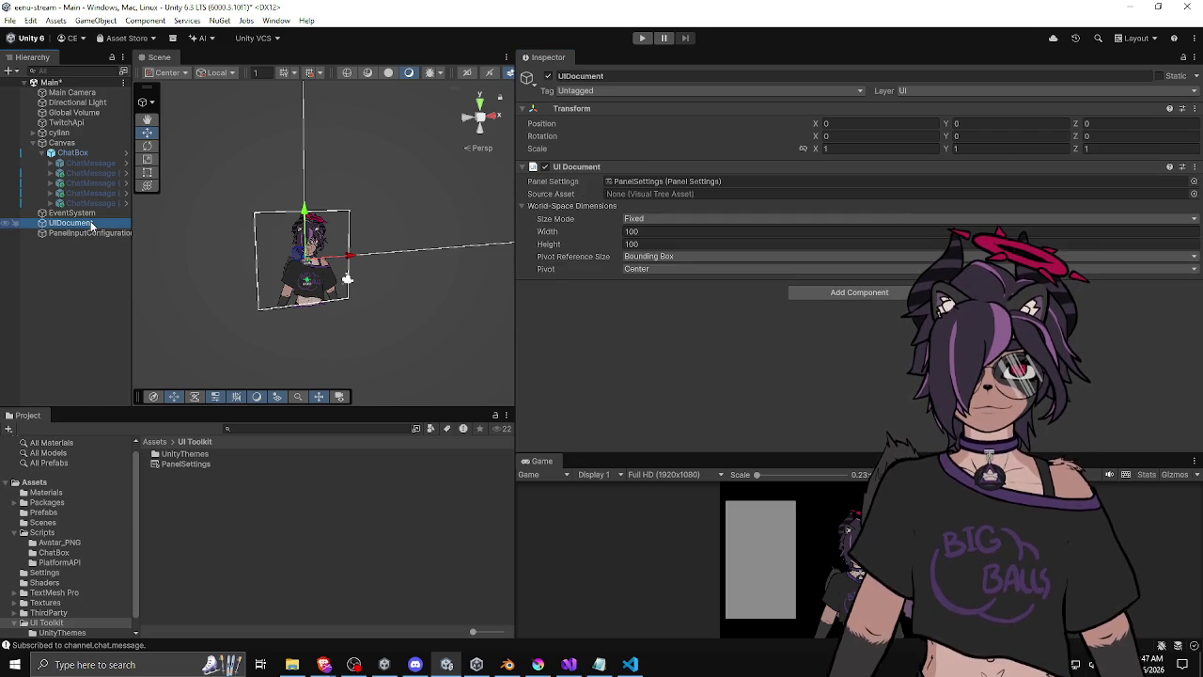
left_click(90, 233)
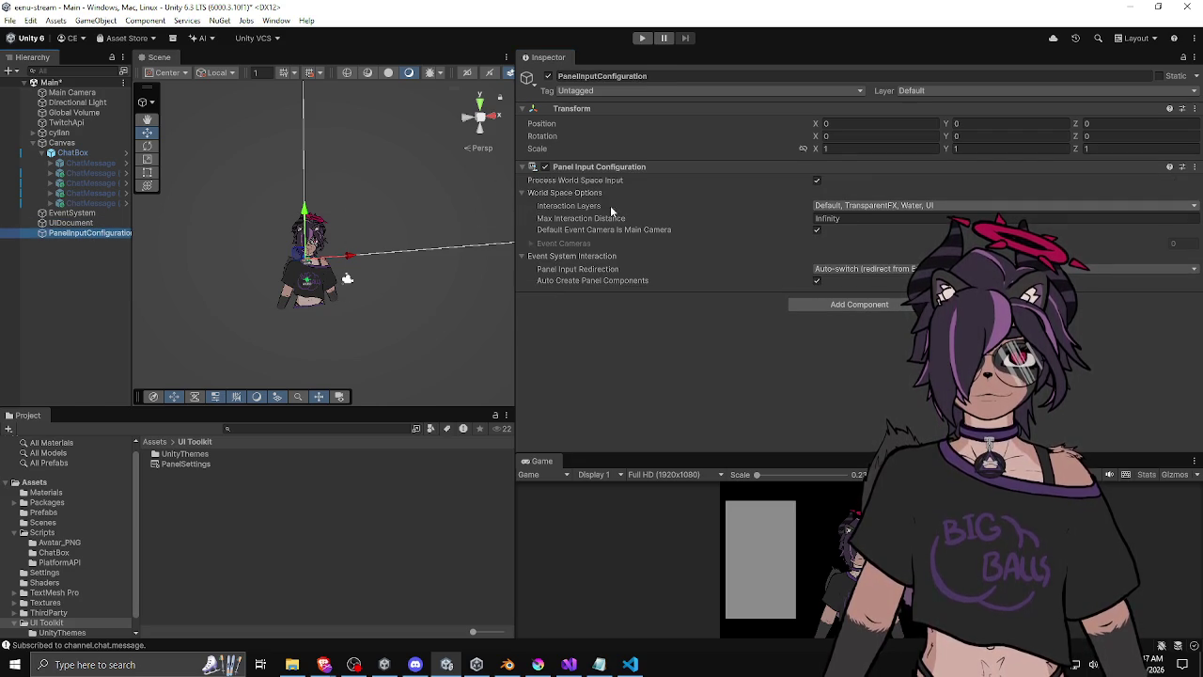
left_click(94, 224)
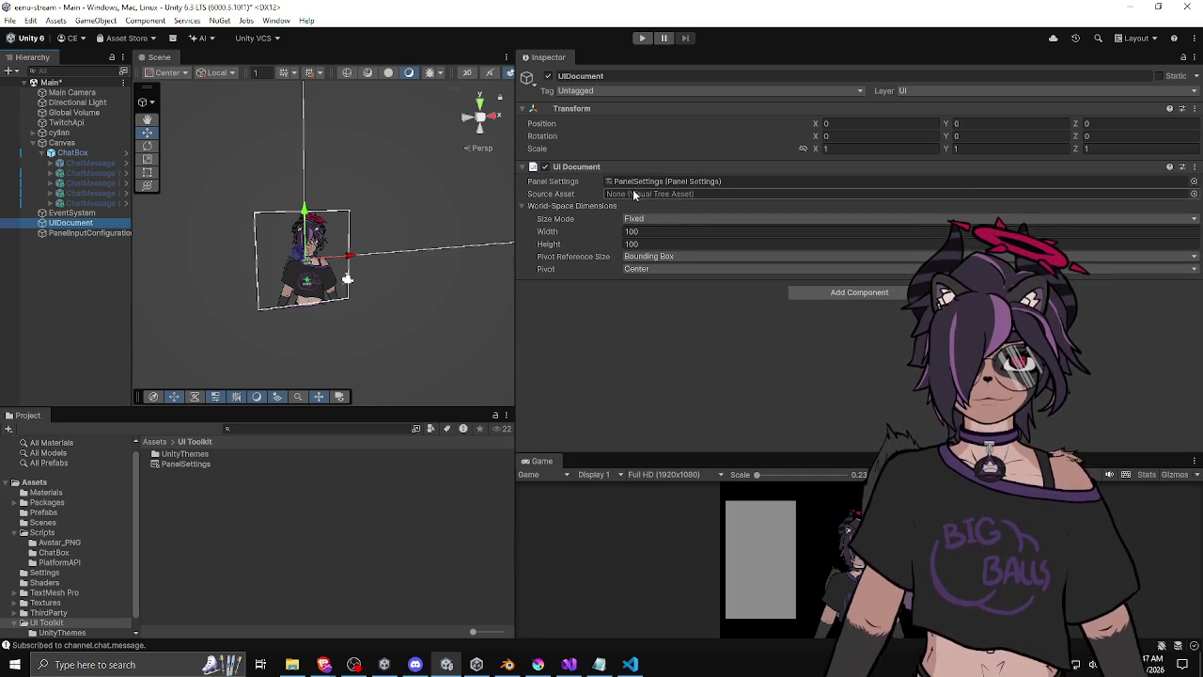
Open the UIDocument's Source Asset picker, move it left, and close it without choosing.
left_click(1194, 194)
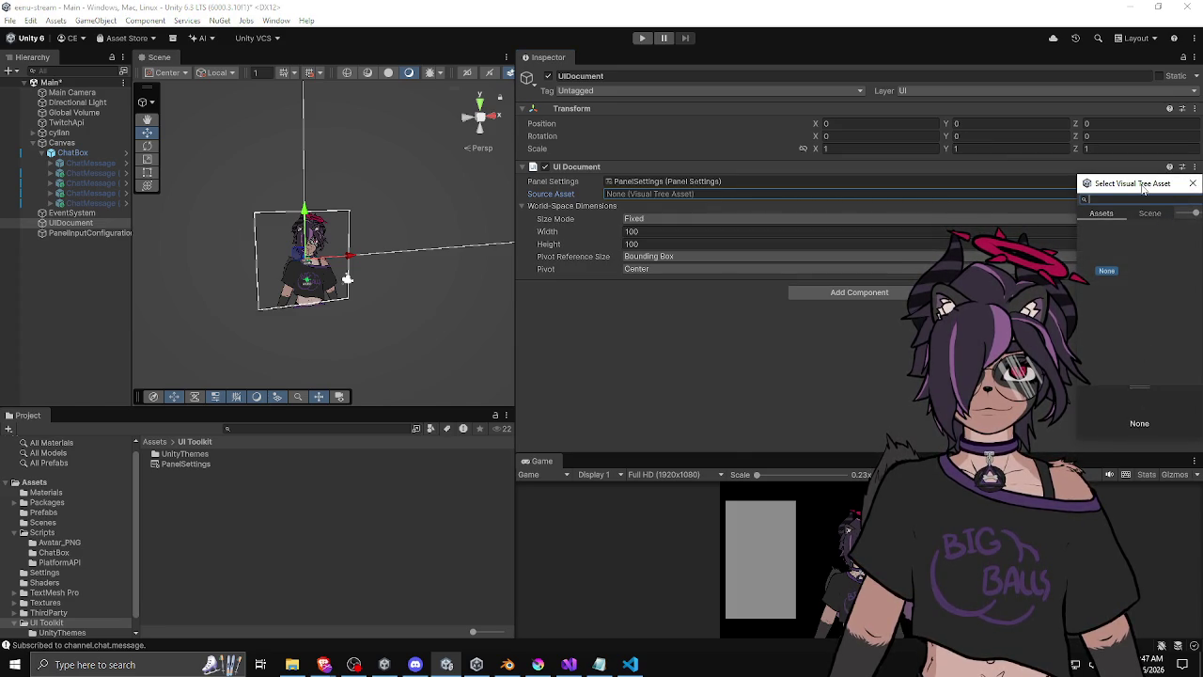
left_click_drag(1145, 190, 1018, 188)
left_click(1067, 185)
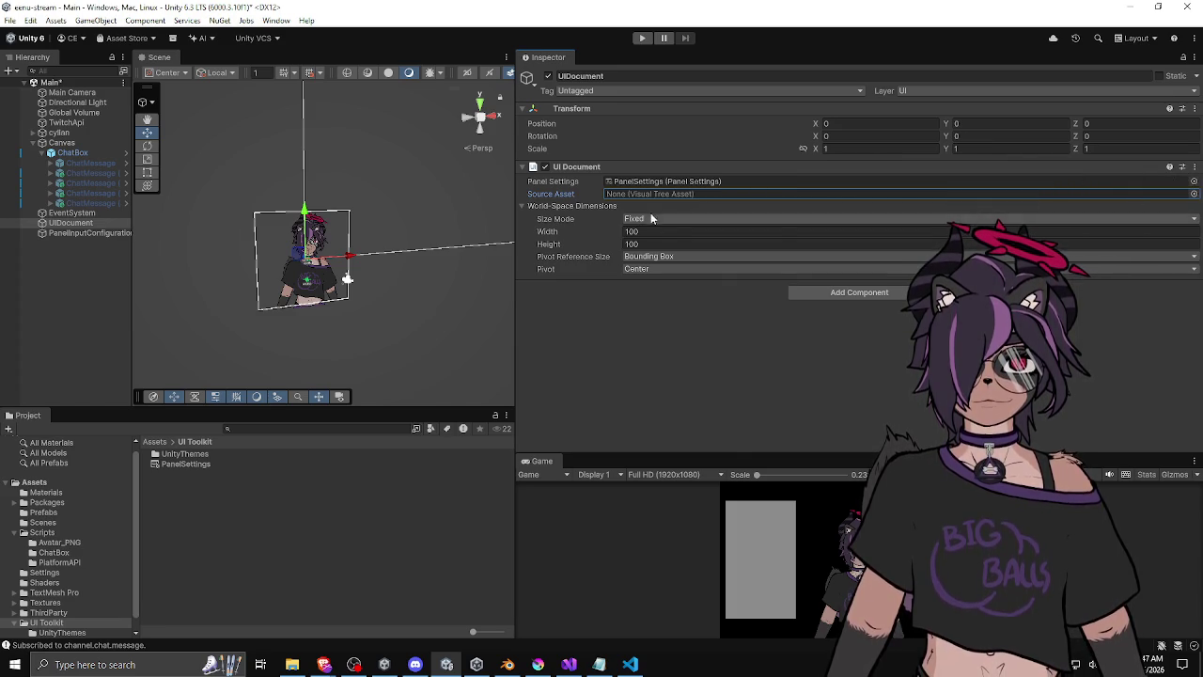
Browse the Create > UI Toolkit menu, open UnityThemes, then return to the Assets folder.
right_click(205, 497)
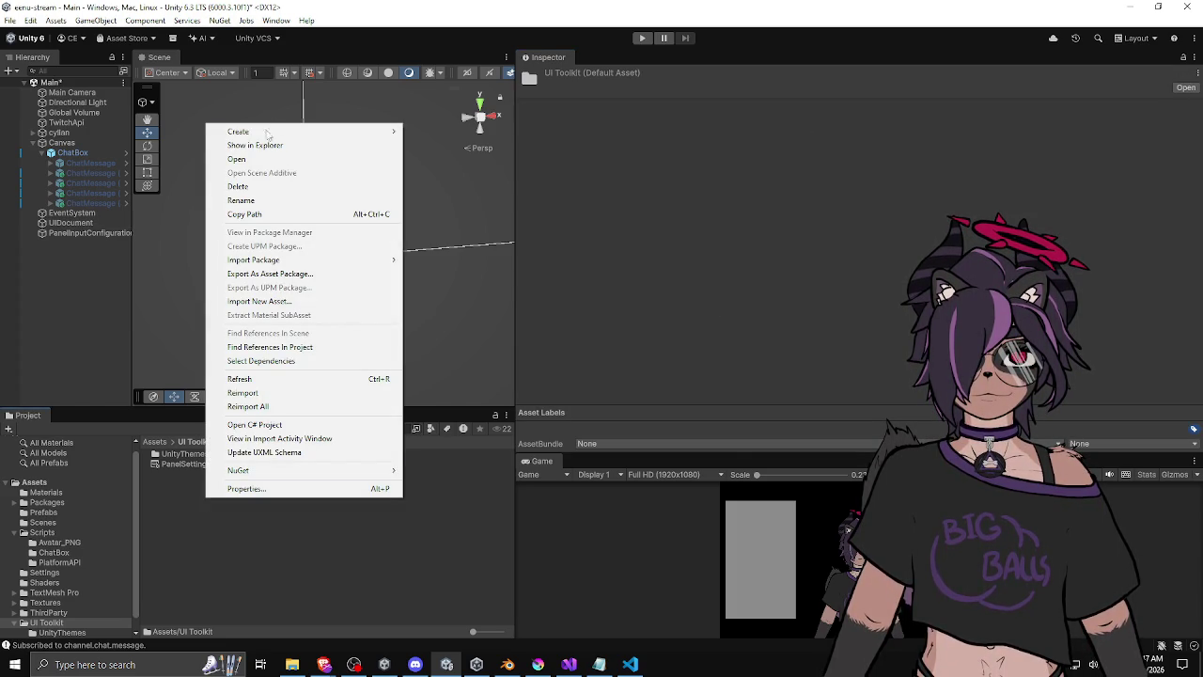
mouse_move(267, 133)
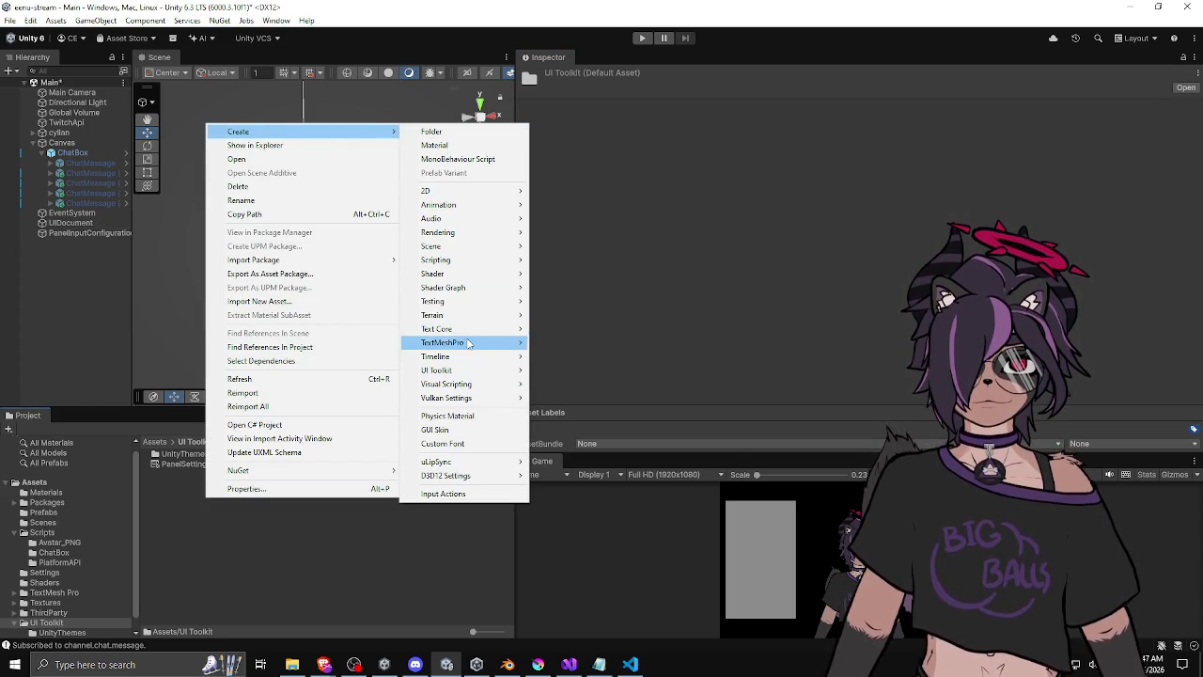
mouse_move(468, 370)
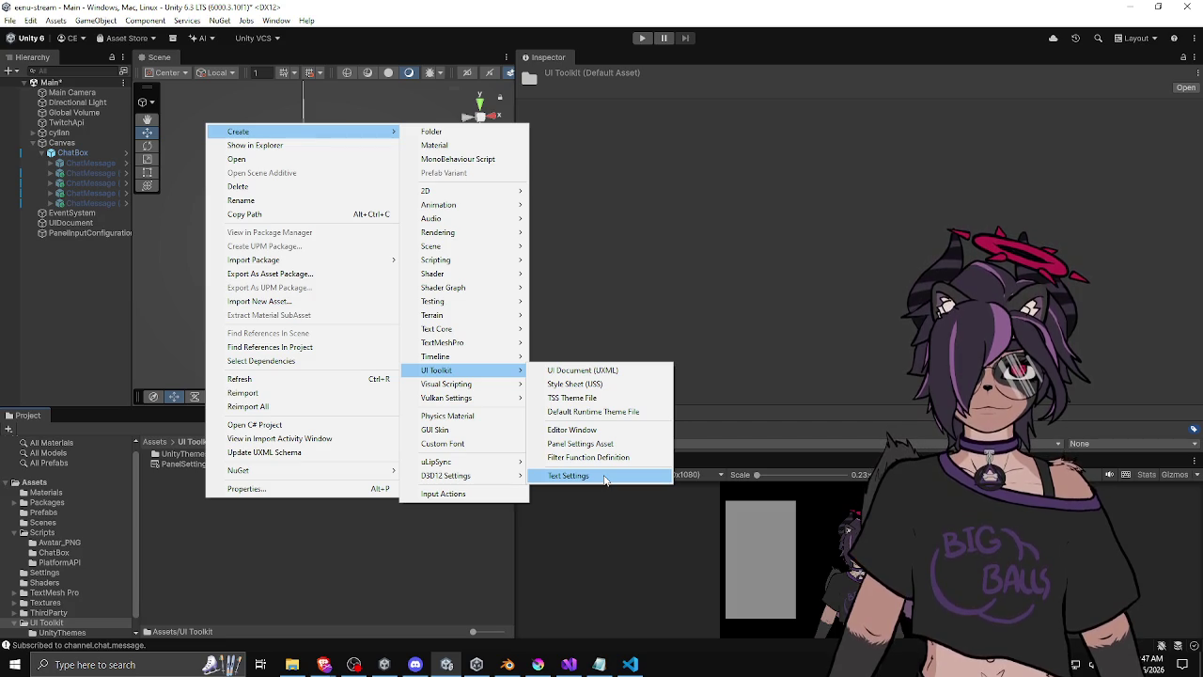
left_click(452, 565)
double_click(204, 455)
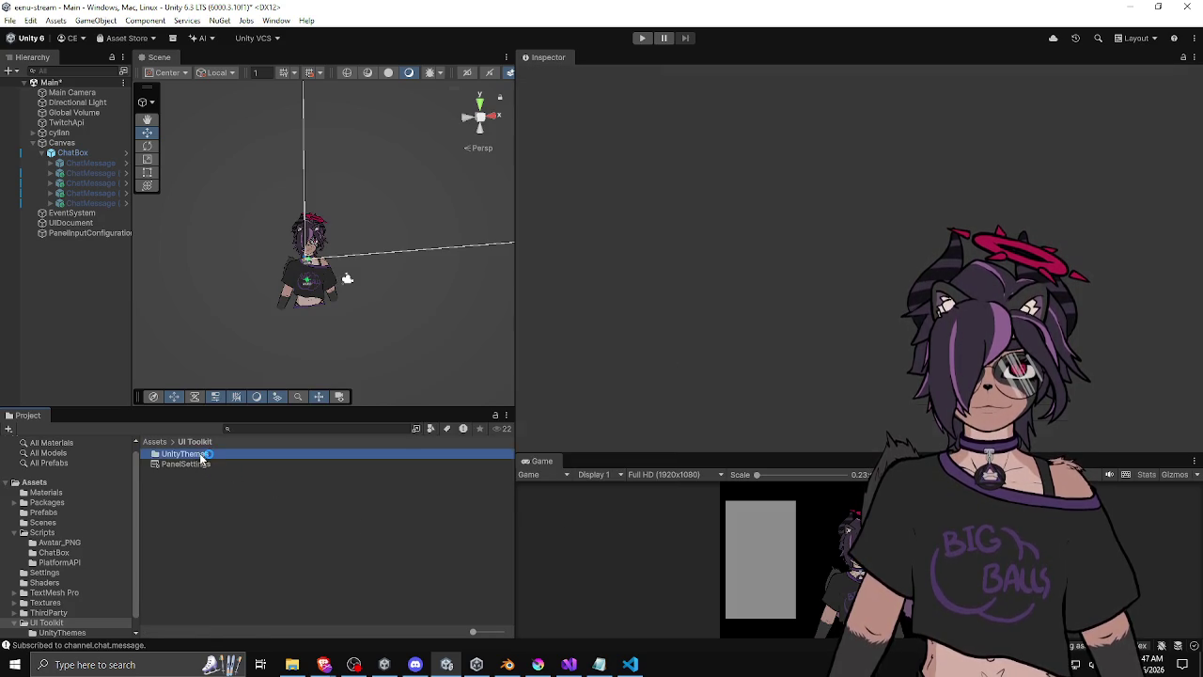
left_click(194, 443)
left_click(166, 442)
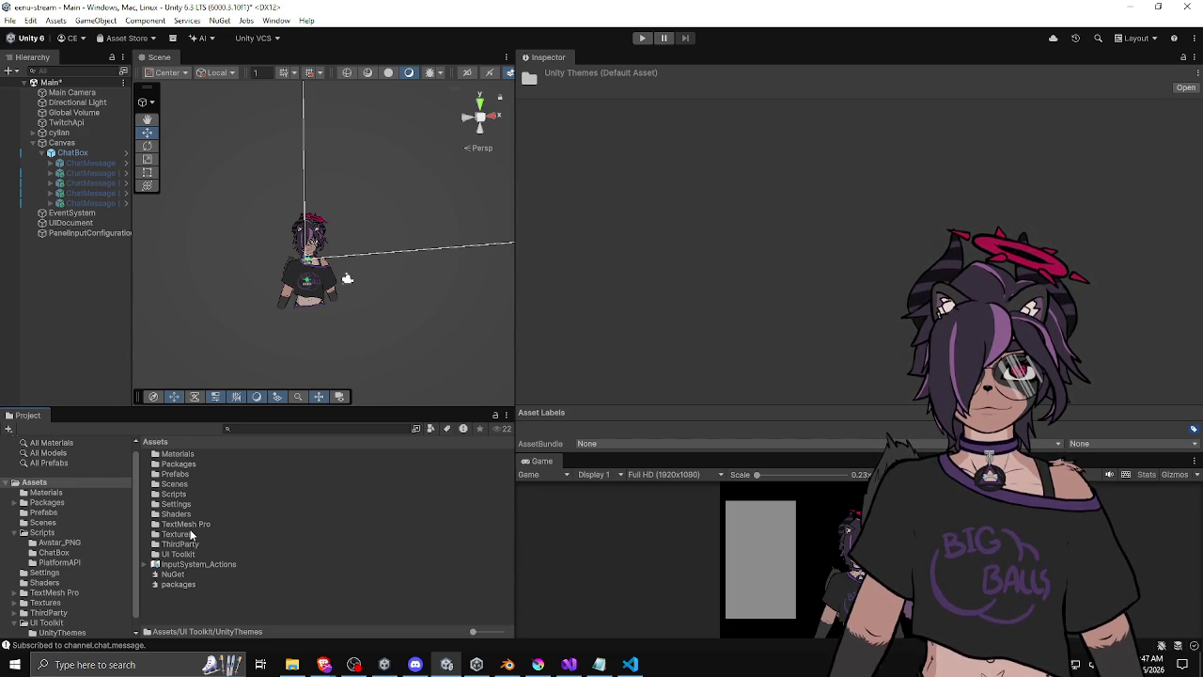
Select UIDocument and view its Hierarchy context menu without adding anything.
left_click(94, 223)
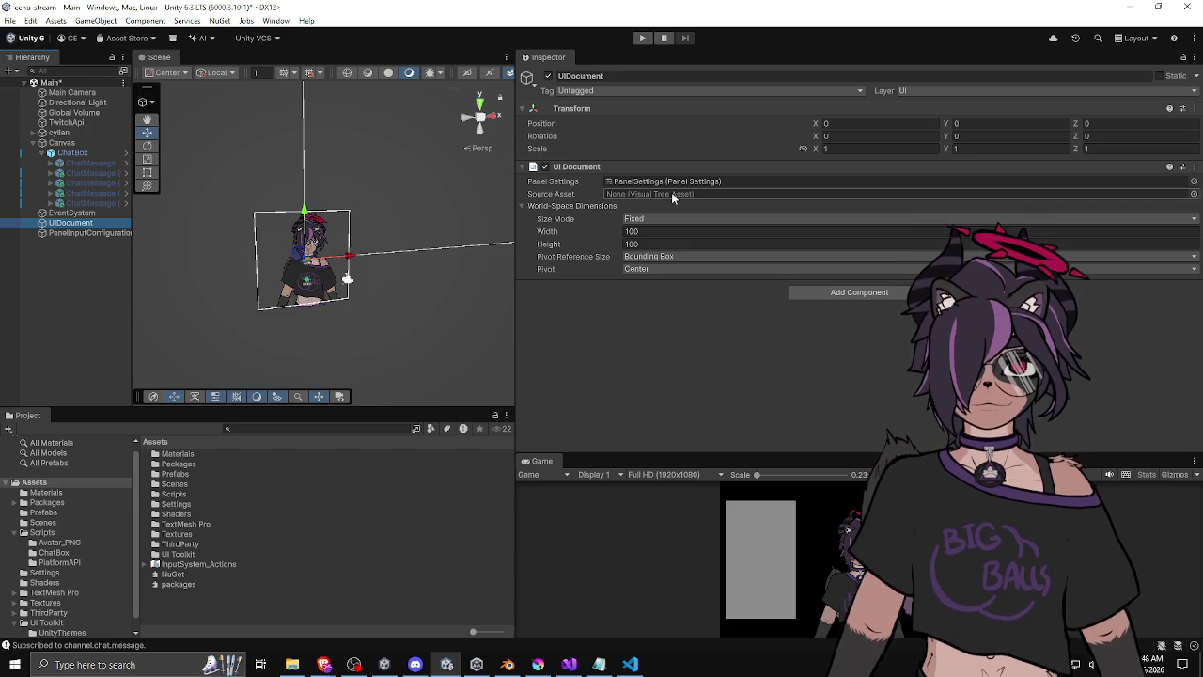
right_click(94, 224)
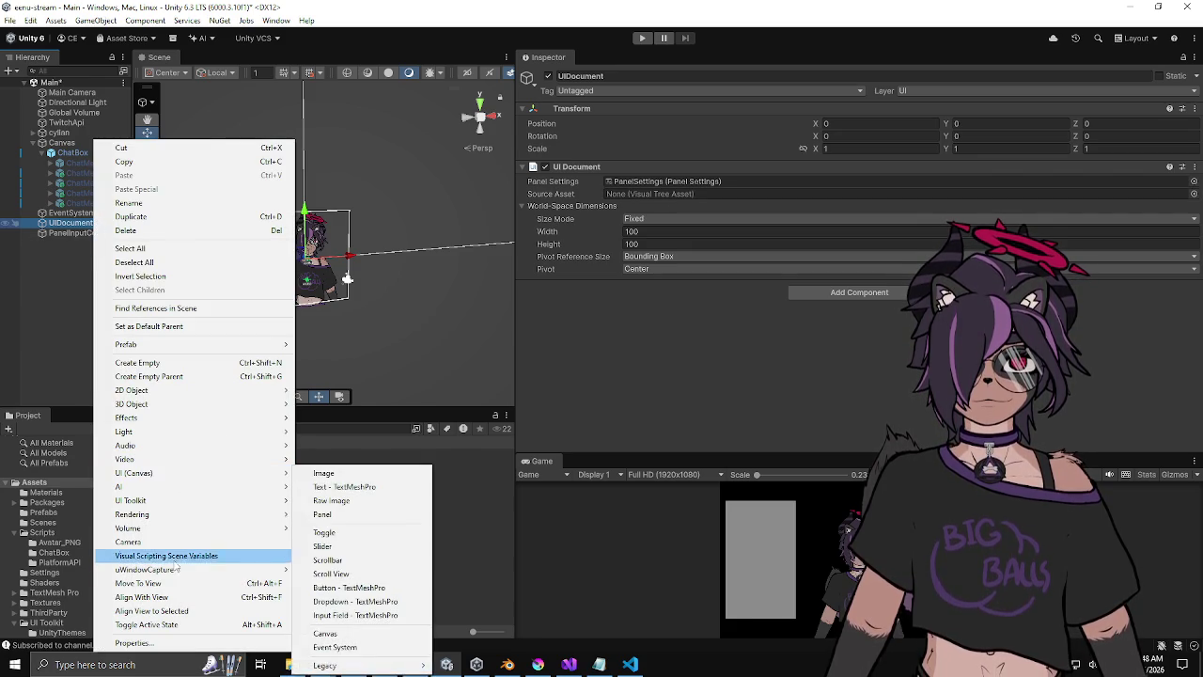
mouse_move(246, 499)
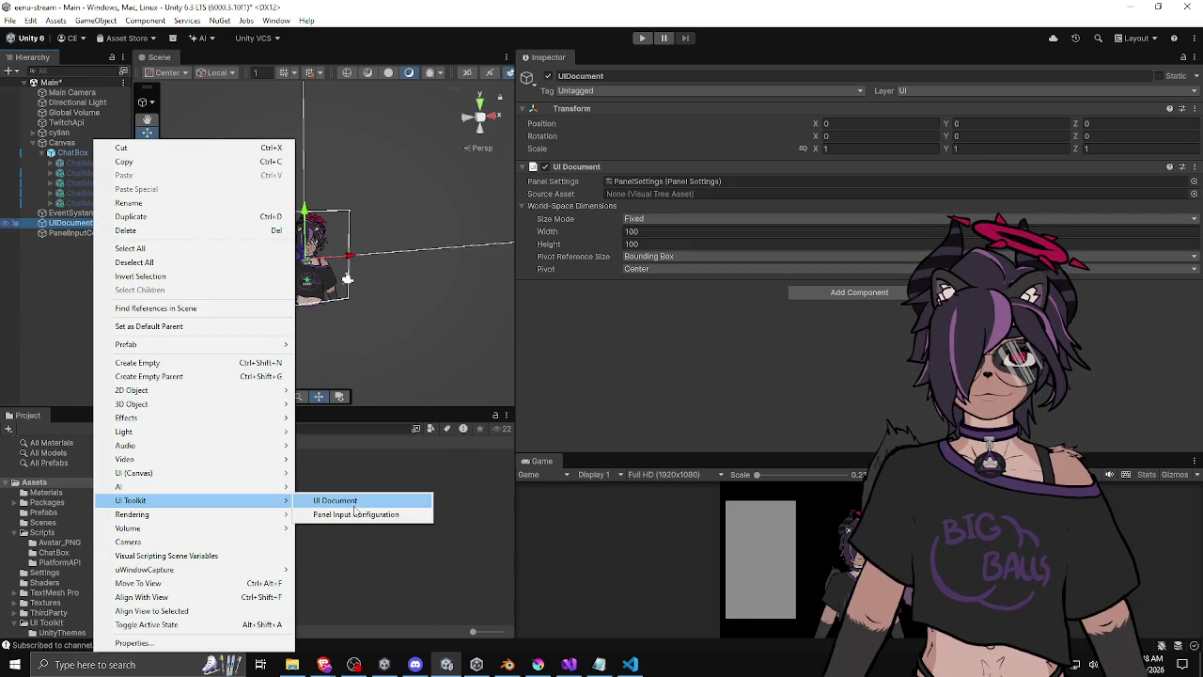
left_click(479, 467)
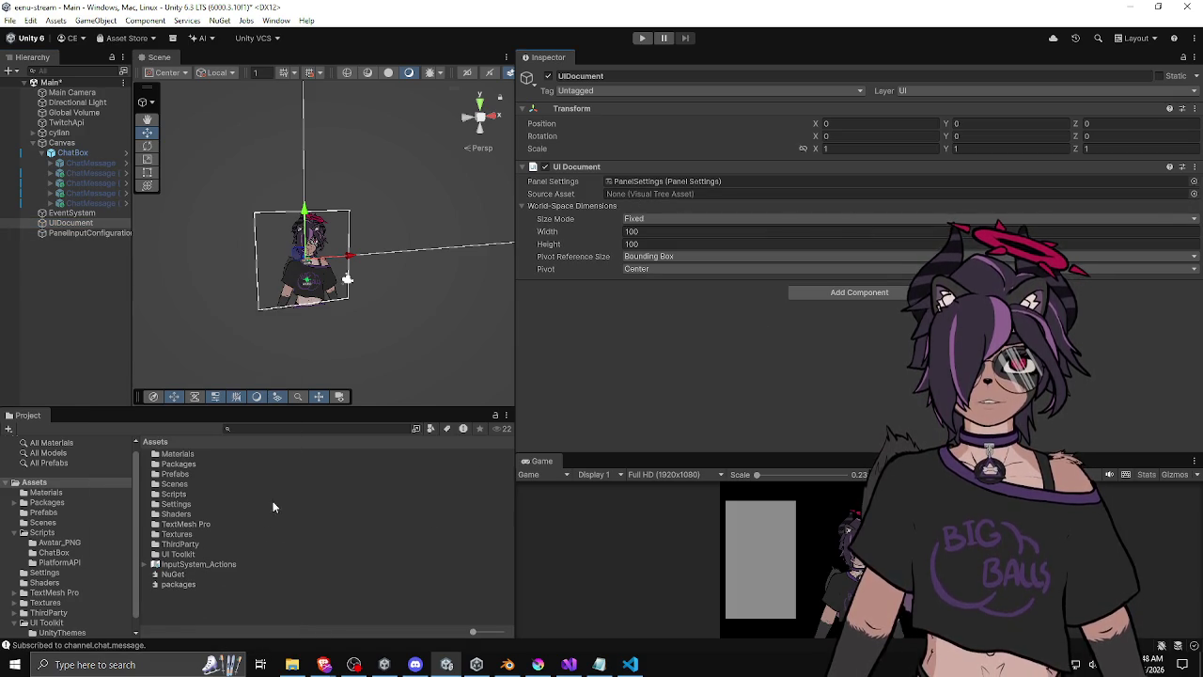
Create a new UXML document in Assets named NewUXMLTemplate.
right_click(198, 600)
mouse_move(267, 235)
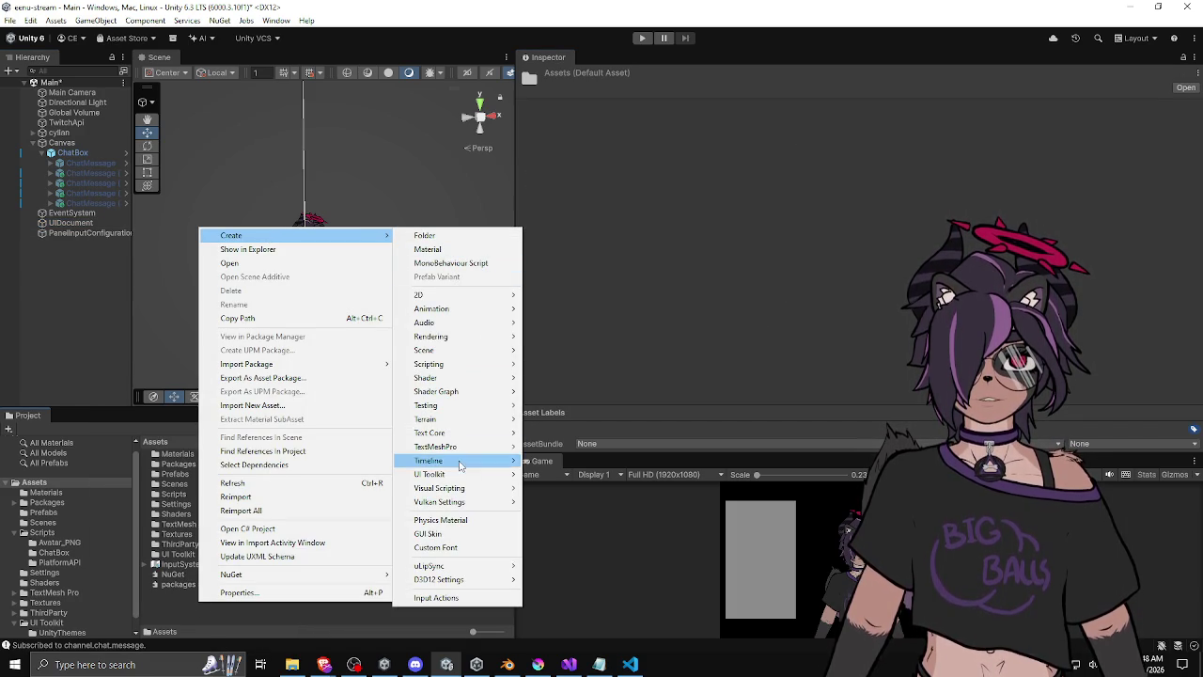
mouse_move(447, 474)
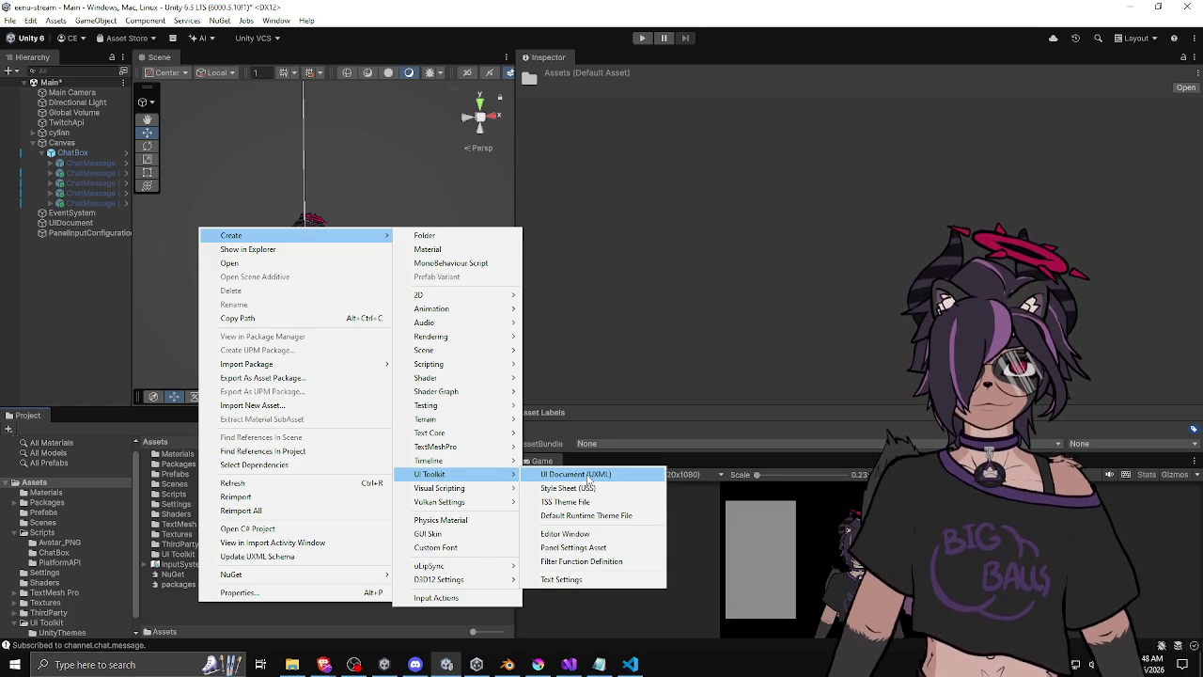
left_click(589, 478)
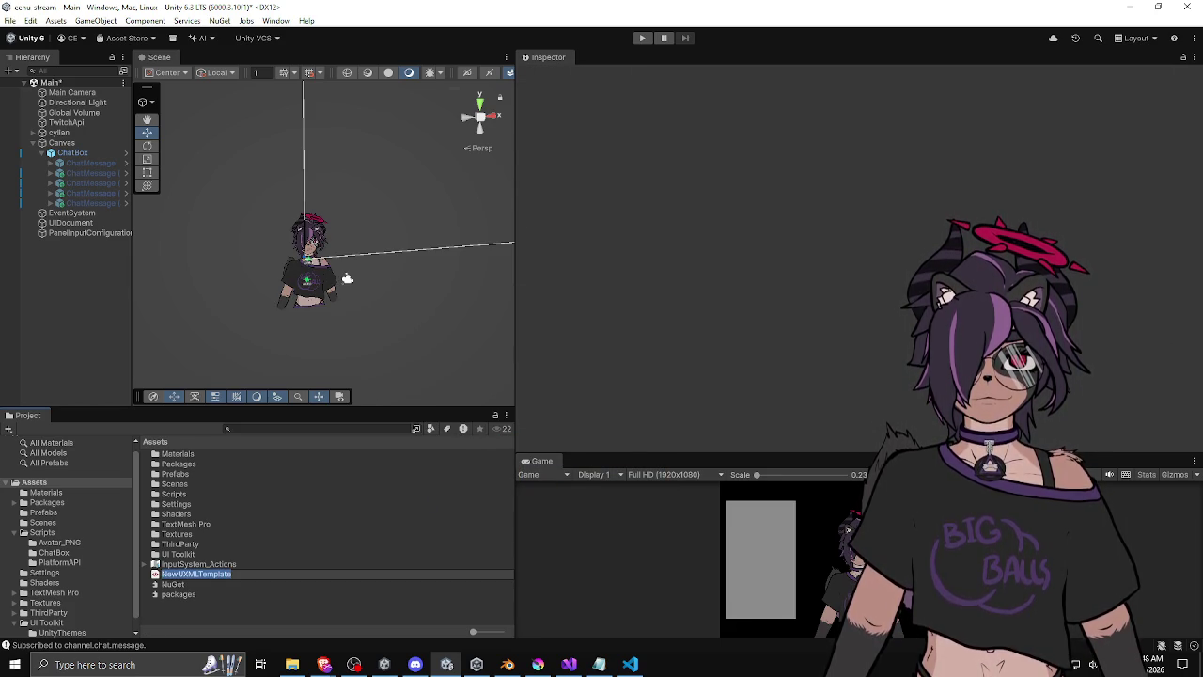
key("alt+Tab")
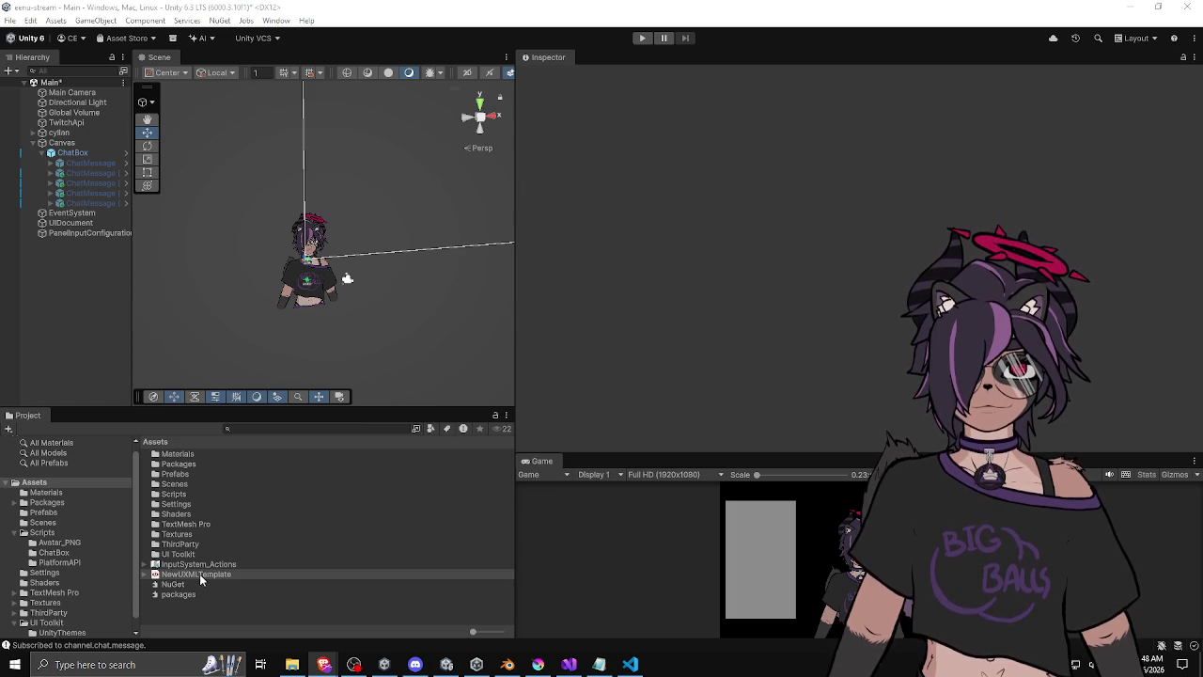
Inspect NewUXMLTemplate, then assign it as the UIDocument's Source Asset.
left_click(145, 573)
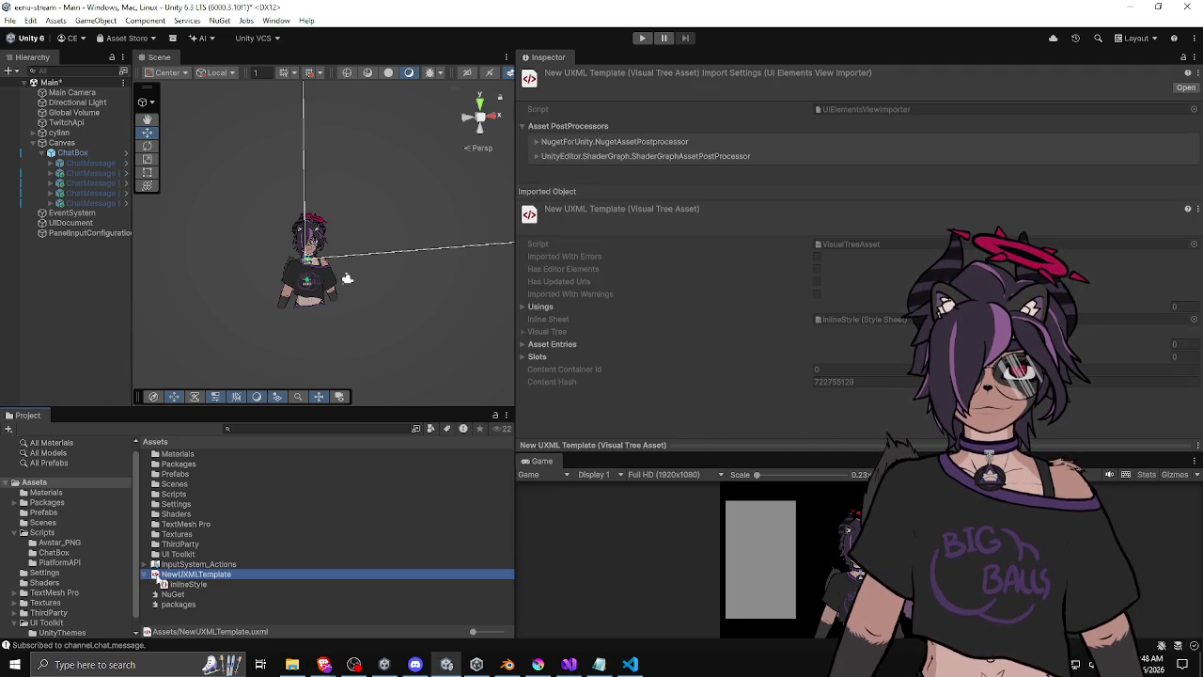
left_click(185, 583)
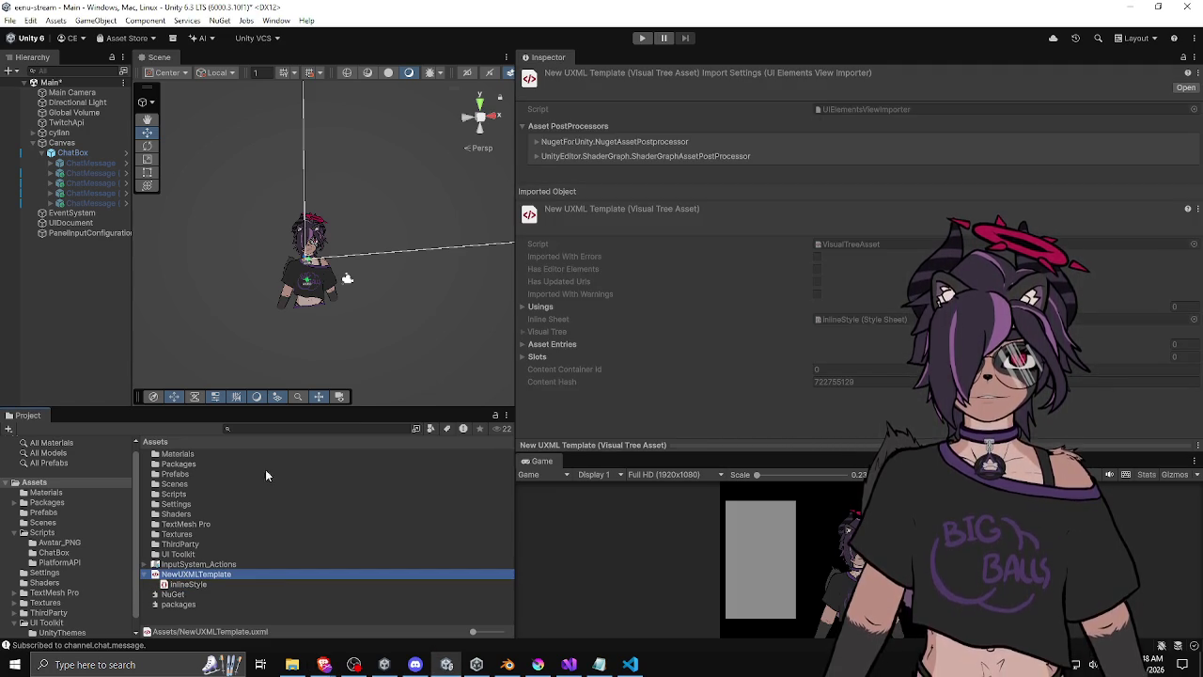
left_click(100, 223)
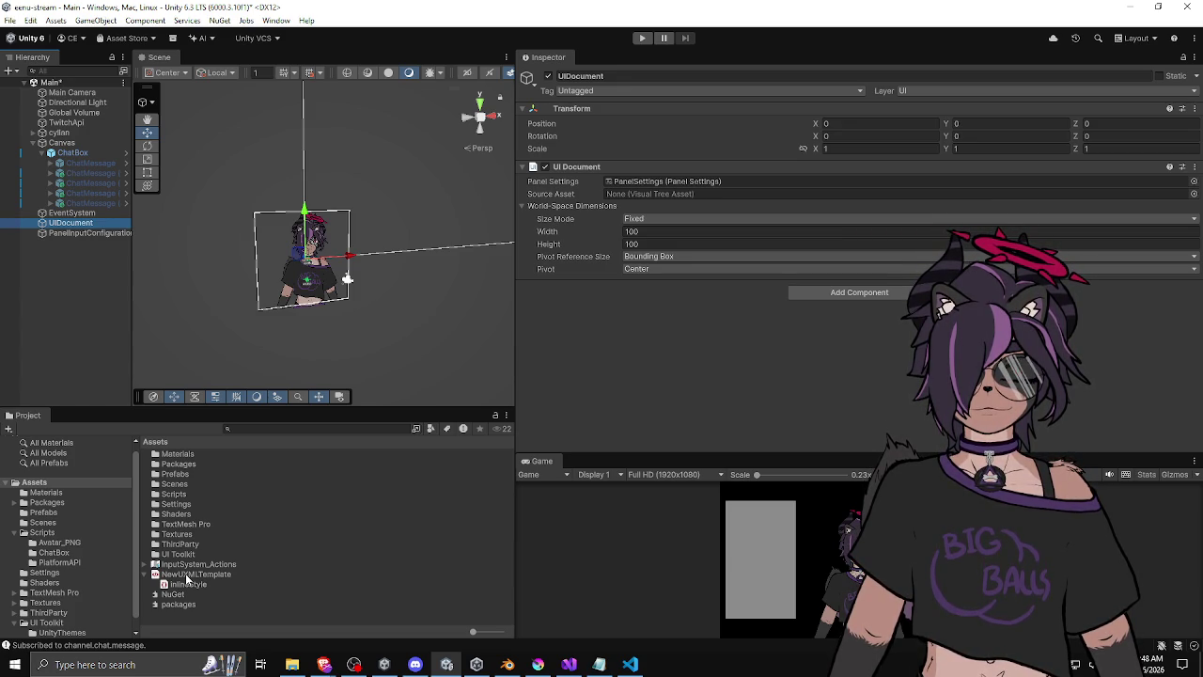
mouse_move(188, 580)
left_mouse_down()
mouse_move(556, 371)
mouse_move(653, 195)
left_mouse_up()
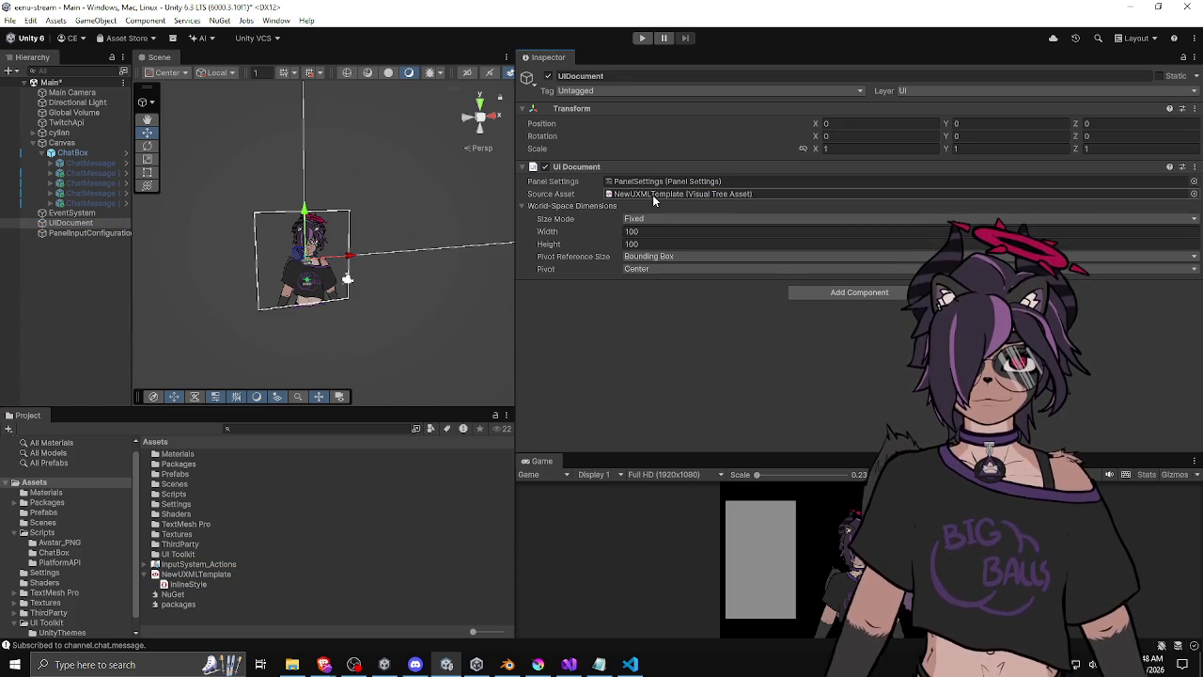
Open NewUXMLTemplate in UI Builder and enlarge the window.
double_click(197, 575)
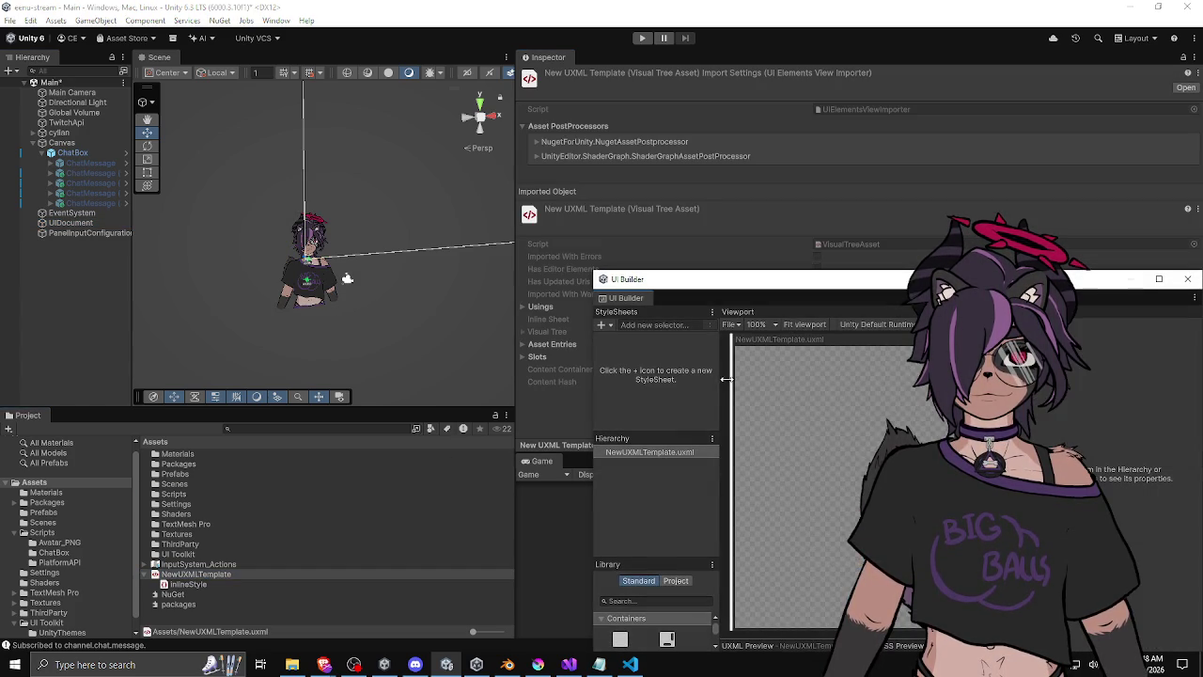
mouse_move(738, 279)
left_mouse_down()
mouse_move(533, 148)
mouse_move(545, 162)
left_mouse_up()
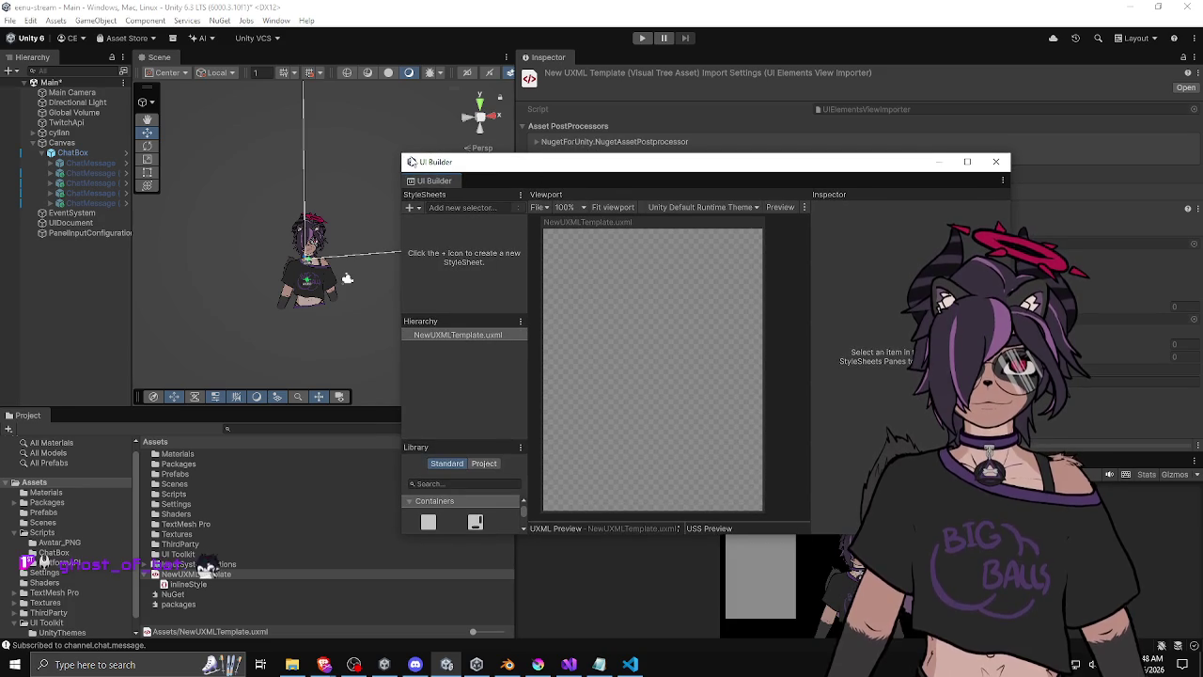
left_click_drag(404, 155, 96, 49)
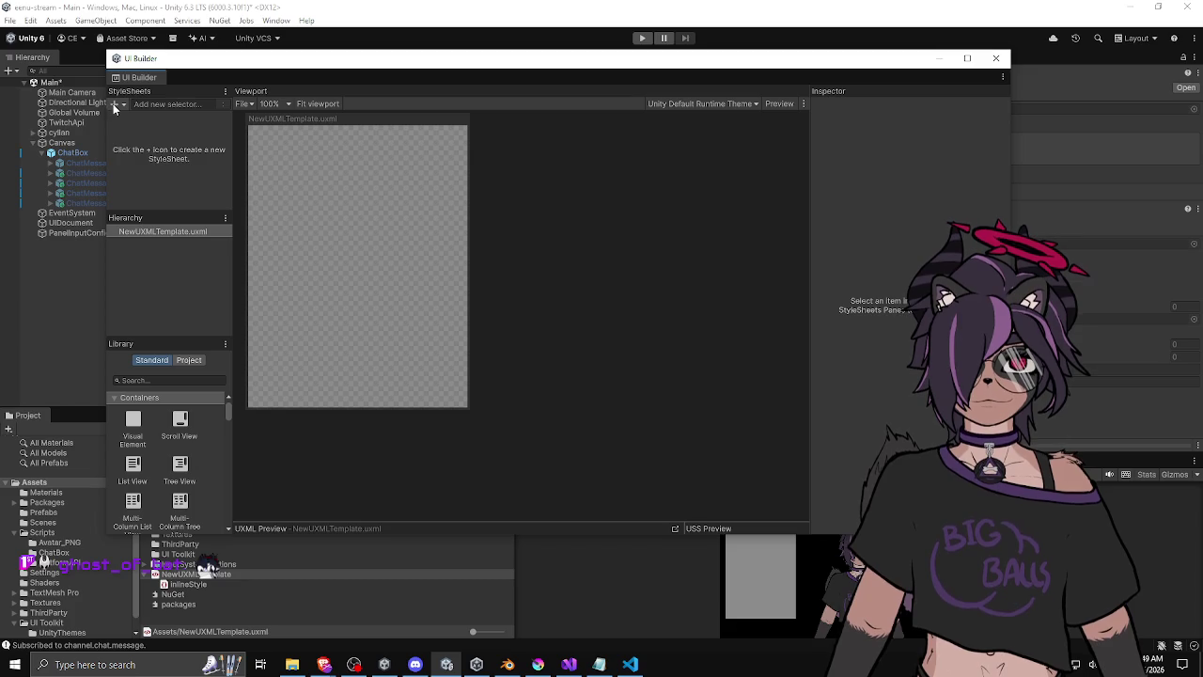
Create a new USS style sheet and name it ChatBotStyle.
left_click(114, 105)
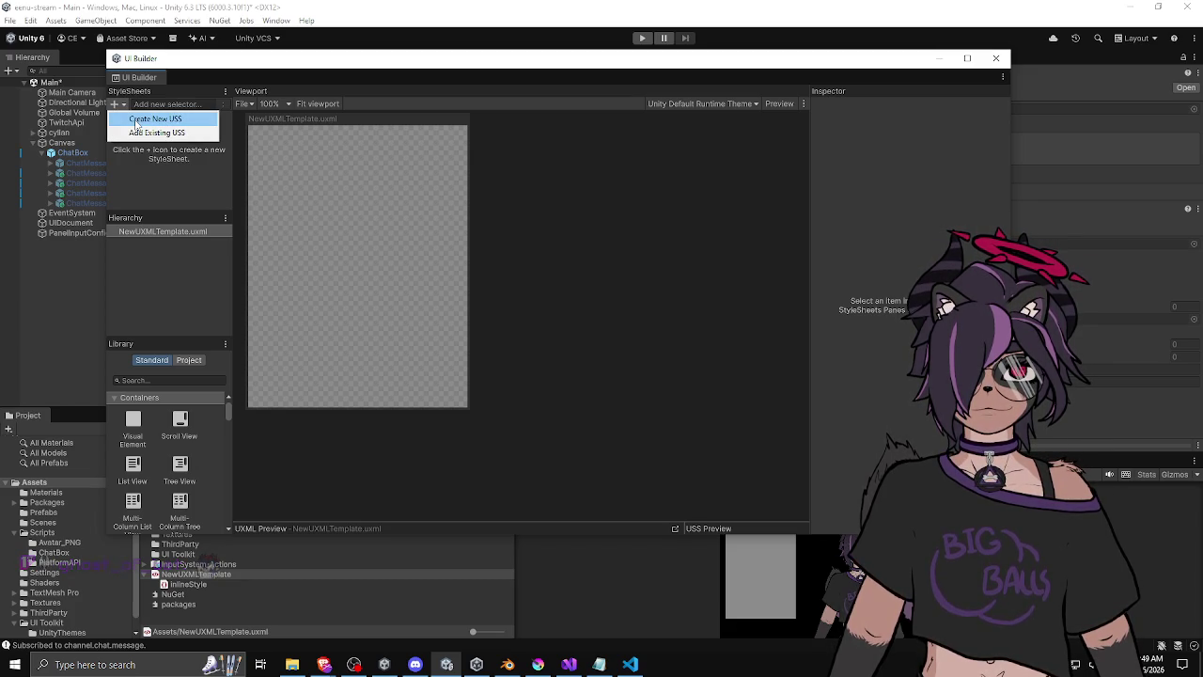
left_click(135, 123)
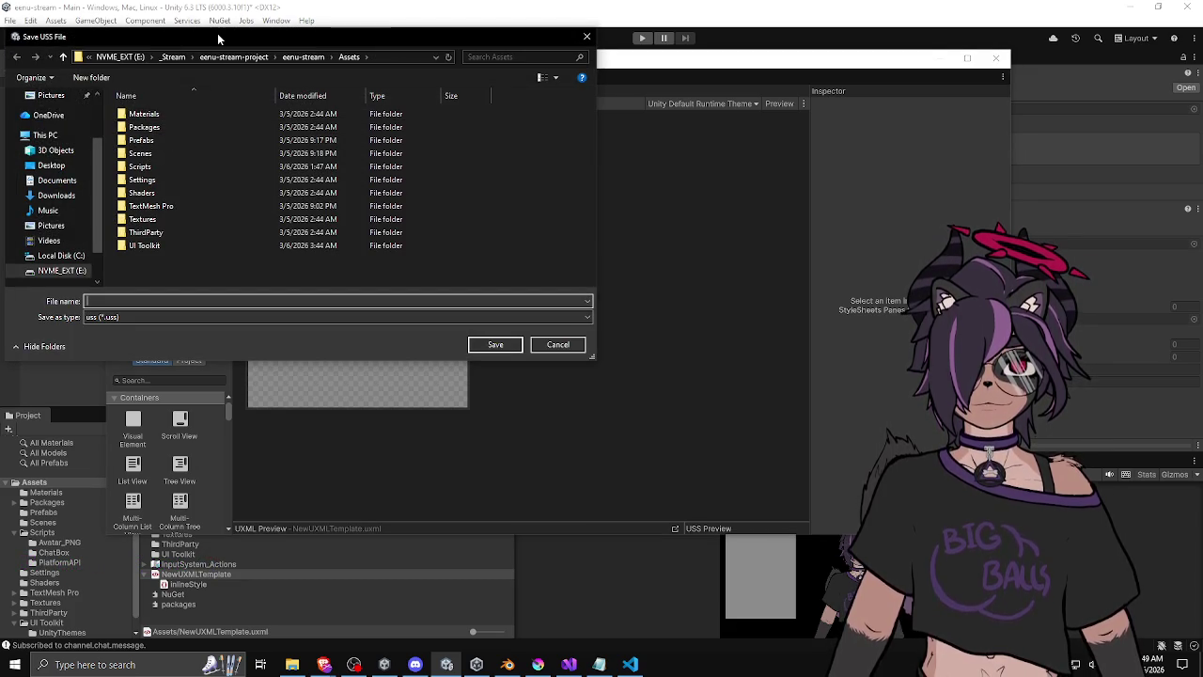
left_click_drag(218, 37, 281, 58)
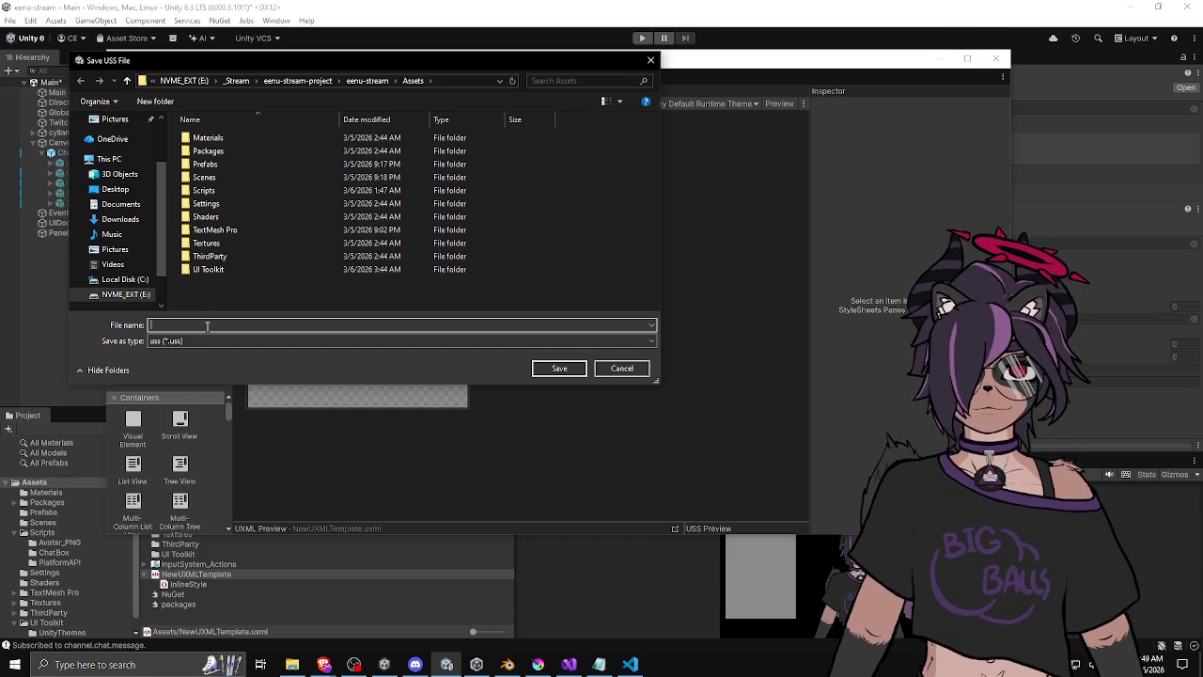
type("ChatBotS")
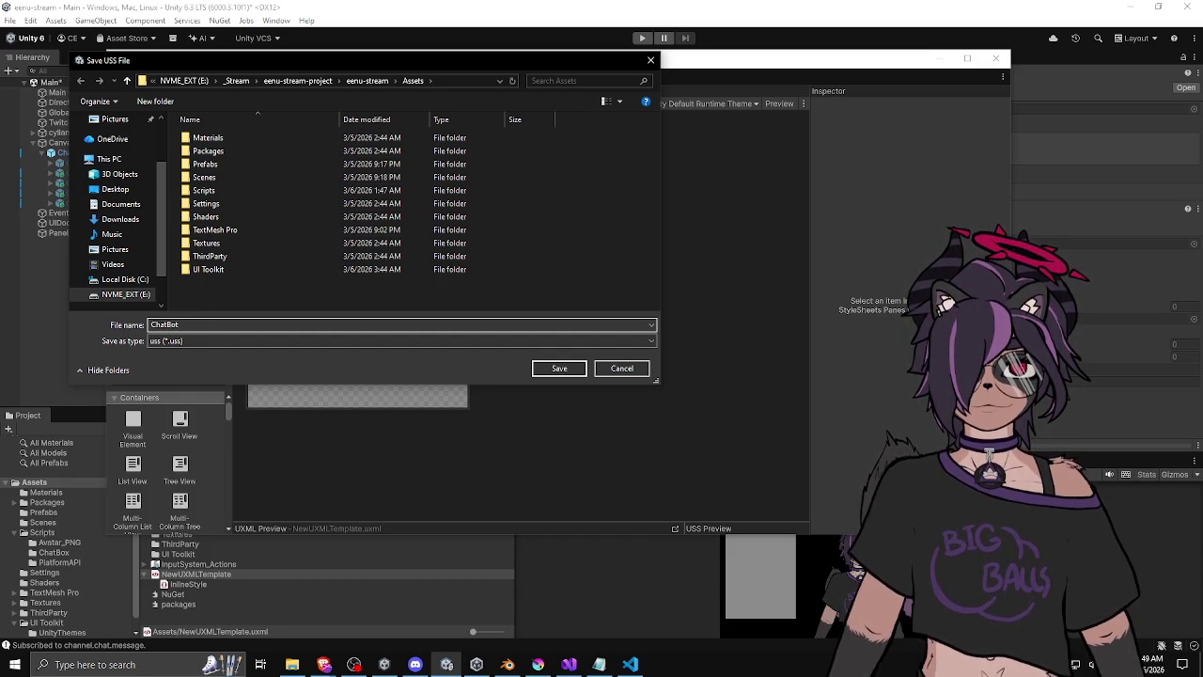
type("tyle")
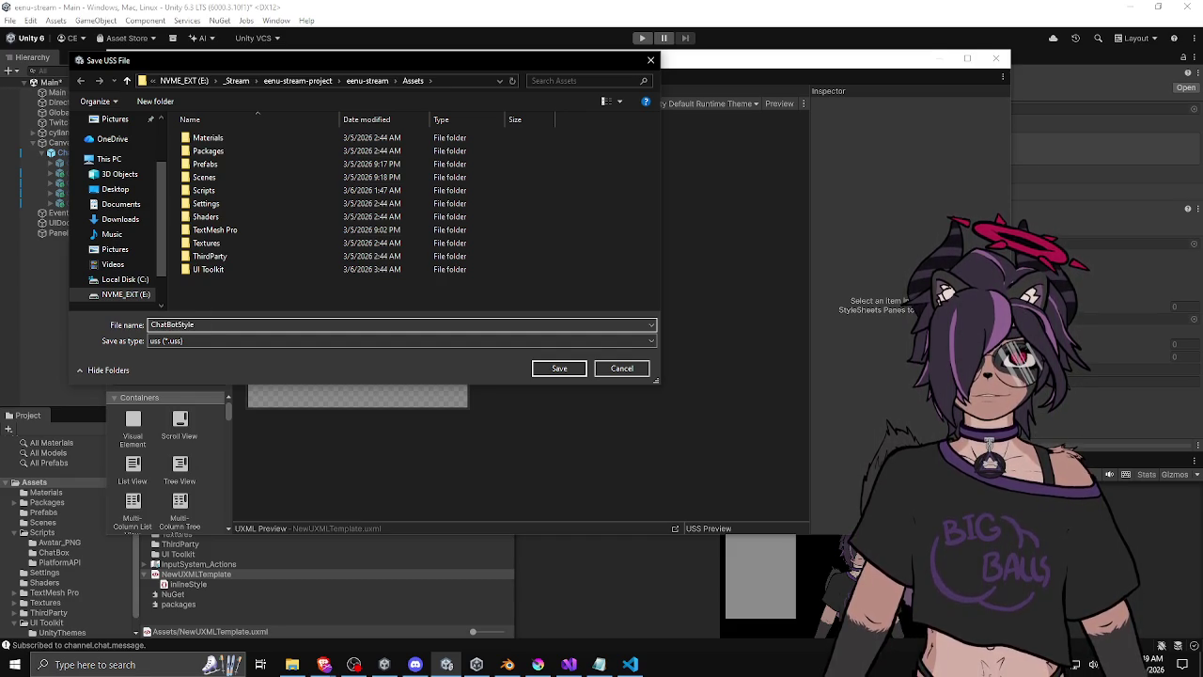
Save ChatBotStyle.uss, expand it to show its :root selector, and scroll the Library.
left_click(560, 369)
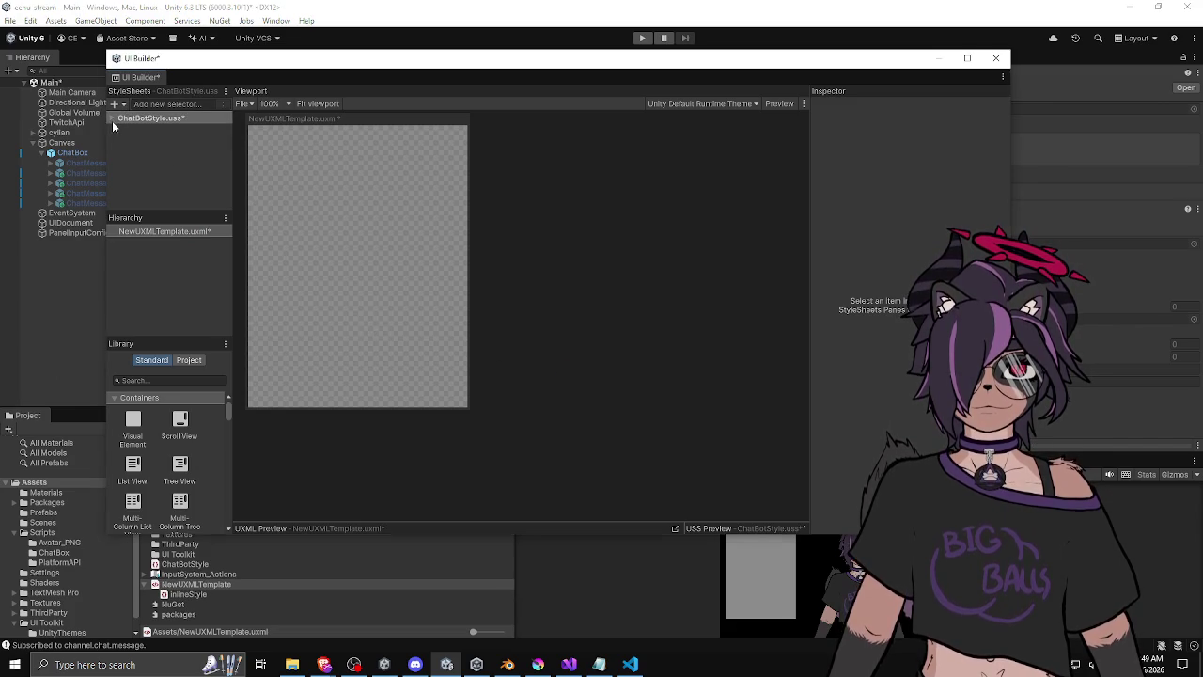
left_click(111, 118)
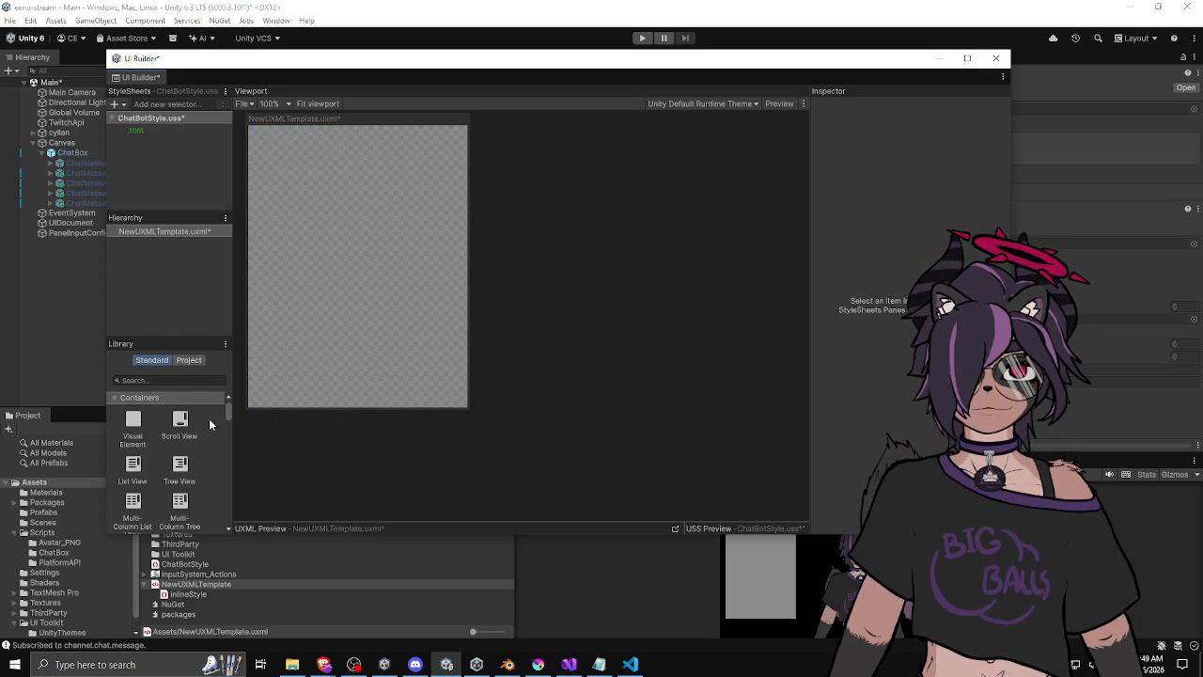
left_click(249, 324)
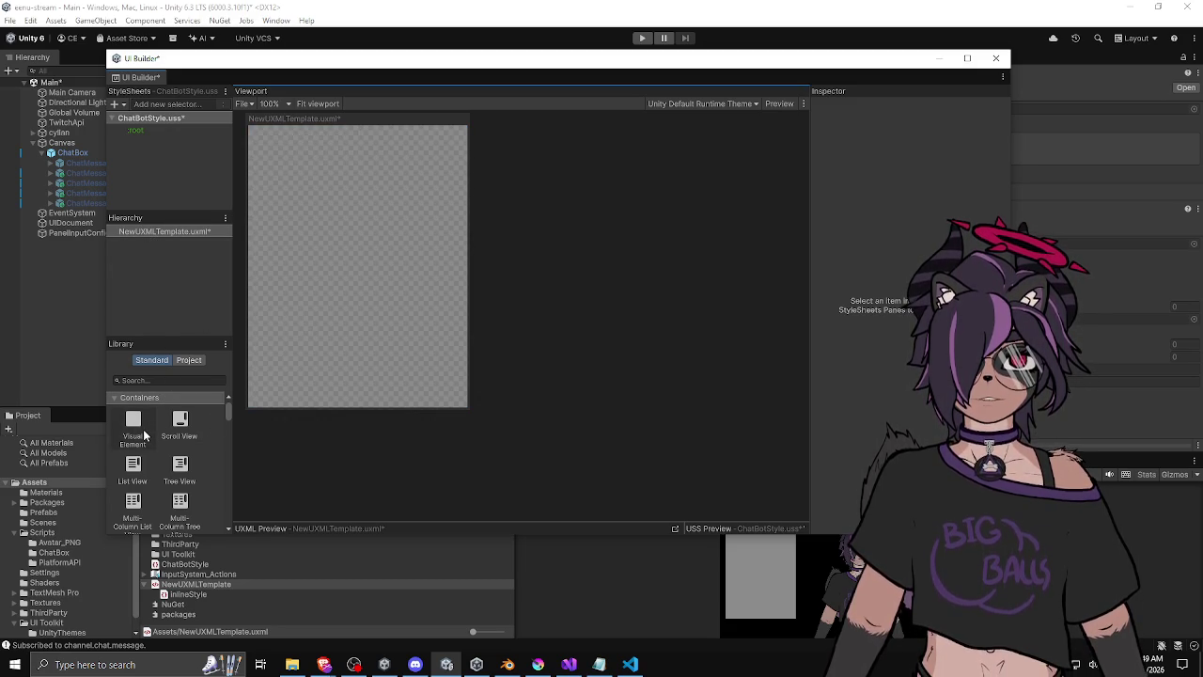
scroll(145, 434, "down", 3)
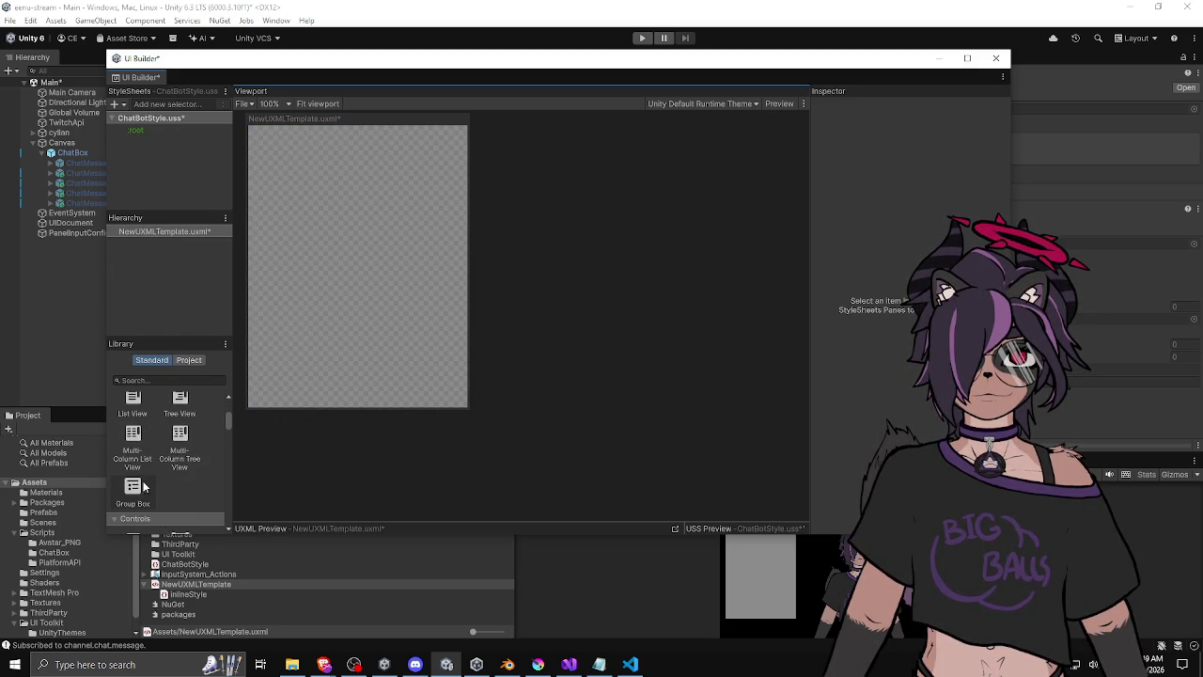
scroll(165, 486, "down", 3)
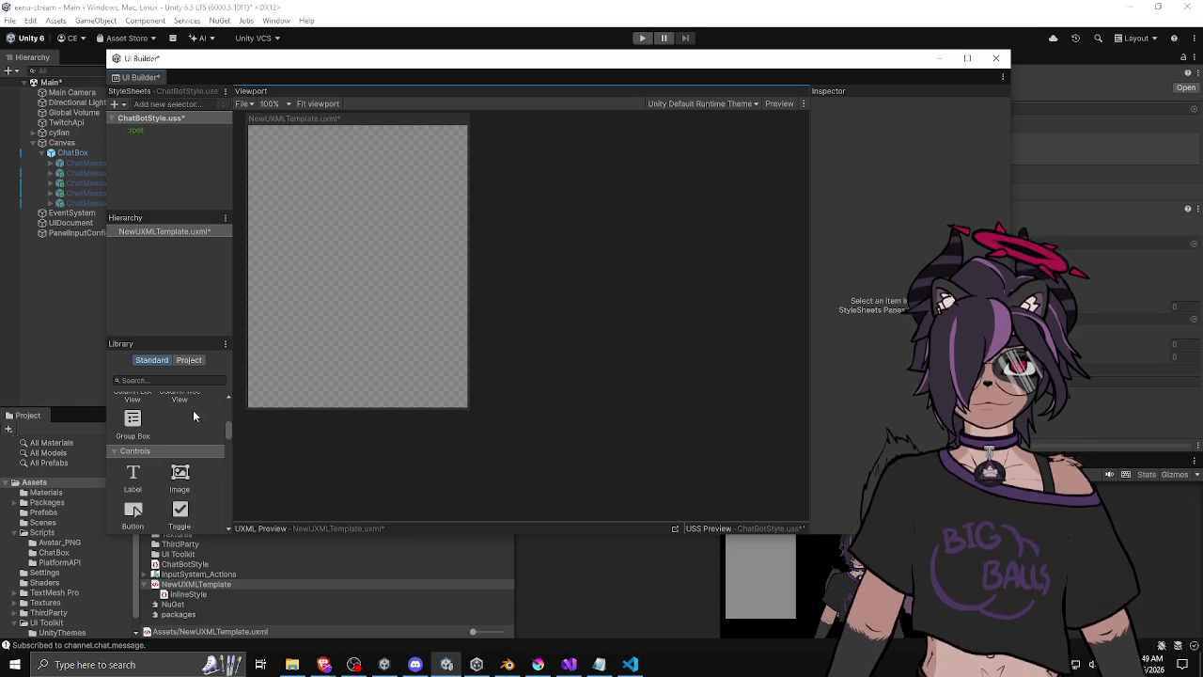
scroll(195, 417, "up", 6)
scroll(137, 423, "down", 10)
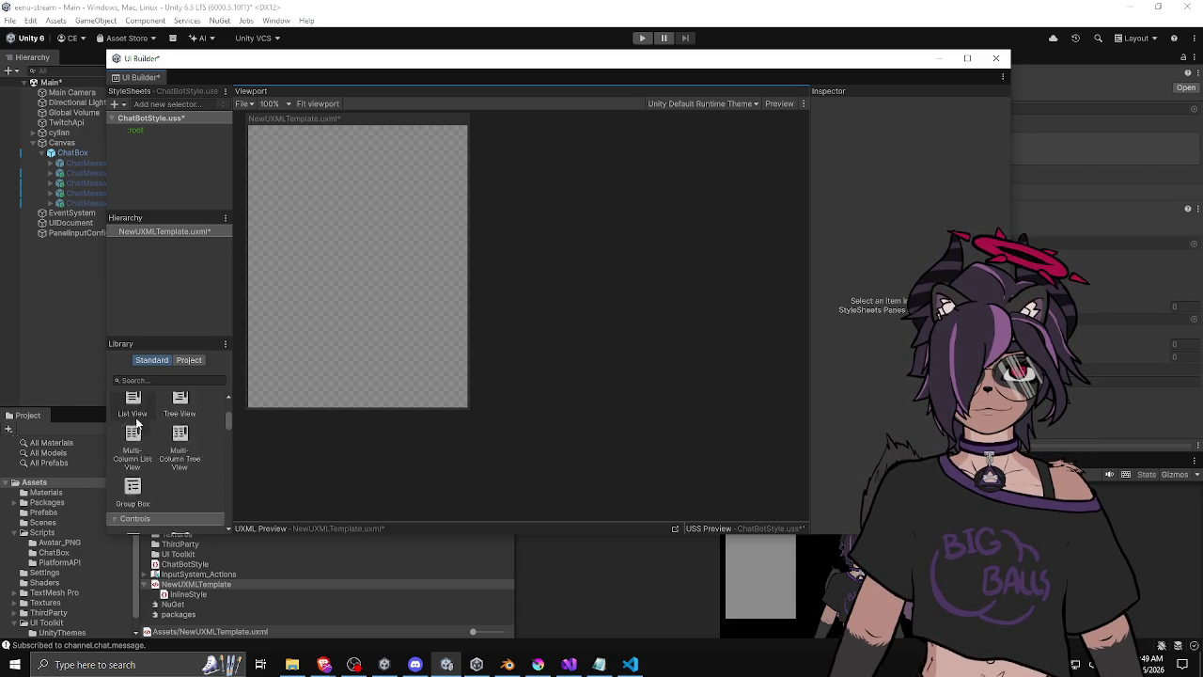
scroll(136, 423, "down", 2)
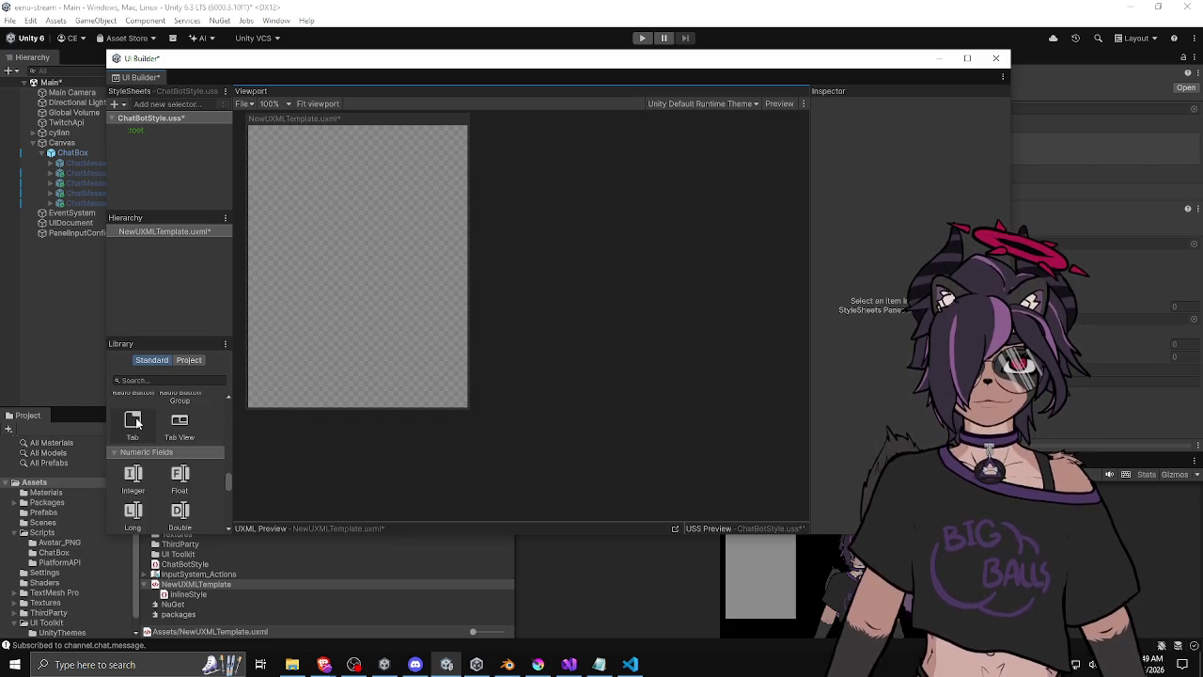
scroll(141, 423, "down", 2)
scroll(141, 423, "down", 5)
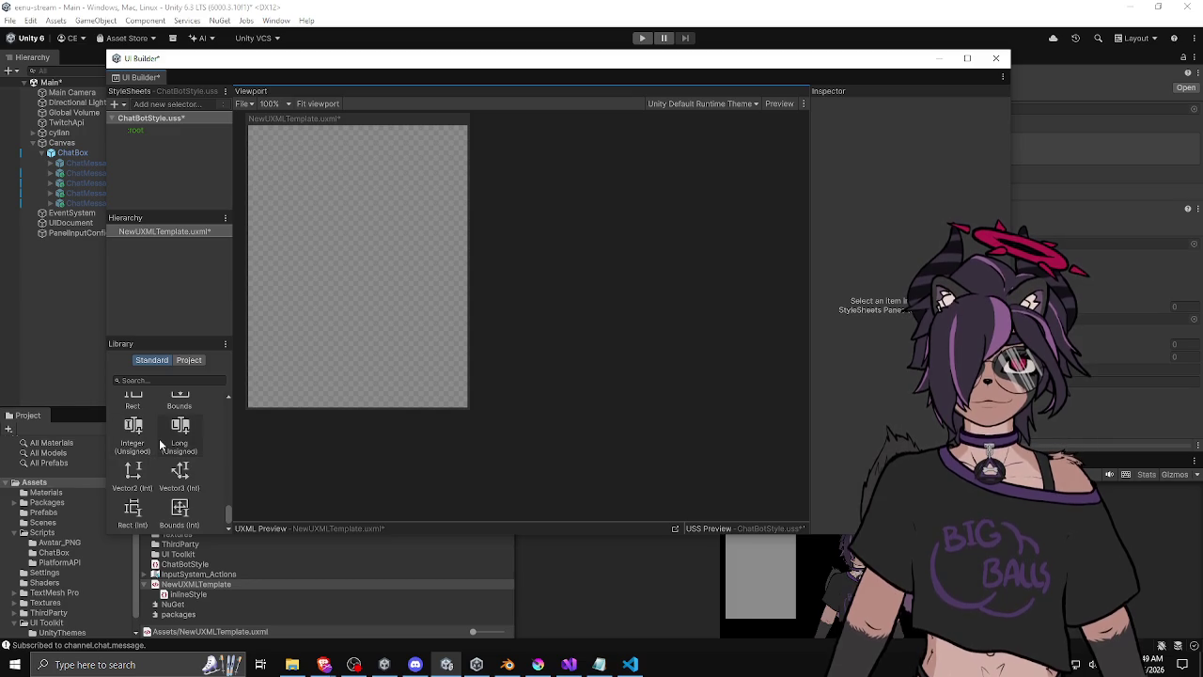
scroll(159, 439, "up", 10)
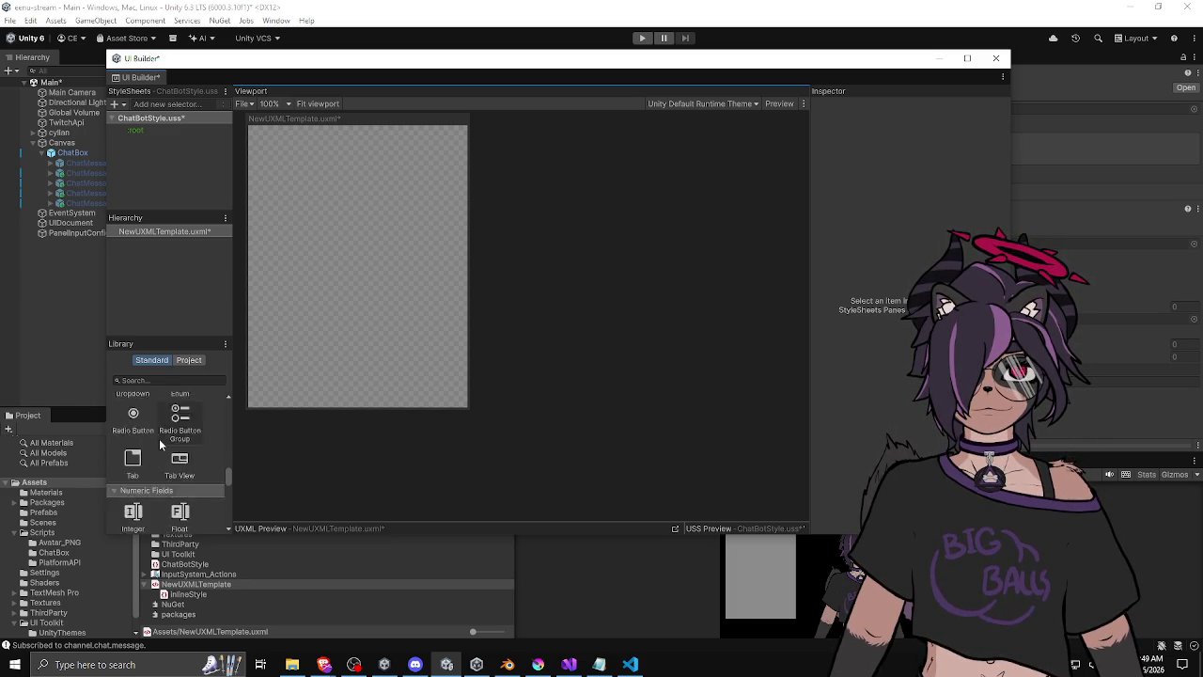
scroll(159, 438, "up", 10)
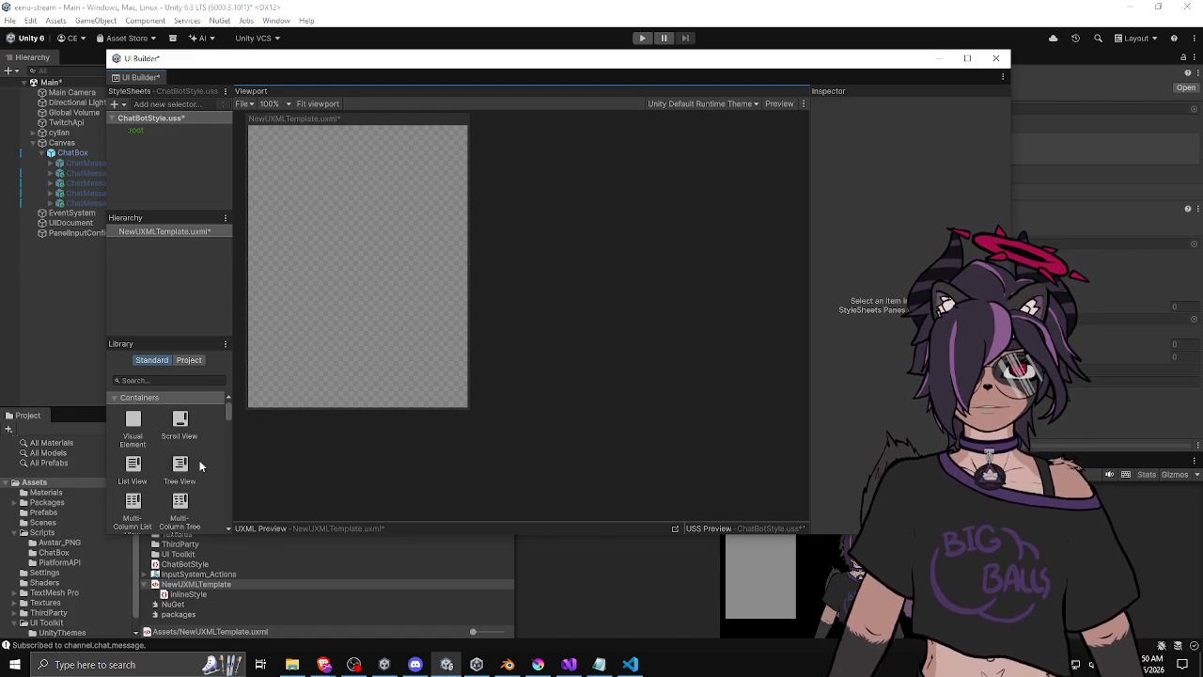
Drop a List View onto the Viewport, stretch it over the canvas, and expand it in the Hierarchy.
left_click_drag(132, 466, 357, 284)
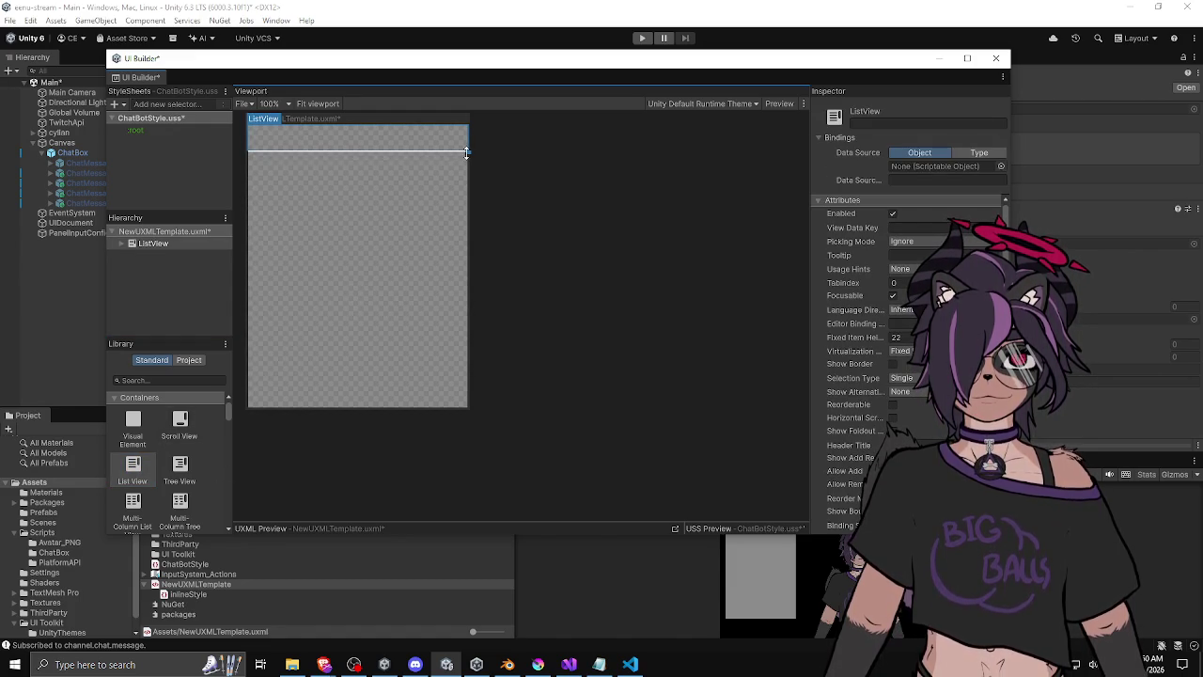
mouse_move(466, 152)
left_mouse_down()
mouse_move(462, 416)
mouse_move(468, 409)
left_mouse_up()
left_click(132, 245)
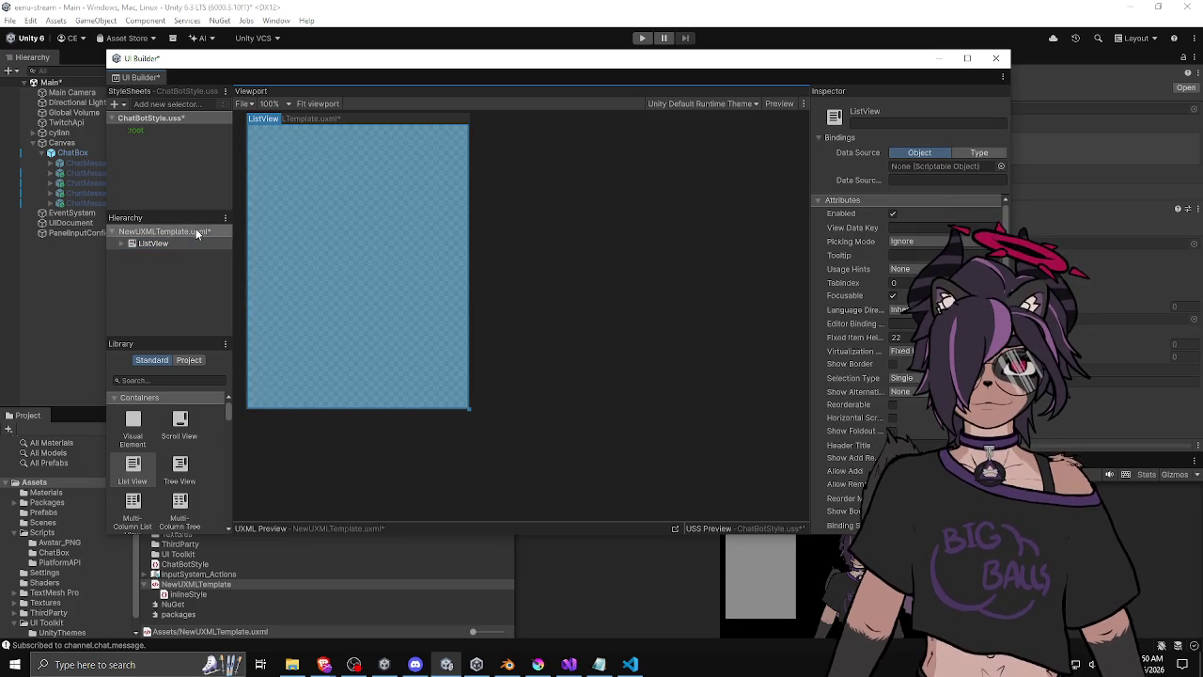
left_click(121, 243)
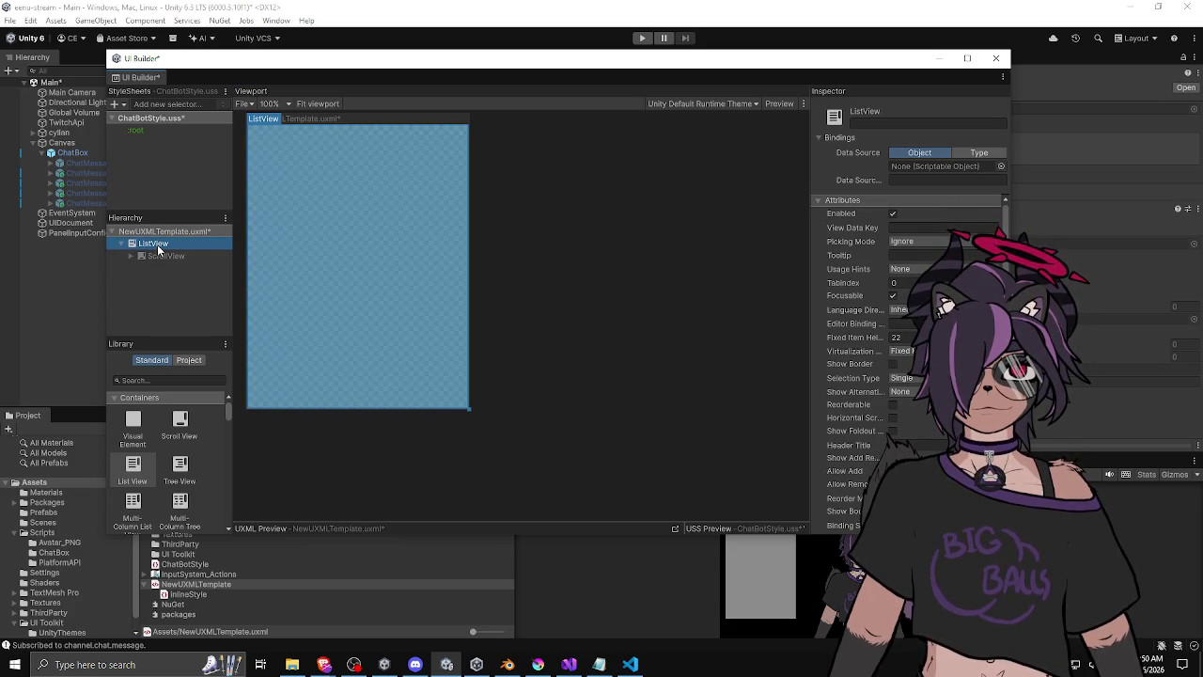
Maximize UI Builder, toggle Preview on and off, then restore it to a floating window.
double_click(831, 54)
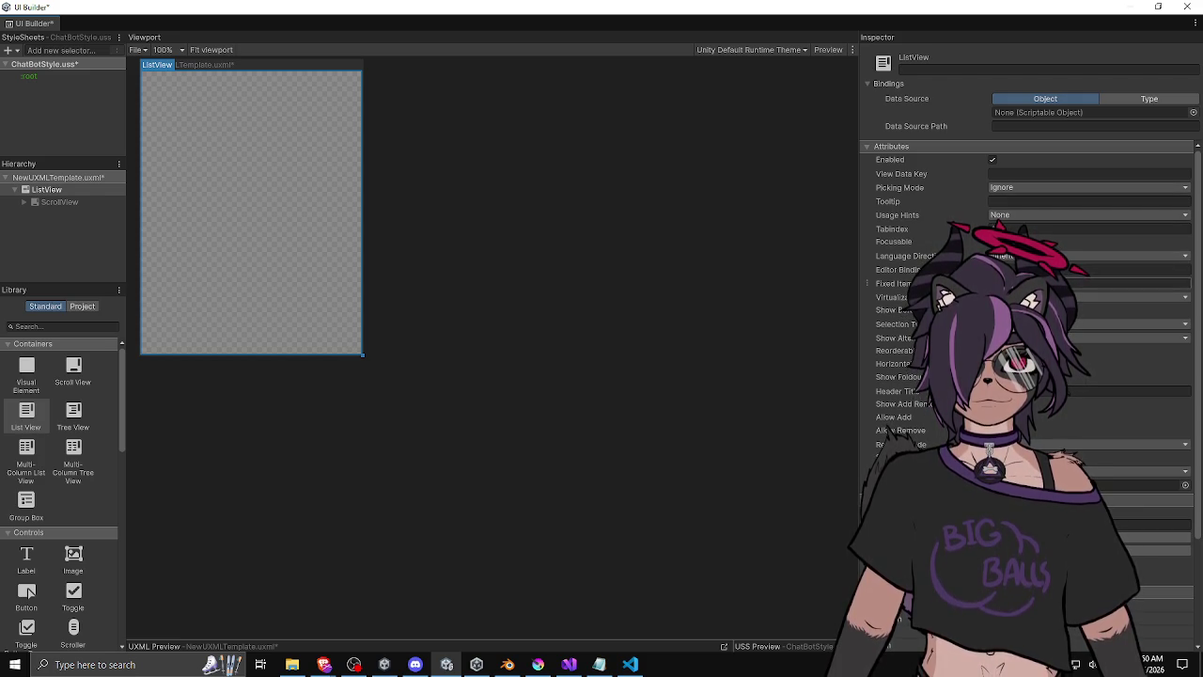
scroll(899, 384, "down", 3)
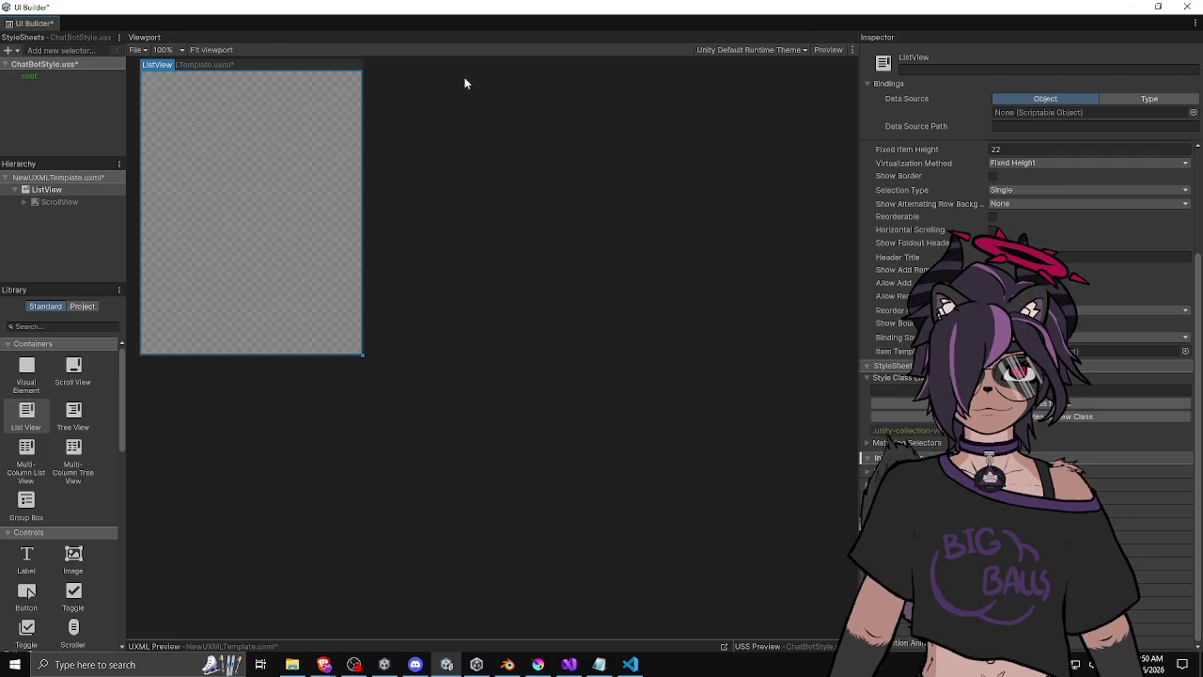
left_click(828, 50)
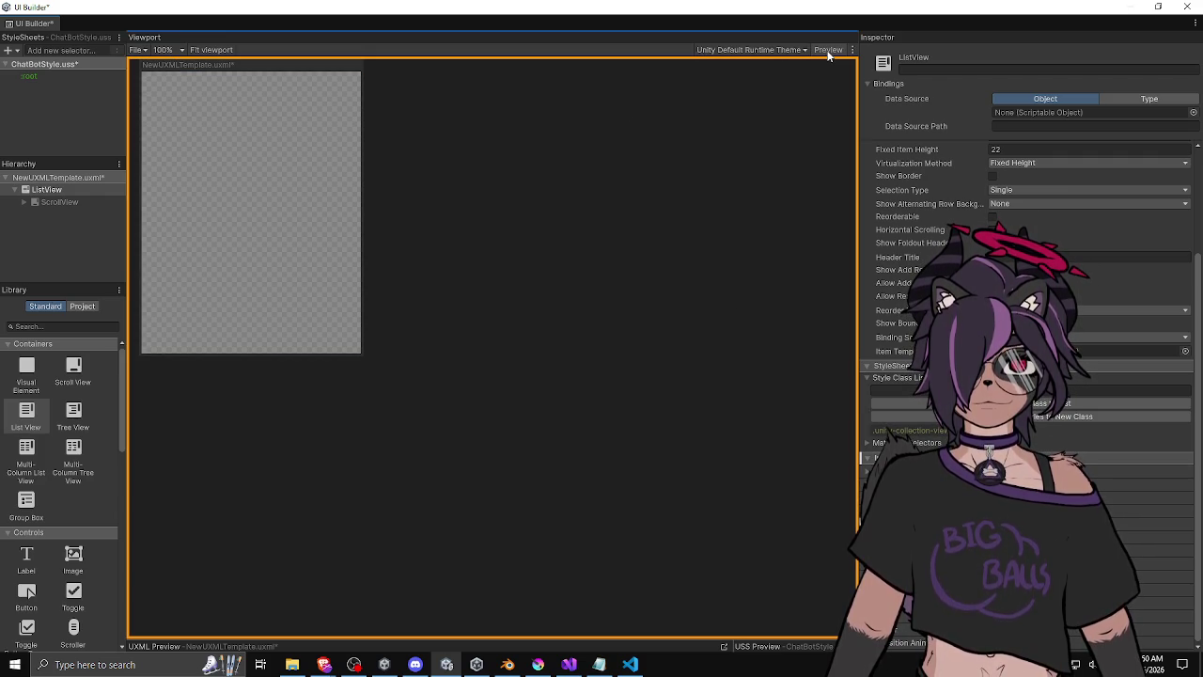
left_click(829, 51)
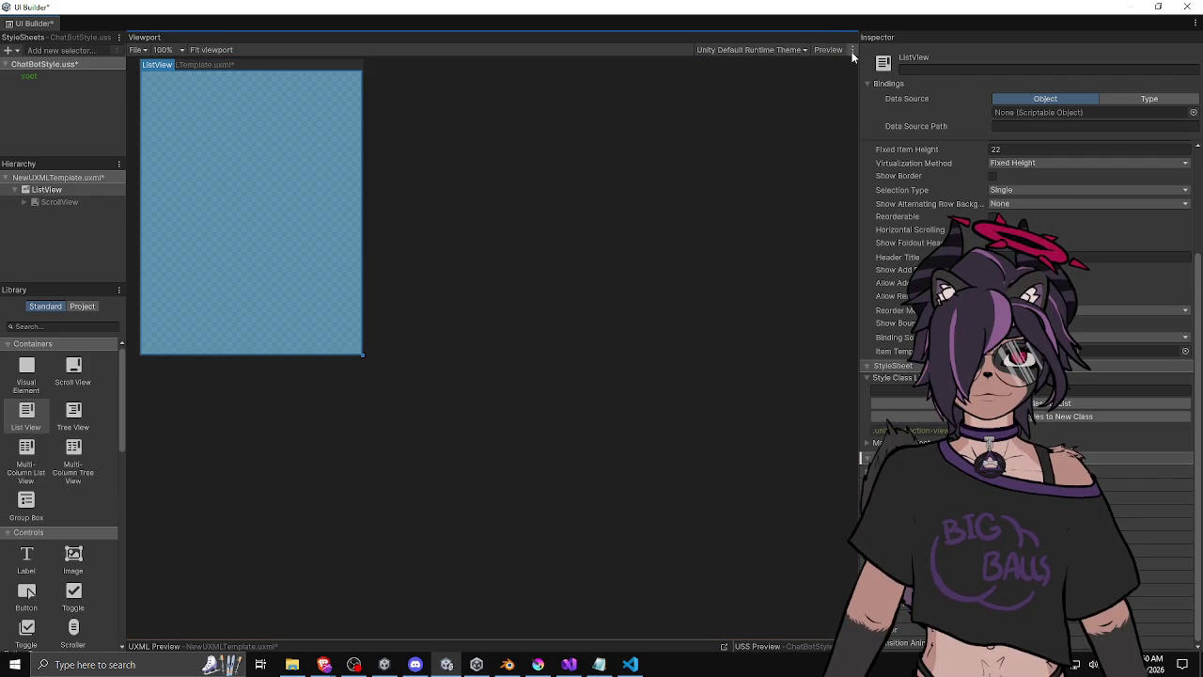
left_click(853, 51)
left_click(926, 63)
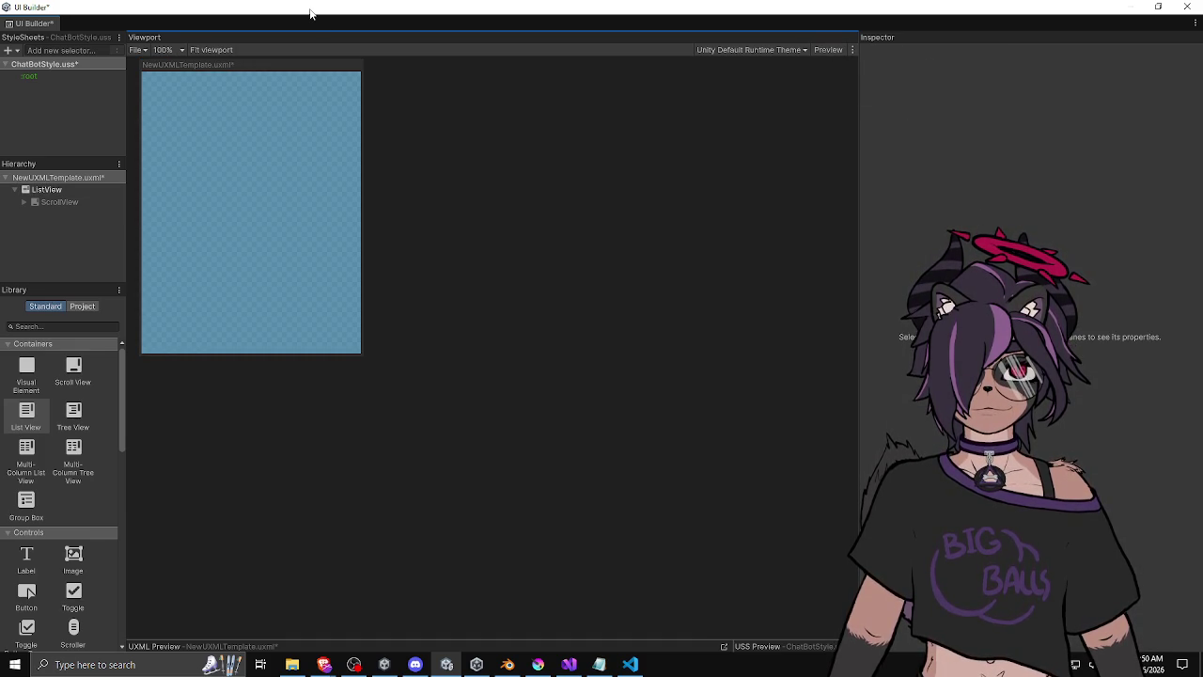
left_click_drag(310, 13, 376, 63)
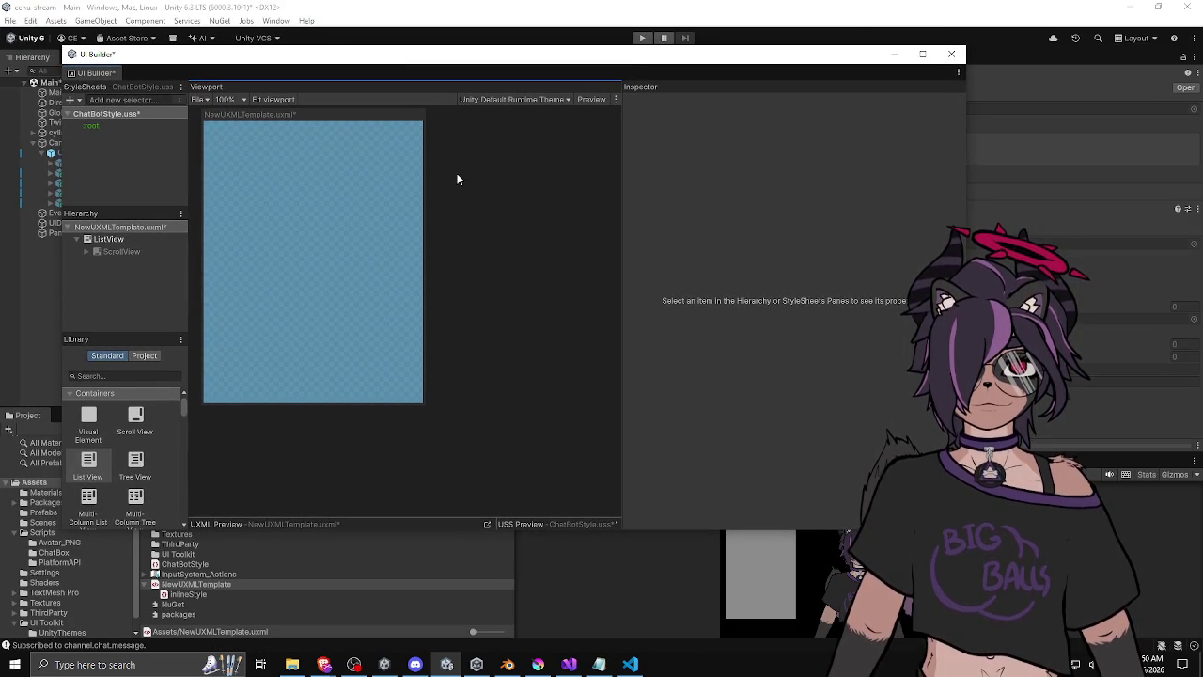
Save NewUXMLTemplate with Ctrl+S and select the ListView.
key("ctrl+s")
left_click(118, 242)
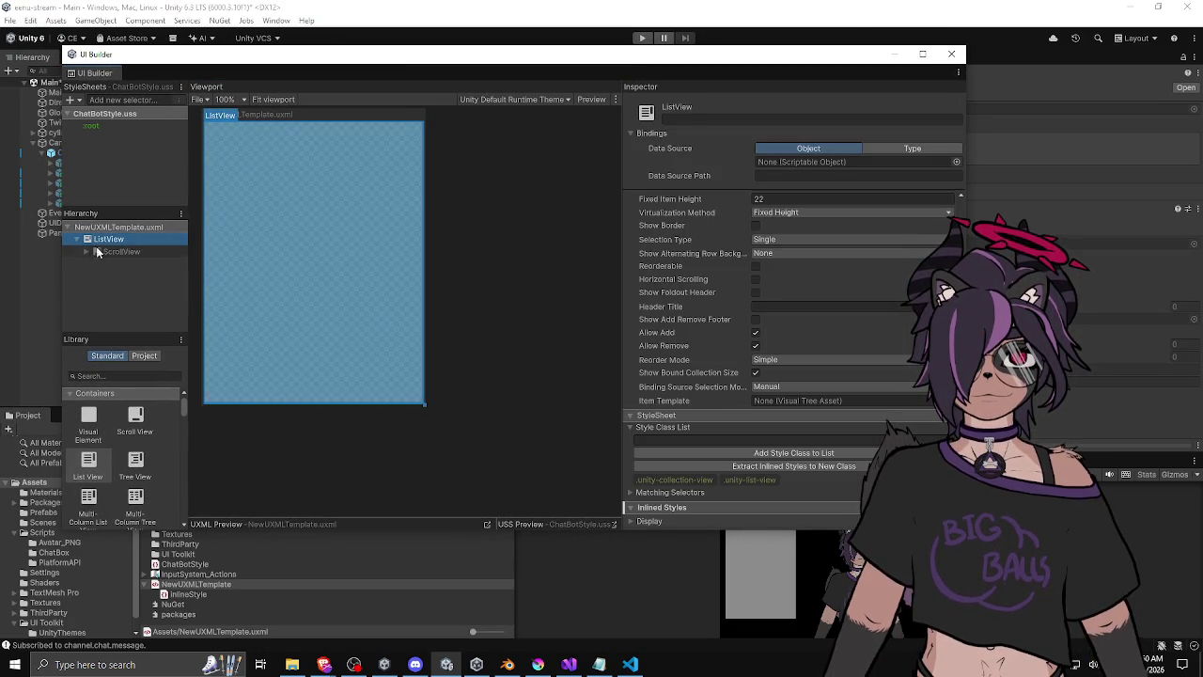
left_click(41, 273)
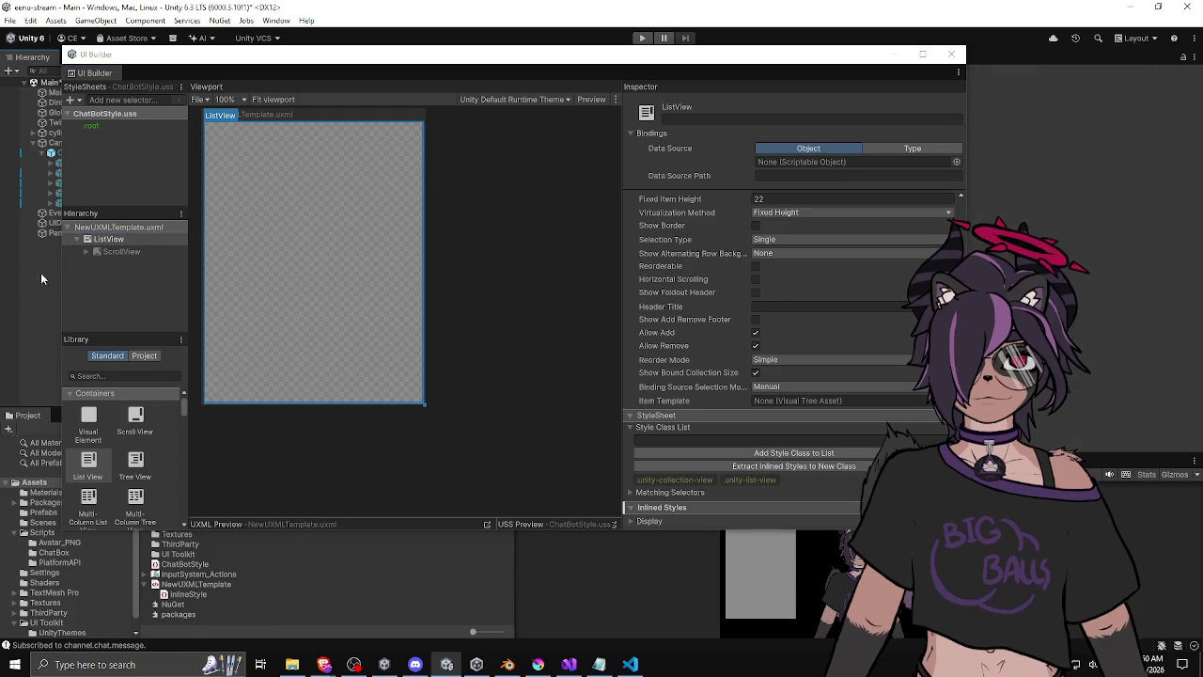
Scroll through the Library's Standard controls.
scroll(122, 451, "down", 2)
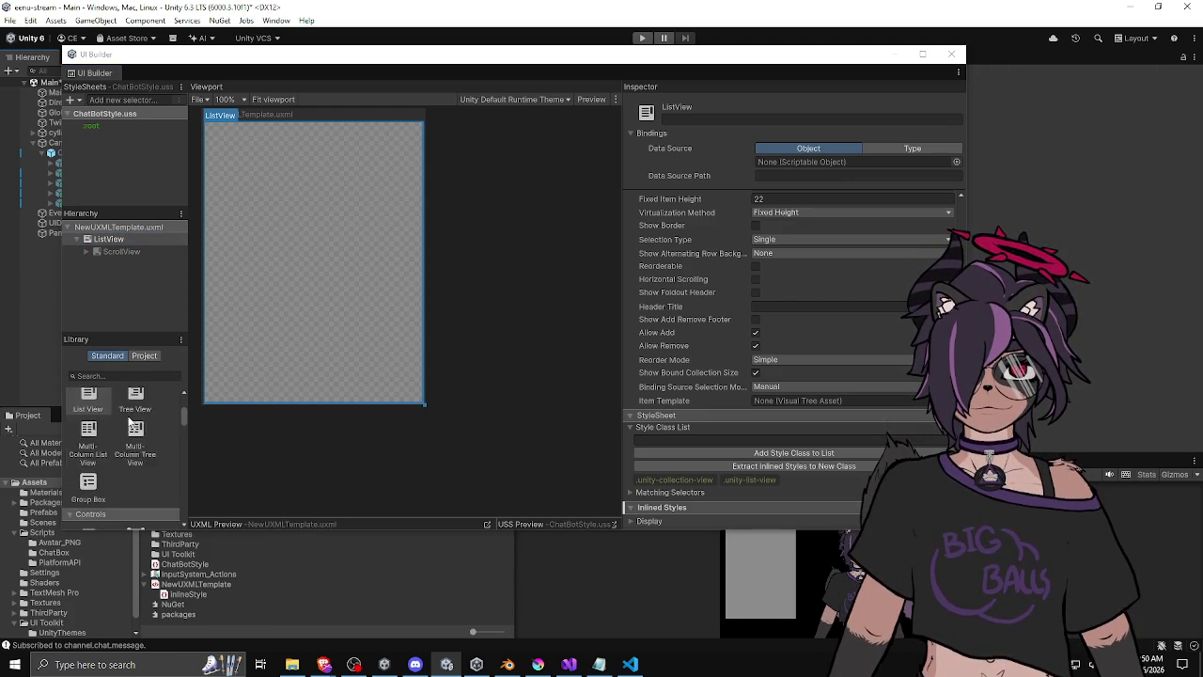
scroll(88, 427, "down", 3)
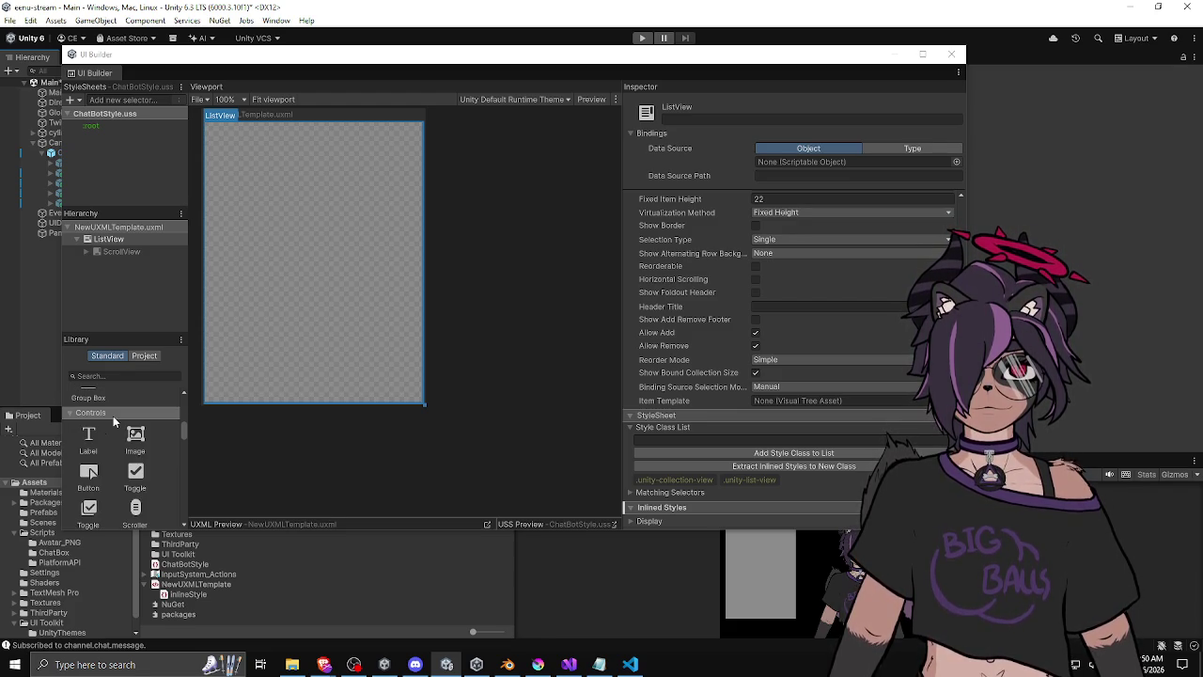
scroll(113, 422, "down", 4)
scroll(113, 421, "down", 5)
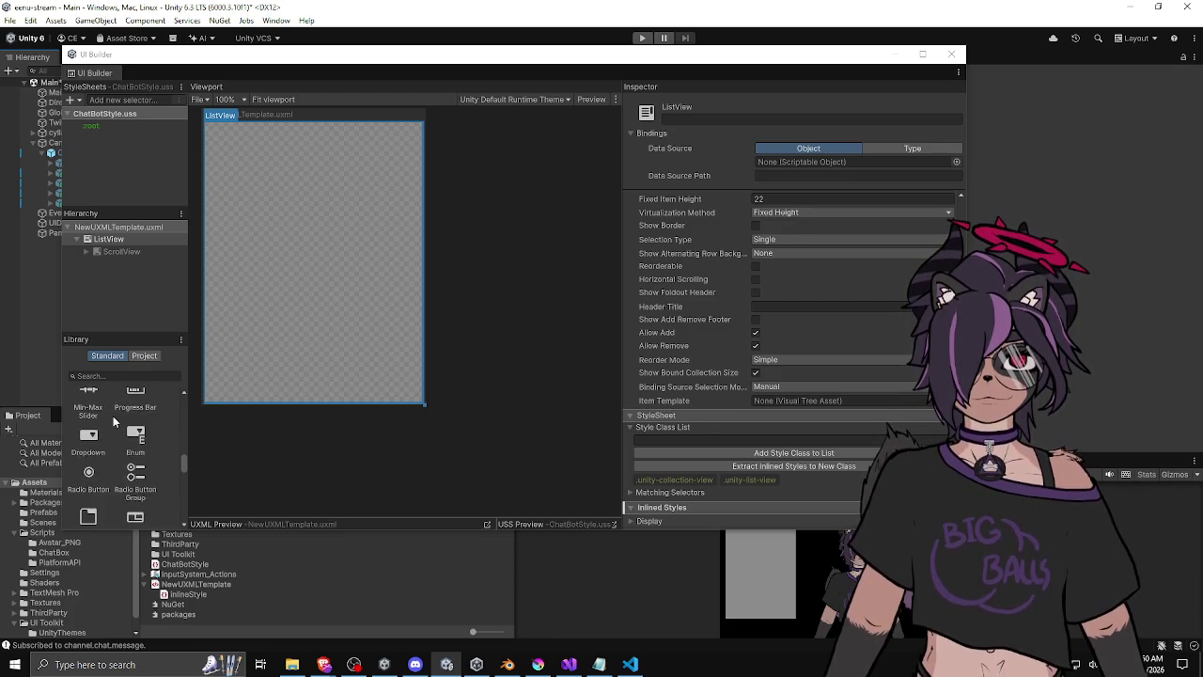
scroll(113, 418, "down", 3)
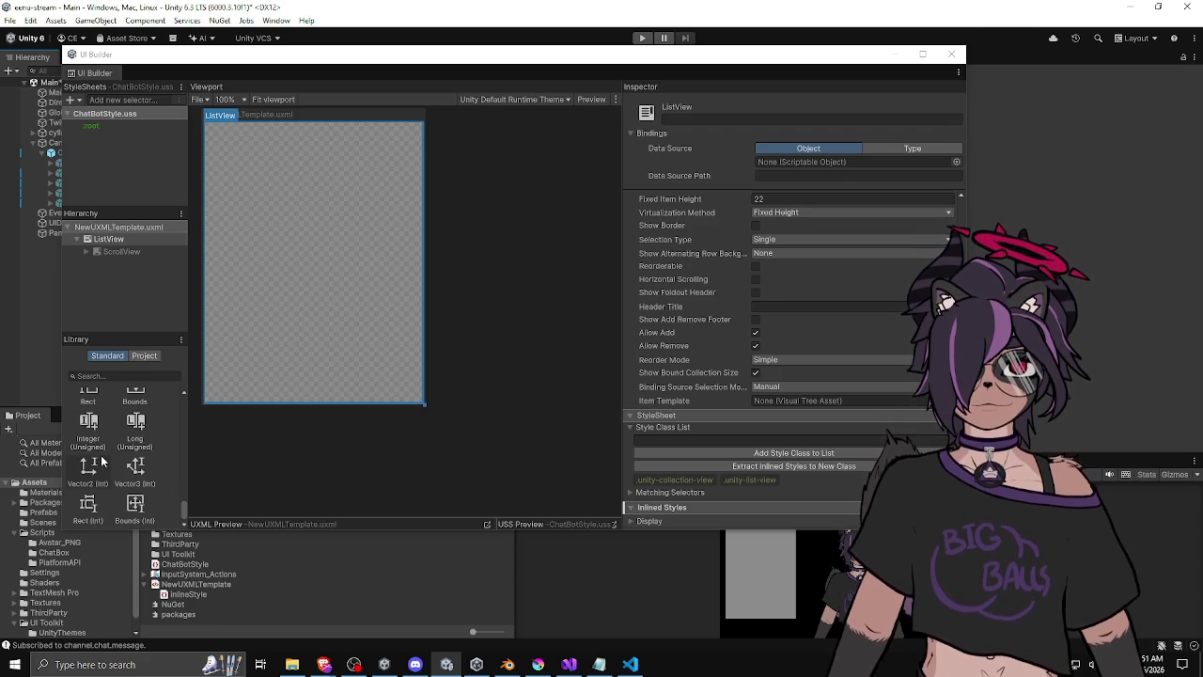
scroll(106, 460, "up", 5)
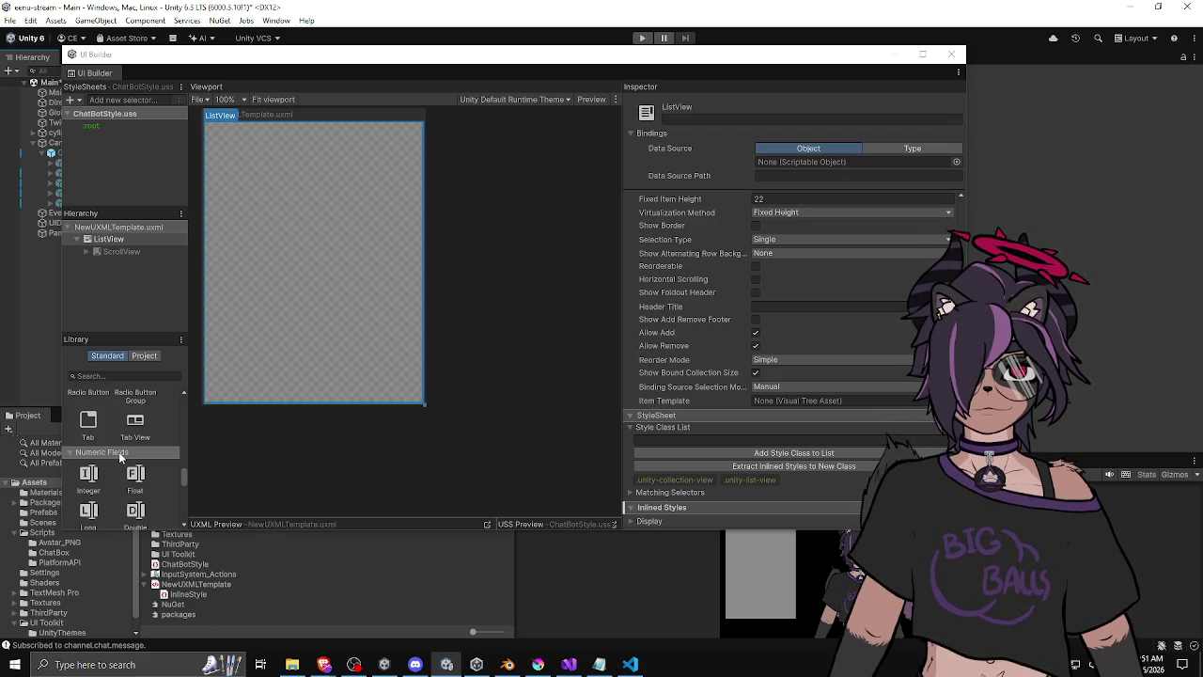
scroll(119, 452, "up", 2)
scroll(158, 457, "up", 4)
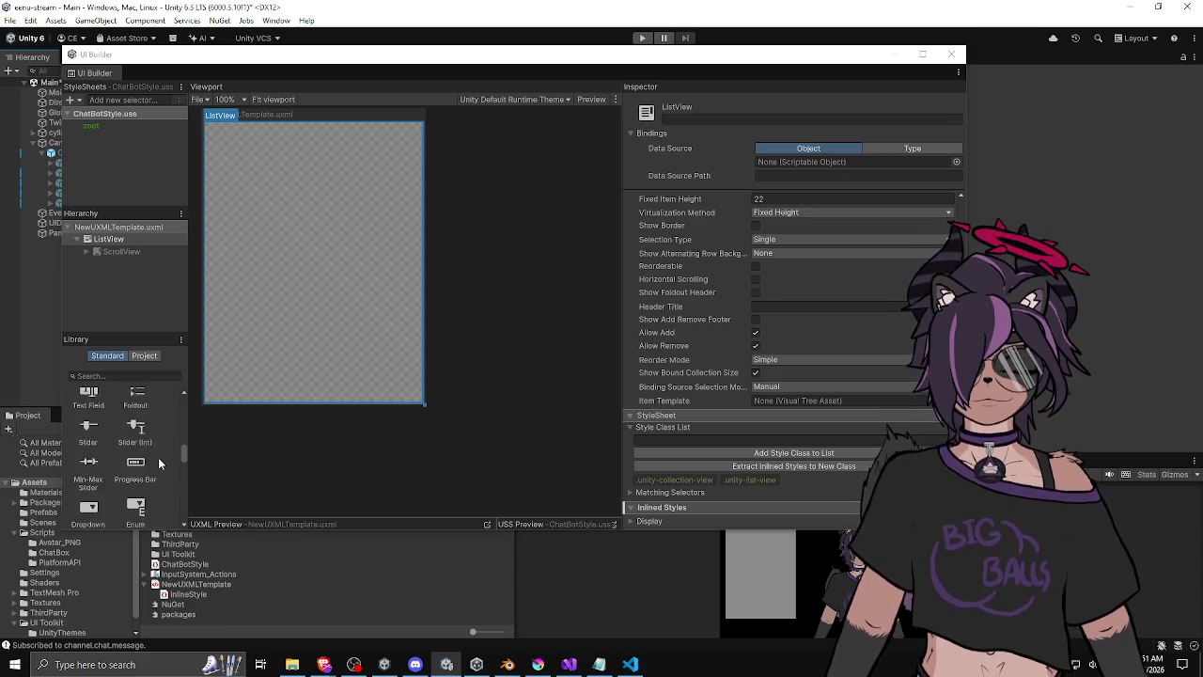
scroll(158, 457, "up", 1)
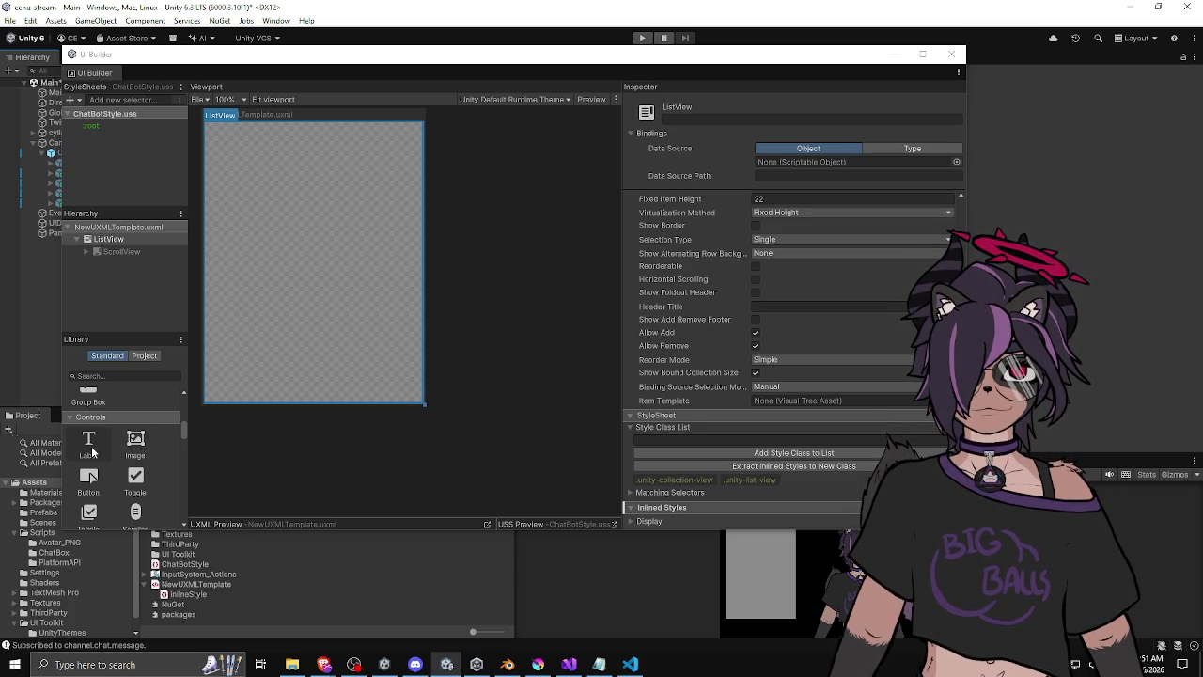
scroll(93, 453, "down", 4)
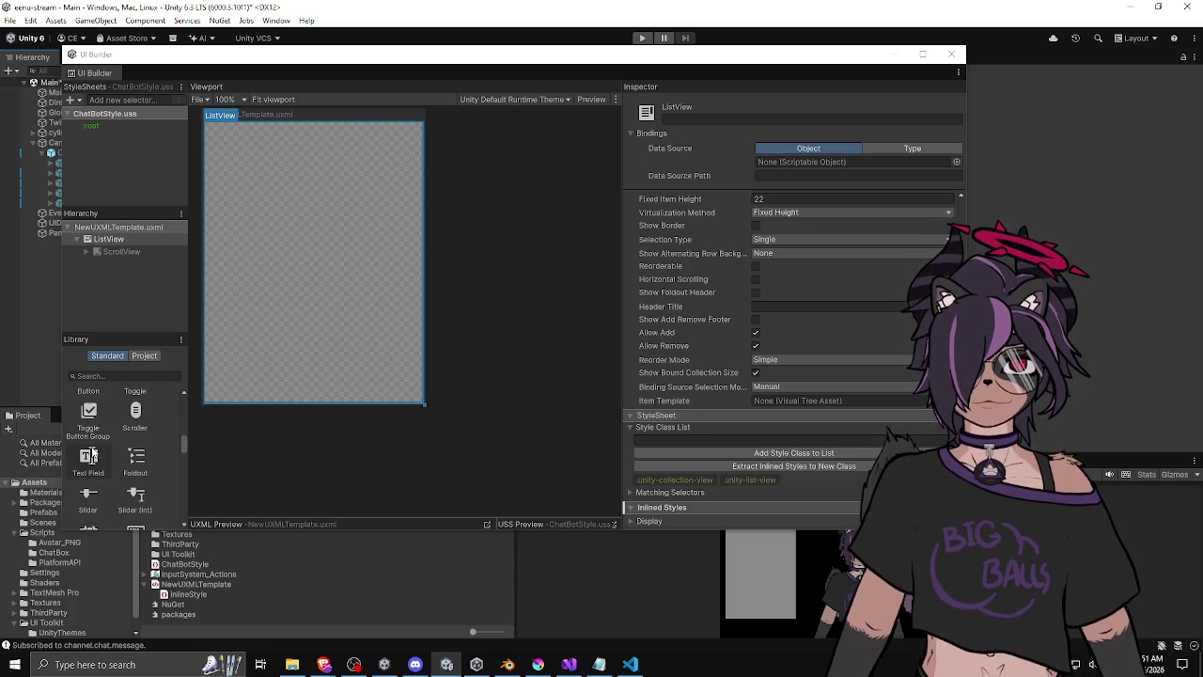
scroll(92, 453, "down", 5)
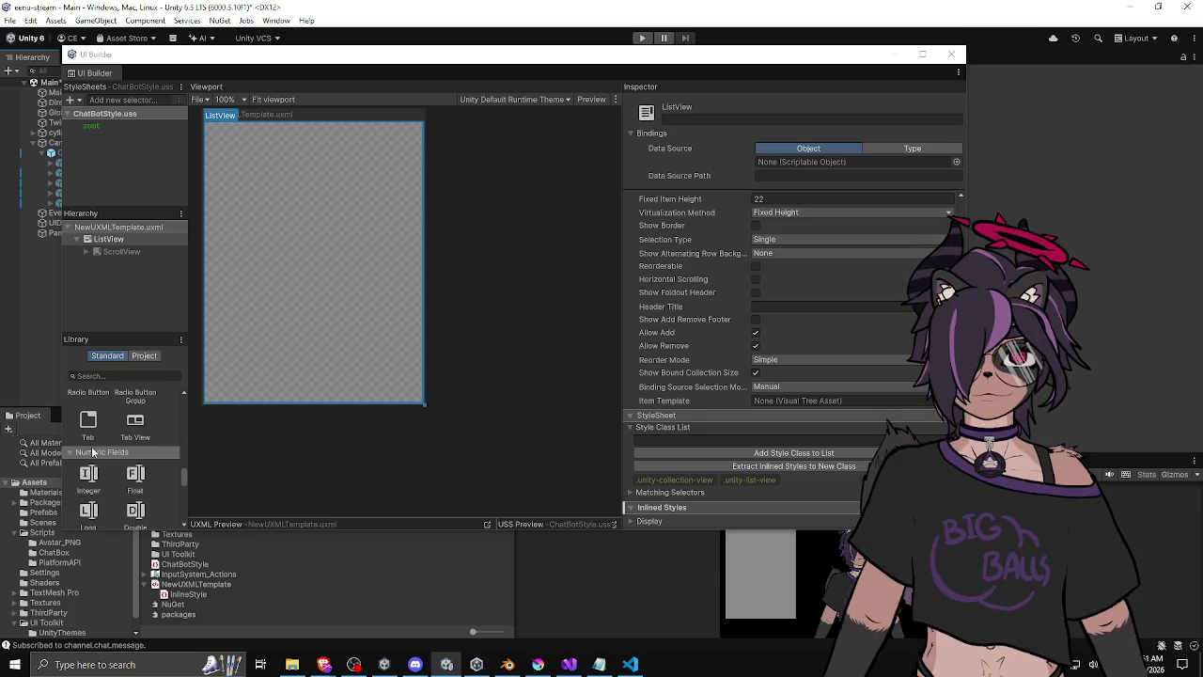
scroll(109, 421, "down", 5)
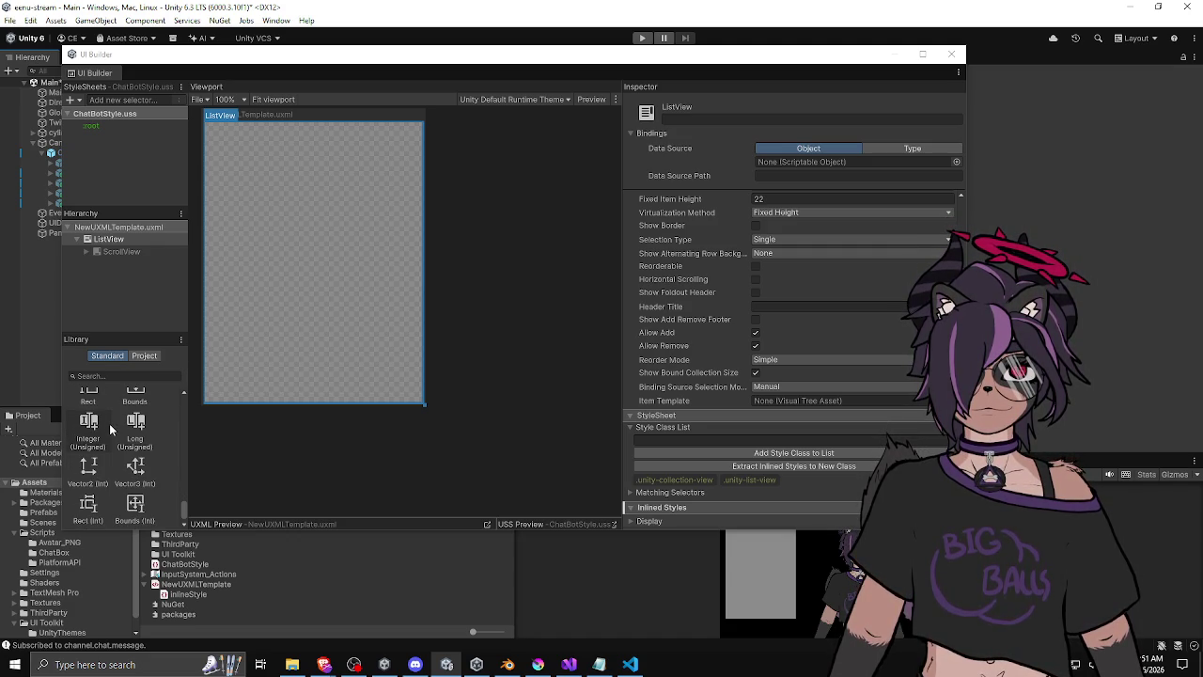
scroll(109, 423, "up", 15)
Browse the Library's Project UXML list, widen the left panels, return to Standard, then close UI Builder.
left_click(144, 355)
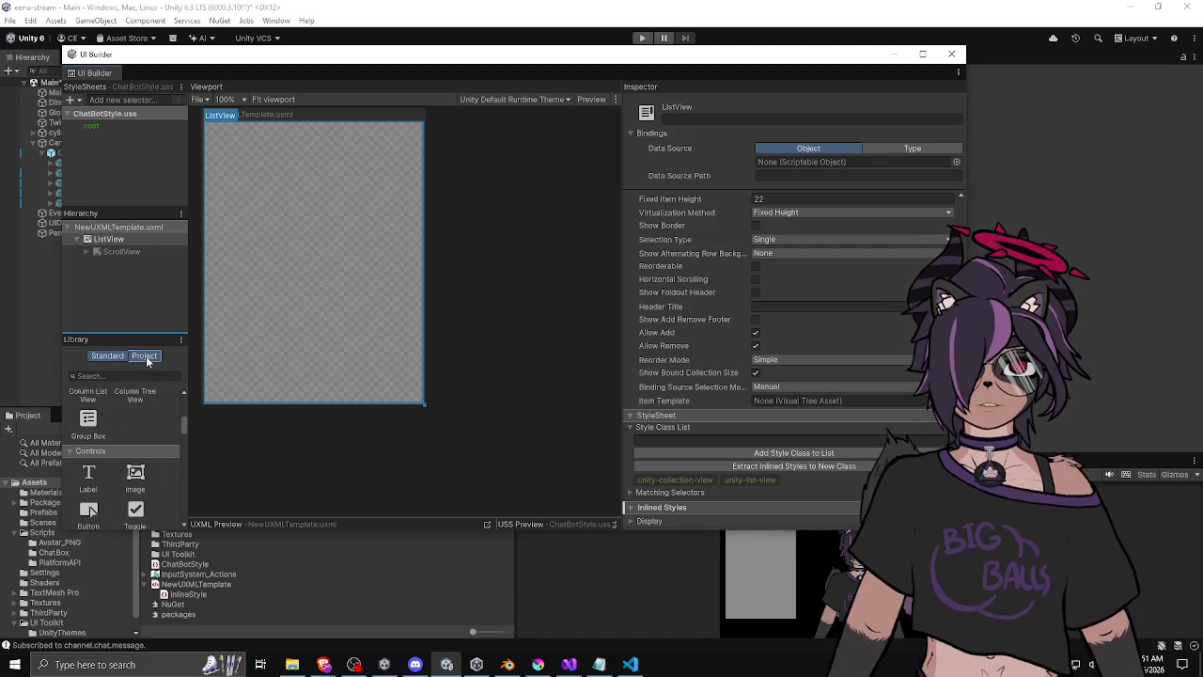
left_click(76, 405)
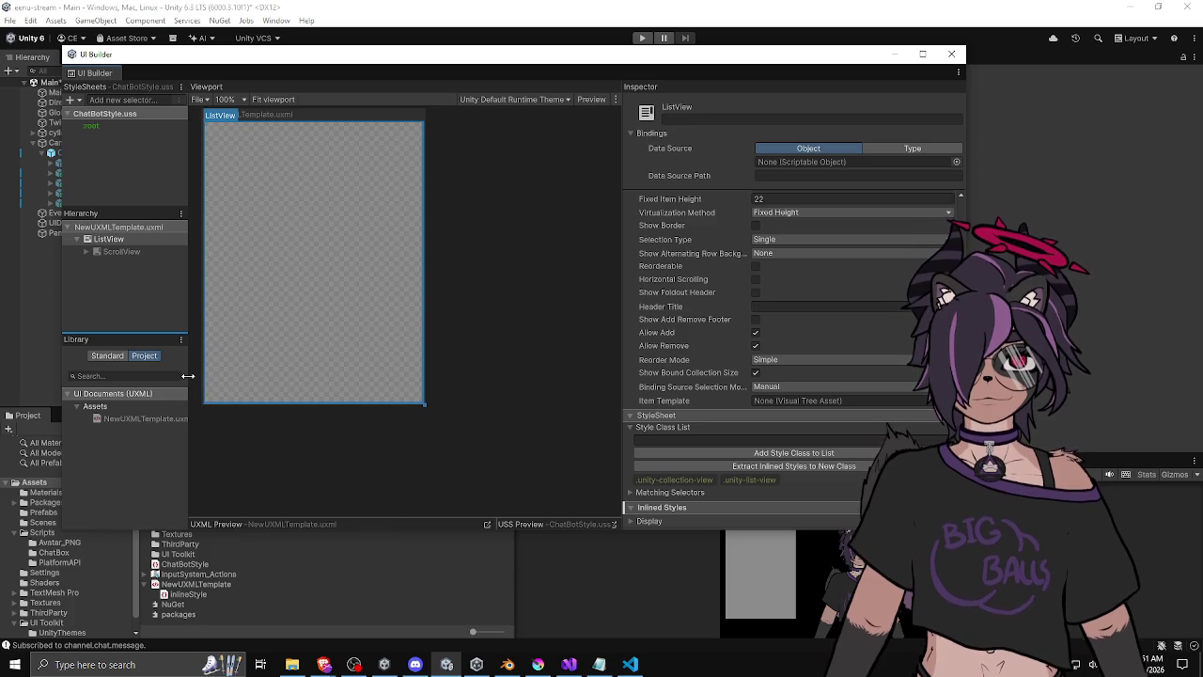
left_click_drag(189, 390, 271, 390)
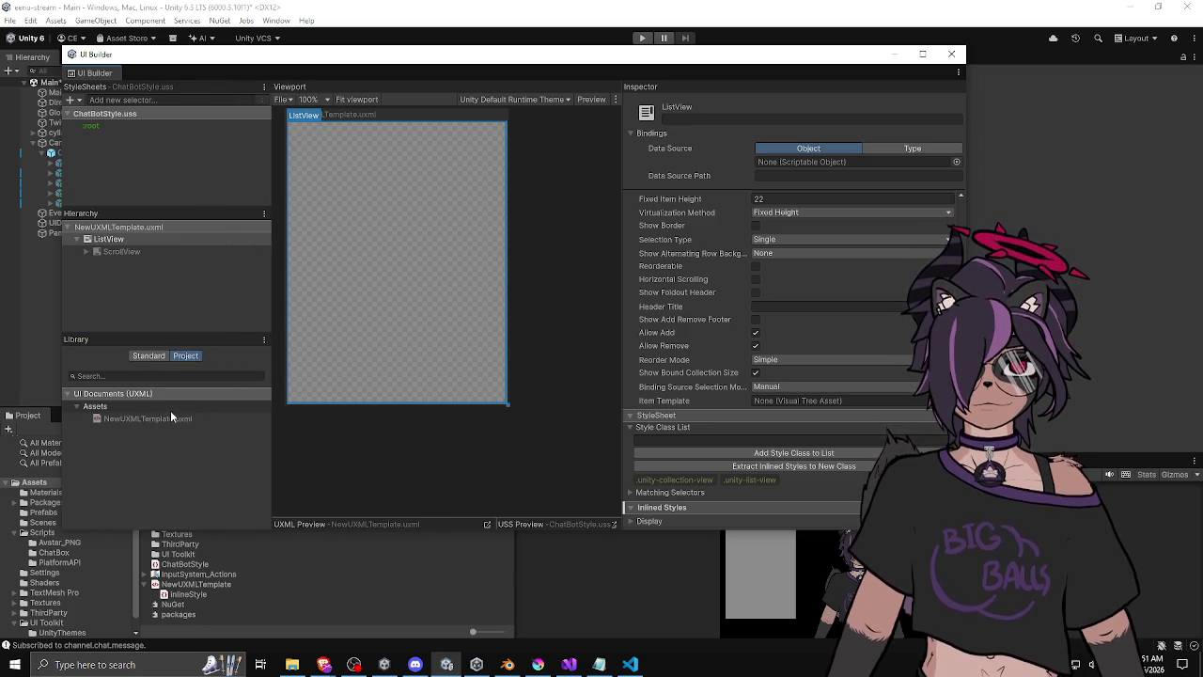
left_click(146, 358)
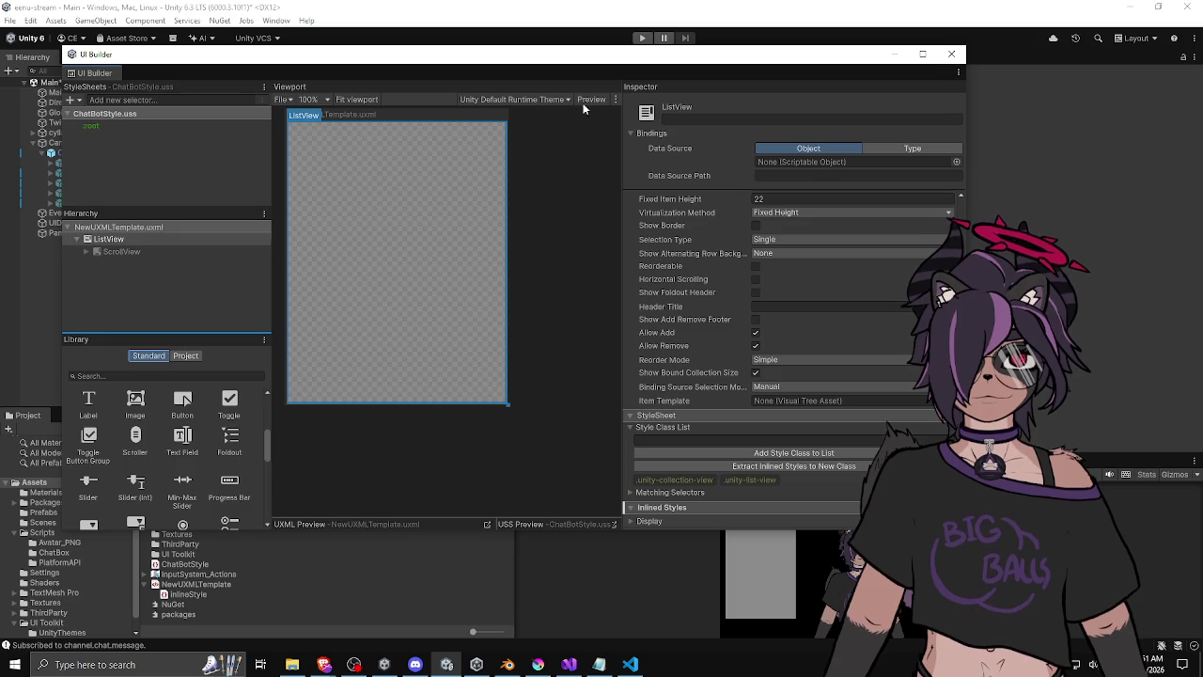
left_click(951, 54)
Rename the NewUXMLTemplate asset in the Assets folder to ChatMessageBox.
left_click_drag(216, 406, 216, 284)
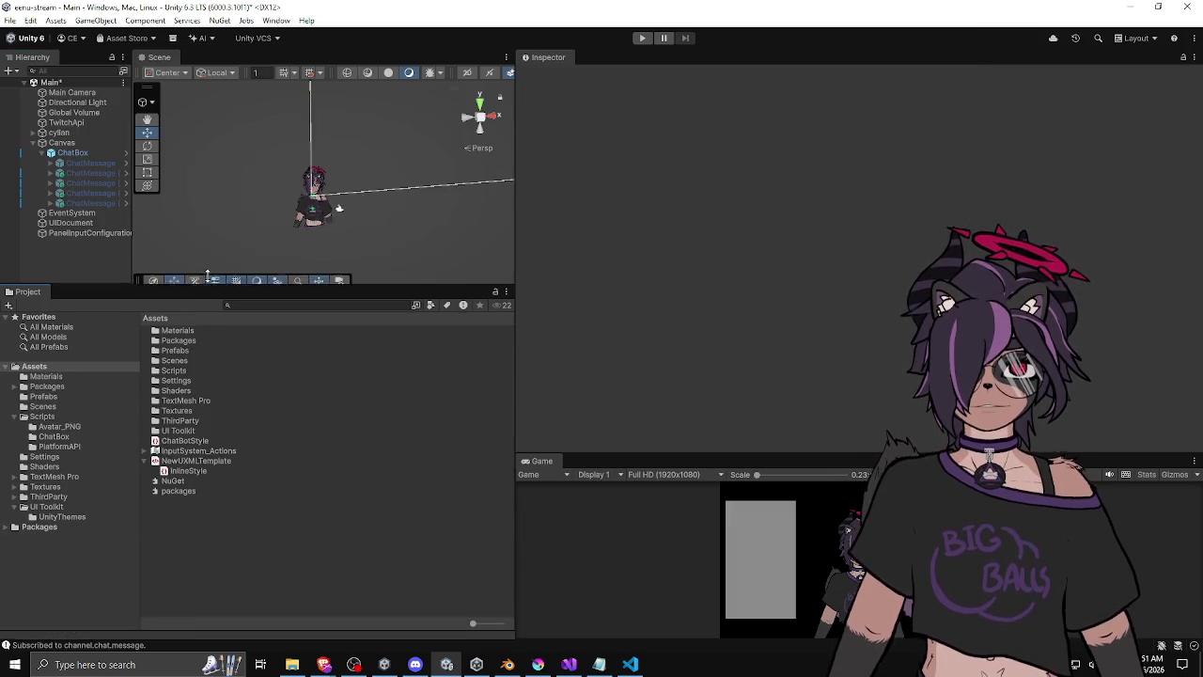
left_click(145, 451)
left_click(146, 451)
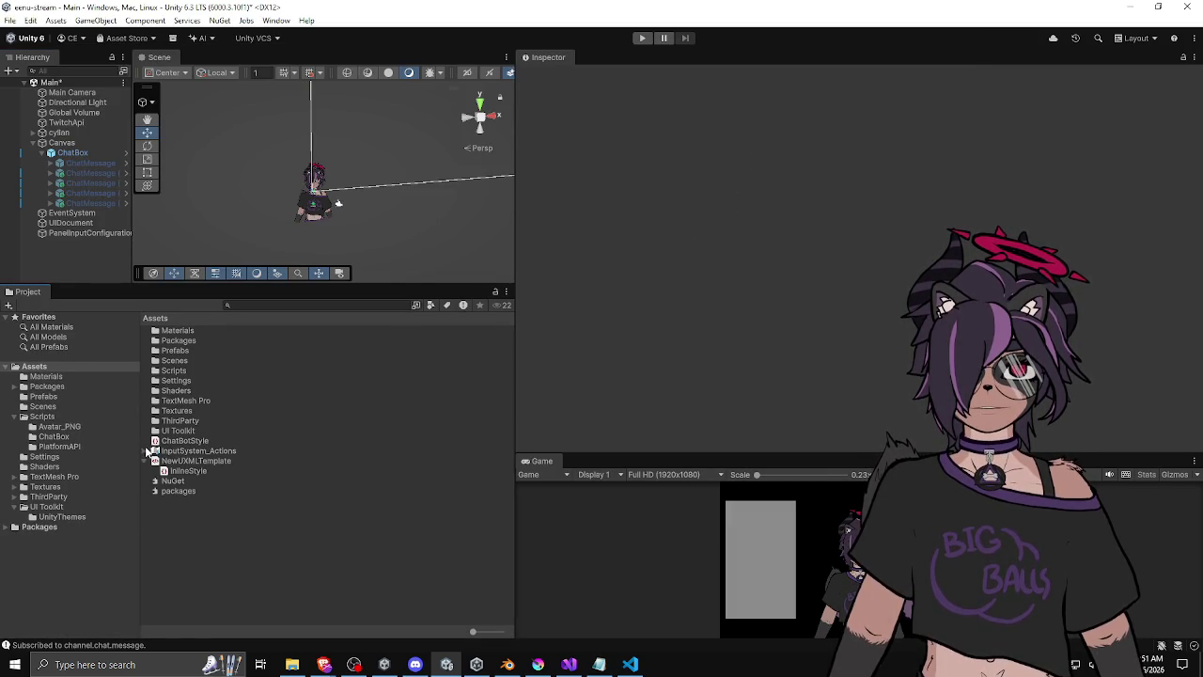
left_click(192, 462)
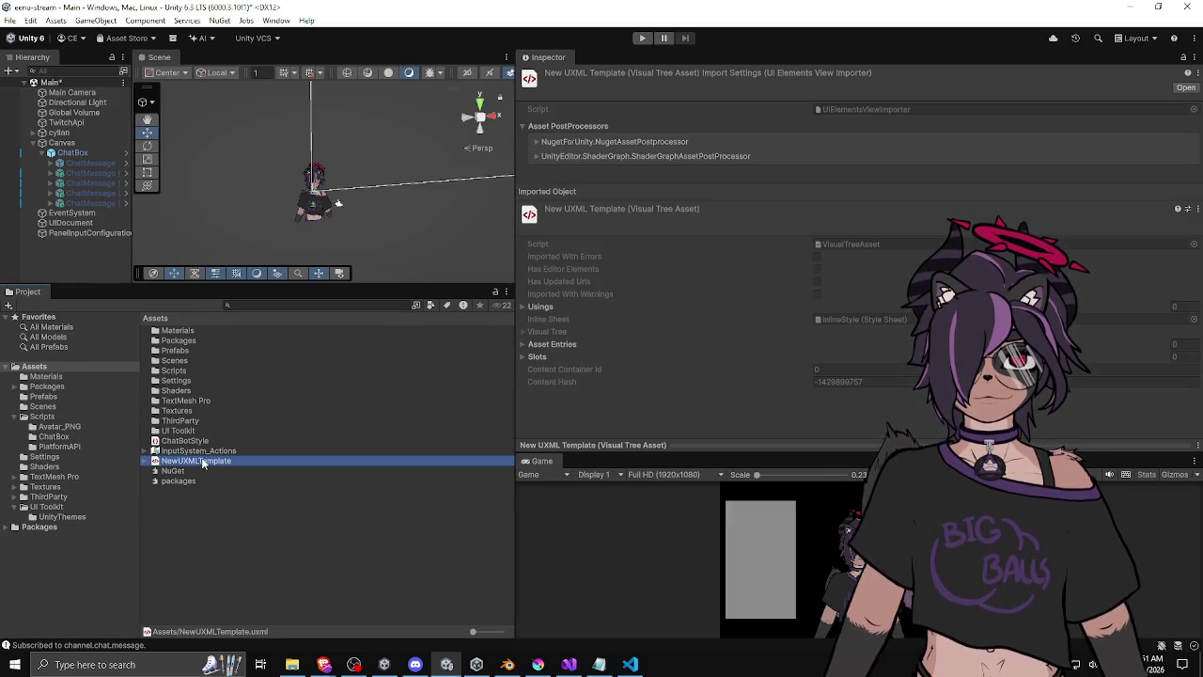
left_click(202, 462)
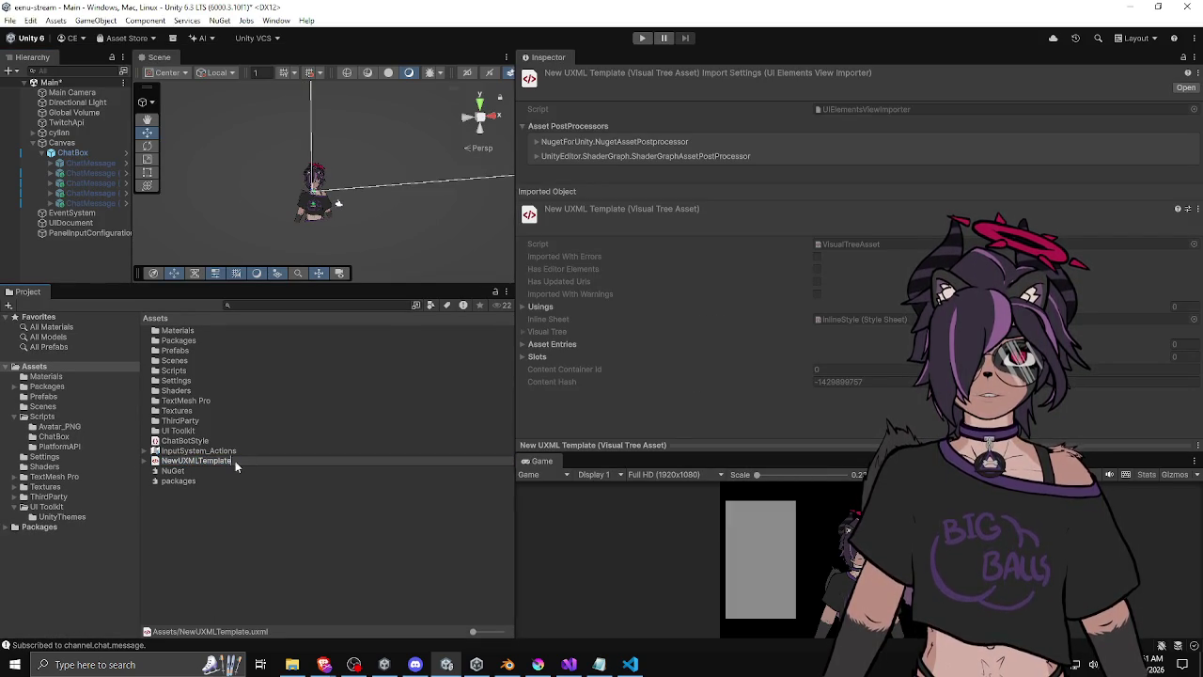
key("BackSpace")
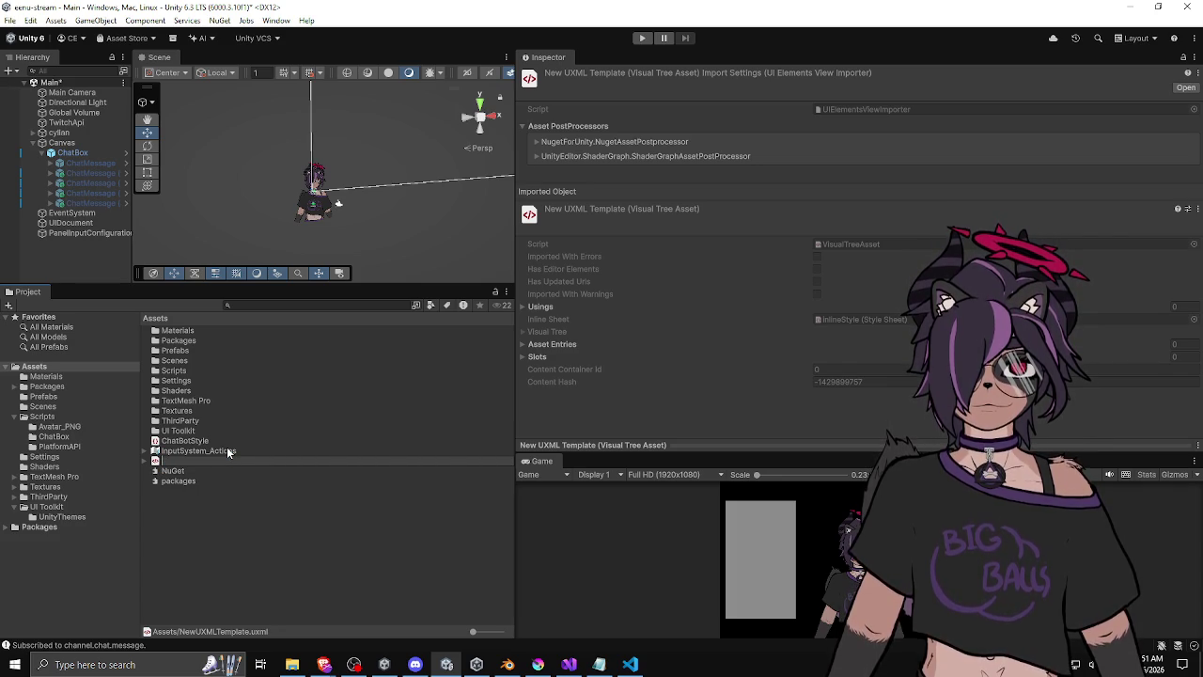
type("ChatMe")
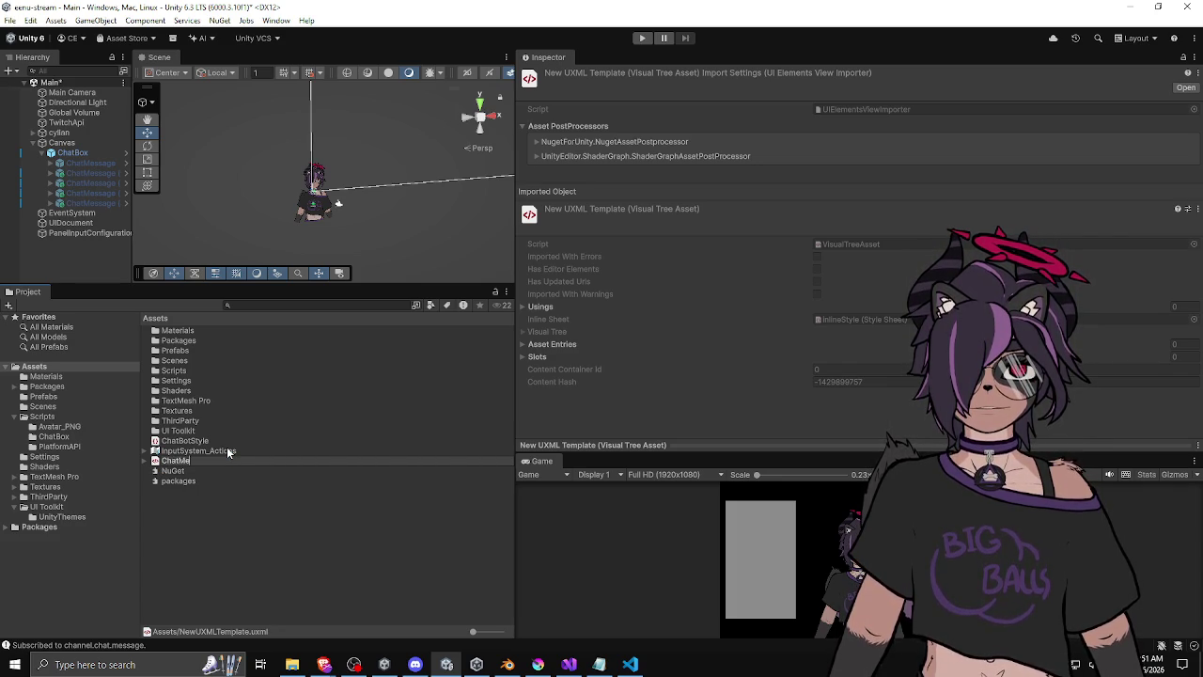
type("ssageBox")
key("Return")
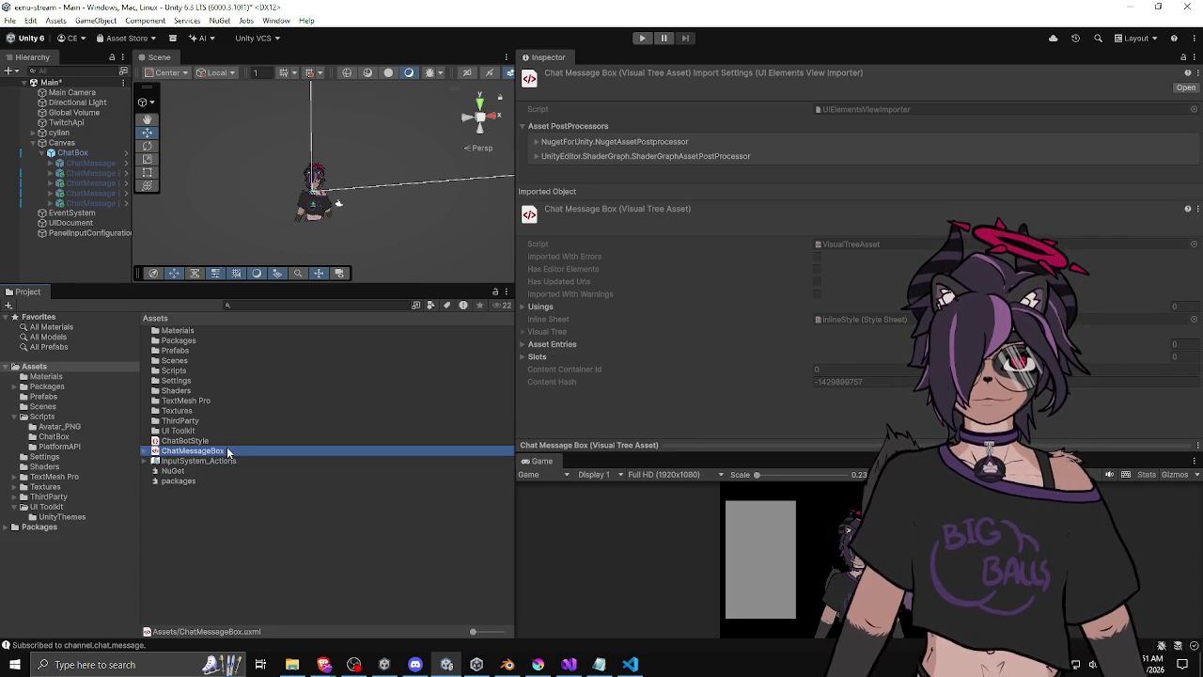
right_click(199, 519)
Create a new UI Document named ChatMessage and open it in UI Builder.
mouse_move(280, 152)
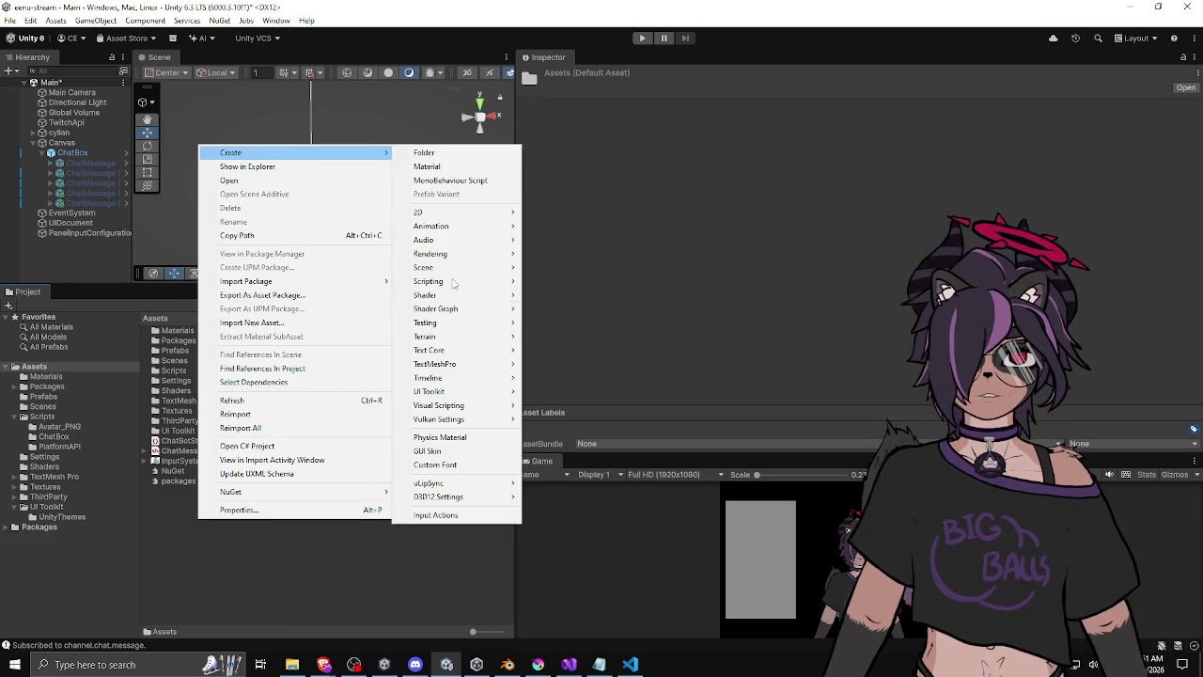
mouse_move(451, 391)
left_click(630, 392)
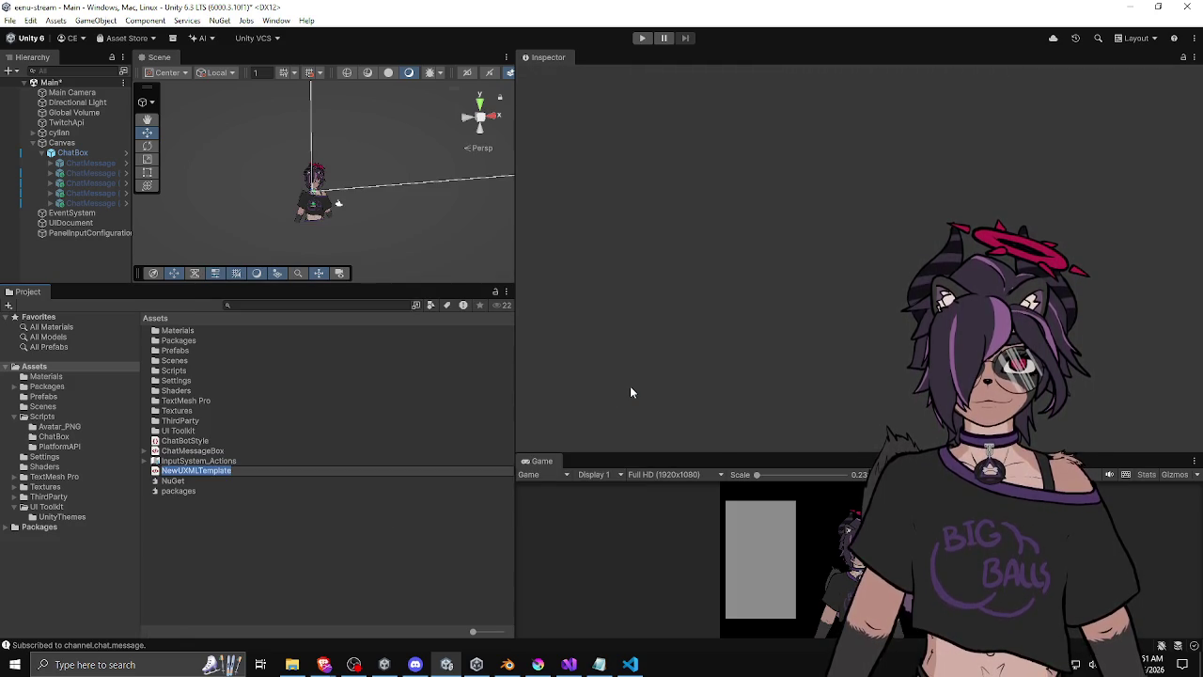
type("ChatMessage")
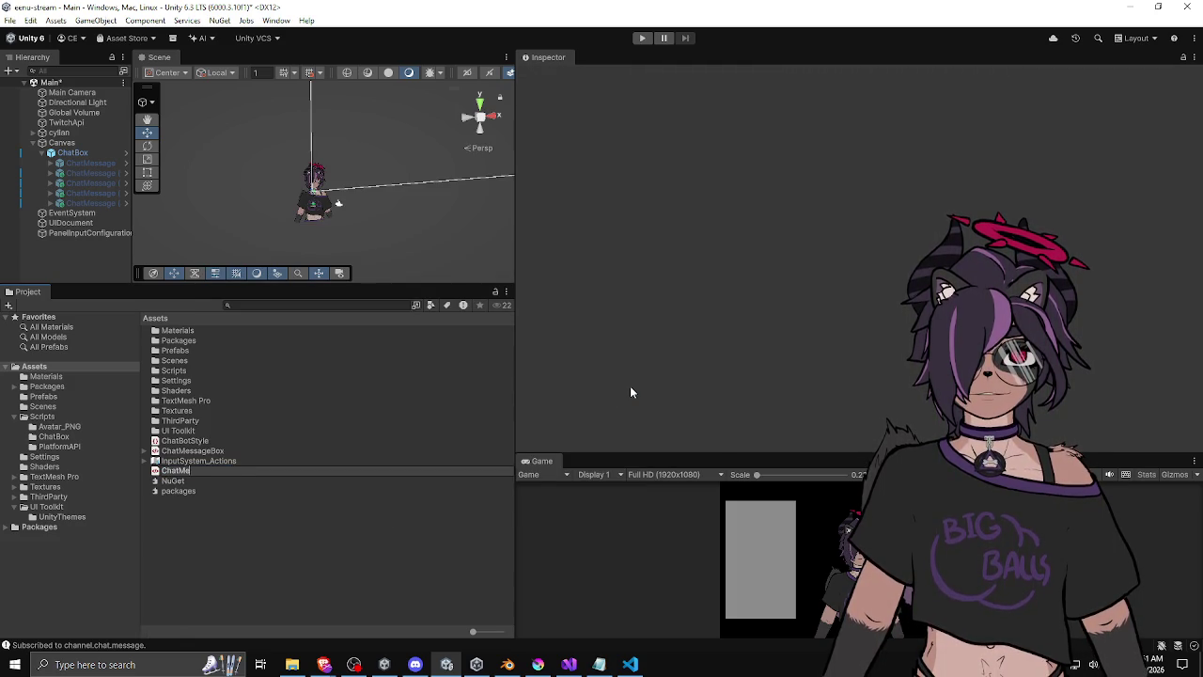
key("Return")
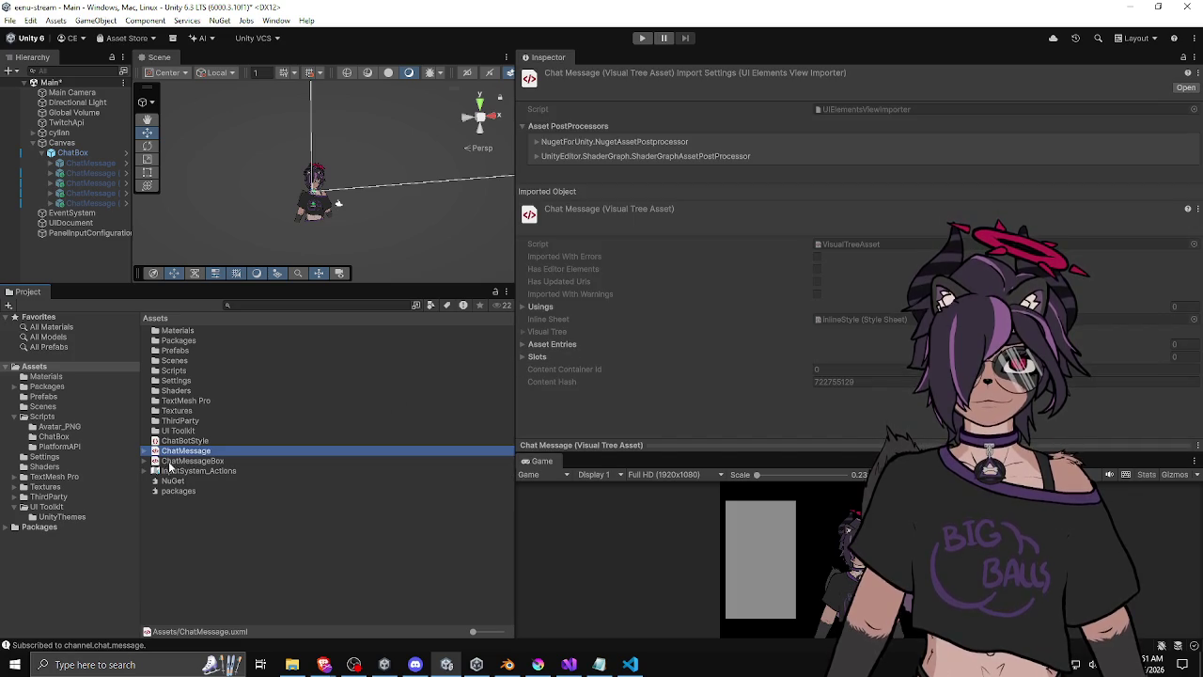
left_click(168, 461)
left_click(180, 453)
double_click(182, 455)
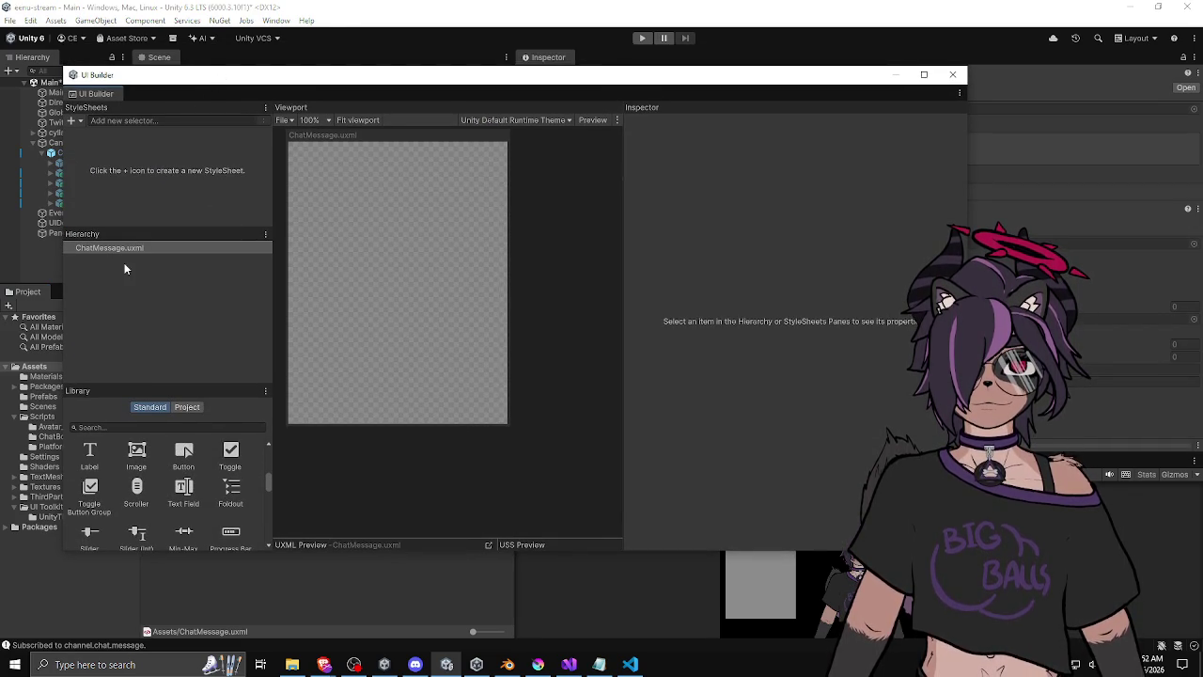
Attach the existing Assets/ChatBotStyle.uss stylesheet via Add Existing USS.
left_click(72, 121)
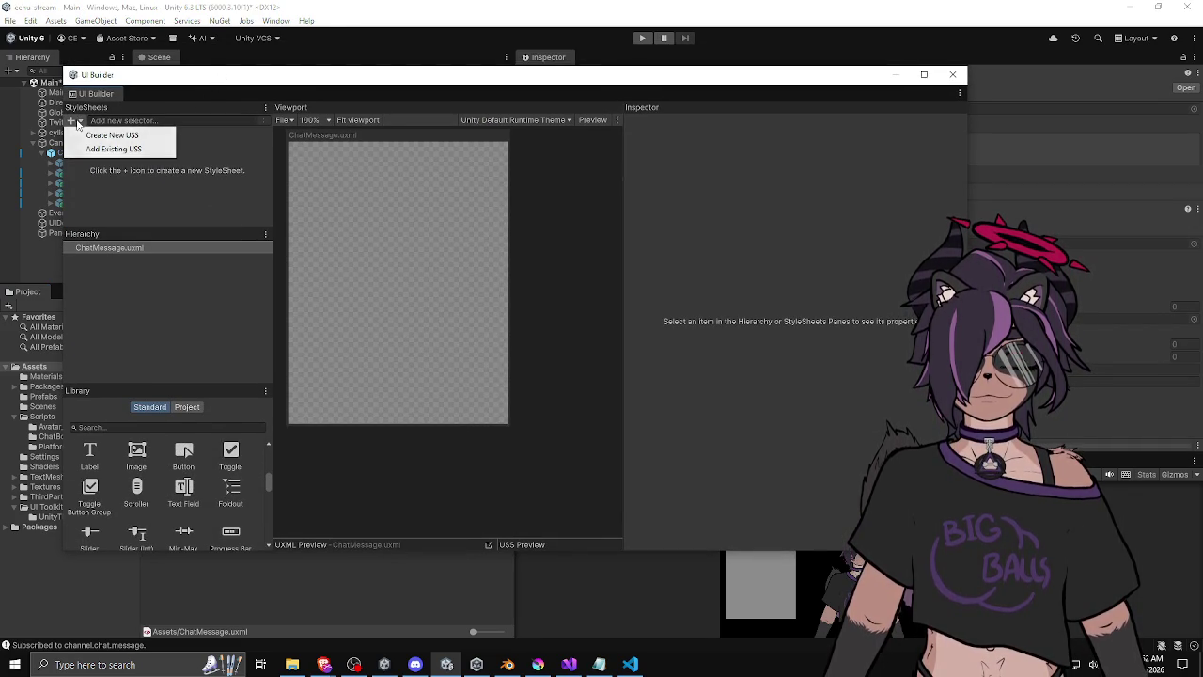
left_click(127, 149)
left_click(235, 280)
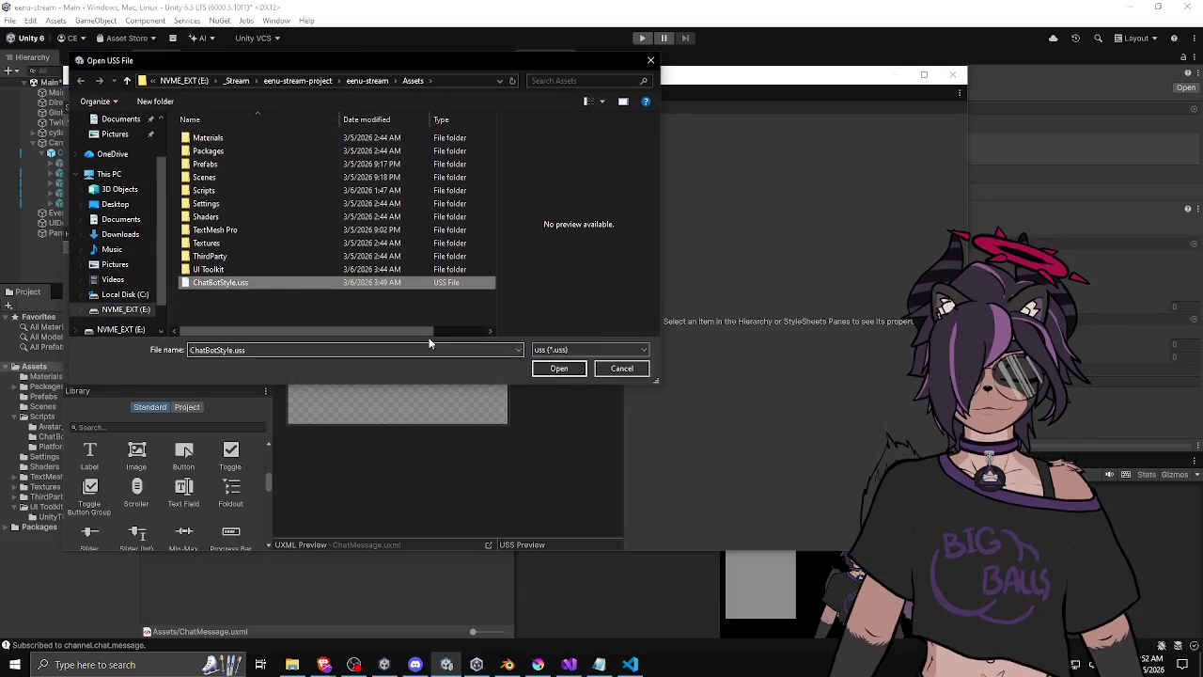
left_click(555, 367)
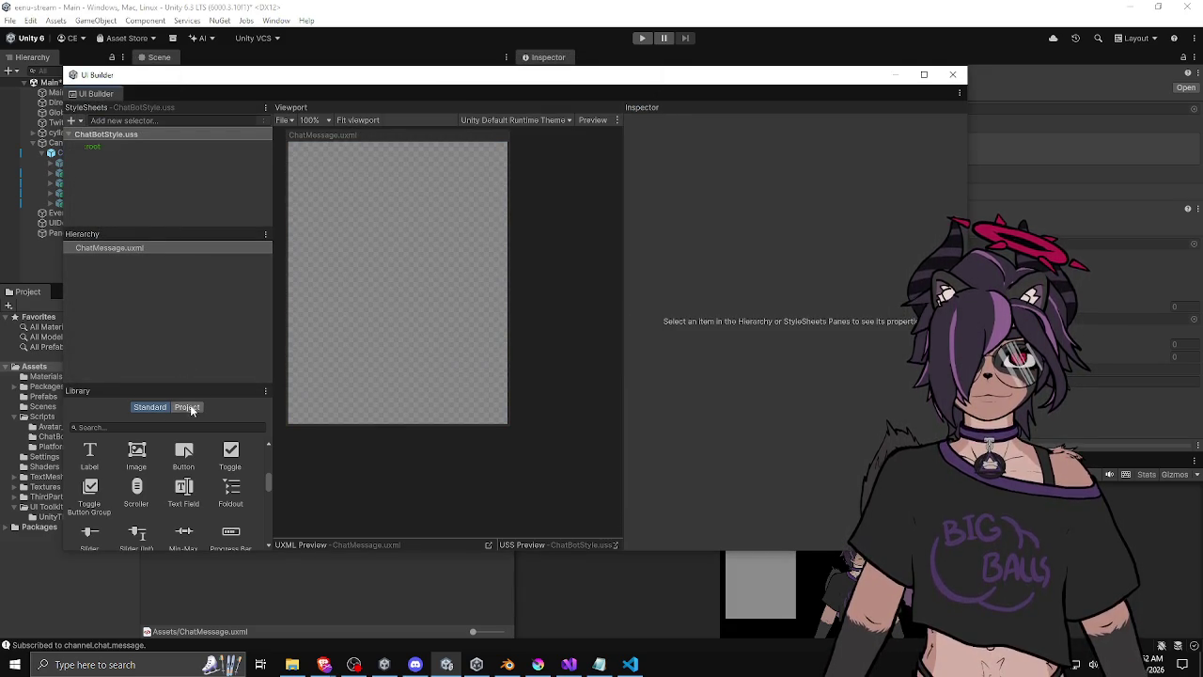
Fit the canvas to the viewport and reposition the UI Builder window.
left_click(350, 120)
left_click_drag(414, 81, 423, 70)
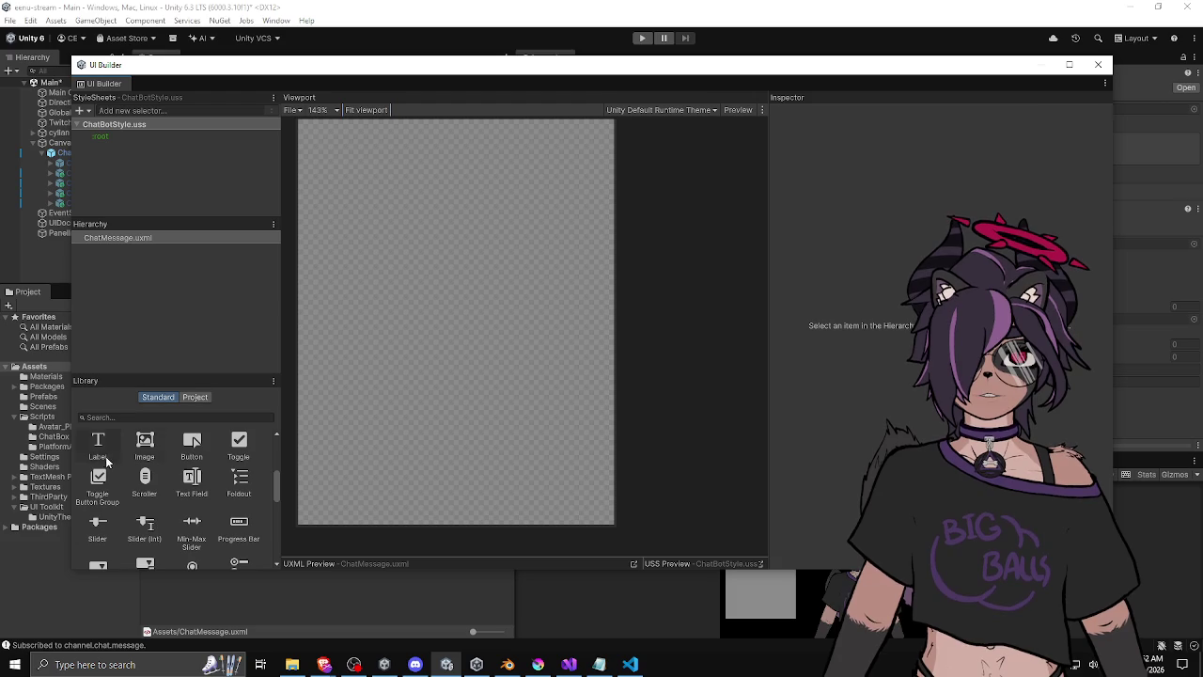
scroll(181, 456, "down", 1)
scroll(181, 456, "up", 2)
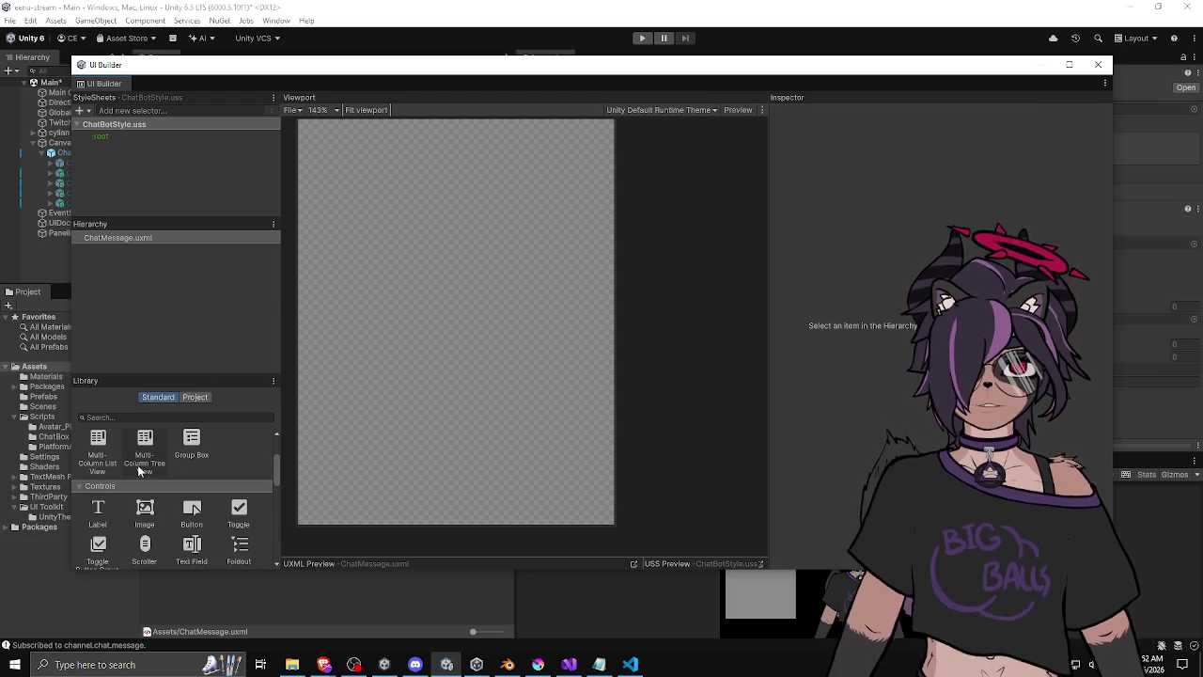
scroll(131, 515, "down", 1)
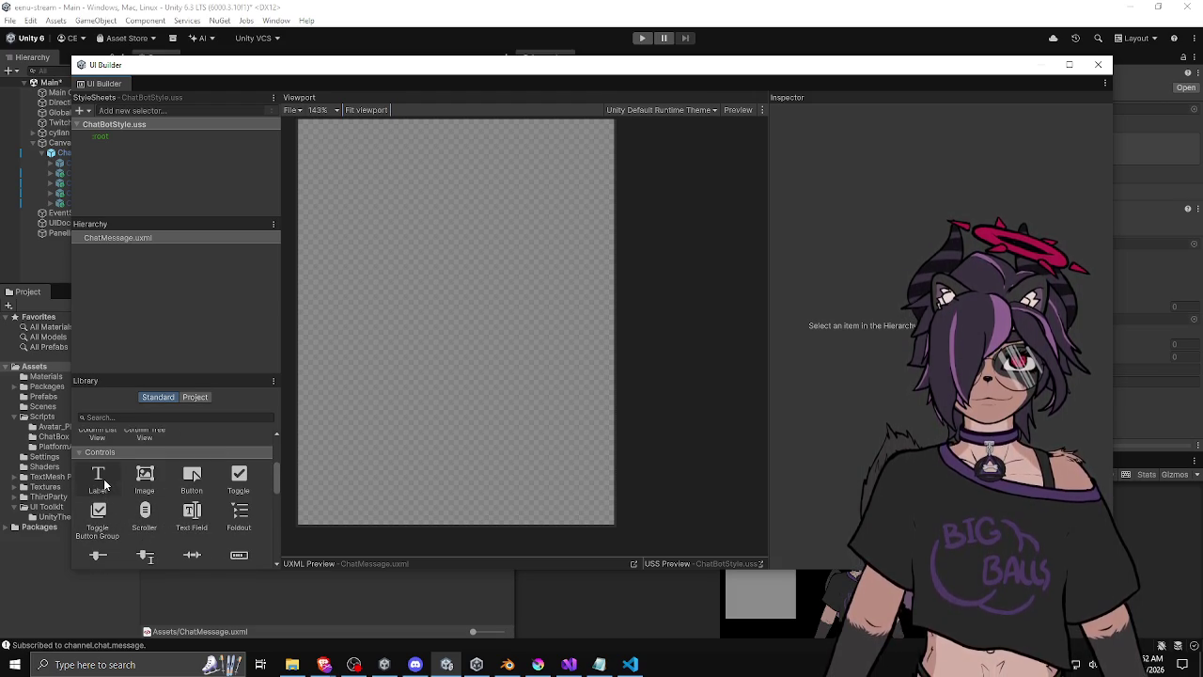
Add a Label to the layout with the text 'username'.
left_click_drag(103, 485, 353, 196)
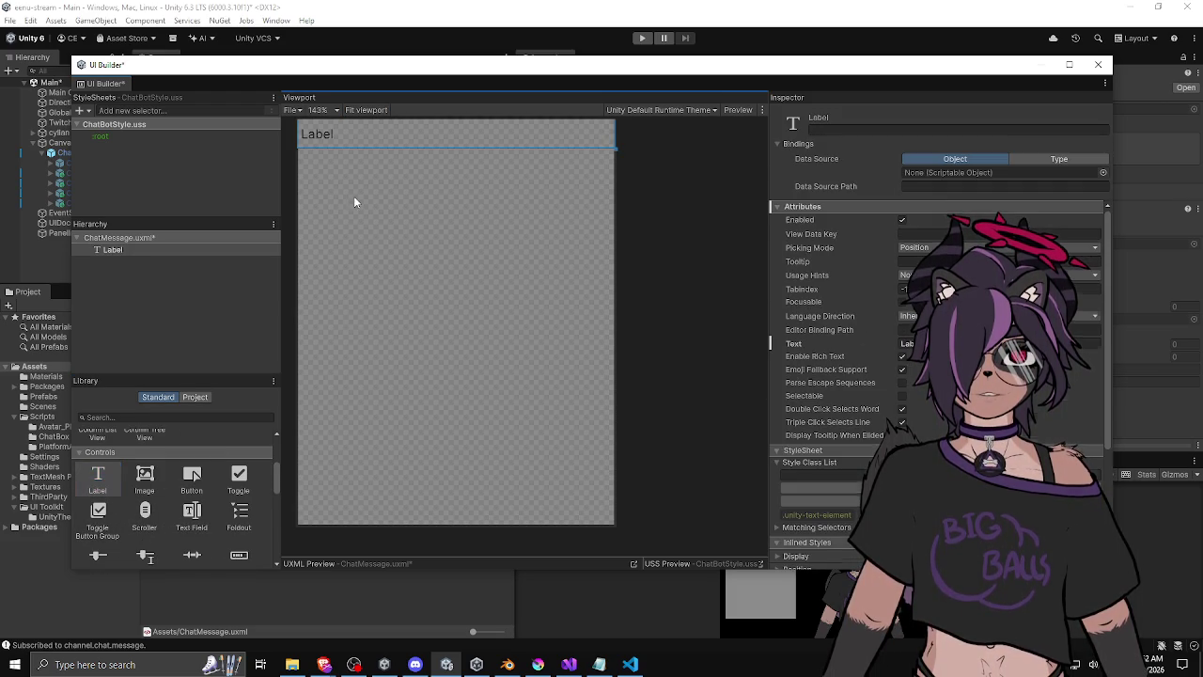
double_click(342, 138)
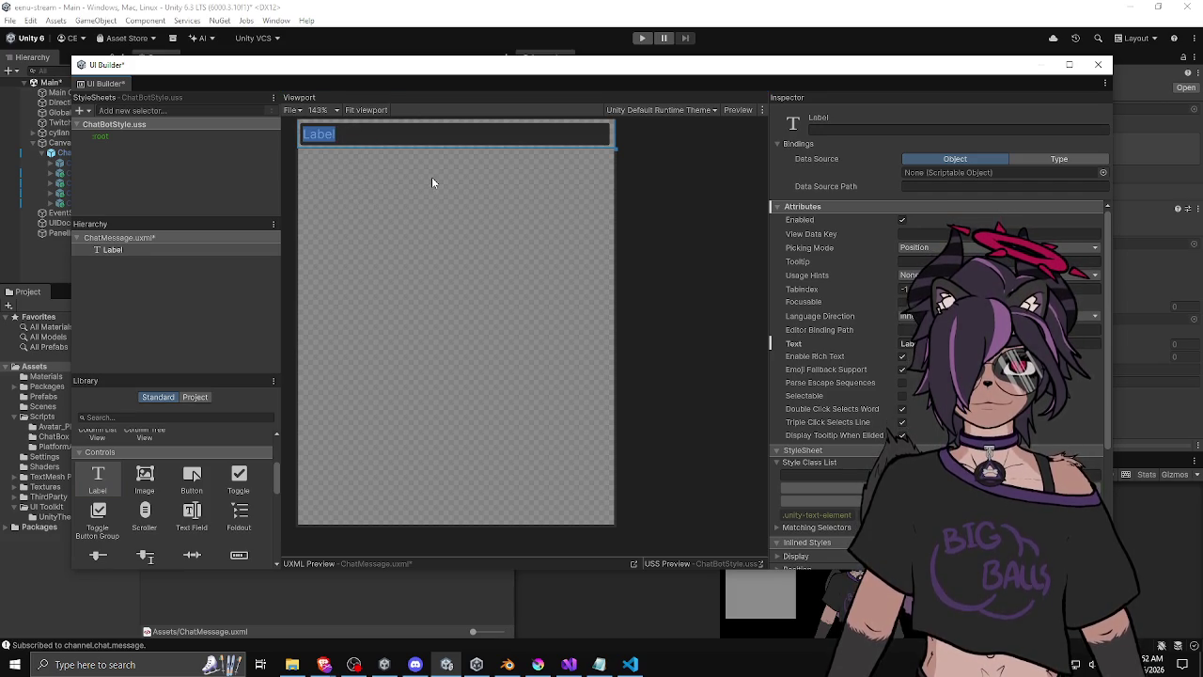
type("Username")
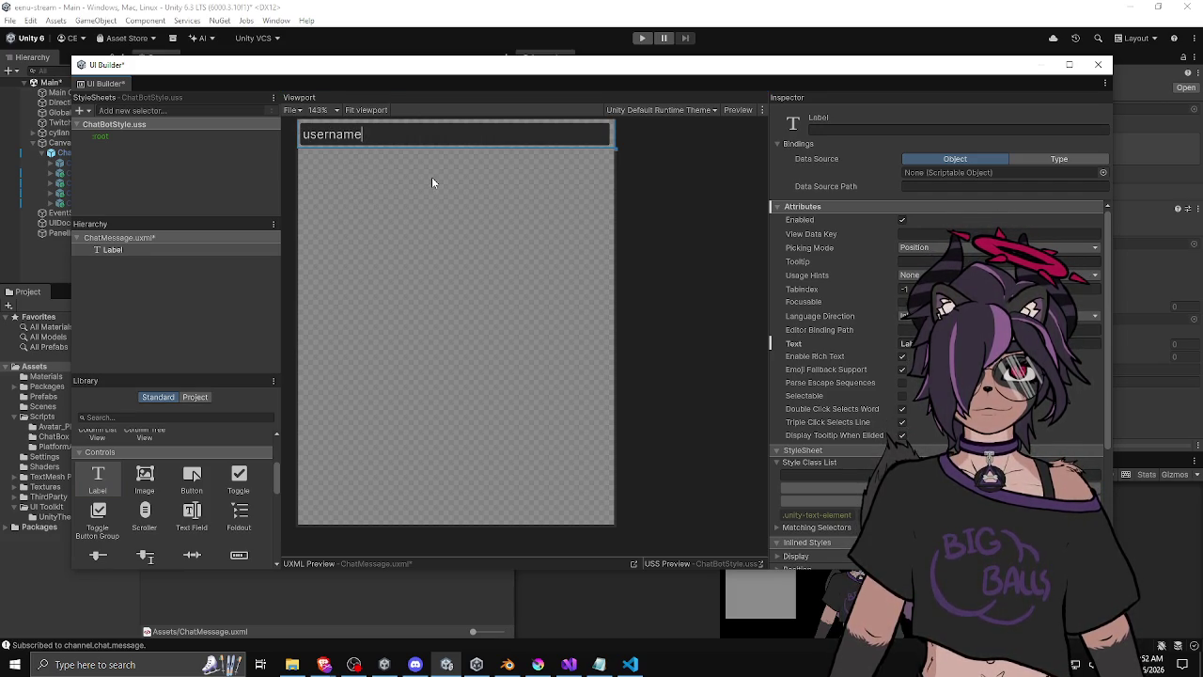
key("ctrl+a")
key("BackSpace")
type("username")
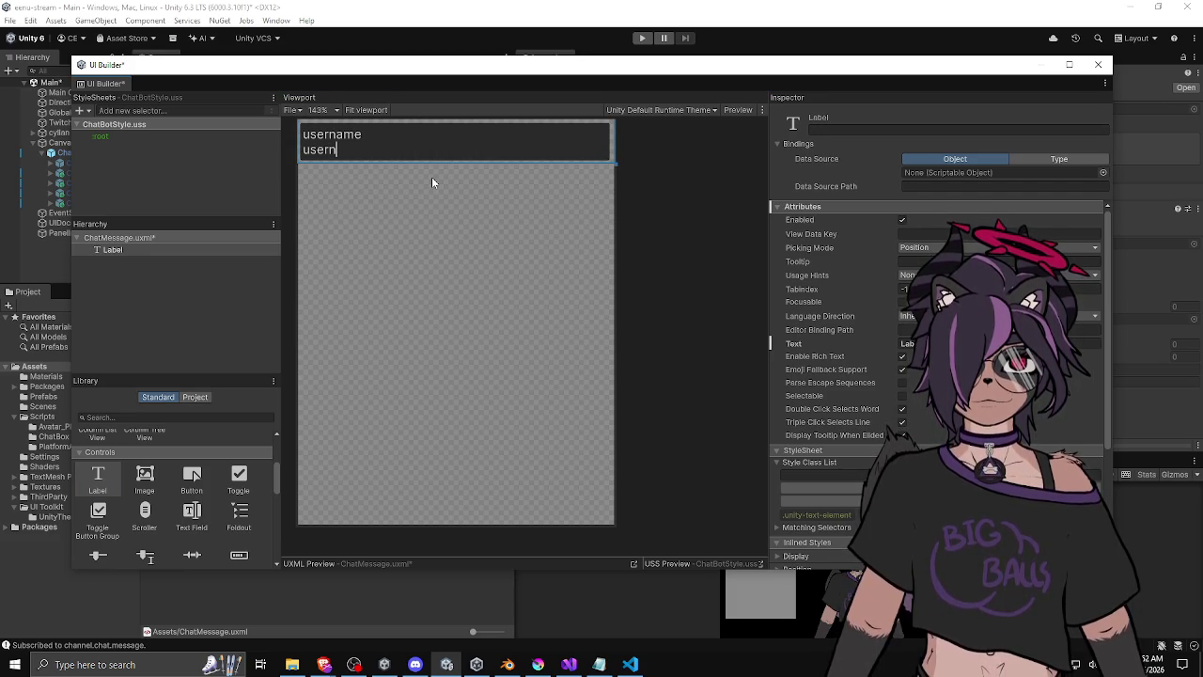
left_click(450, 244)
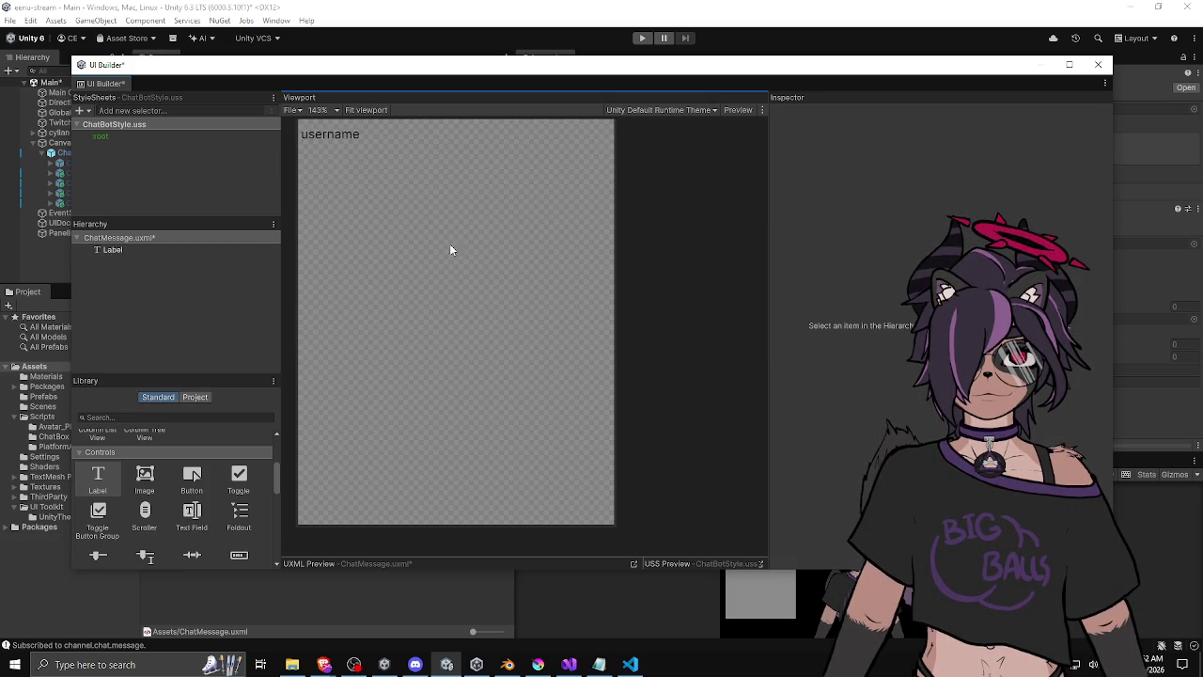
Add a second Label below it with the text 'chat message'.
mouse_move(99, 477)
left_mouse_down()
mouse_move(422, 395)
mouse_move(414, 377)
left_mouse_up()
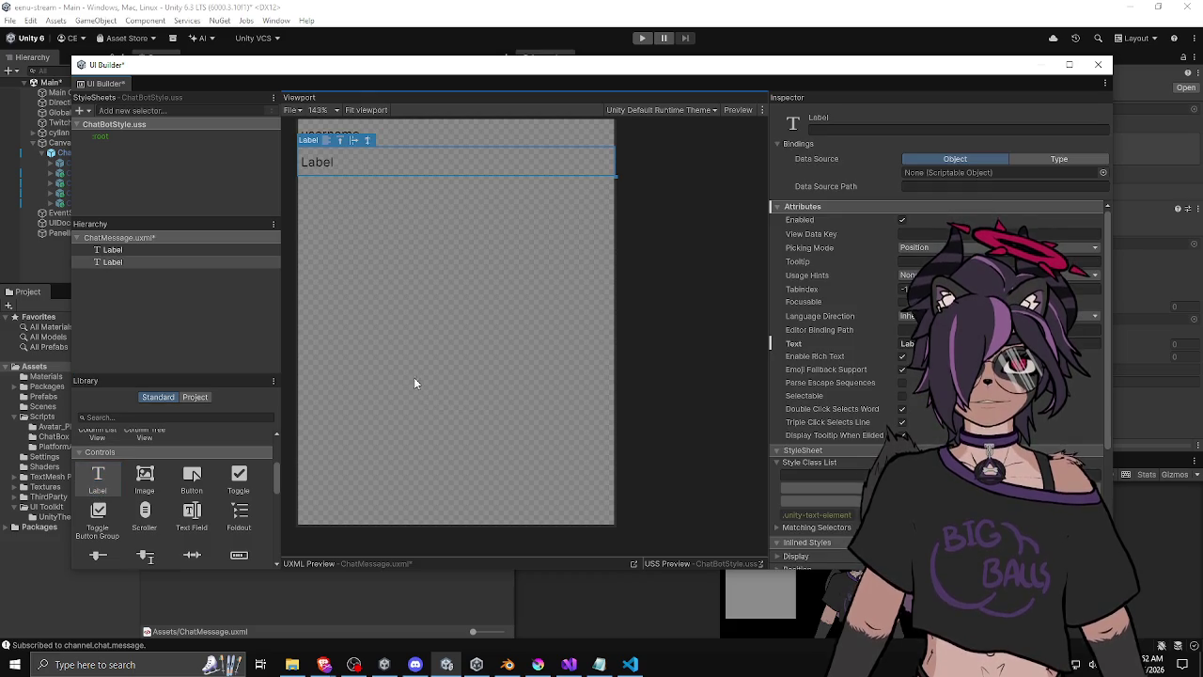
double_click(378, 163)
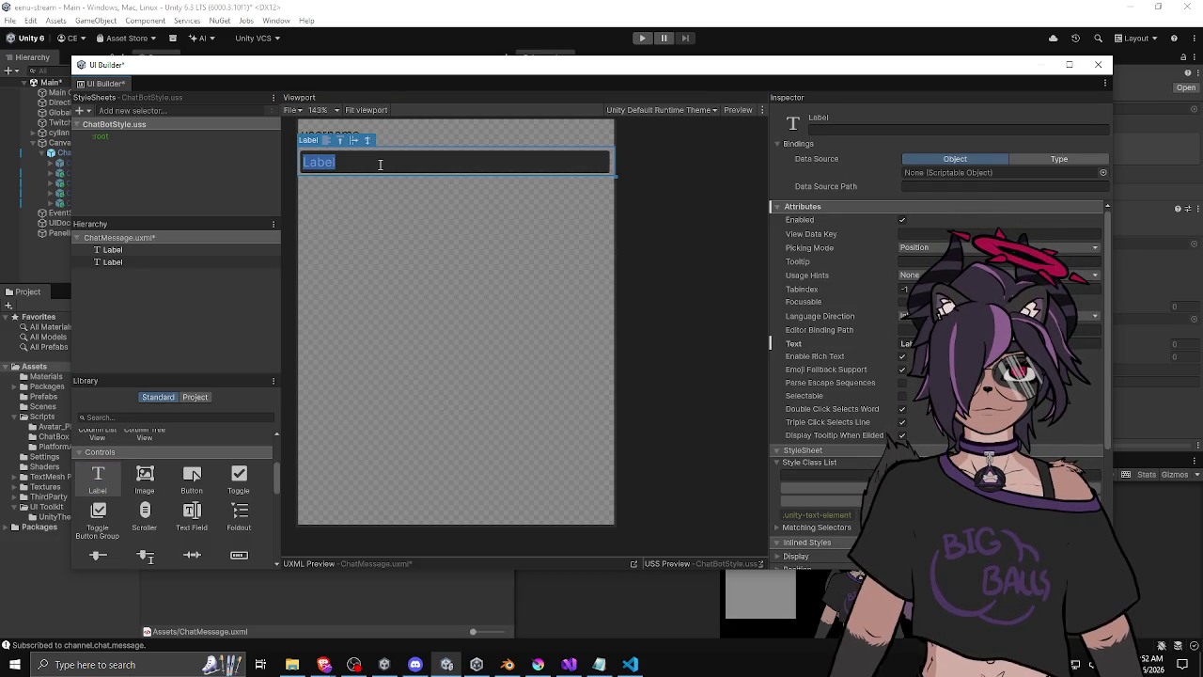
type("chat")
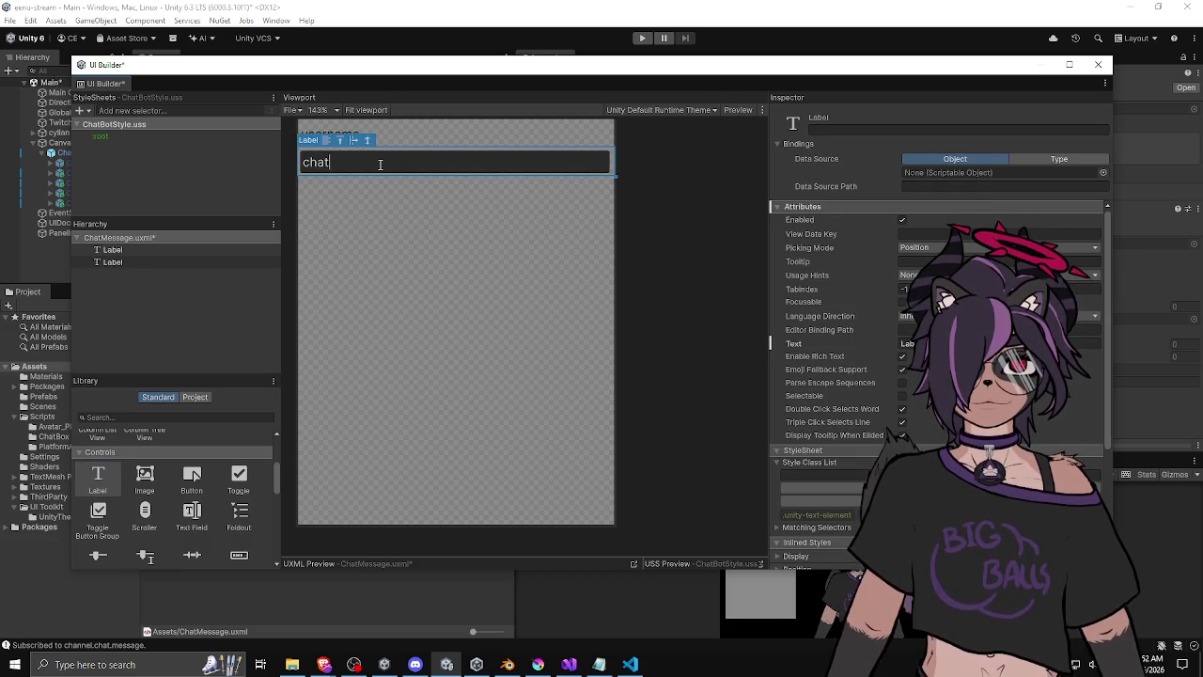
type(" message")
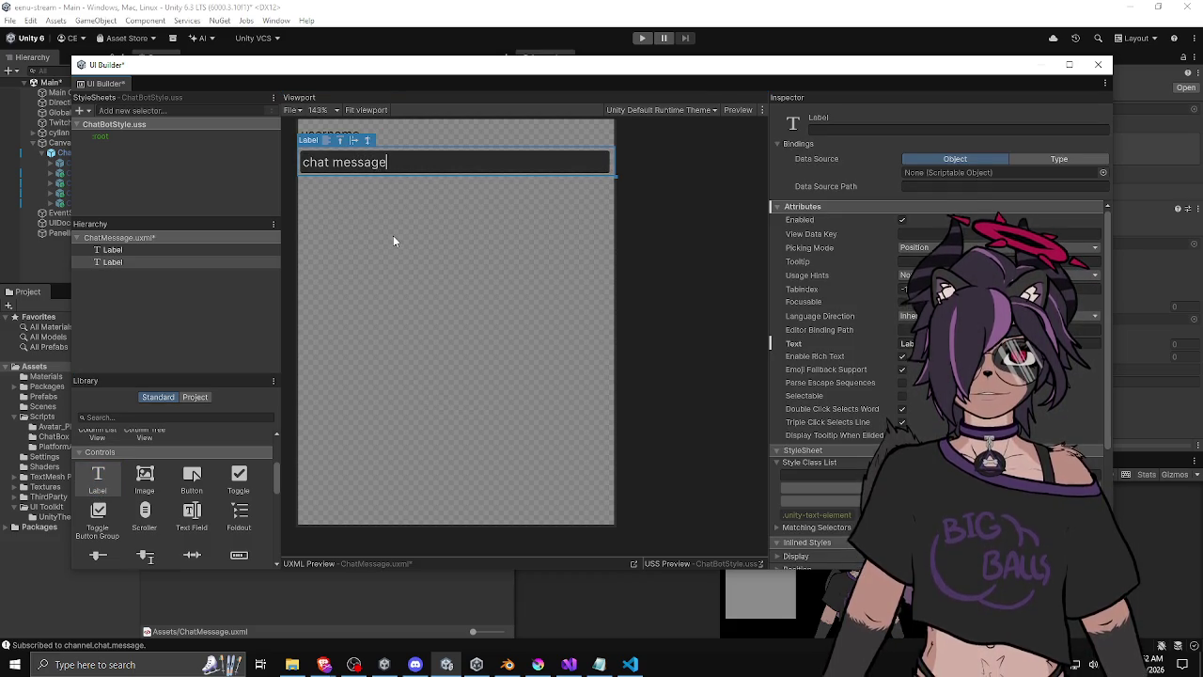
left_click(393, 237)
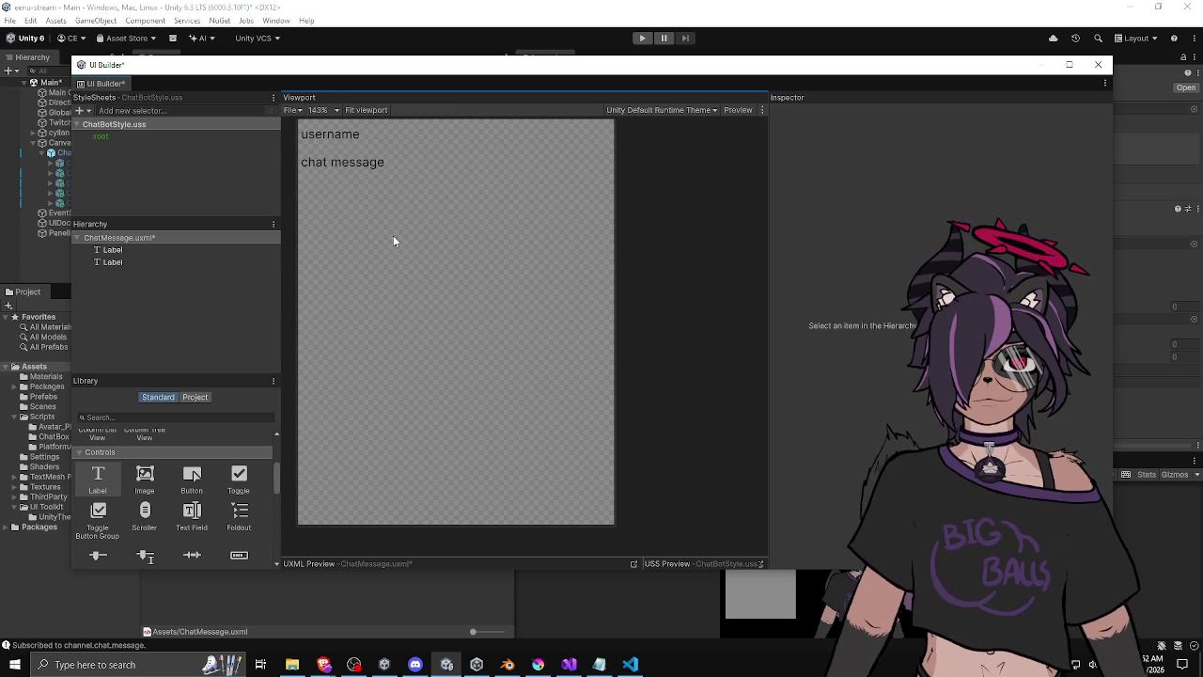
left_click(389, 162)
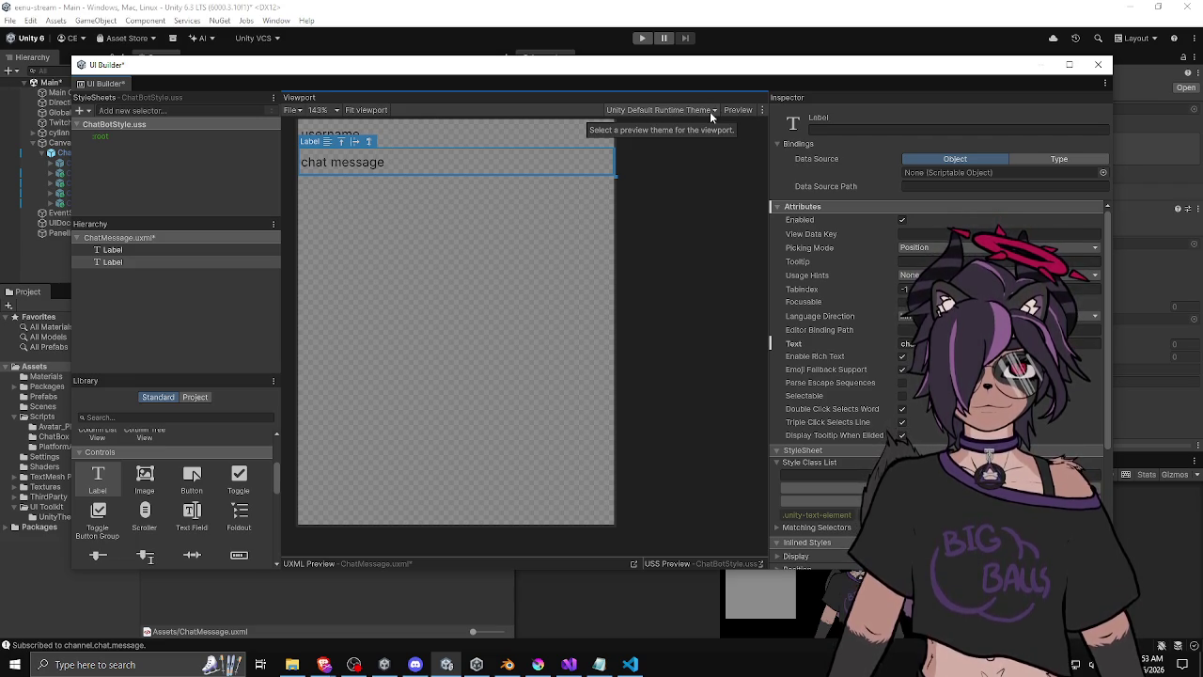
scroll(218, 486, "down", 2)
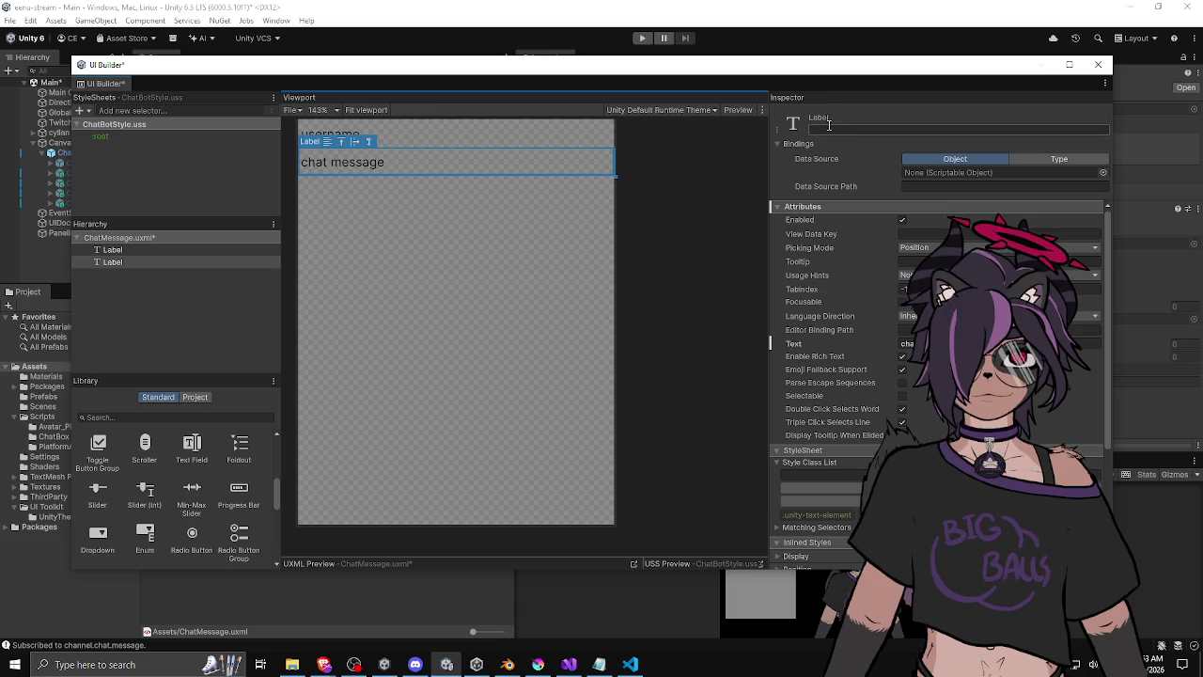
scroll(649, 225, "down", 2)
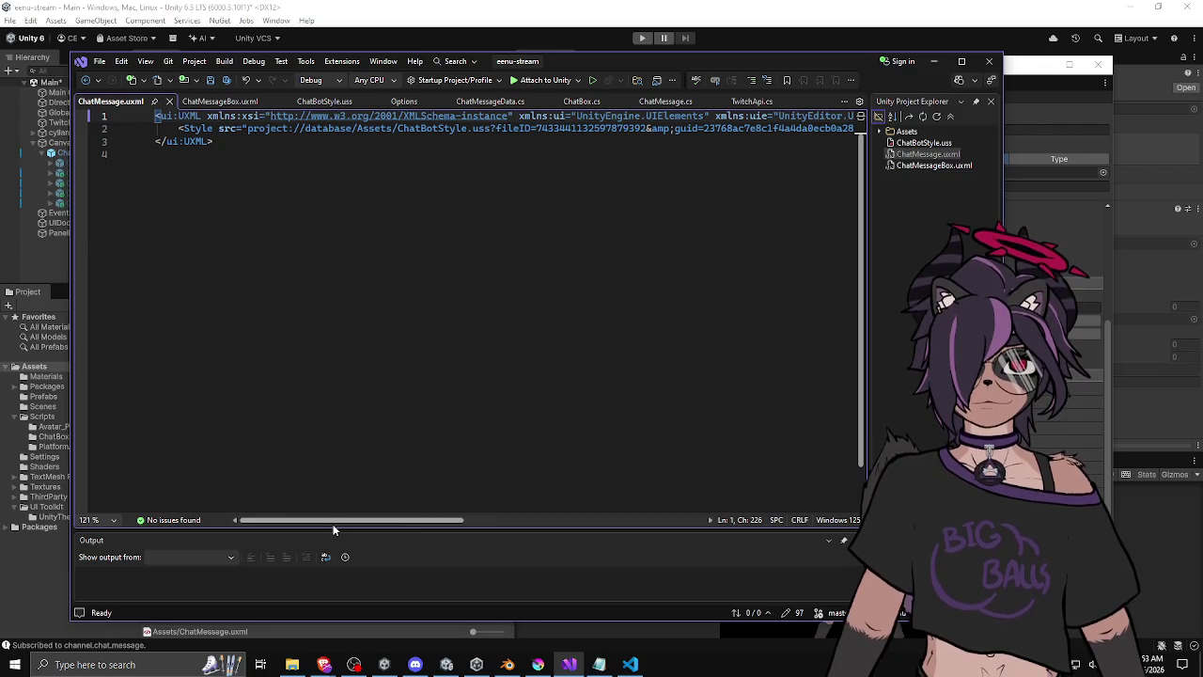
Compare ChatMessageBox.uxml's ListView line, then go back to ChatMessage.uxml in Visual Studio.
mouse_move(334, 525)
left_mouse_down()
mouse_move(685, 495)
mouse_move(294, 513)
left_mouse_up()
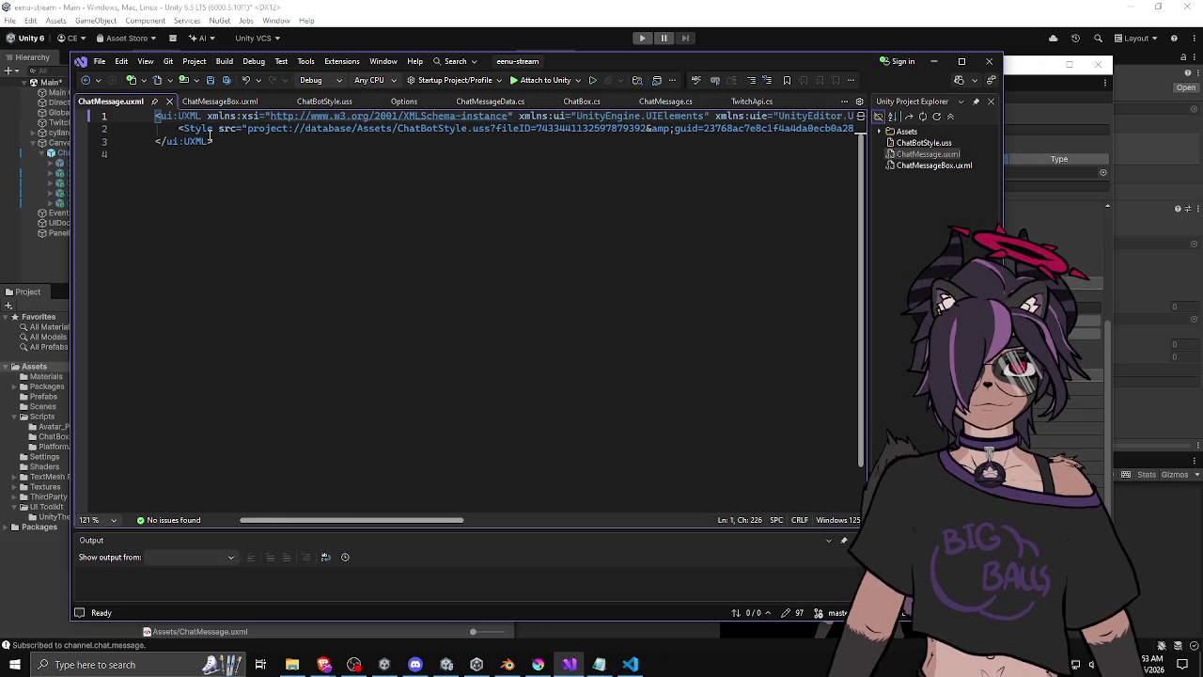
left_click(218, 102)
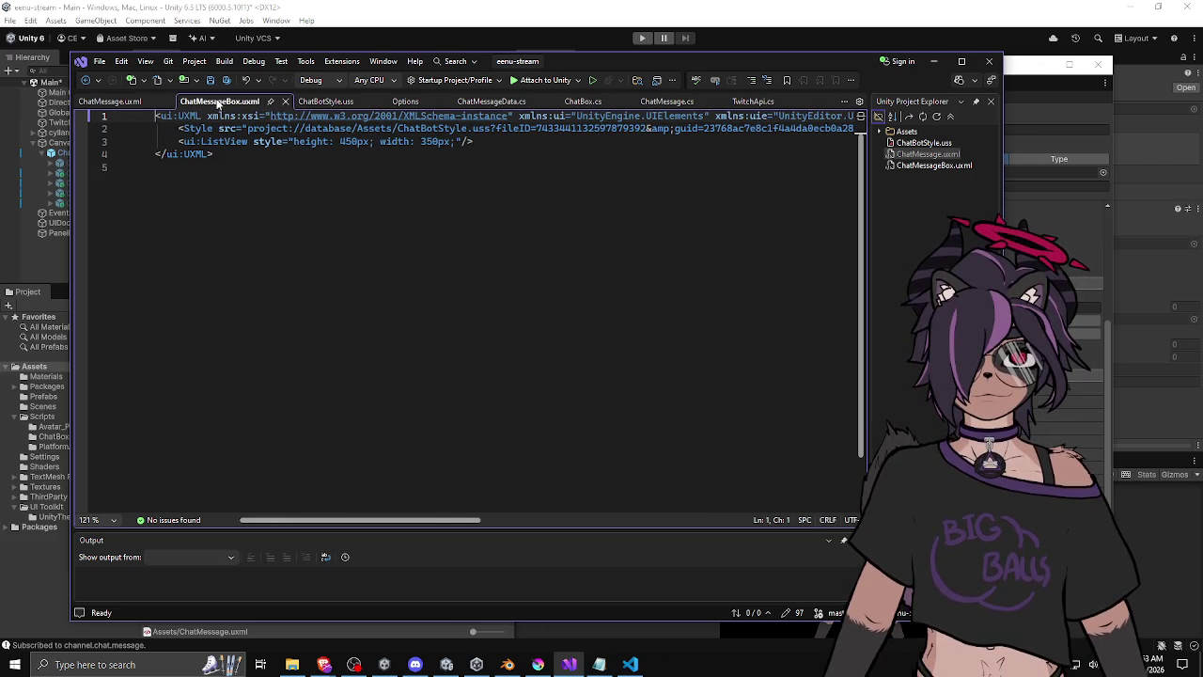
left_click_drag(179, 144, 451, 143)
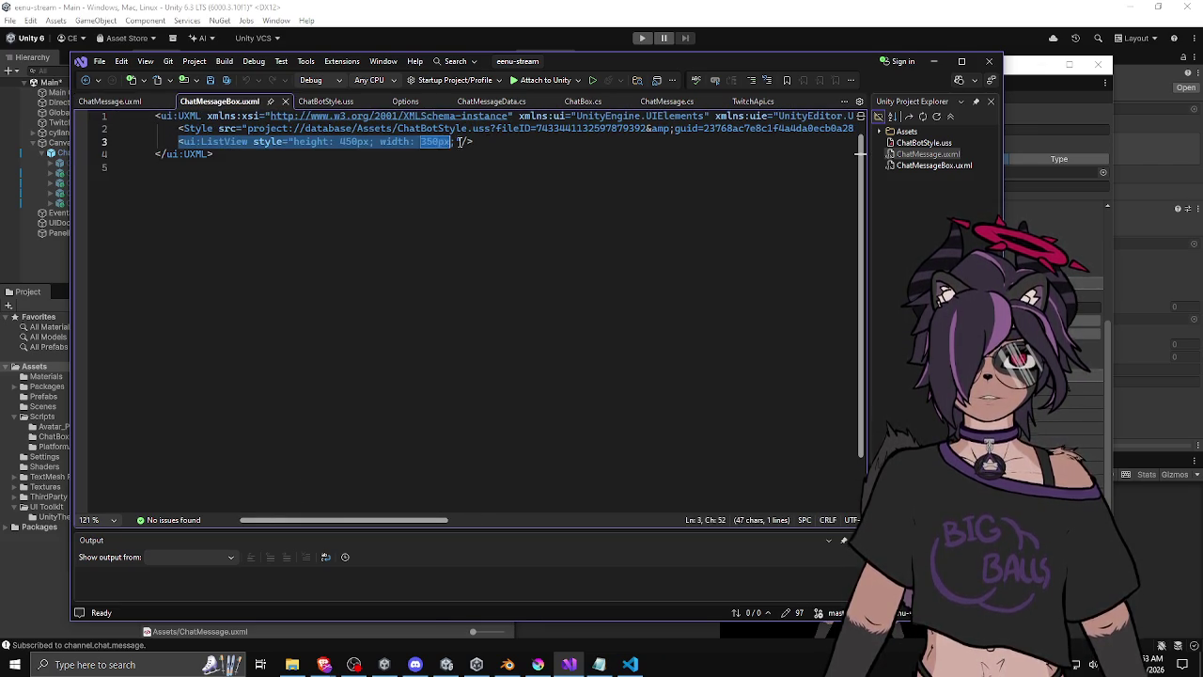
left_click(128, 103)
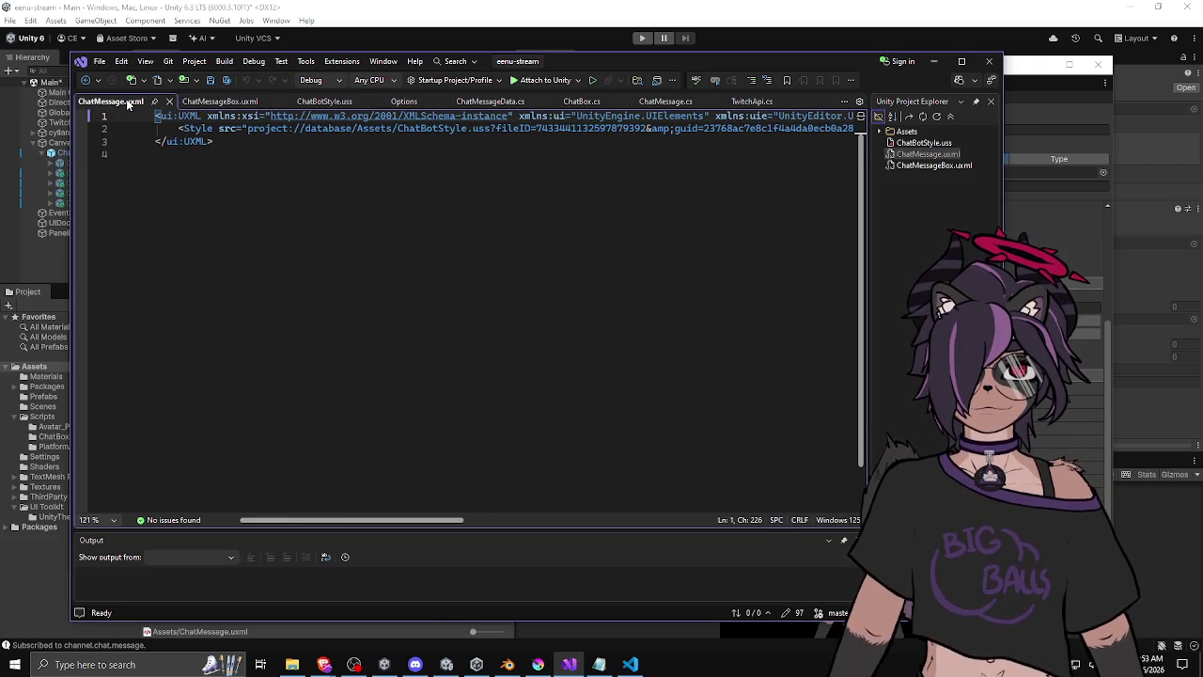
left_click(237, 140)
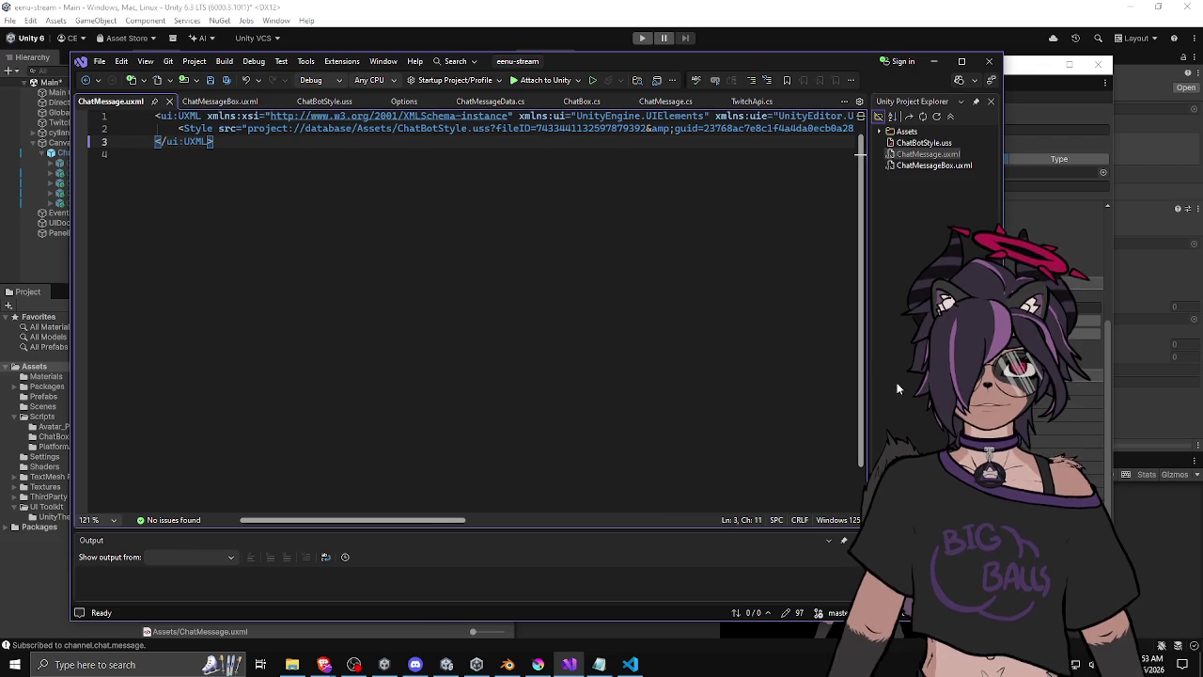
Reload ChatMessage.uxml to see the username and chat message Label lines, then bring UI Builder forward.
key("alt+Tab")
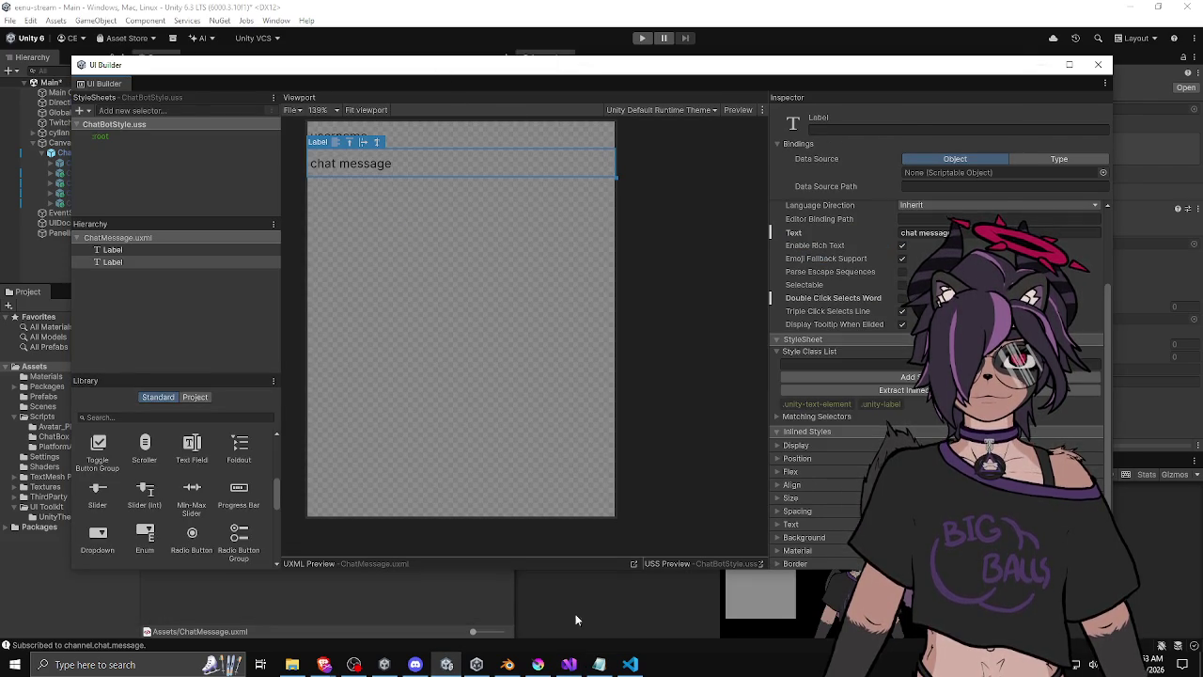
left_click(569, 665)
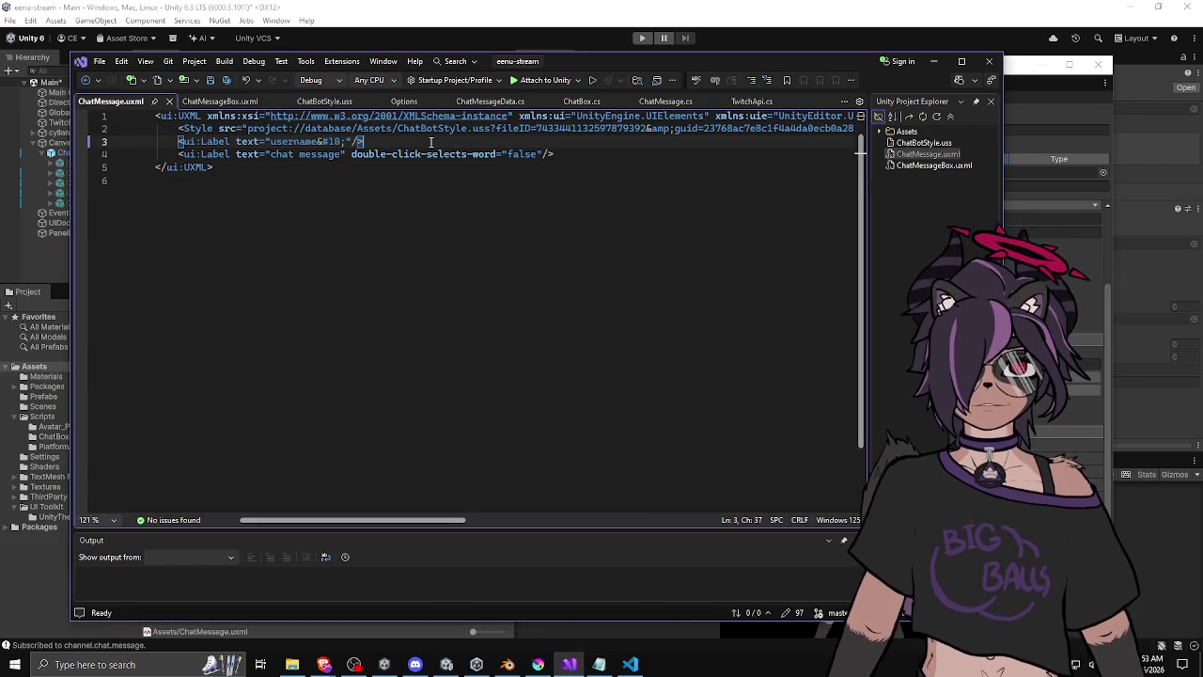
left_click(604, 153)
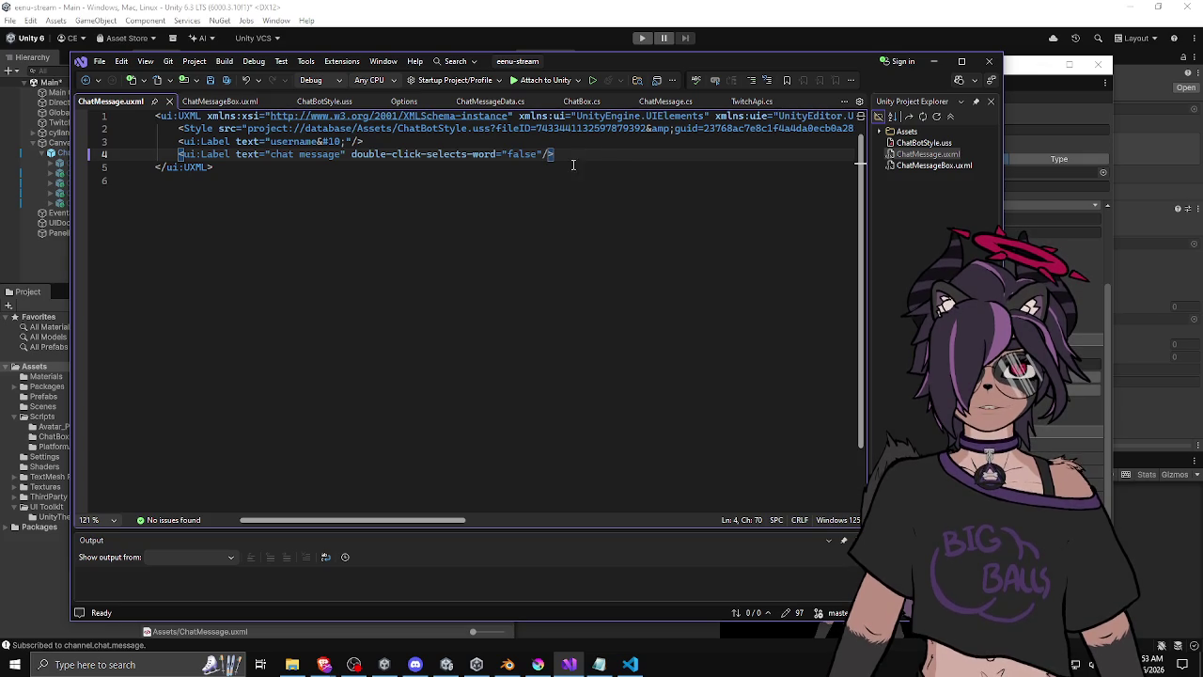
left_click(474, 141)
left_click(294, 169)
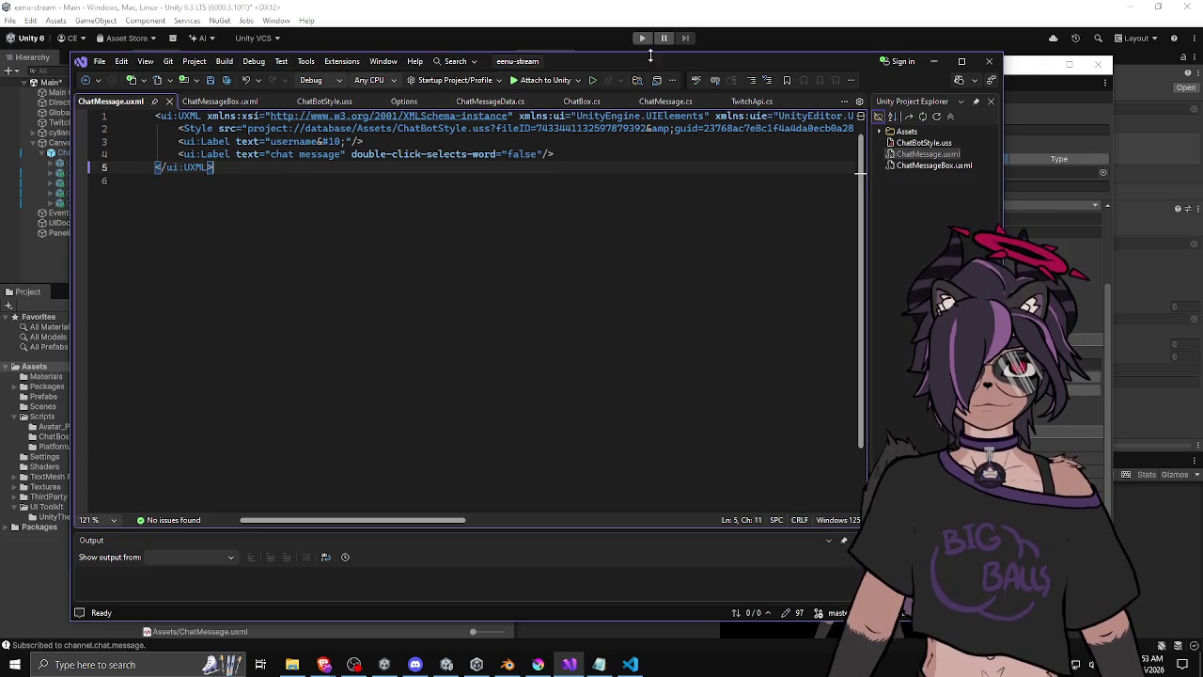
left_click_drag(612, 66, 611, 141)
left_click(513, 73)
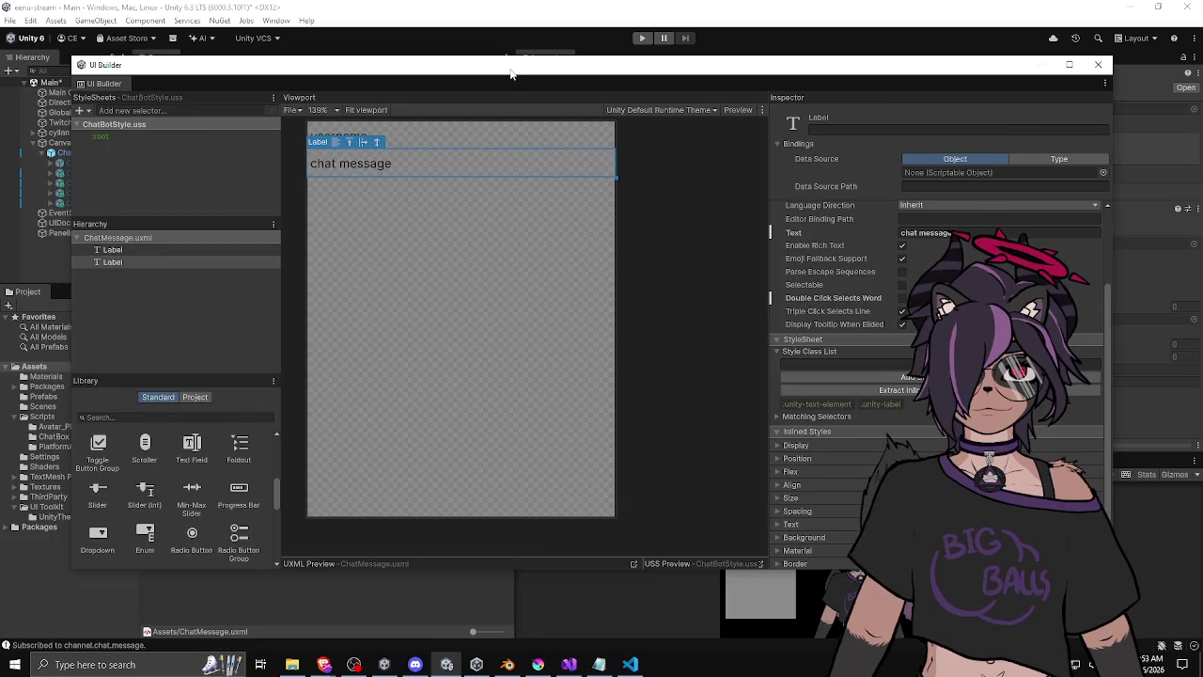
Add a VisualElement container to the Hierarchy and nest the chat message label inside it.
left_click(410, 170)
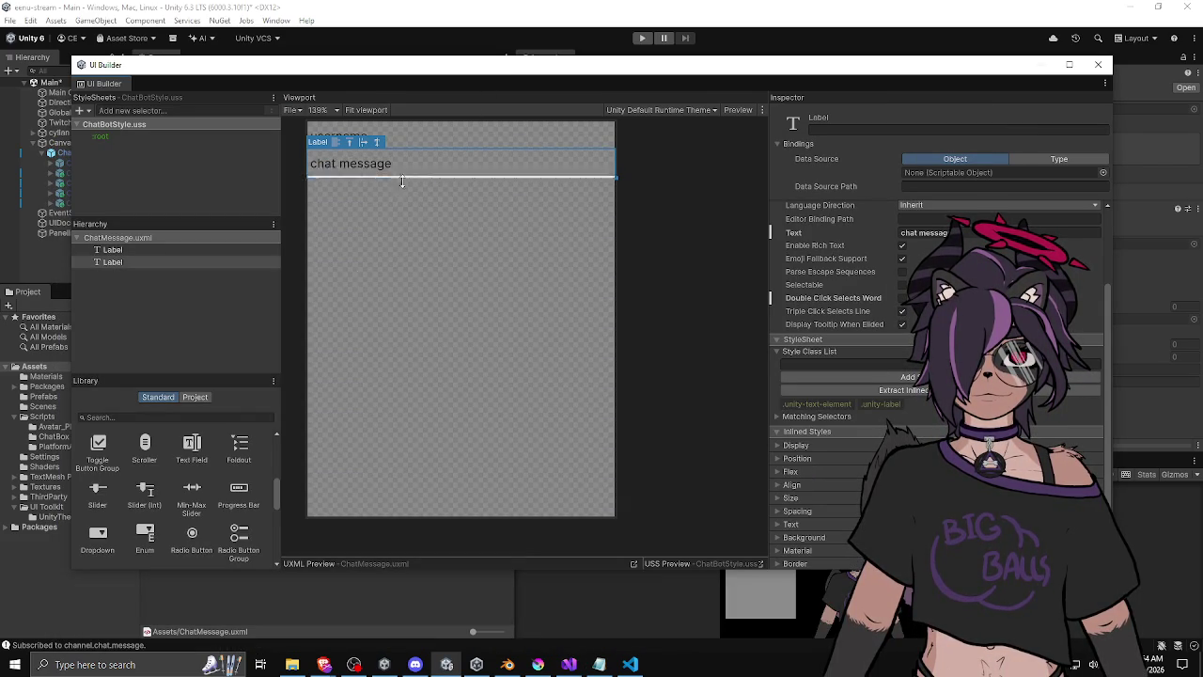
scroll(192, 481, "down", 2)
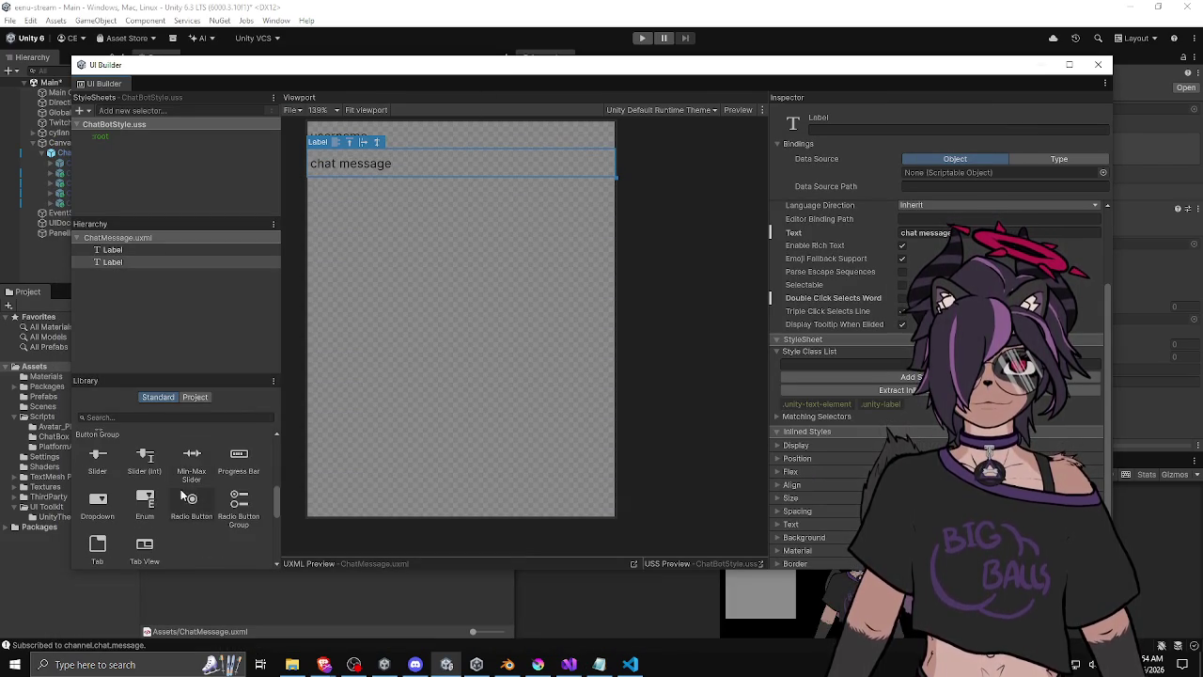
scroll(212, 472, "up", 8)
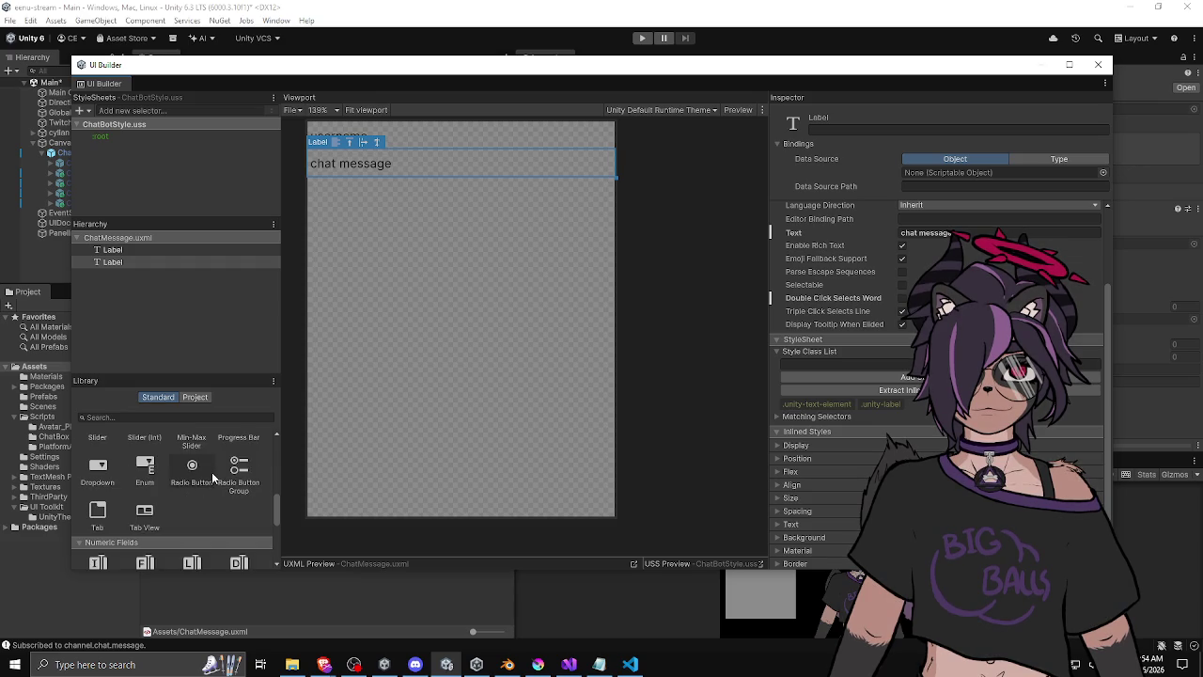
left_click(147, 262)
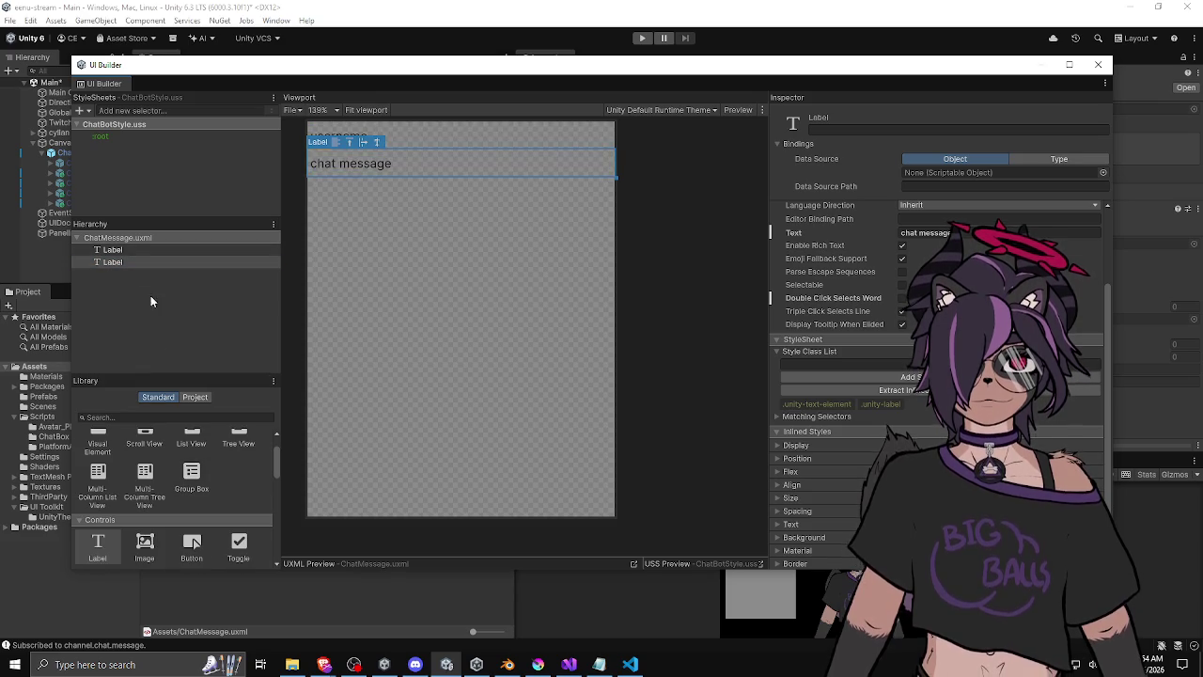
scroll(167, 485, "up", 2)
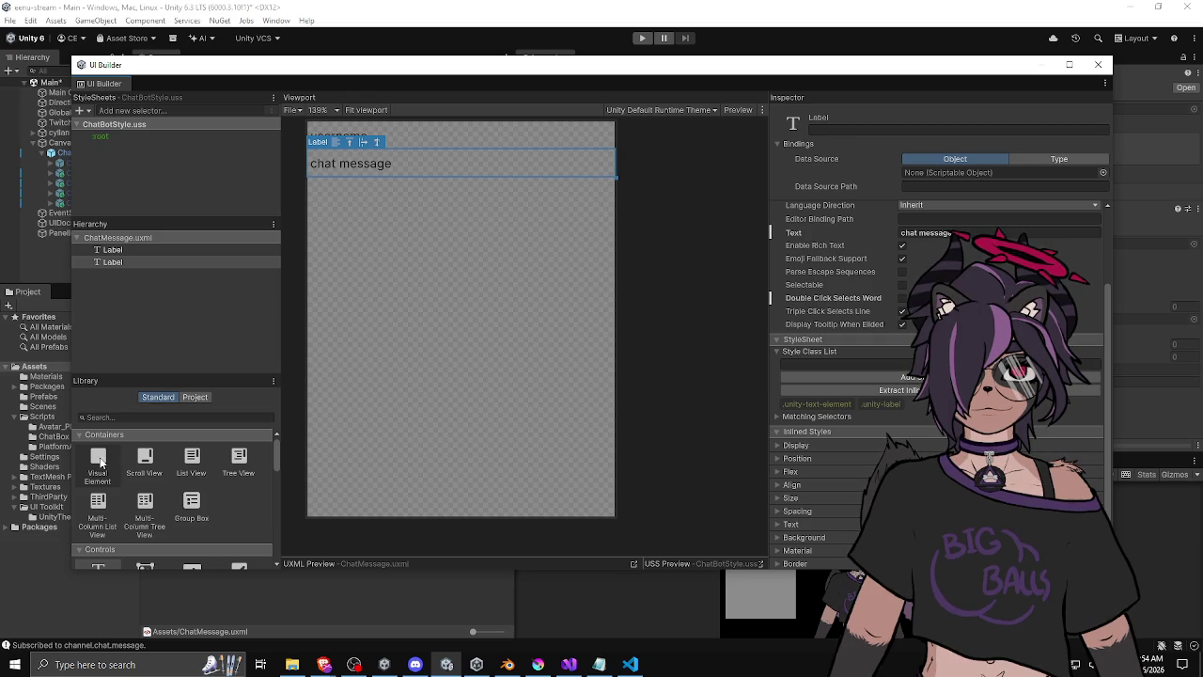
left_click_drag(101, 463, 158, 311)
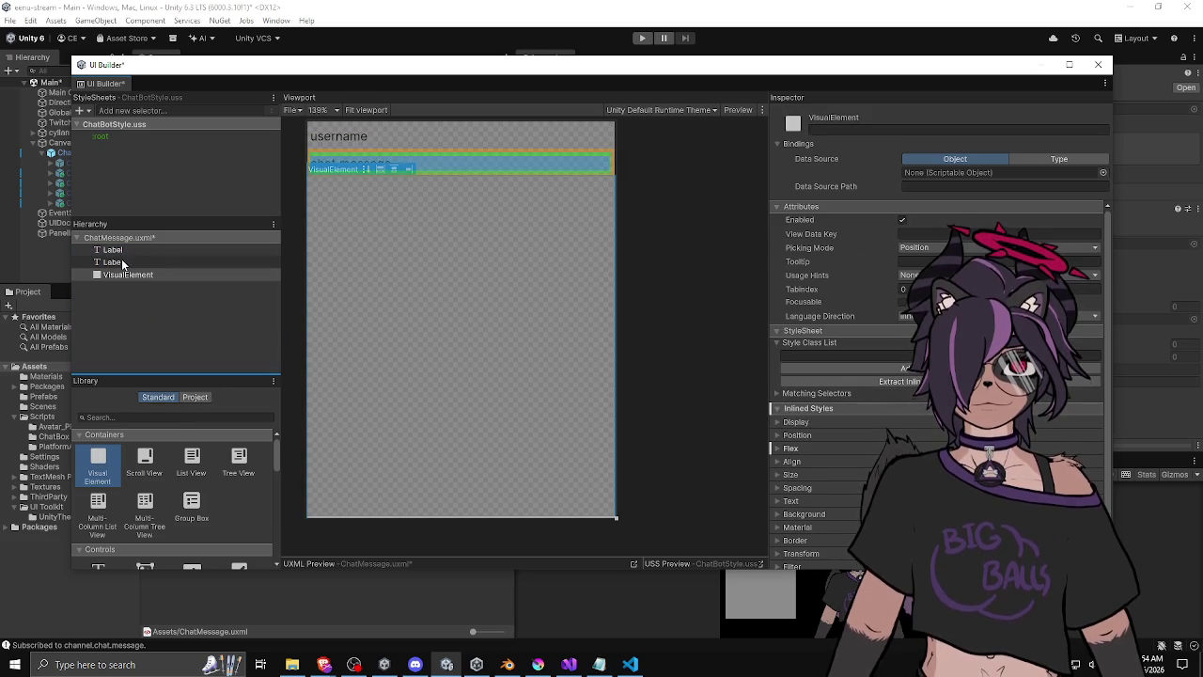
left_click_drag(121, 261, 121, 273)
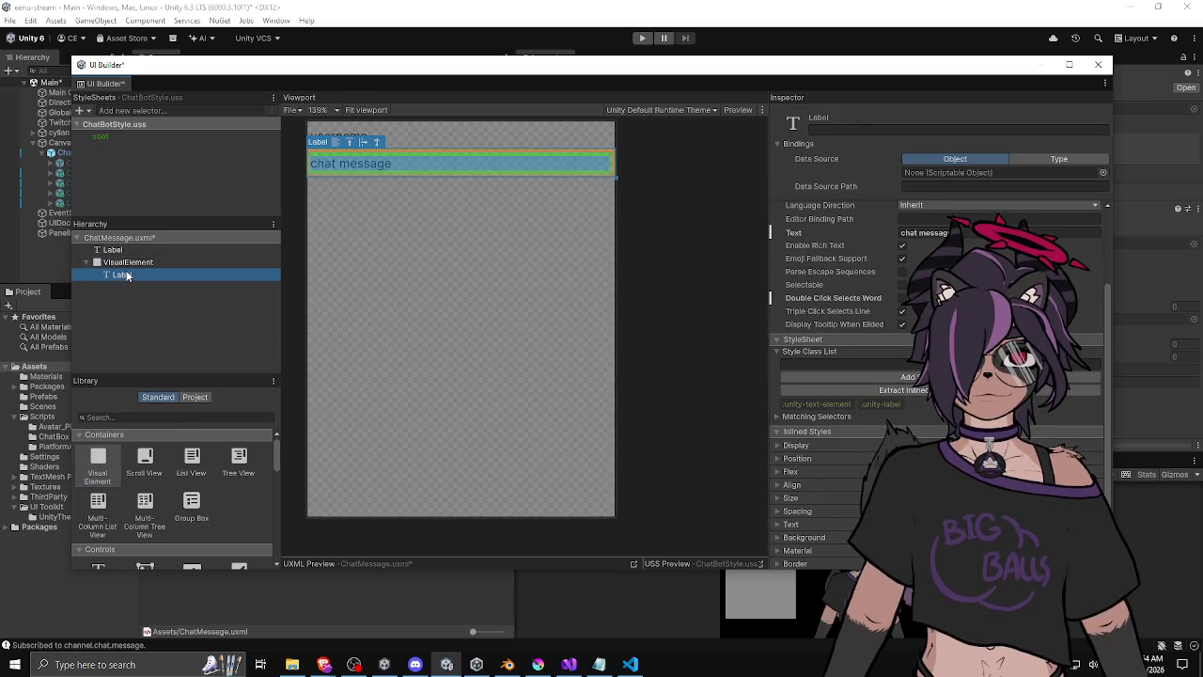
left_click(164, 301)
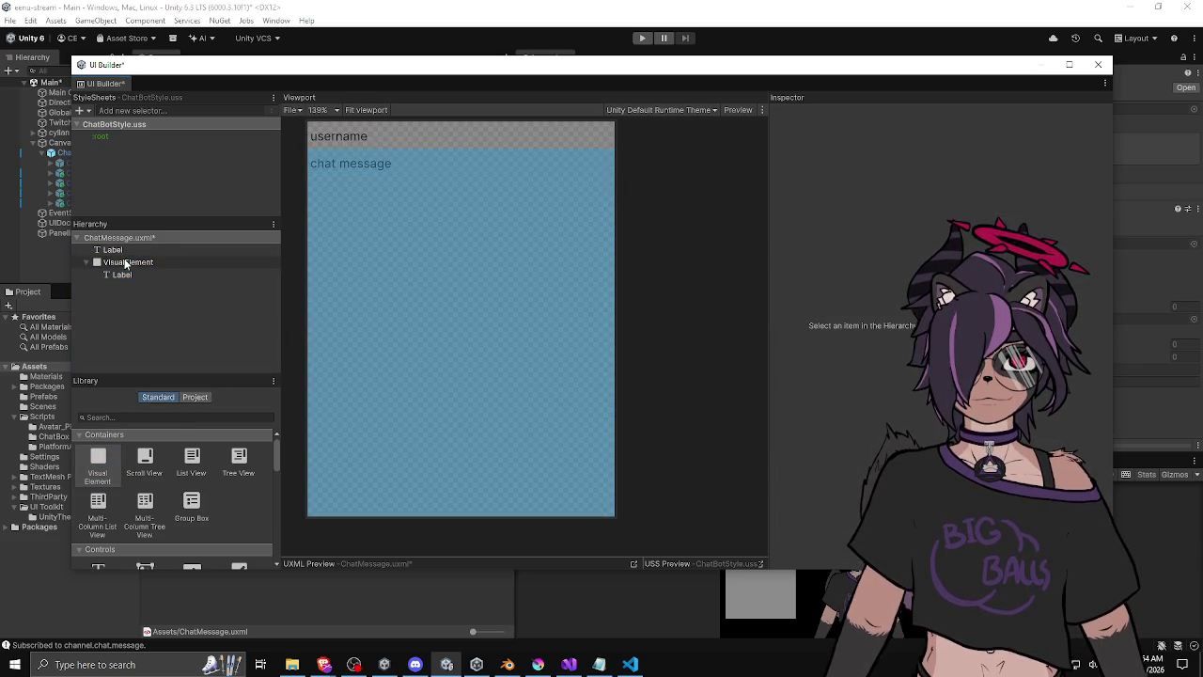
left_click(125, 263)
left_click(120, 275)
left_click(131, 263)
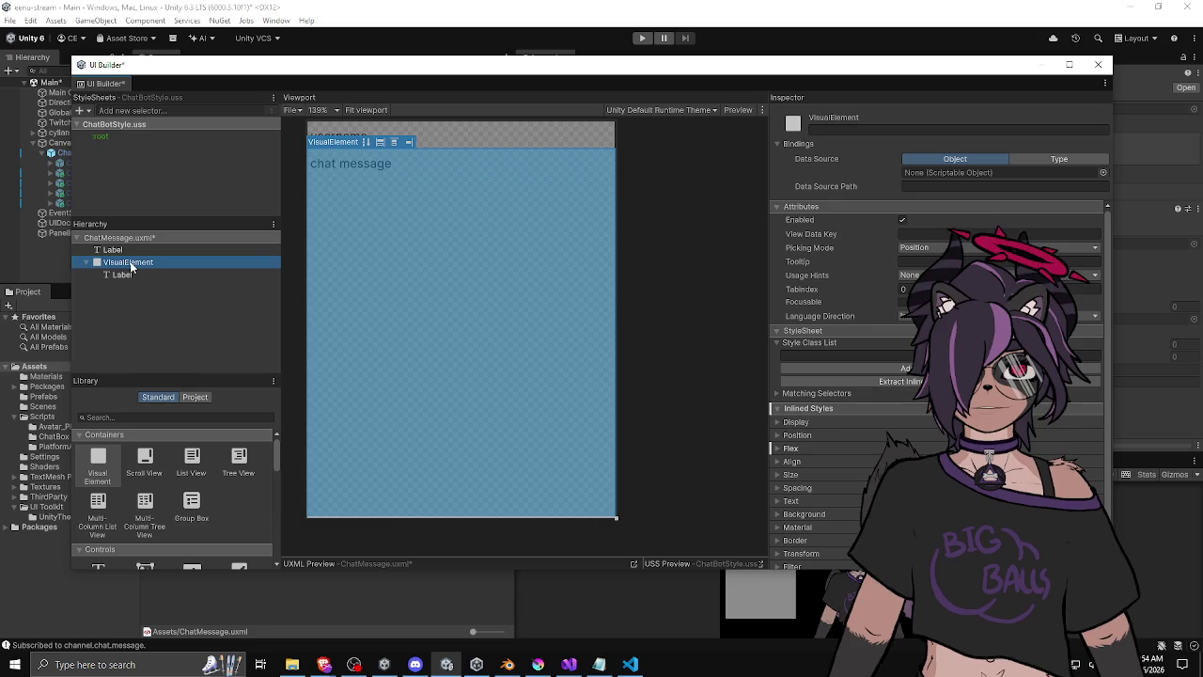
left_click(129, 274)
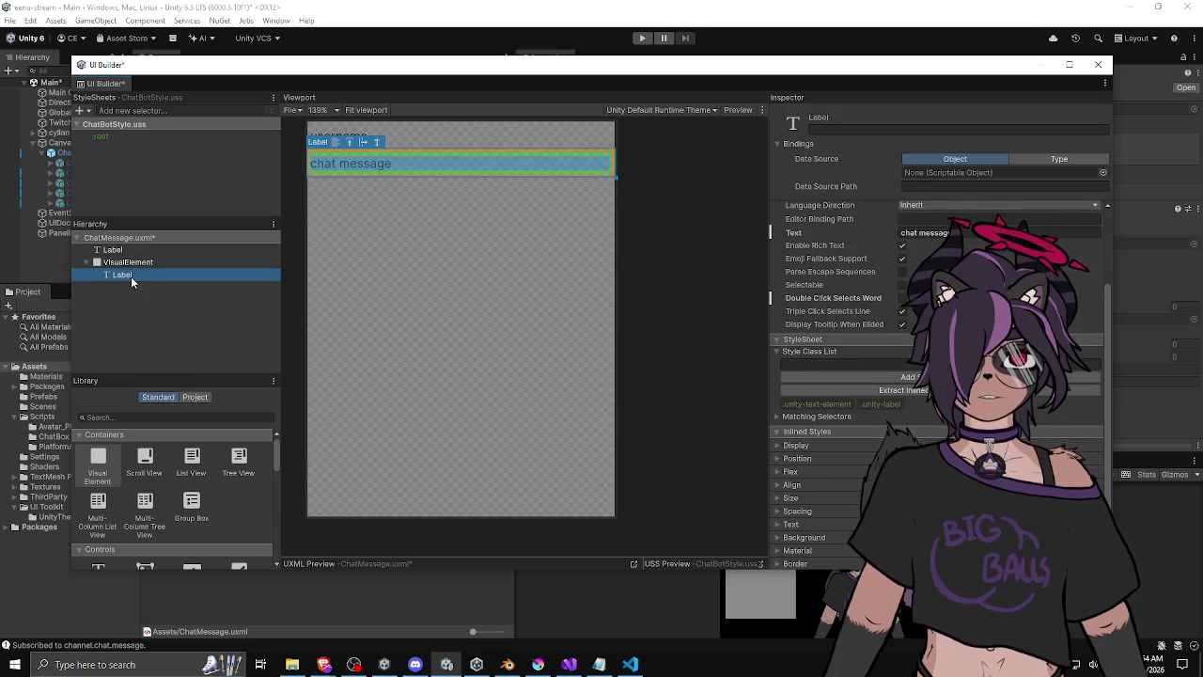
key("Up")
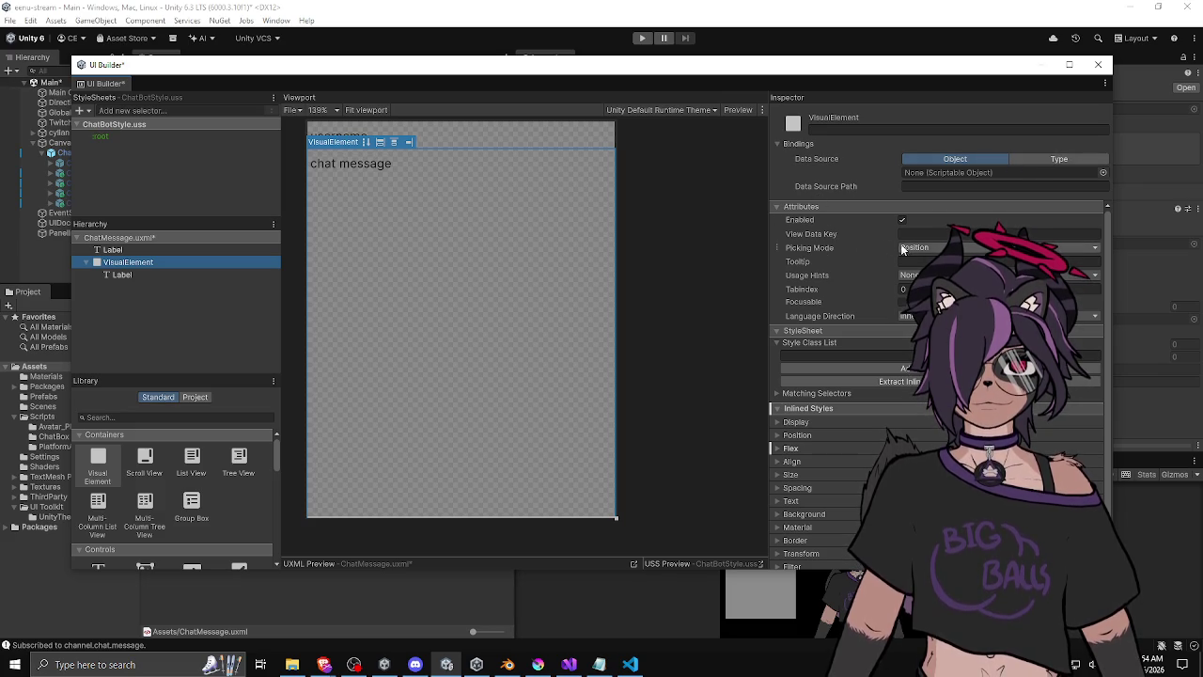
Check the username label and container, then drag the canvas bottom edge up to shorten it.
scroll(788, 302, "down", 1)
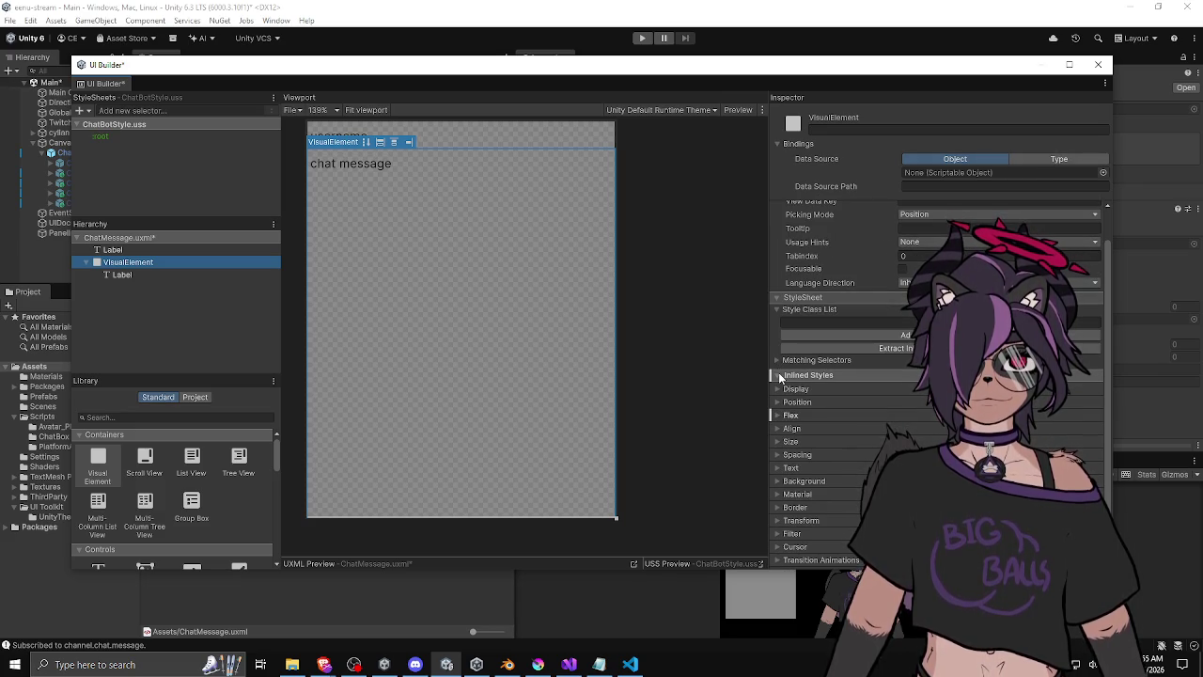
left_click(136, 250)
left_click(131, 261)
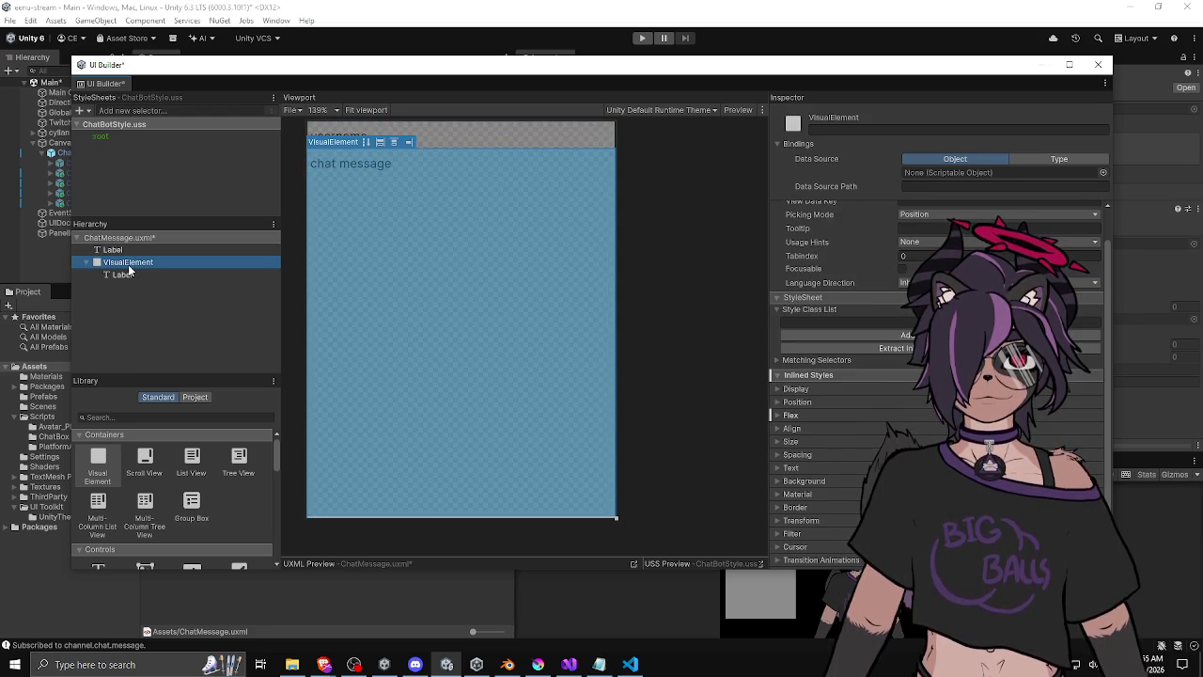
left_click(128, 251)
left_click(129, 261)
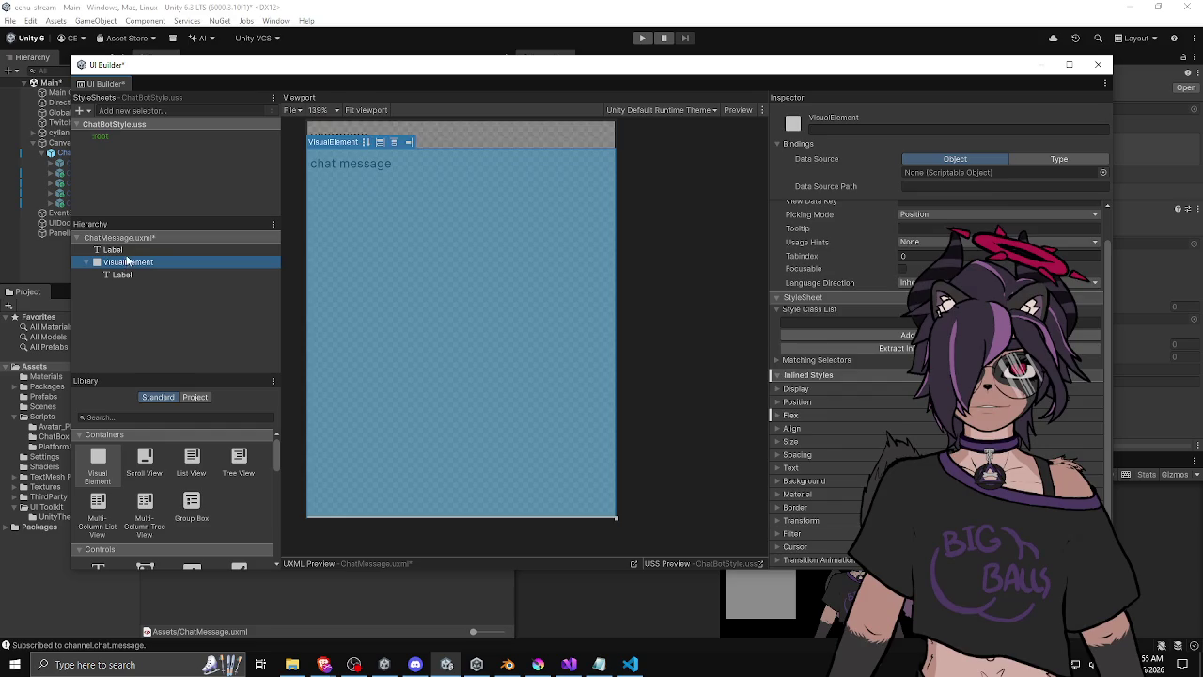
left_click(127, 251)
left_click(127, 261)
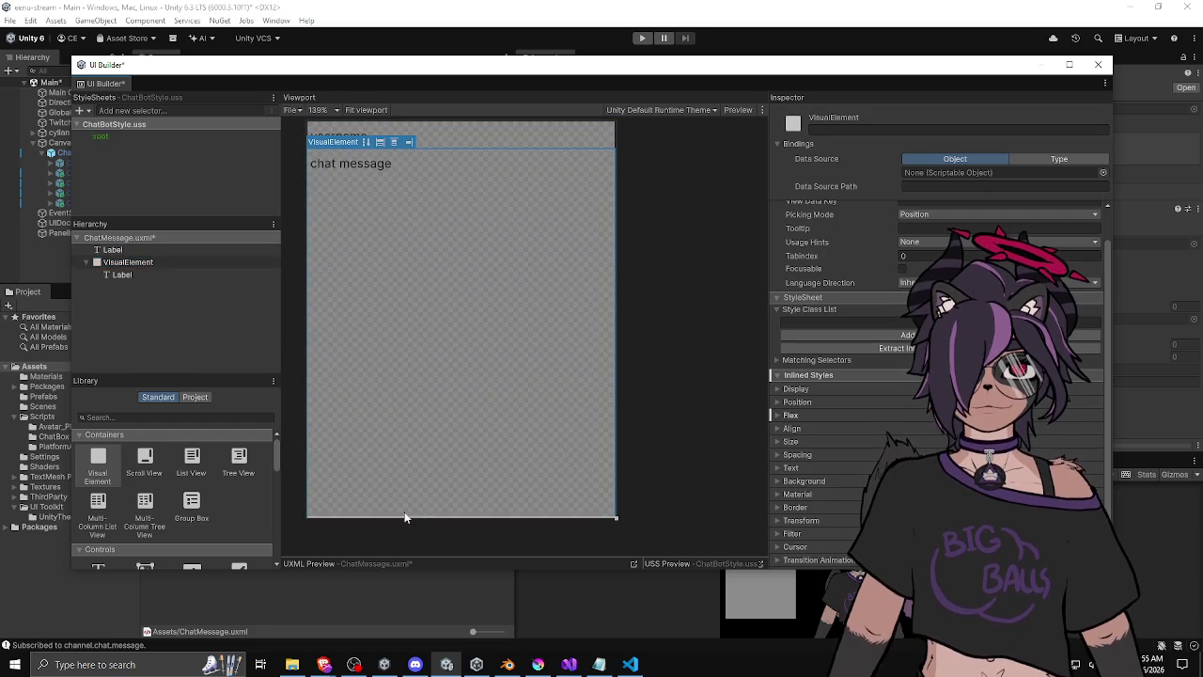
mouse_move(403, 518)
left_mouse_down()
mouse_move(381, 335)
mouse_move(382, 448)
mouse_move(616, 456)
mouse_move(685, 366)
mouse_move(671, 449)
mouse_move(612, 461)
left_mouse_up()
left_click(156, 274)
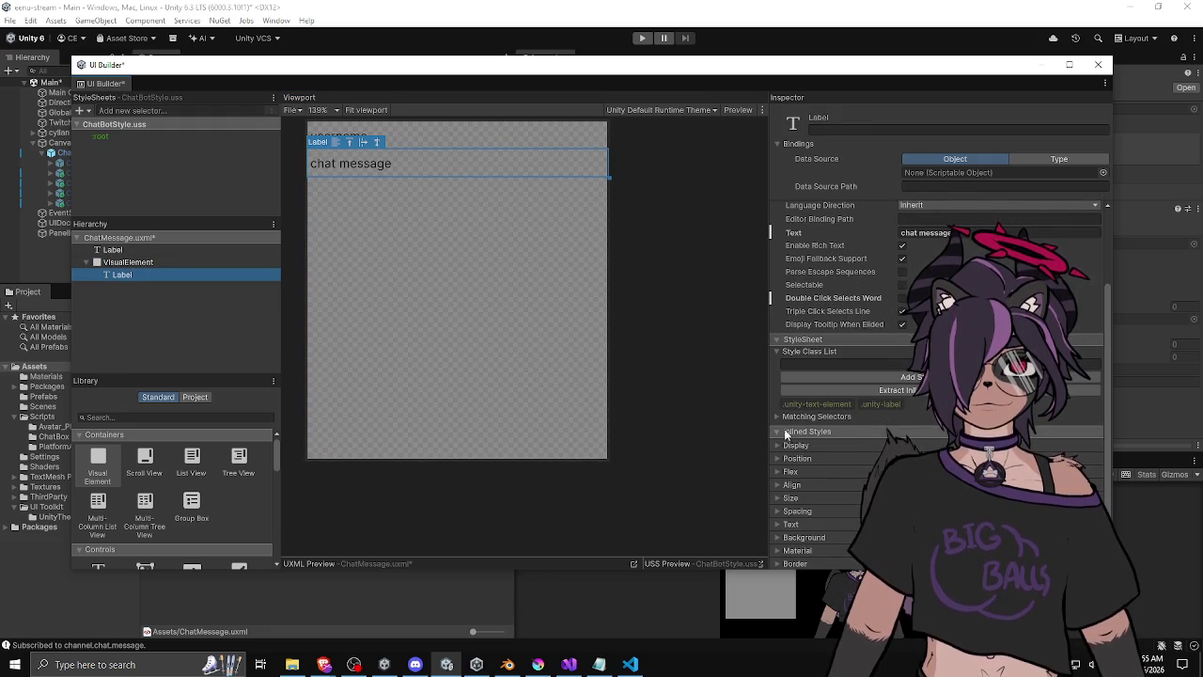
Expand the chat message label's inline styles and browse its Flex, Display and Position sections.
scroll(789, 415, "up", 3)
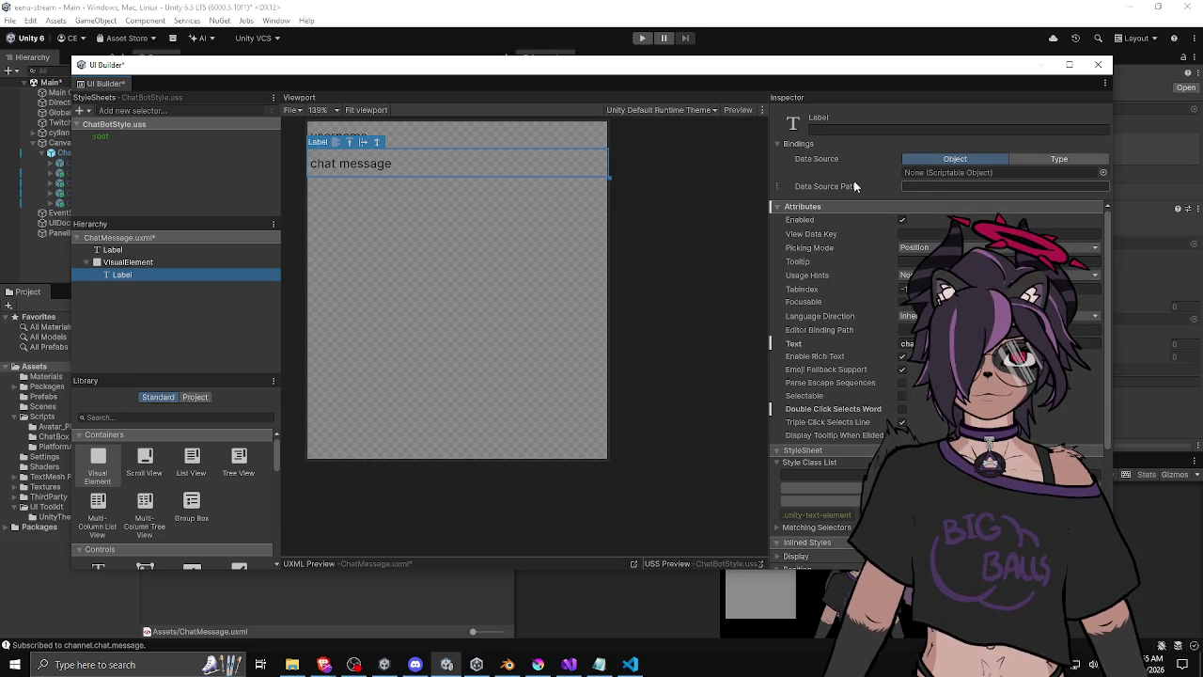
mouse_move(851, 185)
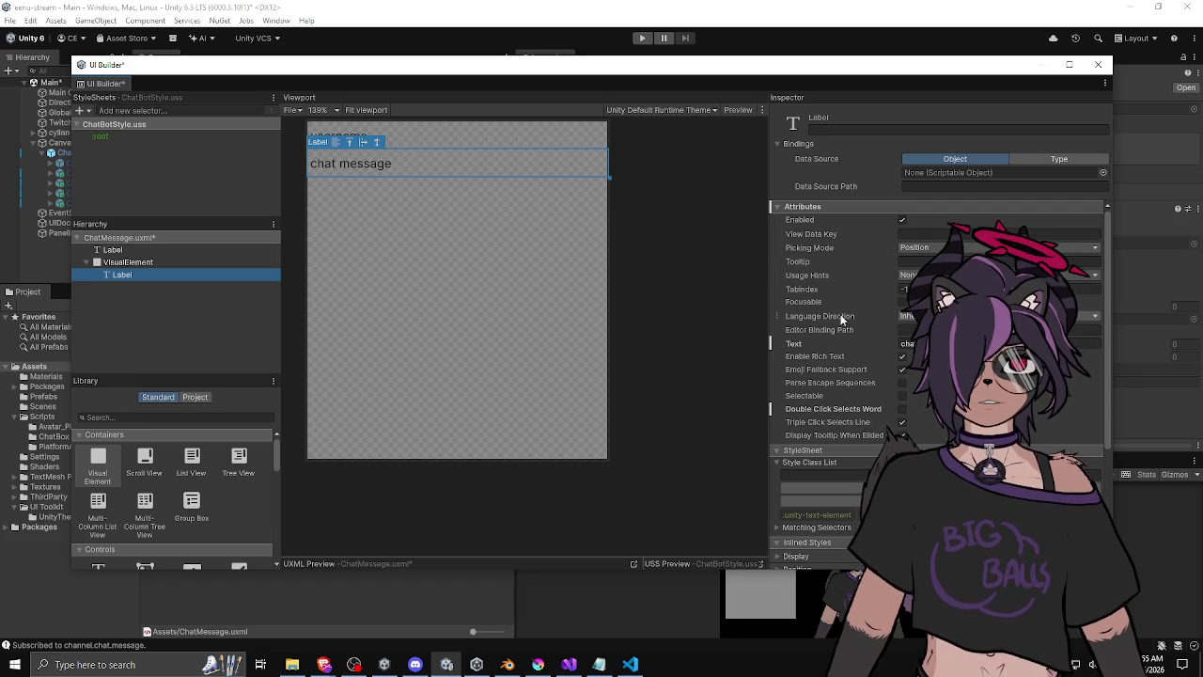
scroll(847, 337, "down", 3)
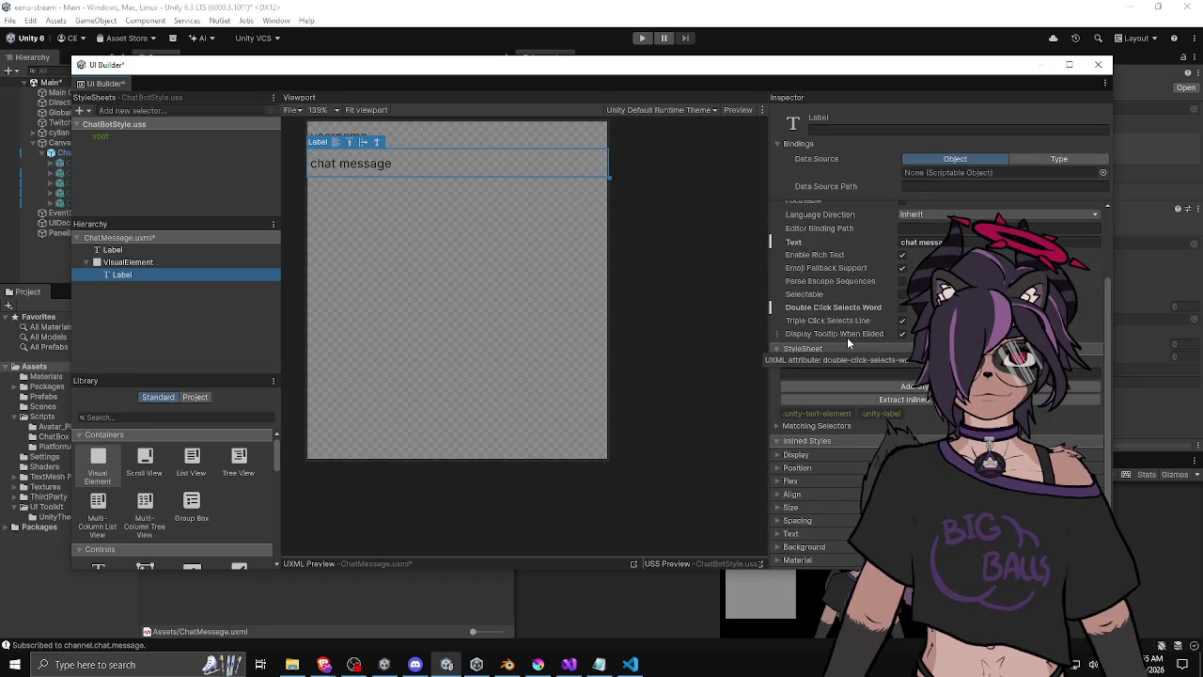
scroll(847, 336, "down", 2)
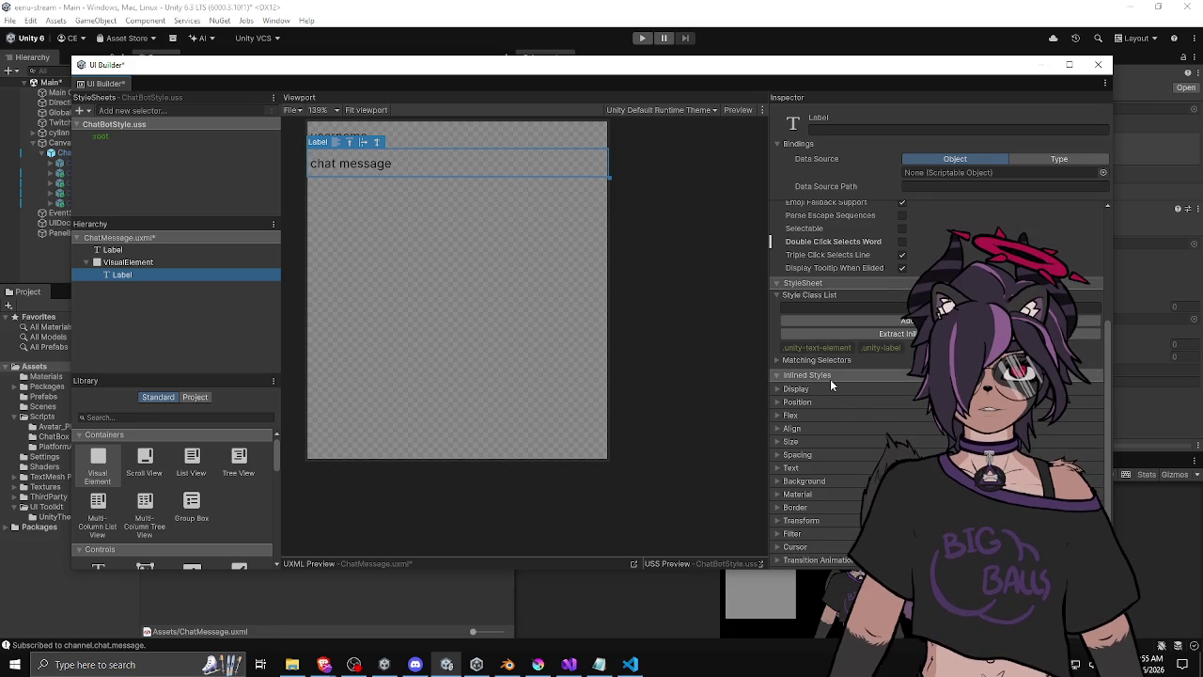
left_click(776, 375)
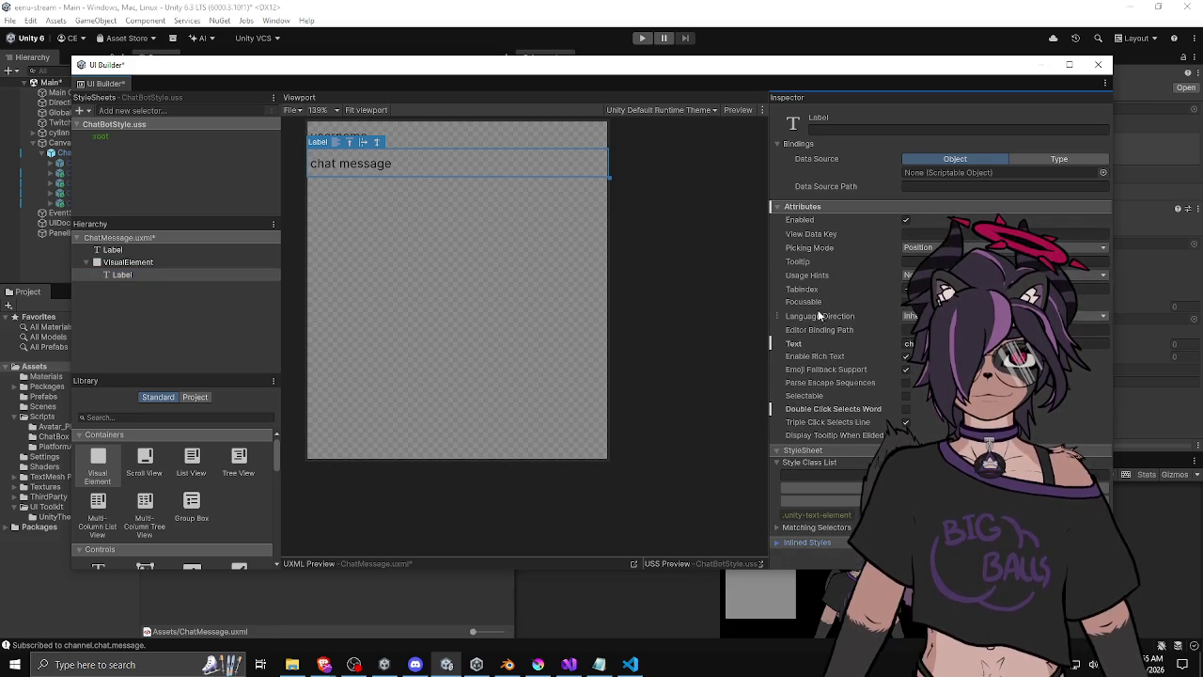
left_click(776, 543)
scroll(779, 470, "down", 4)
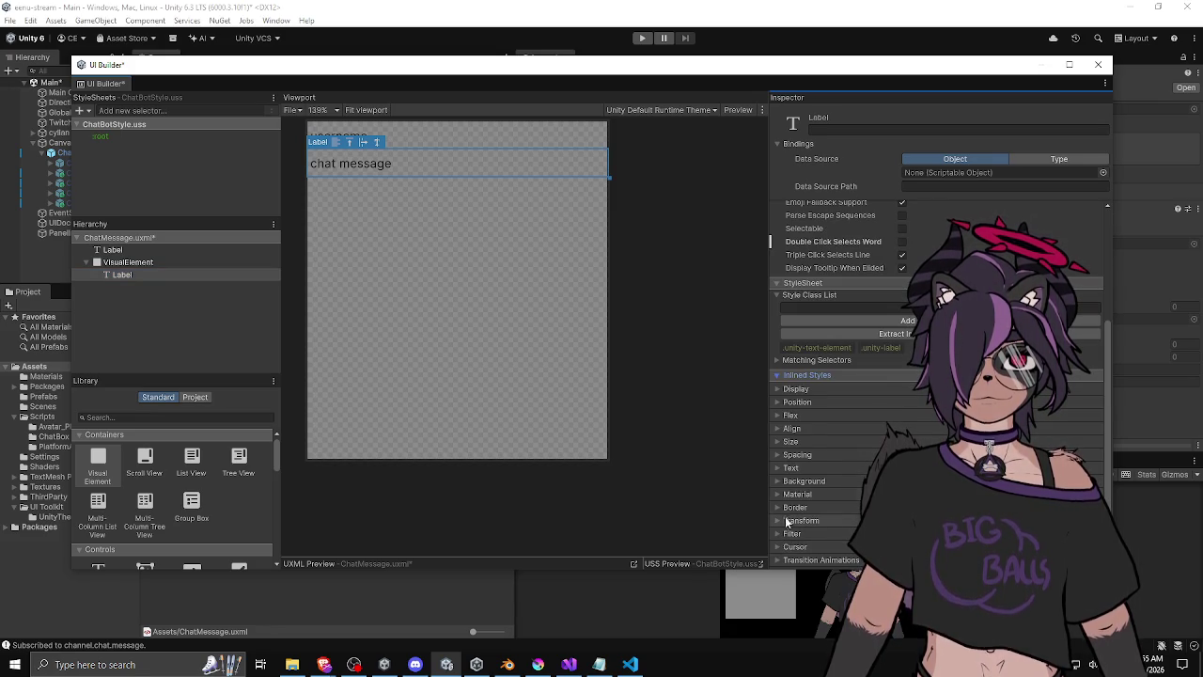
left_click(778, 417)
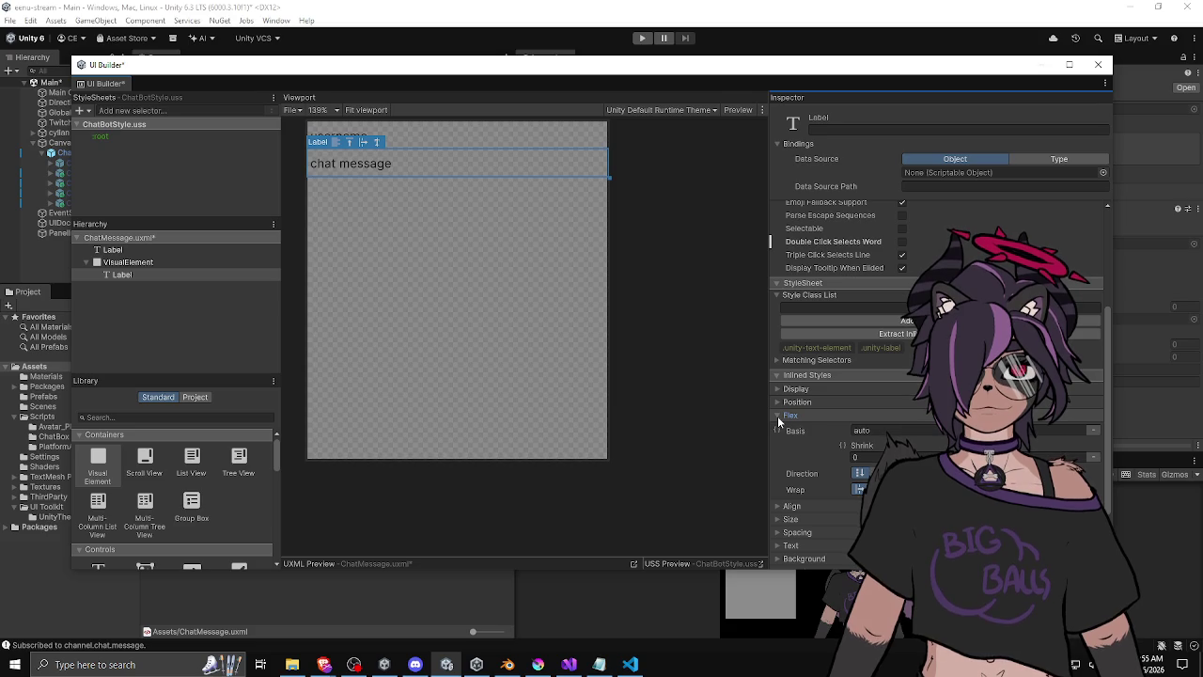
mouse_move(823, 432)
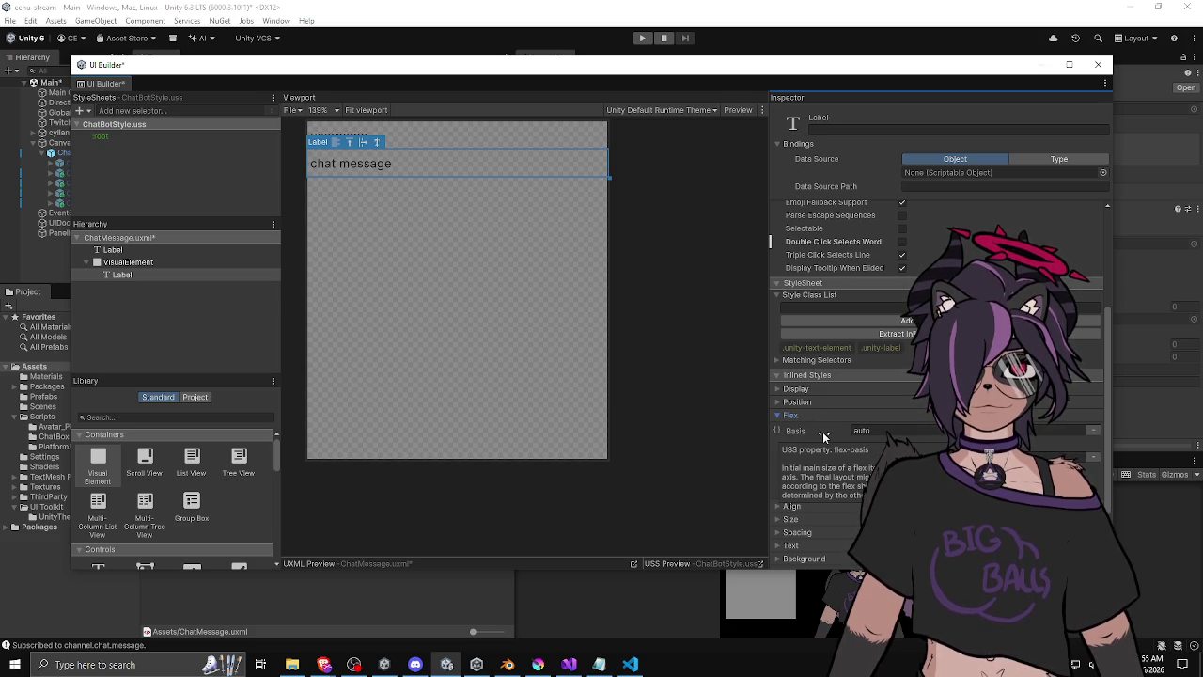
left_click(780, 388)
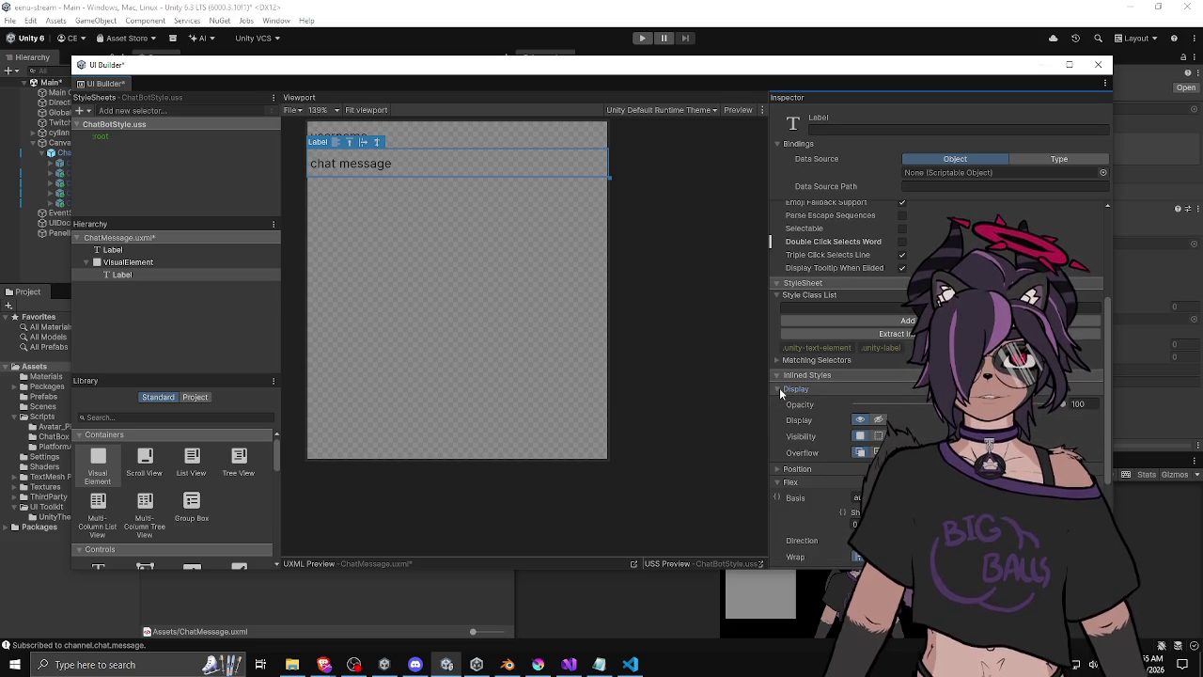
left_click(779, 388)
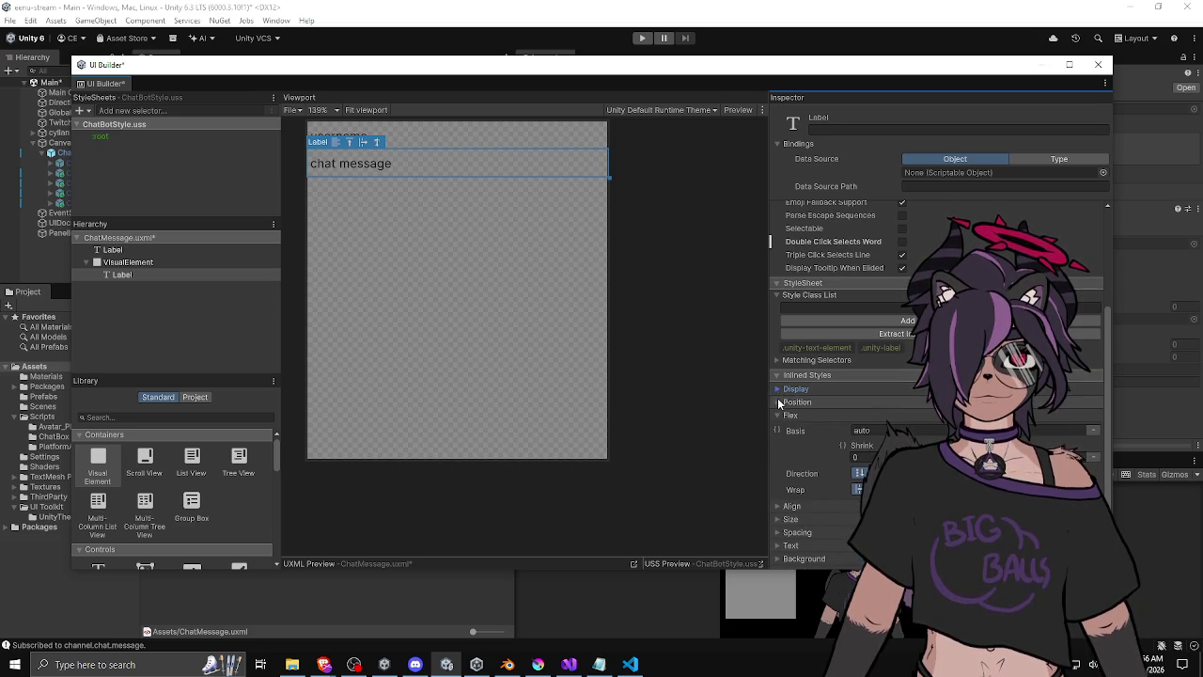
left_click(778, 403)
scroll(778, 400, "down", 3)
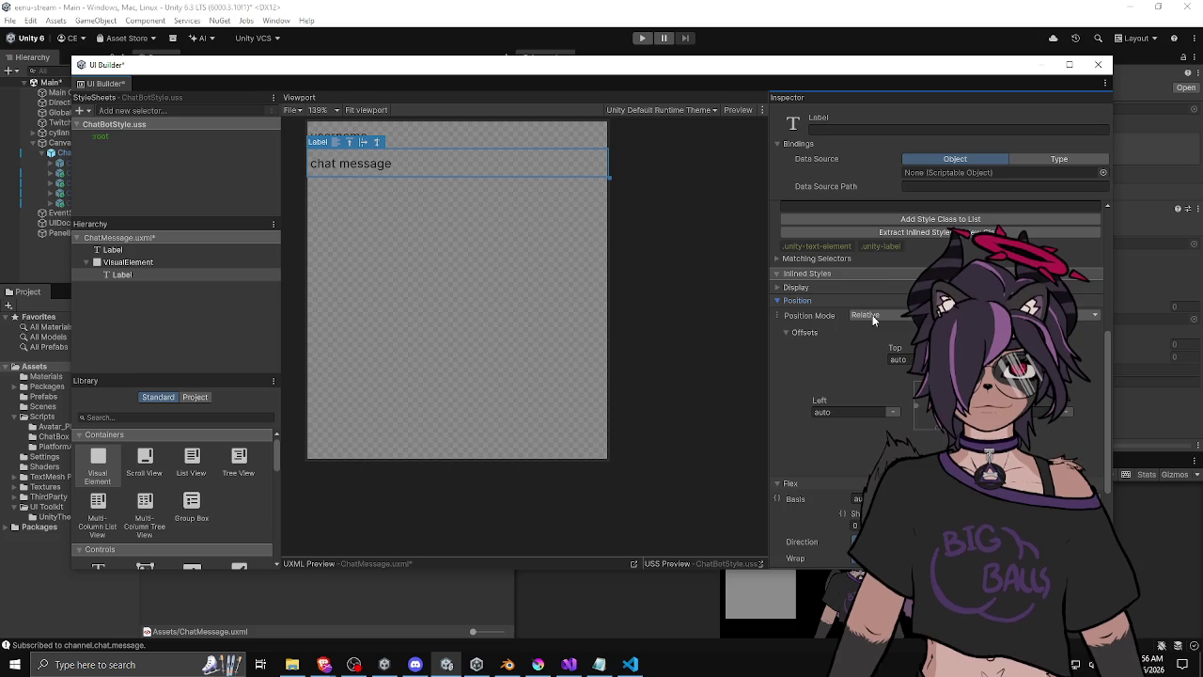
Review Position mode, Size and Align, then expand Text showing NotInter-Regular at size 14.
left_click(865, 315)
left_click(792, 382)
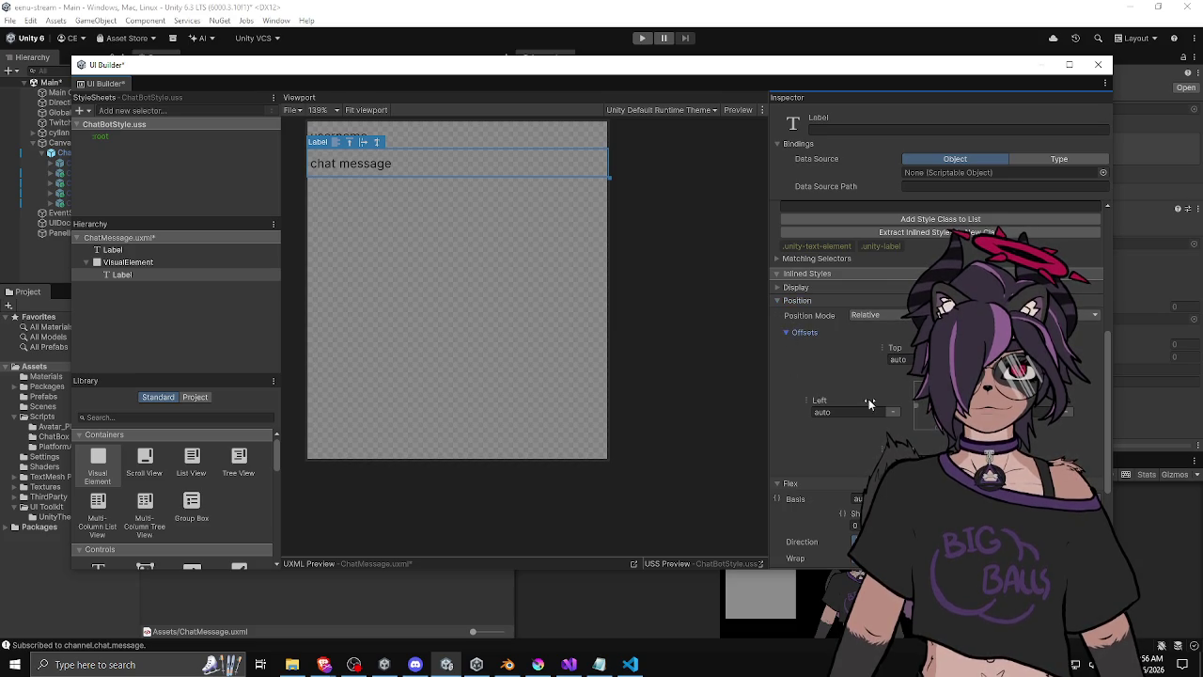
scroll(792, 407, "down", 4)
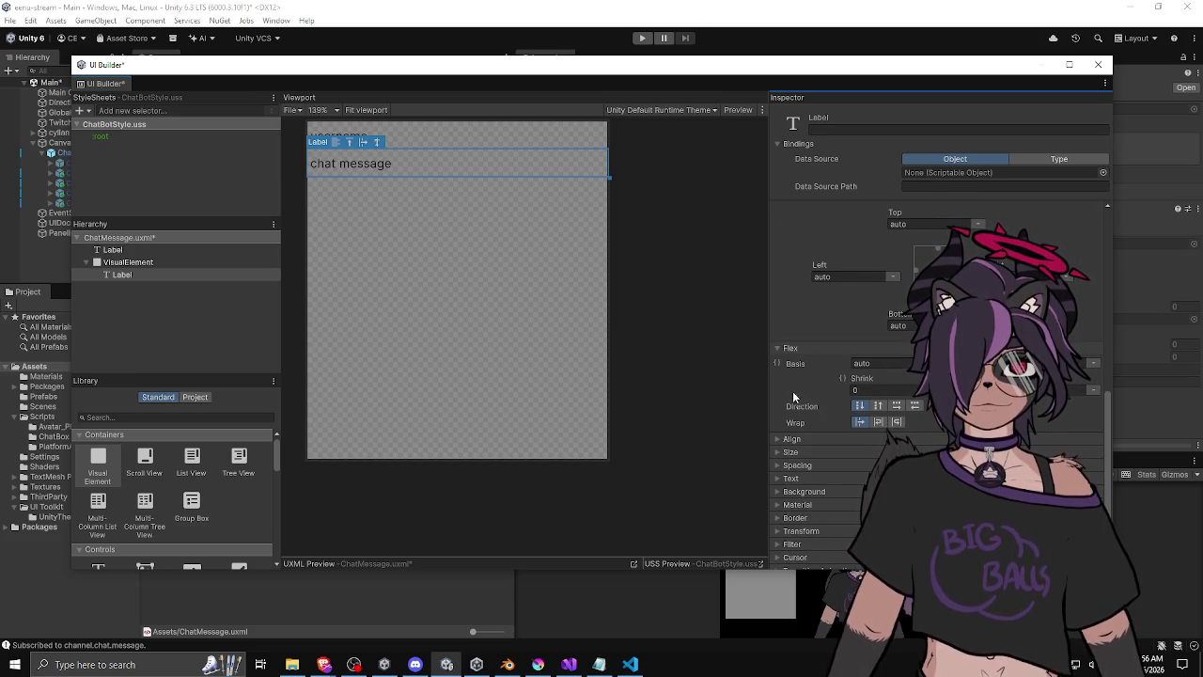
scroll(820, 424, "down", 1)
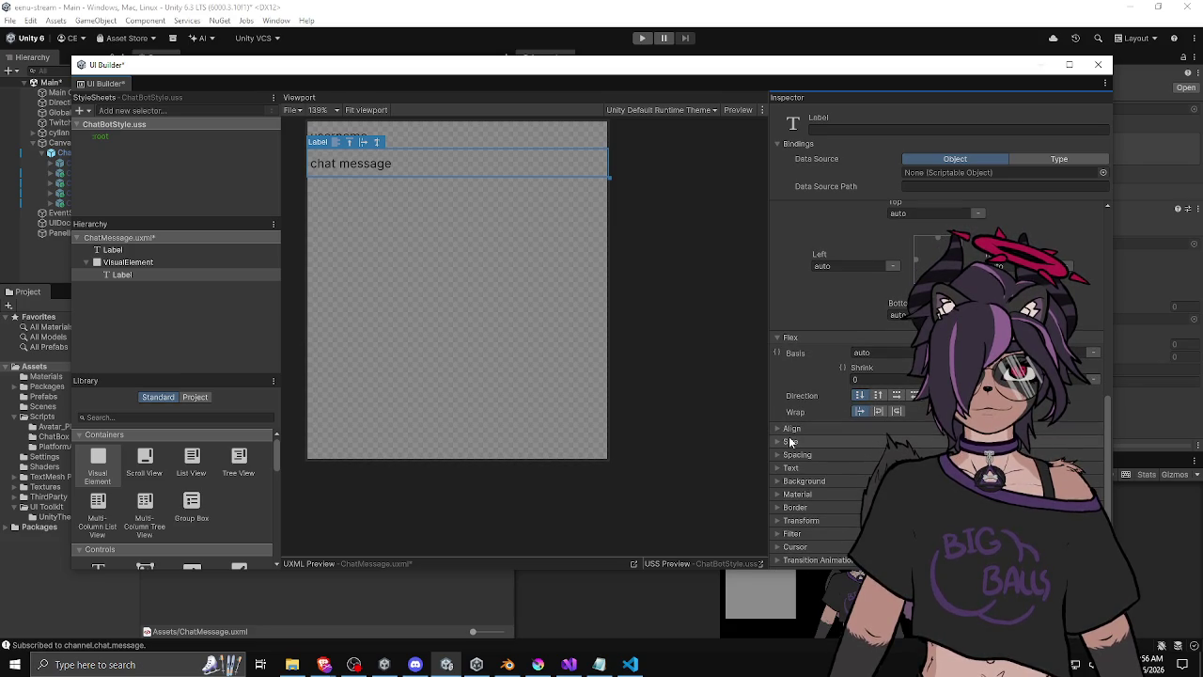
left_click(790, 442)
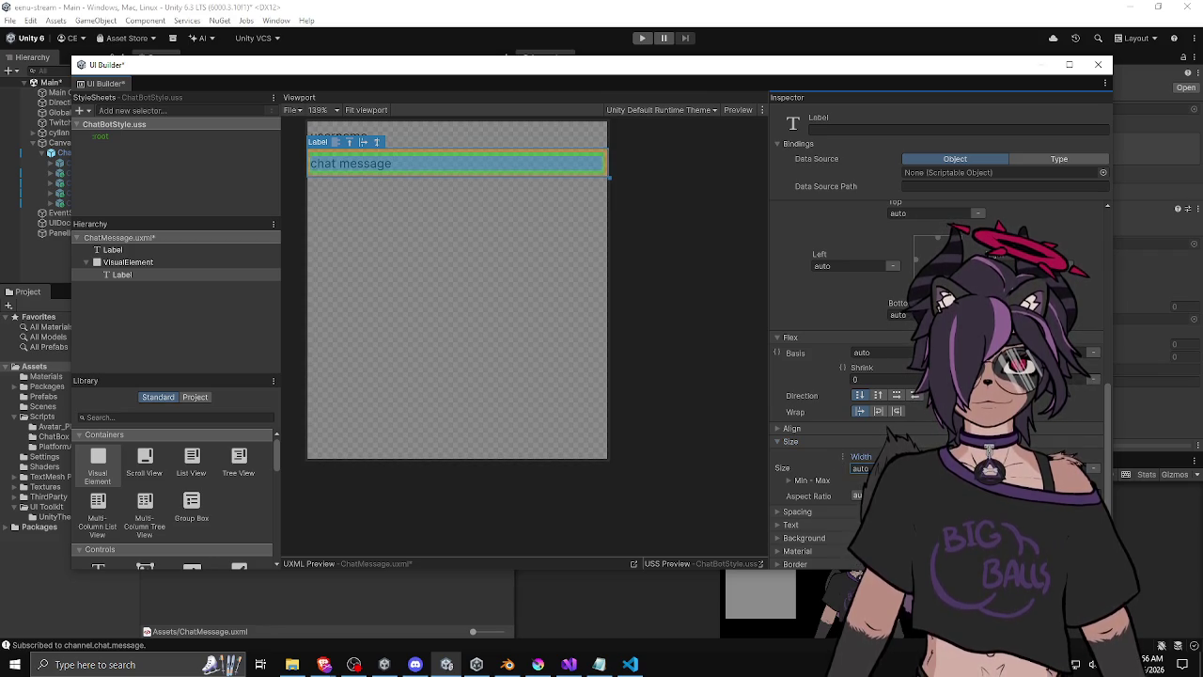
left_click(815, 430)
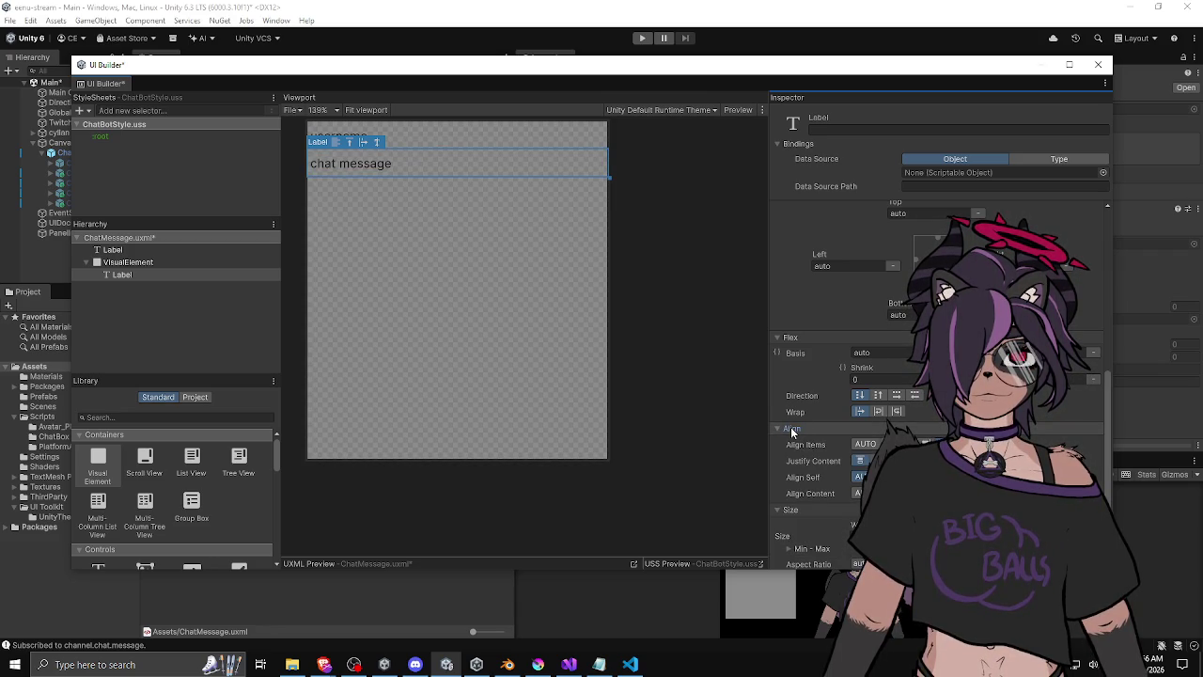
left_click(792, 430)
scroll(788, 452, "down", 2)
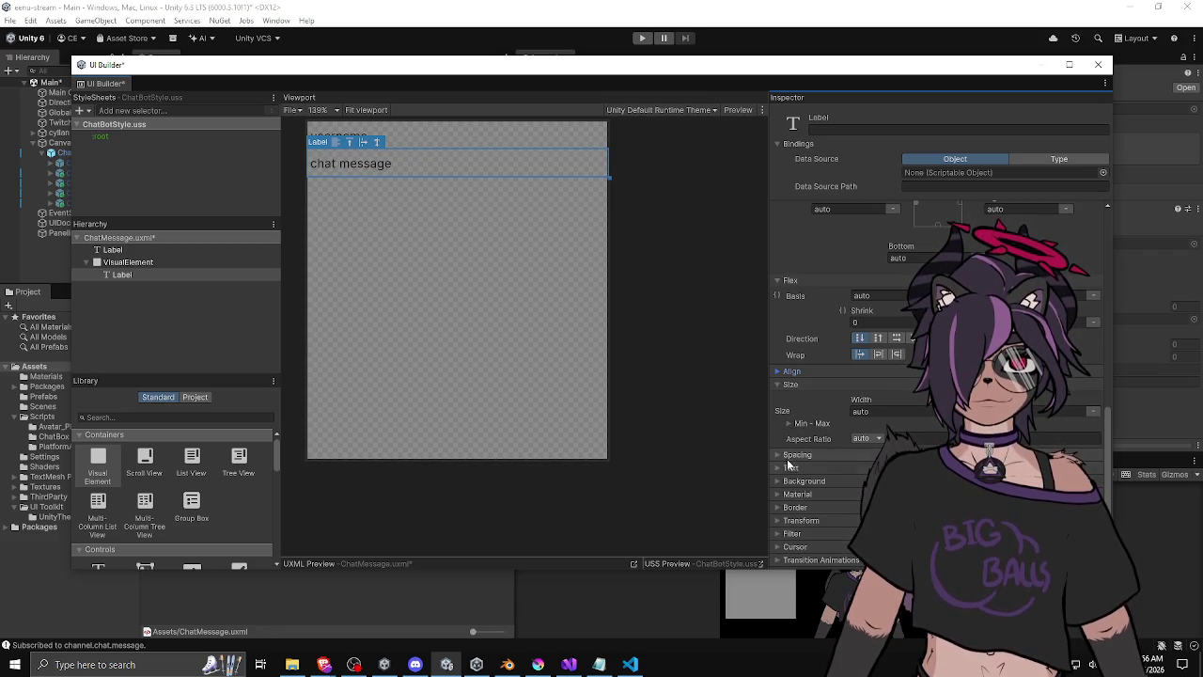
left_click(778, 467)
scroll(779, 466, "down", 5)
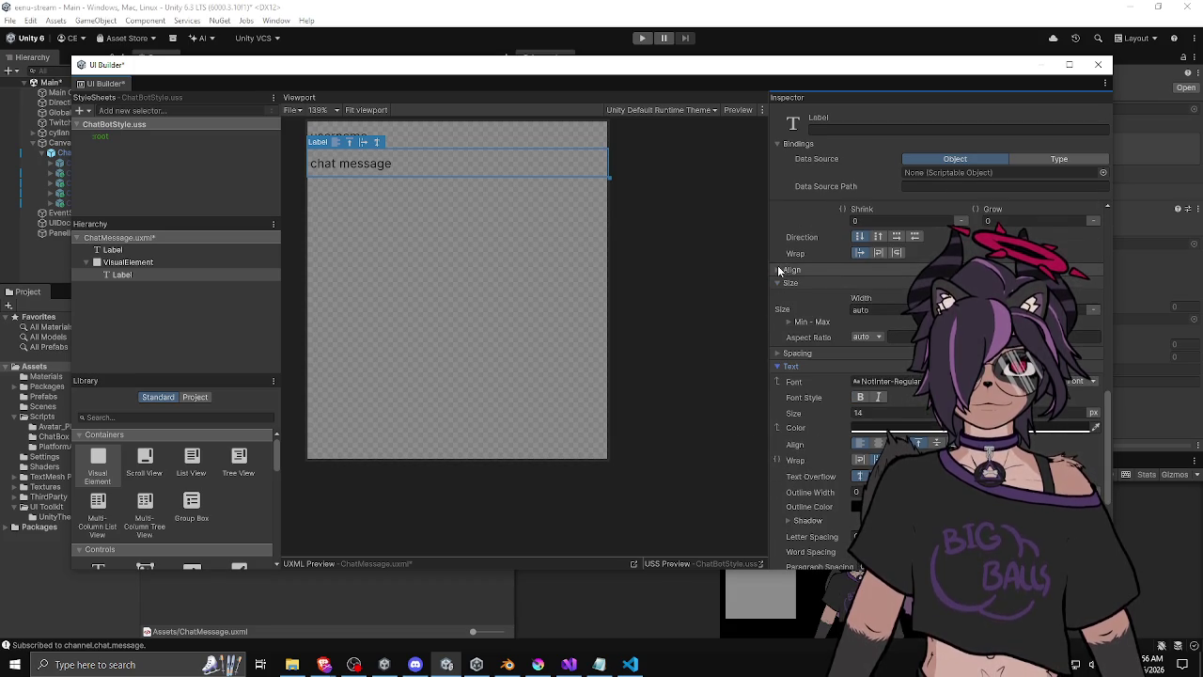
scroll(778, 292, "down", 1)
scroll(779, 292, "down", 1)
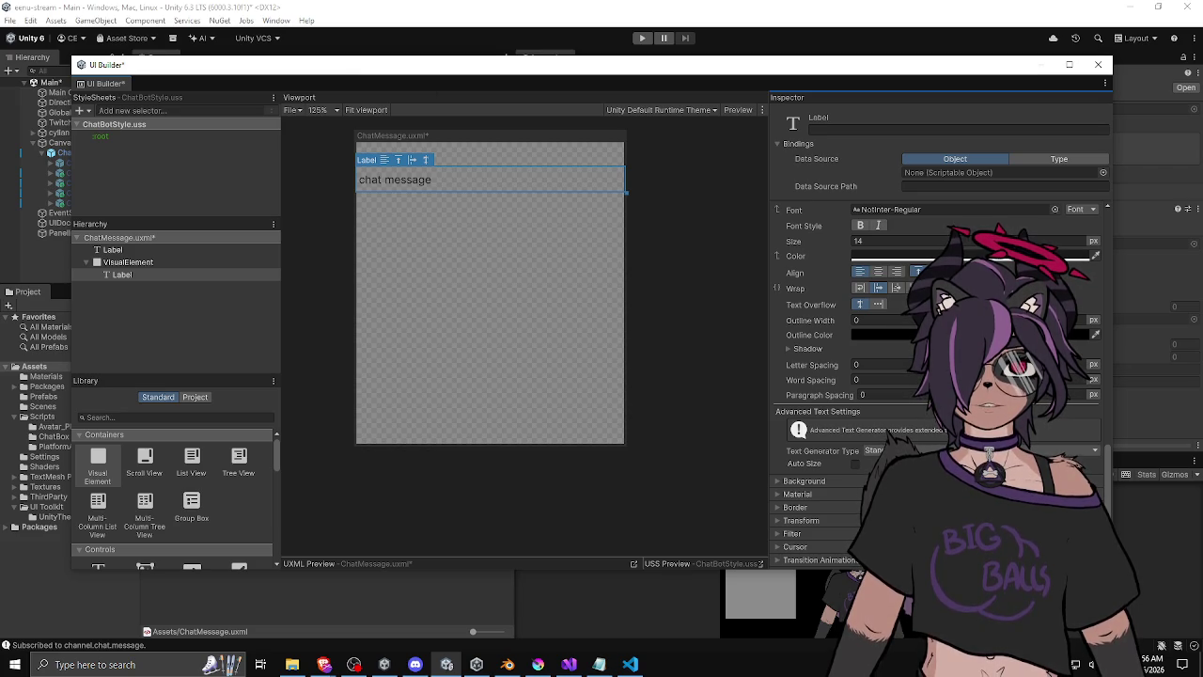
Shift the UI Builder window right beside the scene and project panels, then select the username label.
key("alt+Tab")
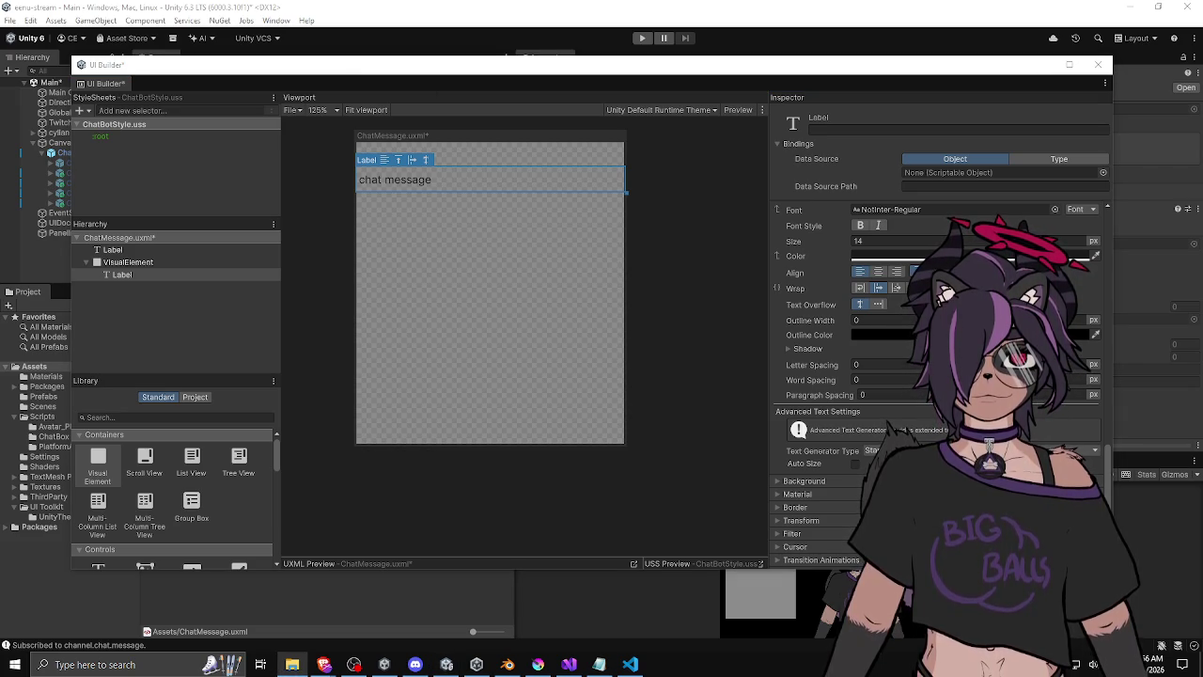
mouse_move(675, 75)
left_mouse_down()
mouse_move(702, 123)
mouse_move(792, 77)
left_mouse_up()
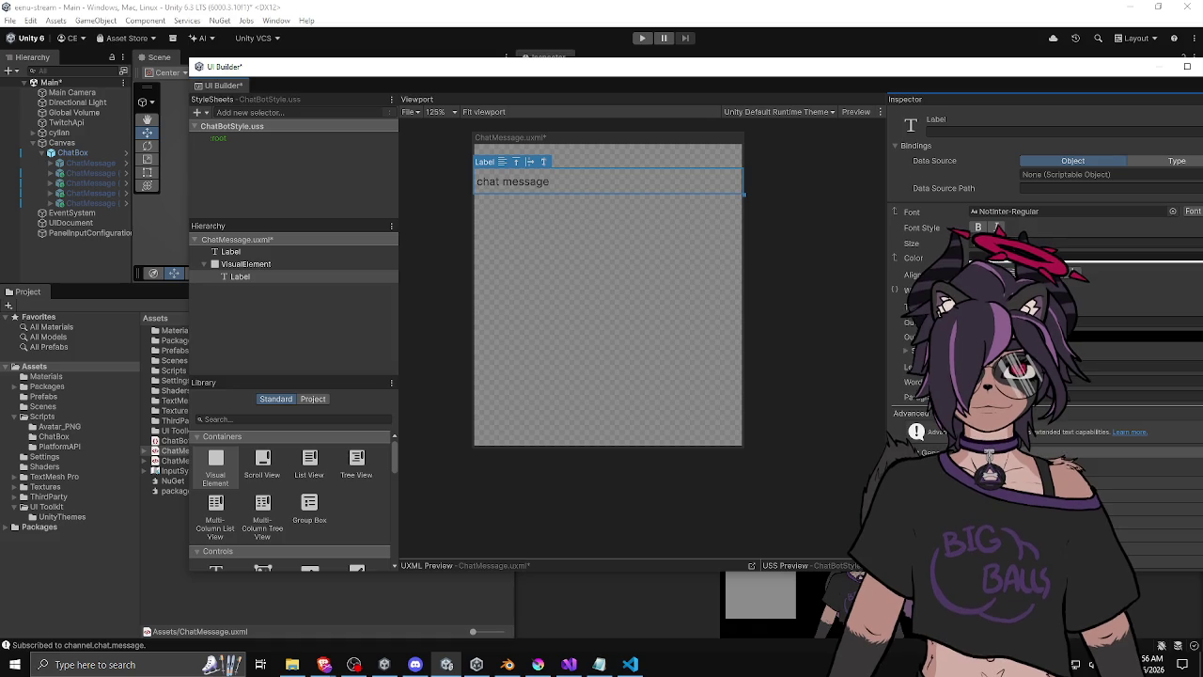
key("alt+Tab")
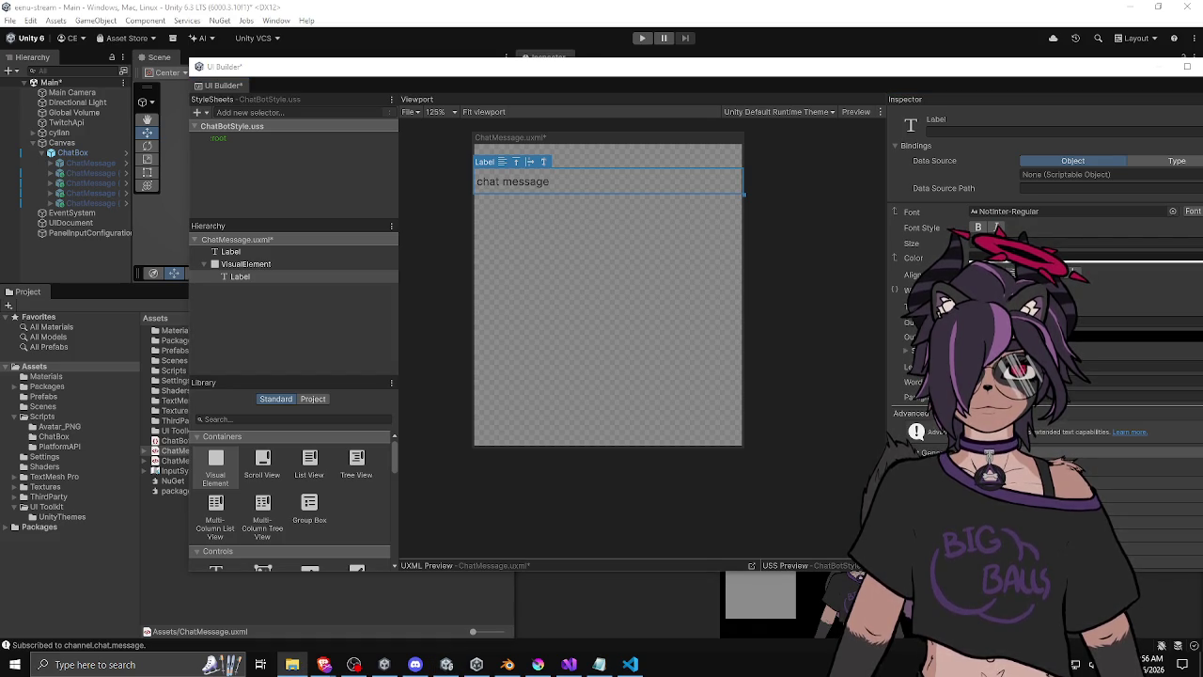
left_click_drag(190, 619, 185, 608)
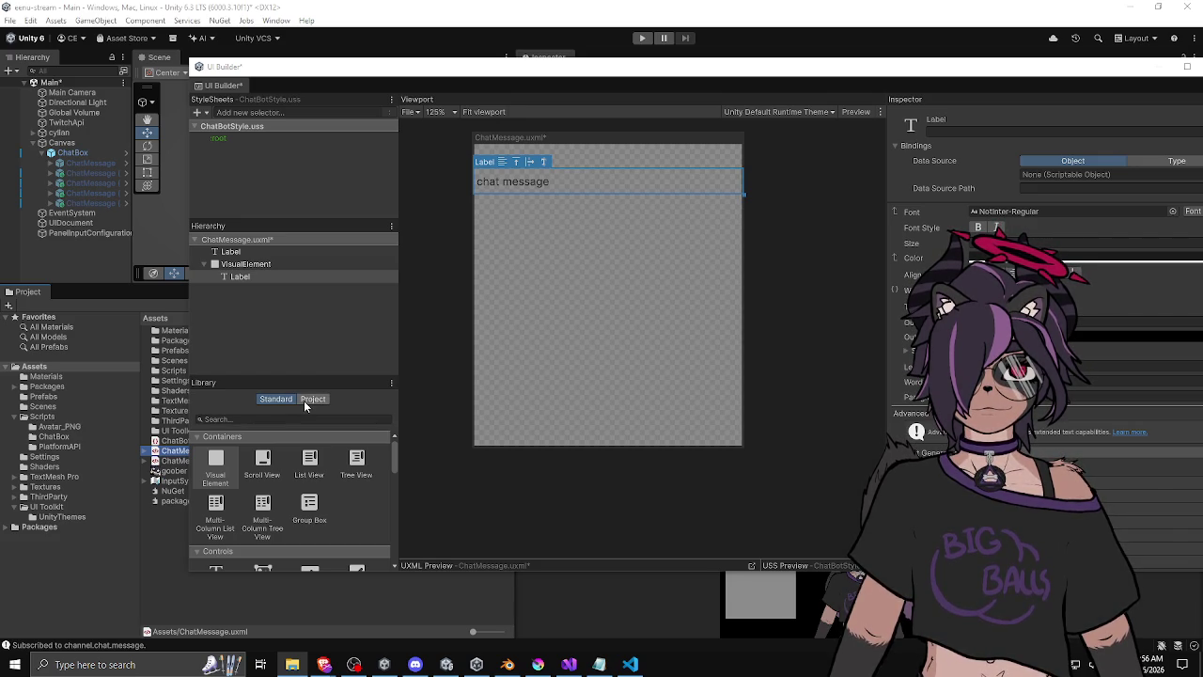
left_click(242, 252)
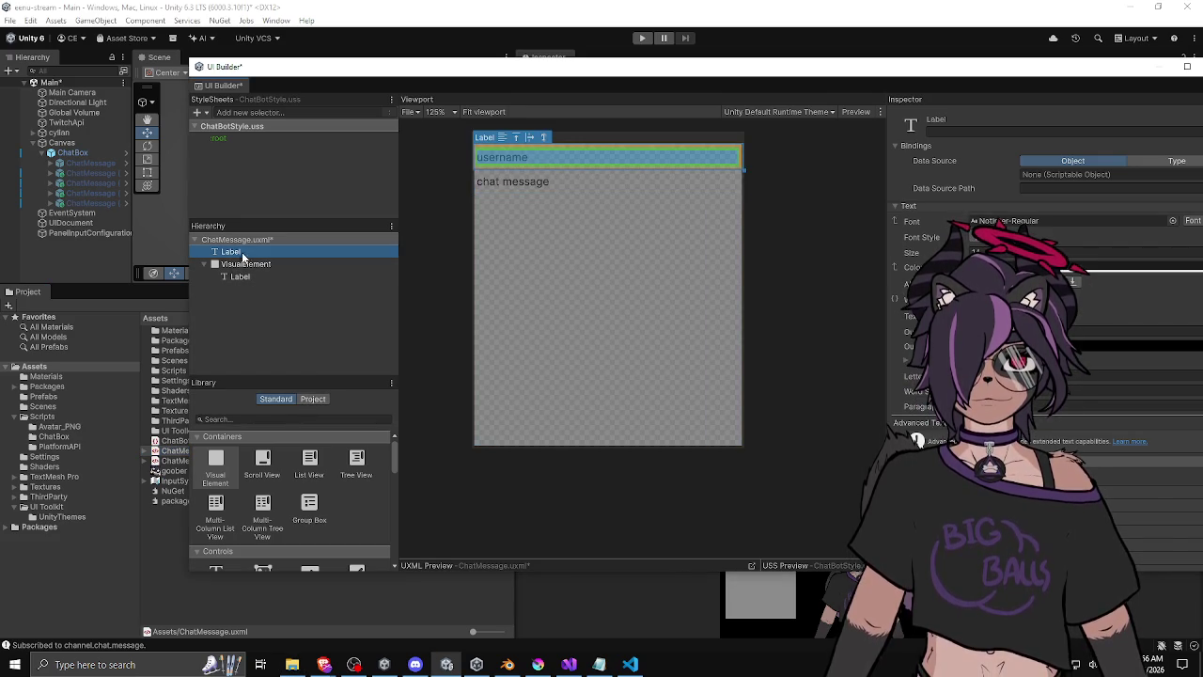
Rename the username label to label-username, then select the container below it.
left_click(238, 251)
type("username")
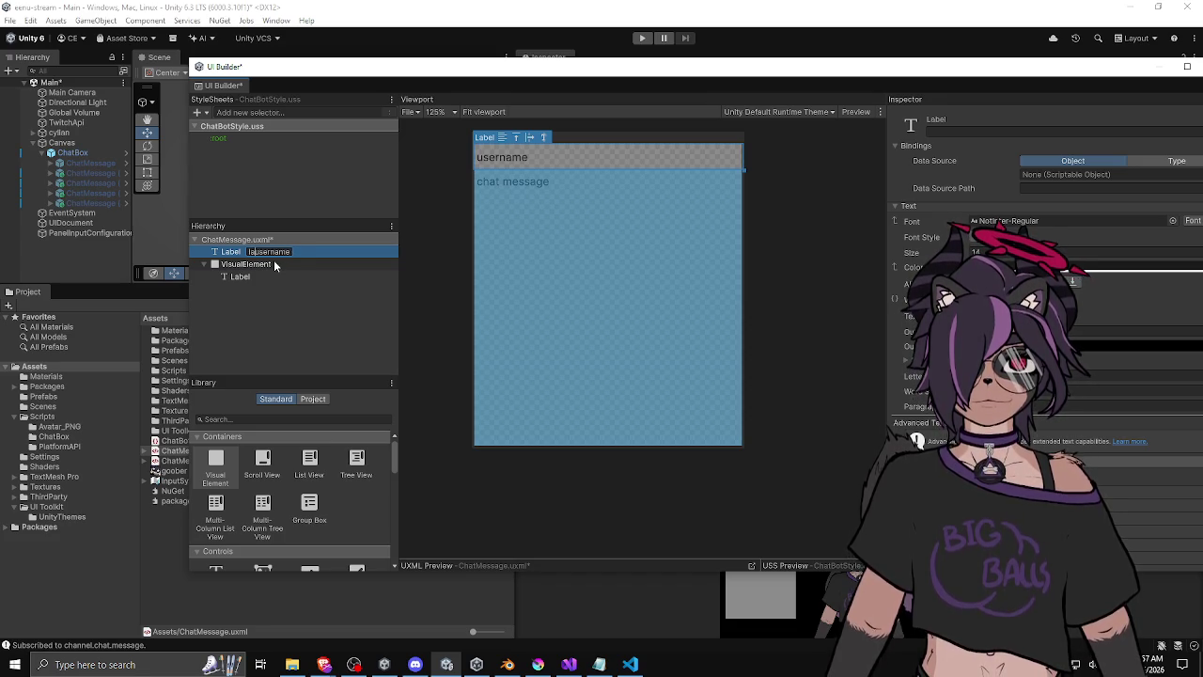
key("Return")
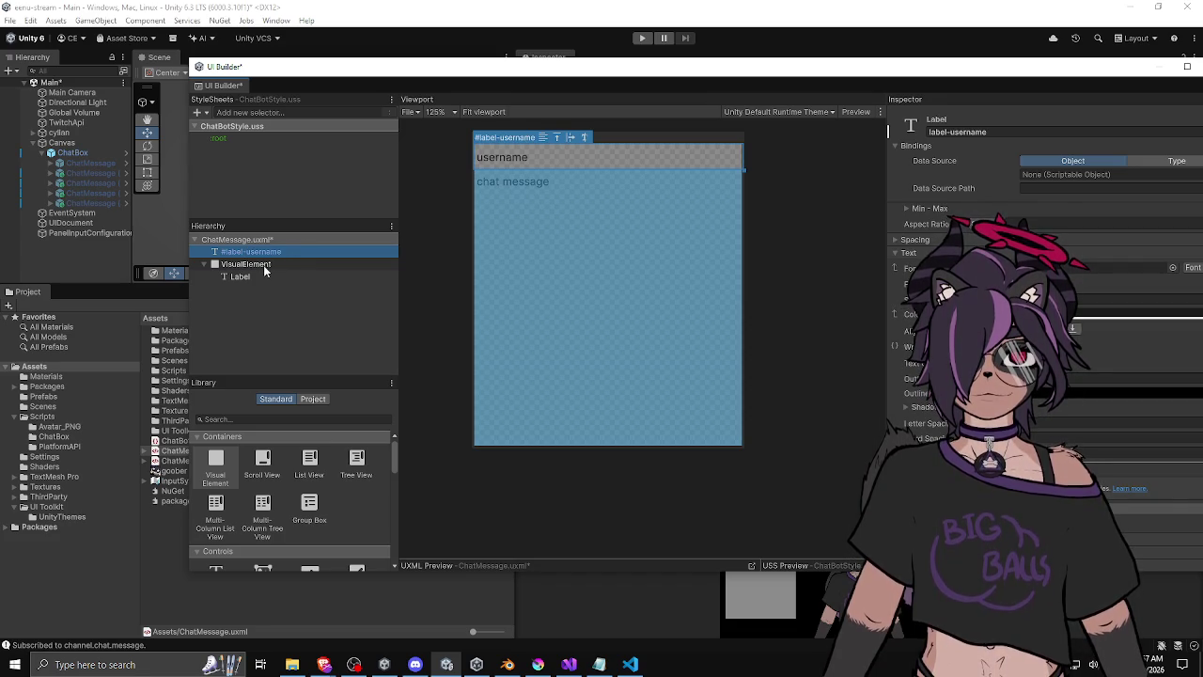
left_click(246, 264)
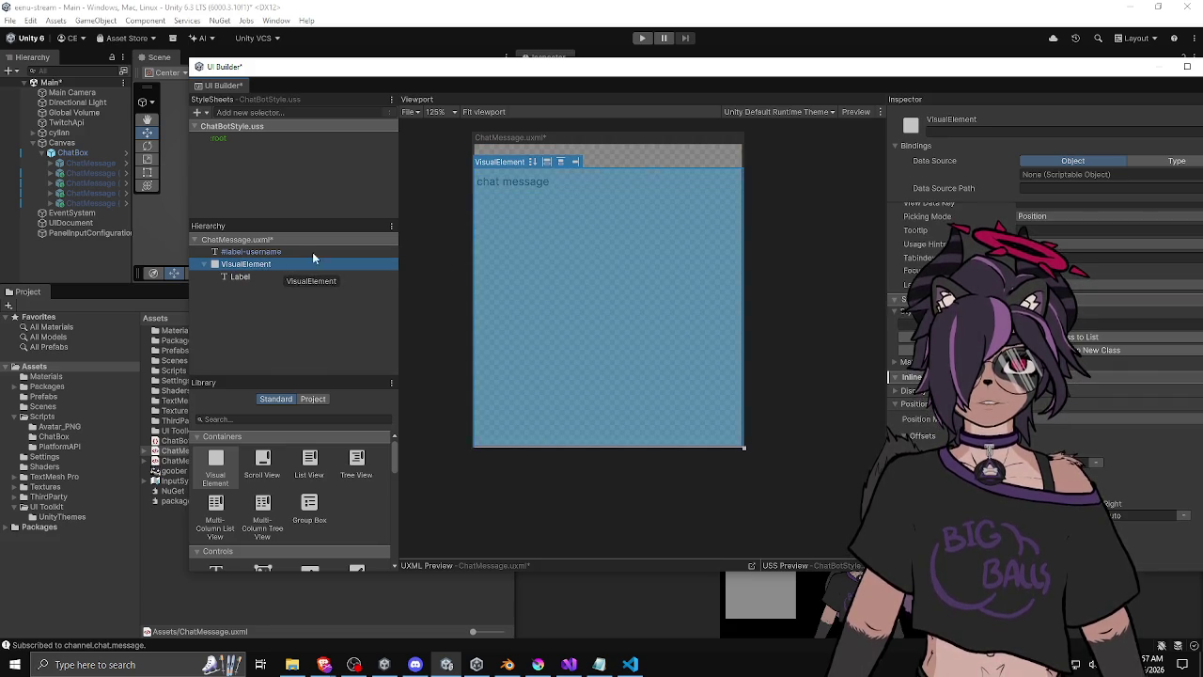
Name the chat message container span-message in the Inspector header.
left_click(953, 128)
type("span-message")
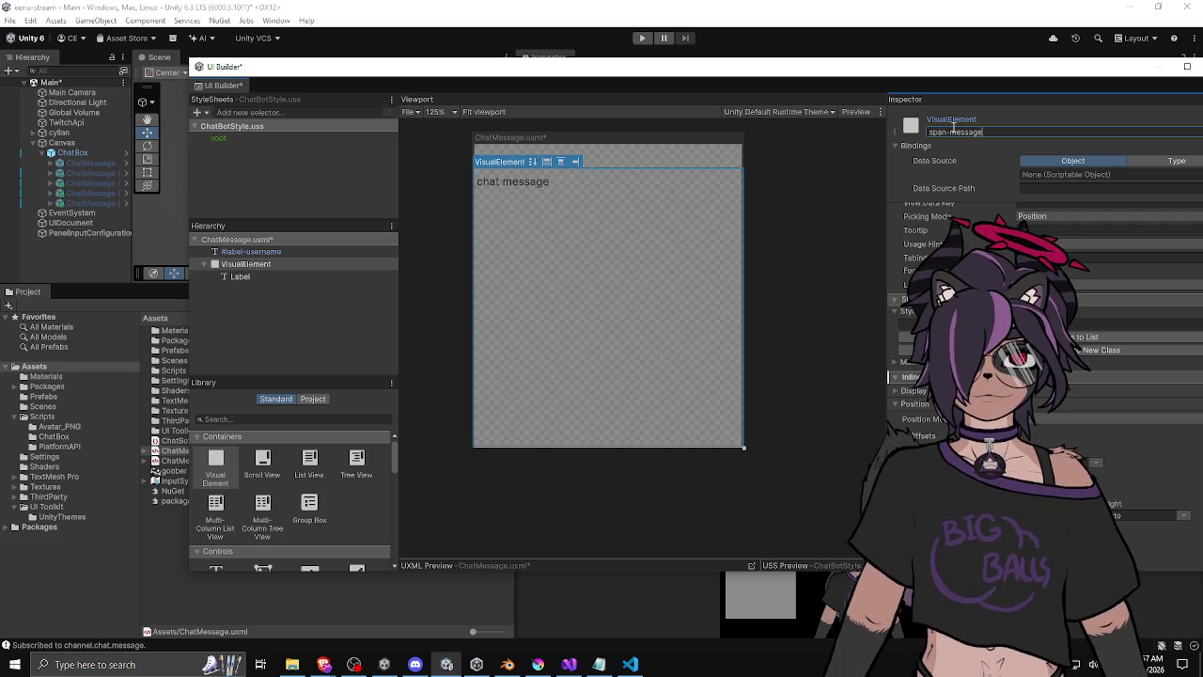
key("Return")
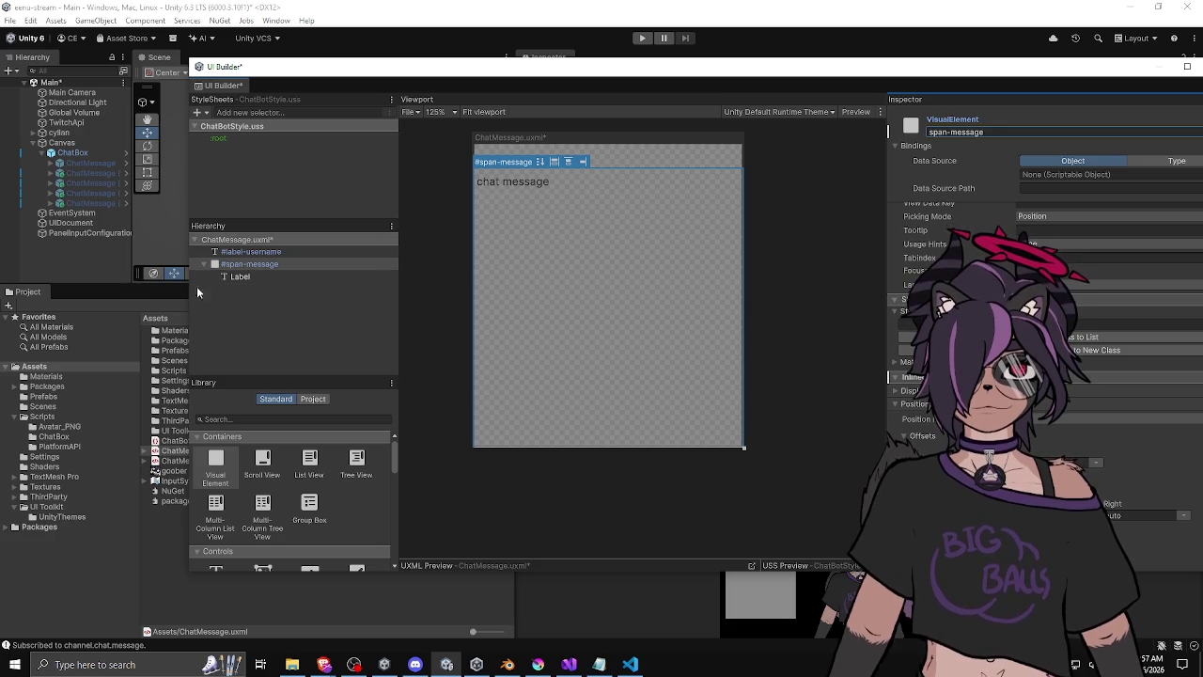
left_click(250, 252)
left_click(265, 264)
left_click(258, 276)
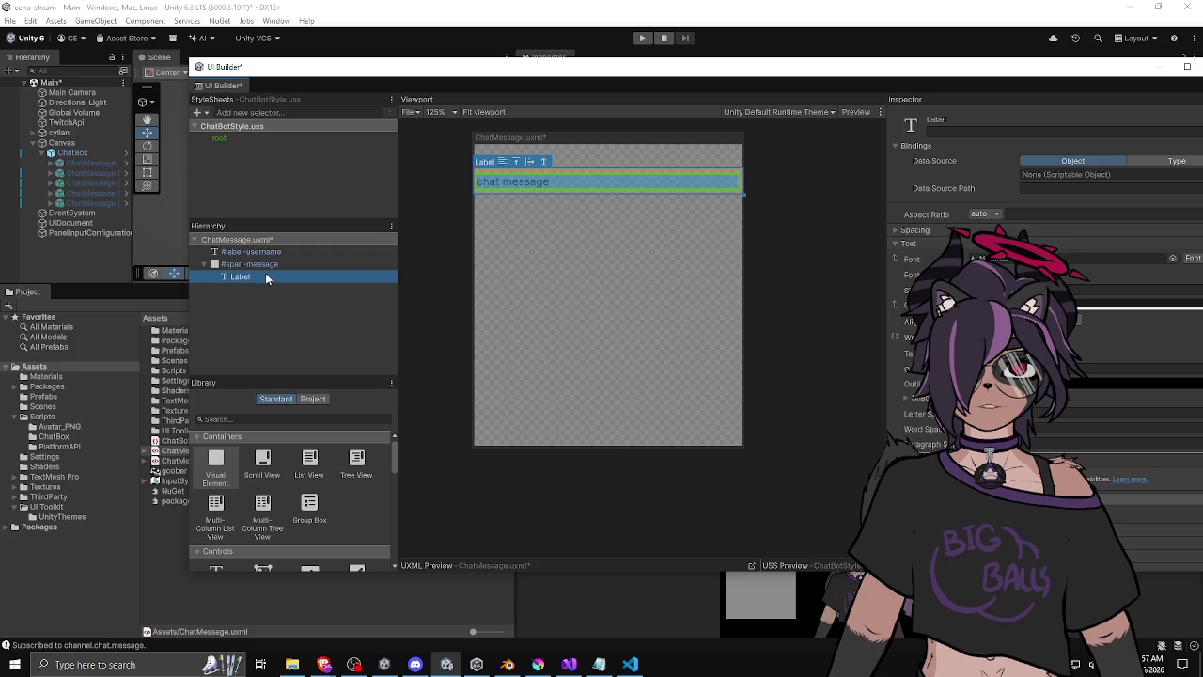
Check the chat message label's selection, clear it, and move the UI Builder window back left.
left_click(259, 287)
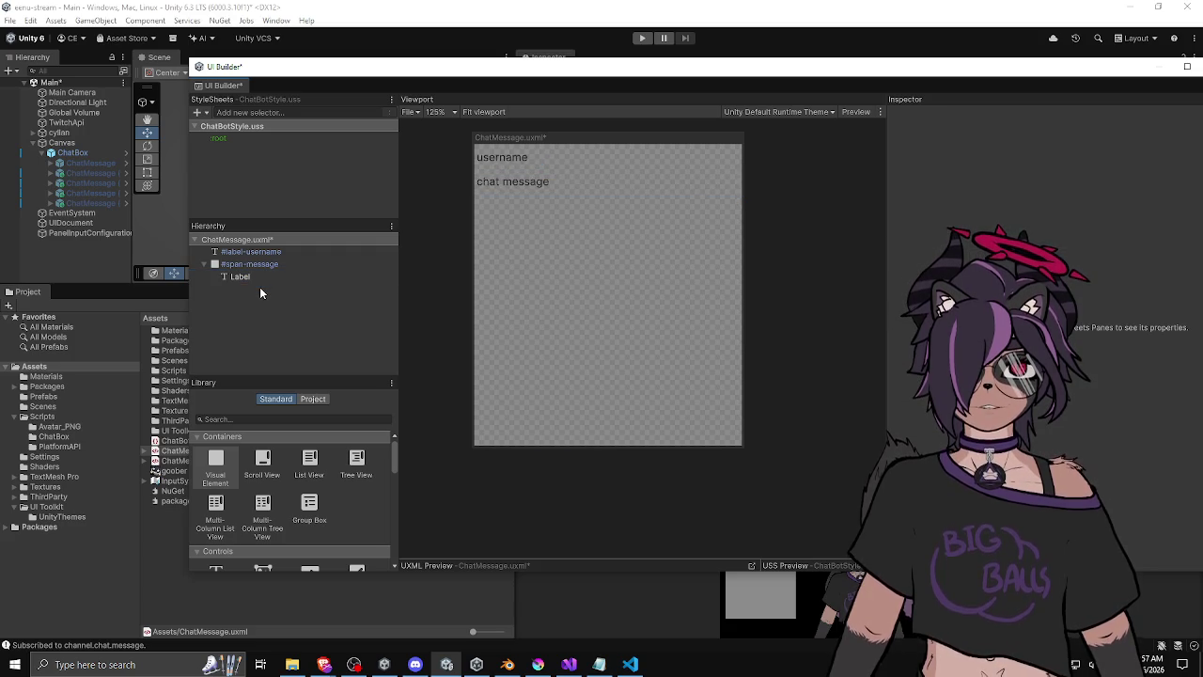
left_click(264, 264)
left_click(259, 272)
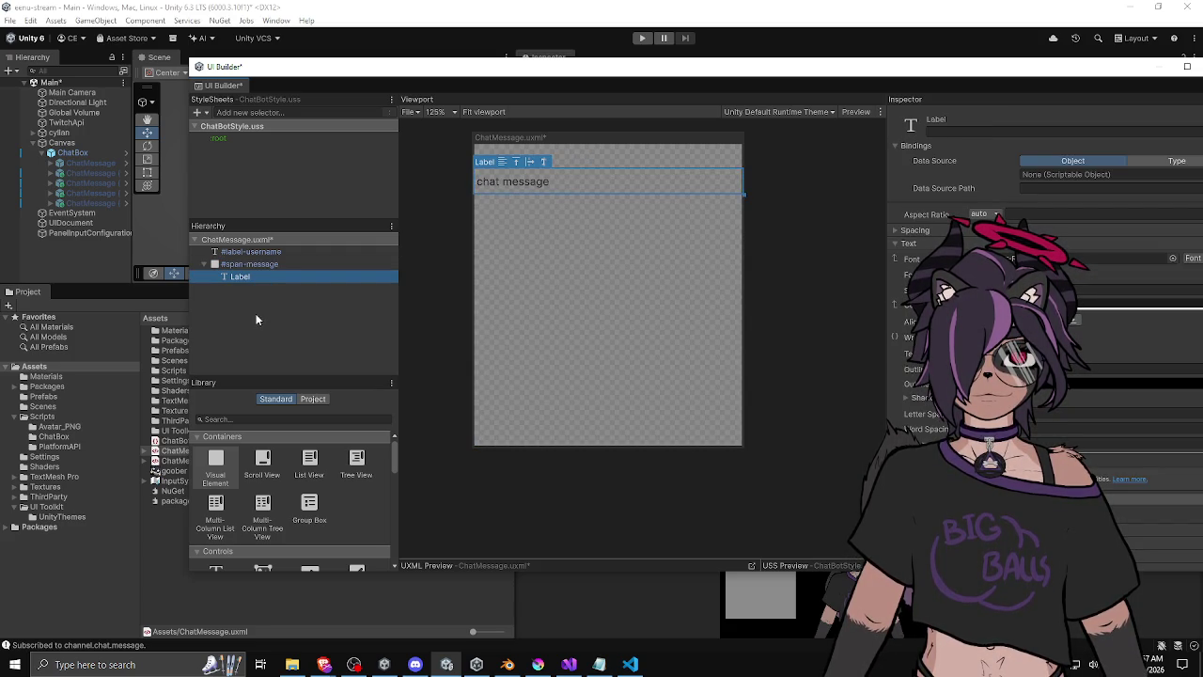
left_click(256, 310)
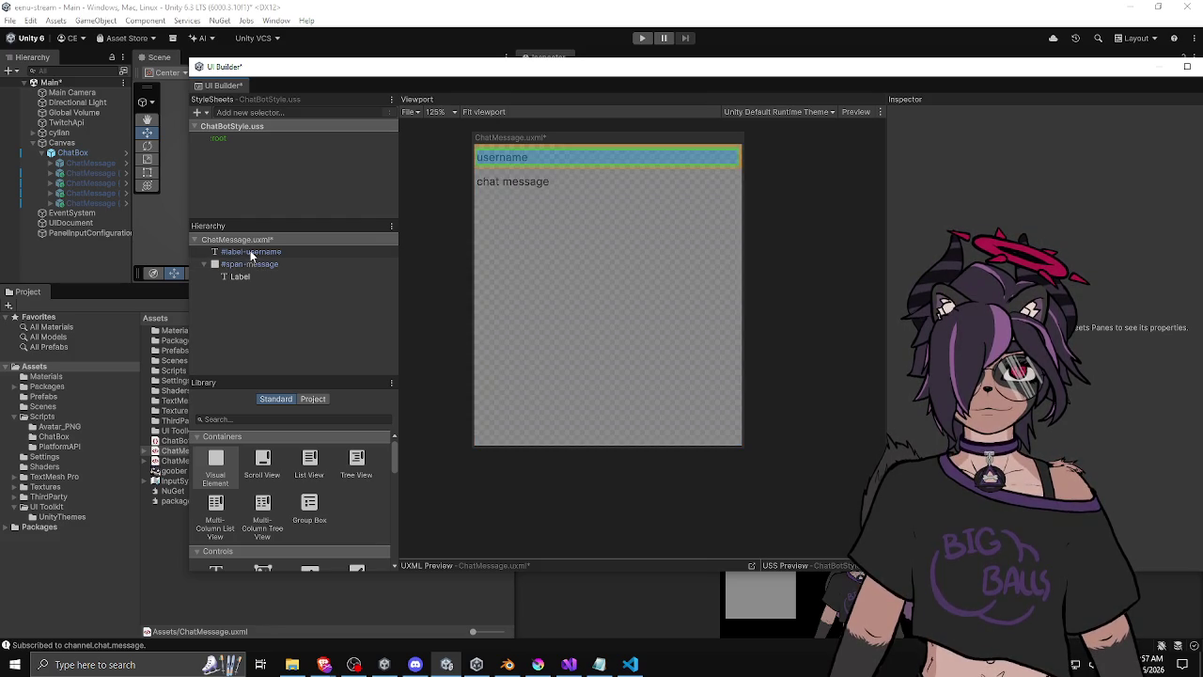
left_click_drag(295, 71, 199, 78)
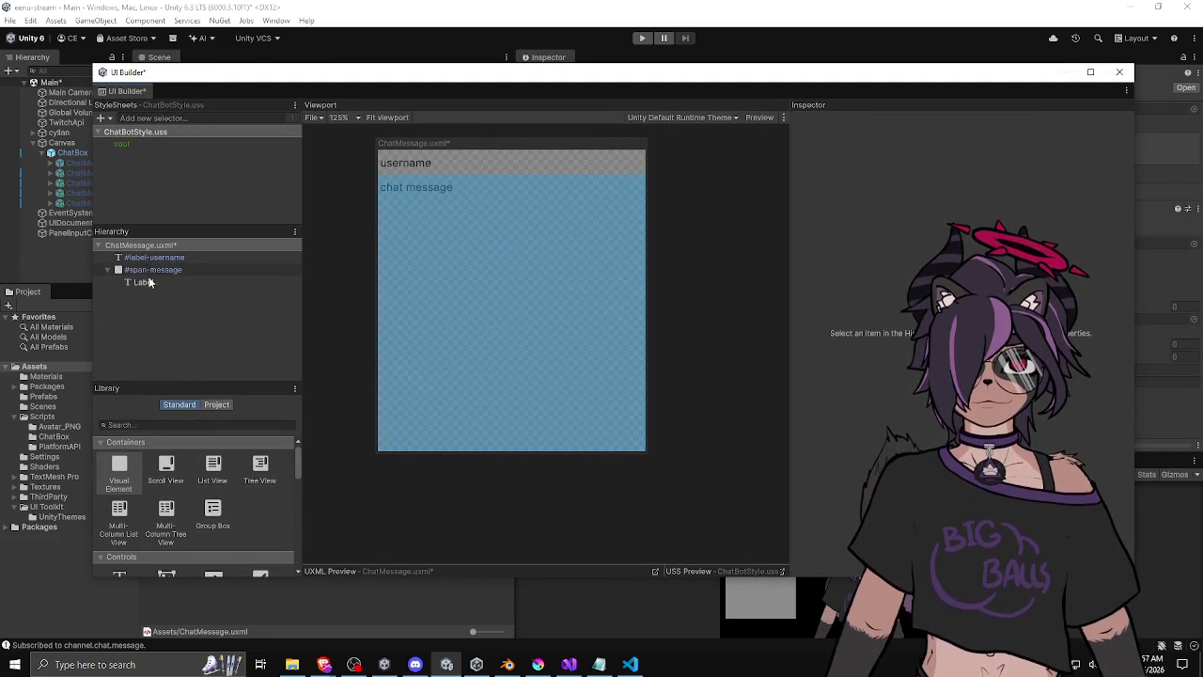
left_click_drag(303, 332, 280, 342)
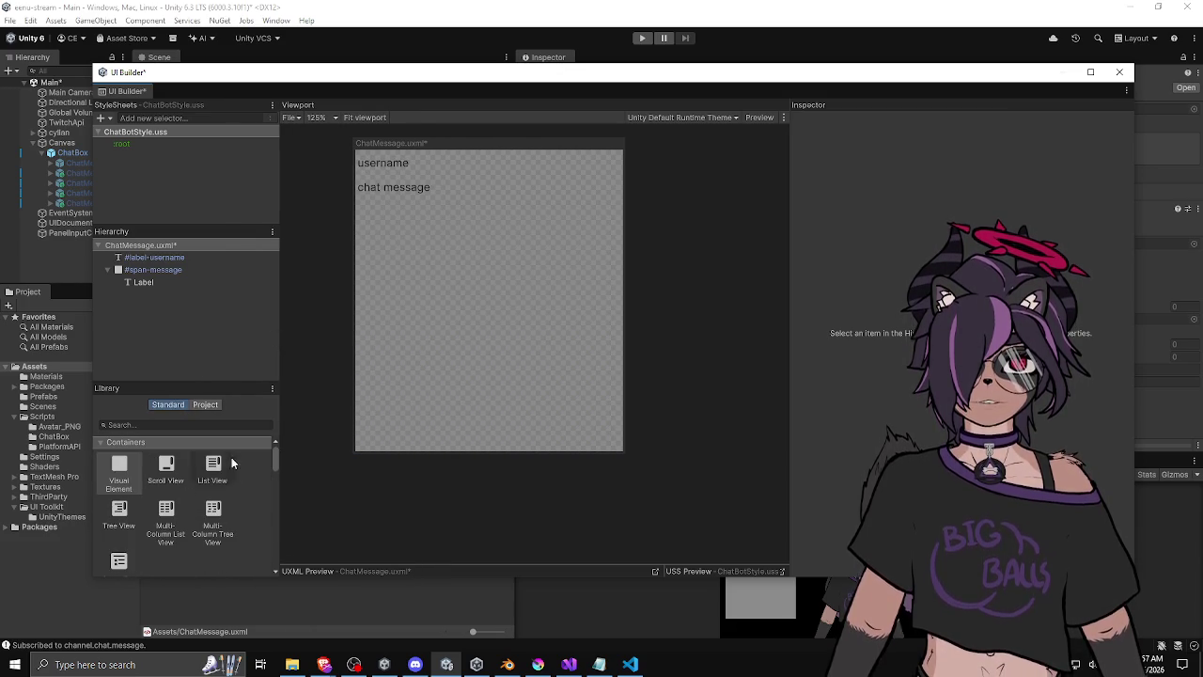
mouse_move(271, 459)
left_mouse_down()
mouse_move(285, 552)
mouse_move(297, 436)
left_mouse_up()
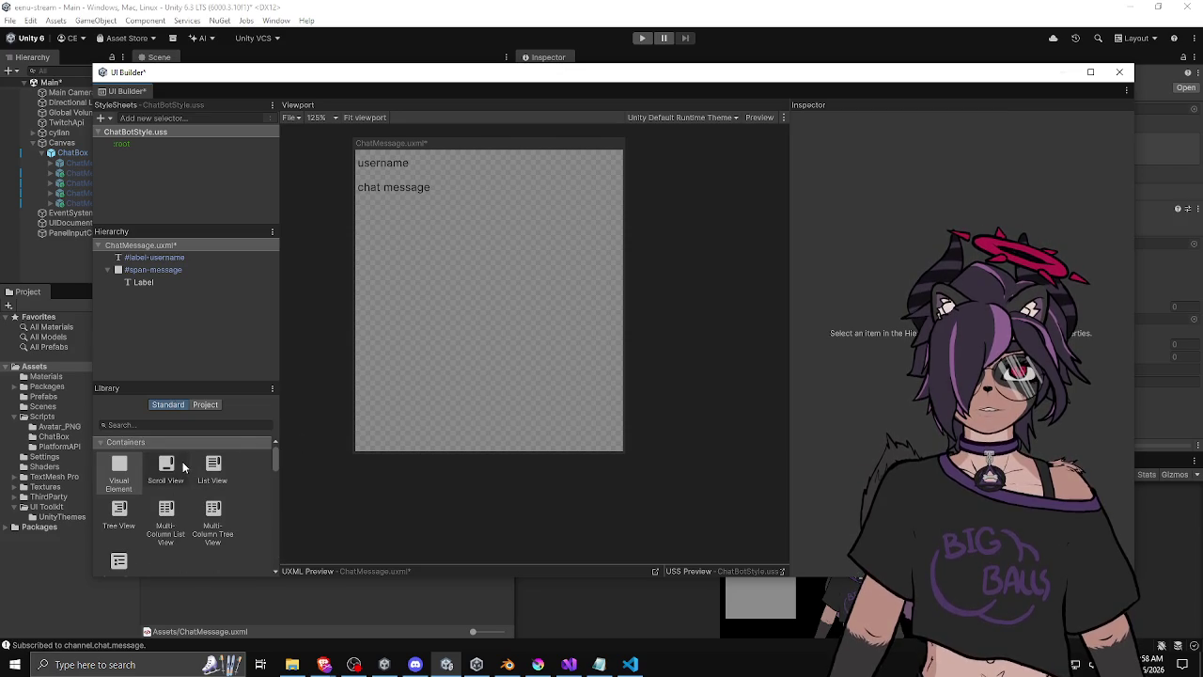
left_click(143, 282)
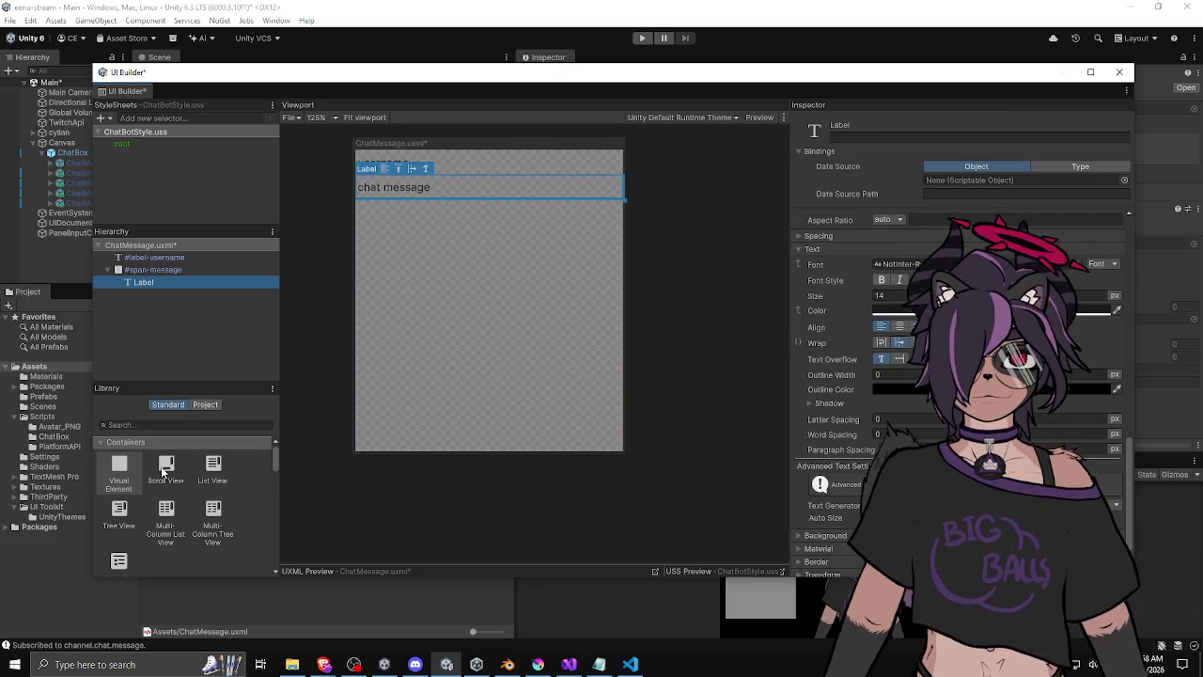
scroll(117, 515, "down", 3)
mouse_move(166, 518)
left_mouse_down()
mouse_move(167, 317)
mouse_move(147, 274)
mouse_move(158, 293)
left_mouse_up()
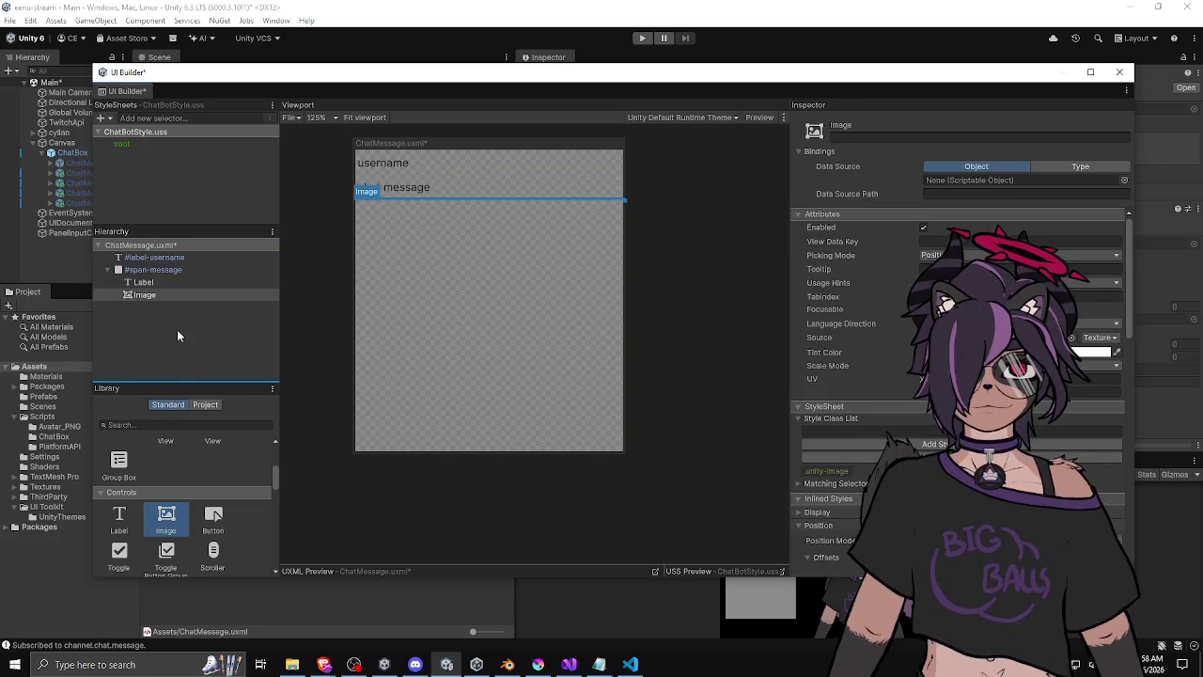
left_click(177, 324)
left_click(157, 291)
left_click(156, 283)
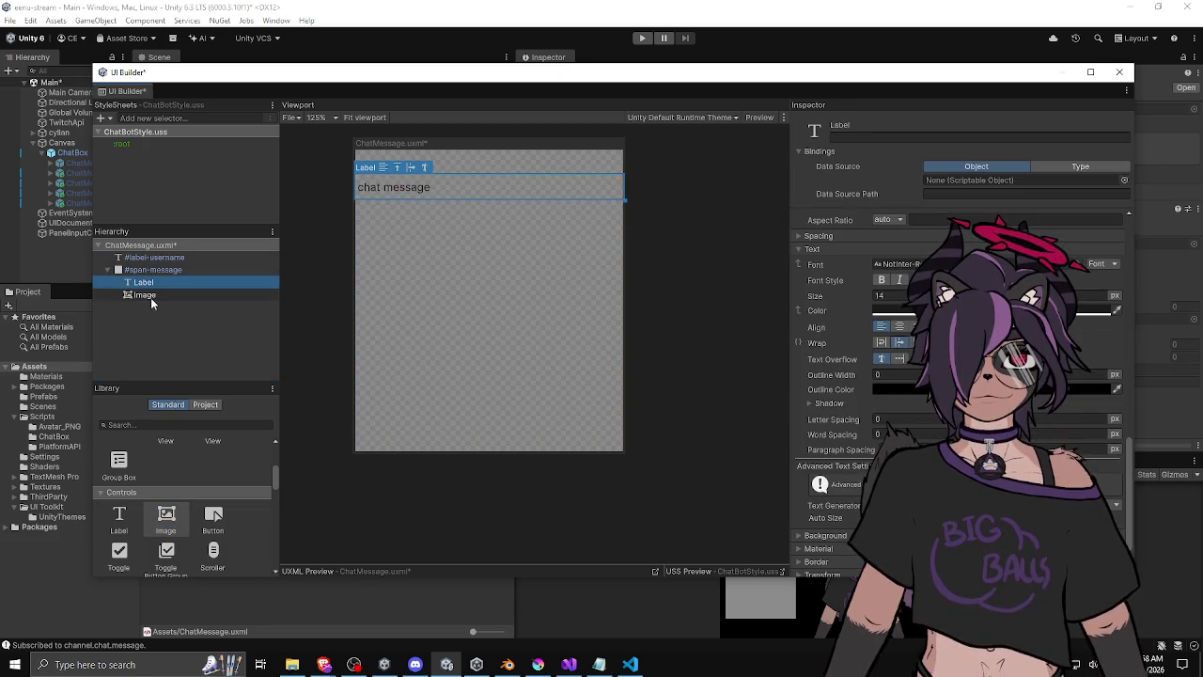
left_click(150, 296)
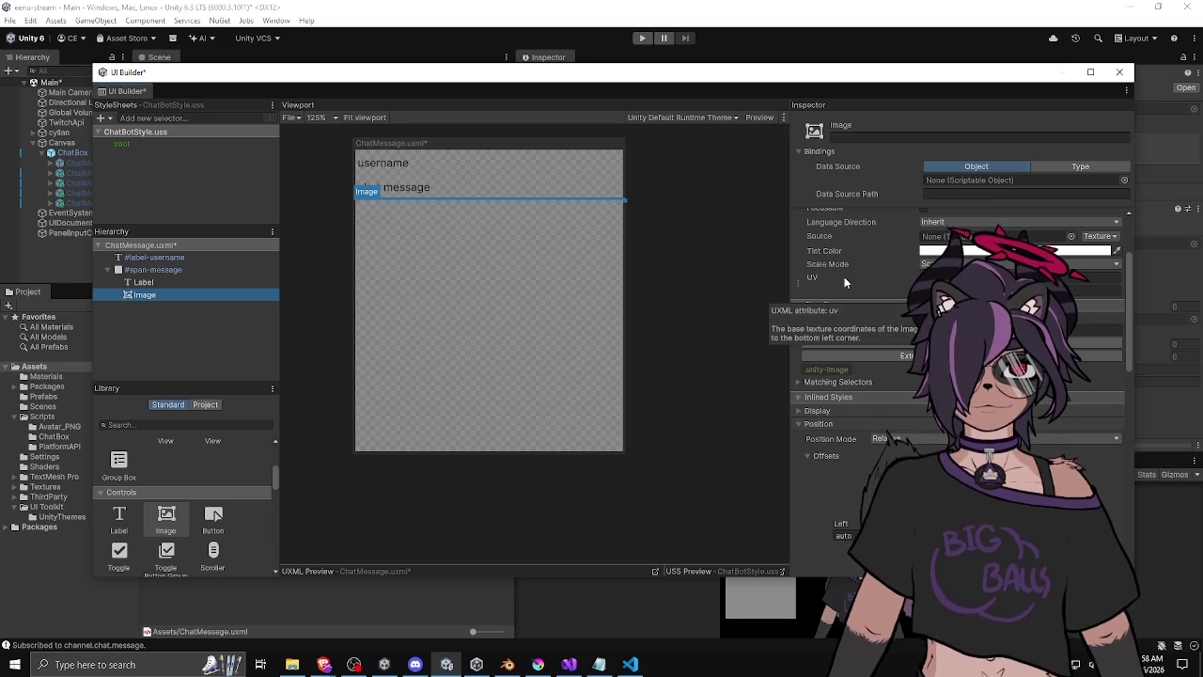
scroll(845, 276, "down", 3)
scroll(810, 378, "down", 6)
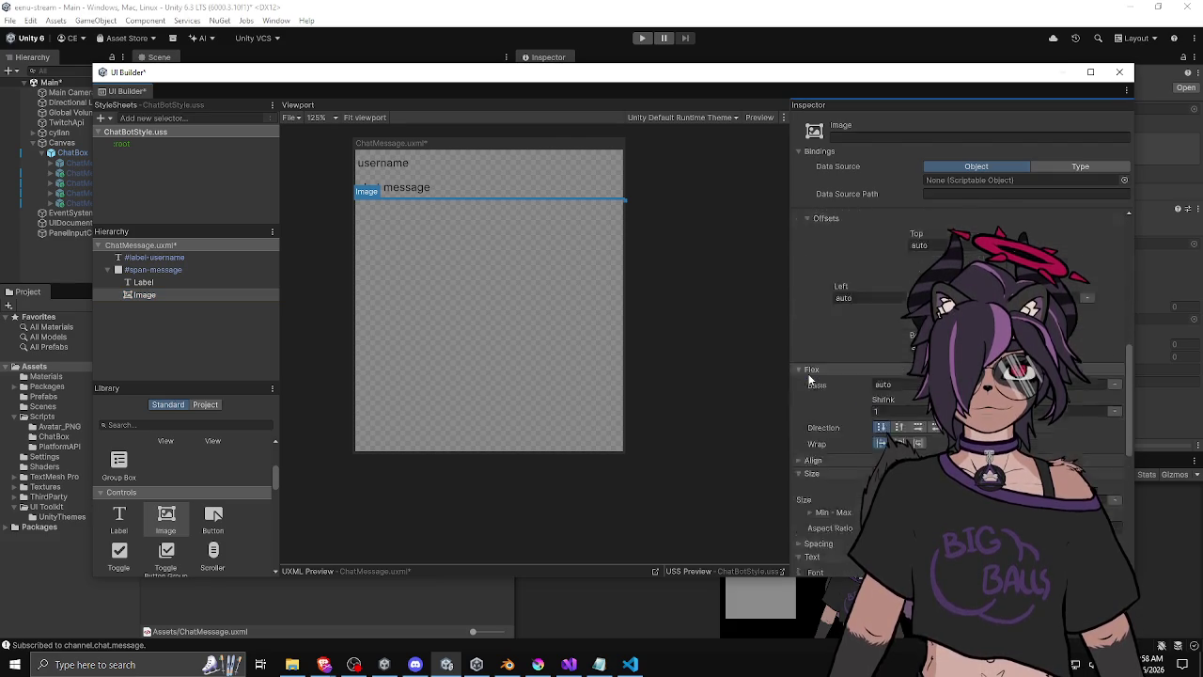
scroll(811, 377, "down", 5)
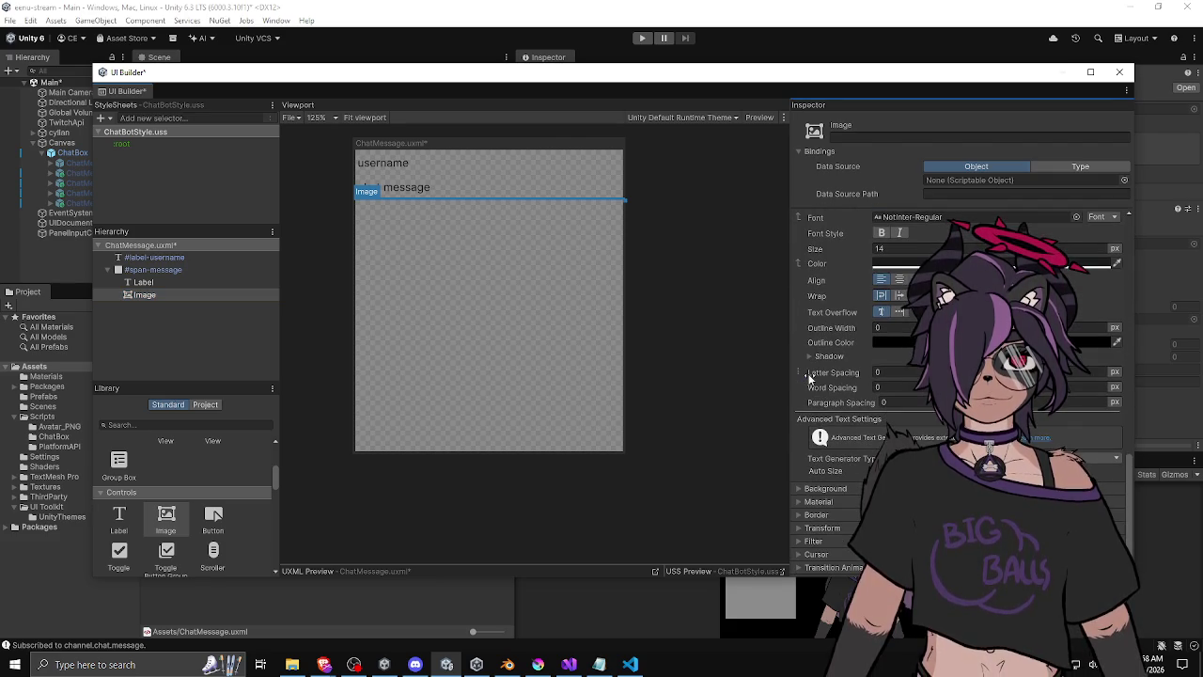
left_click(802, 488)
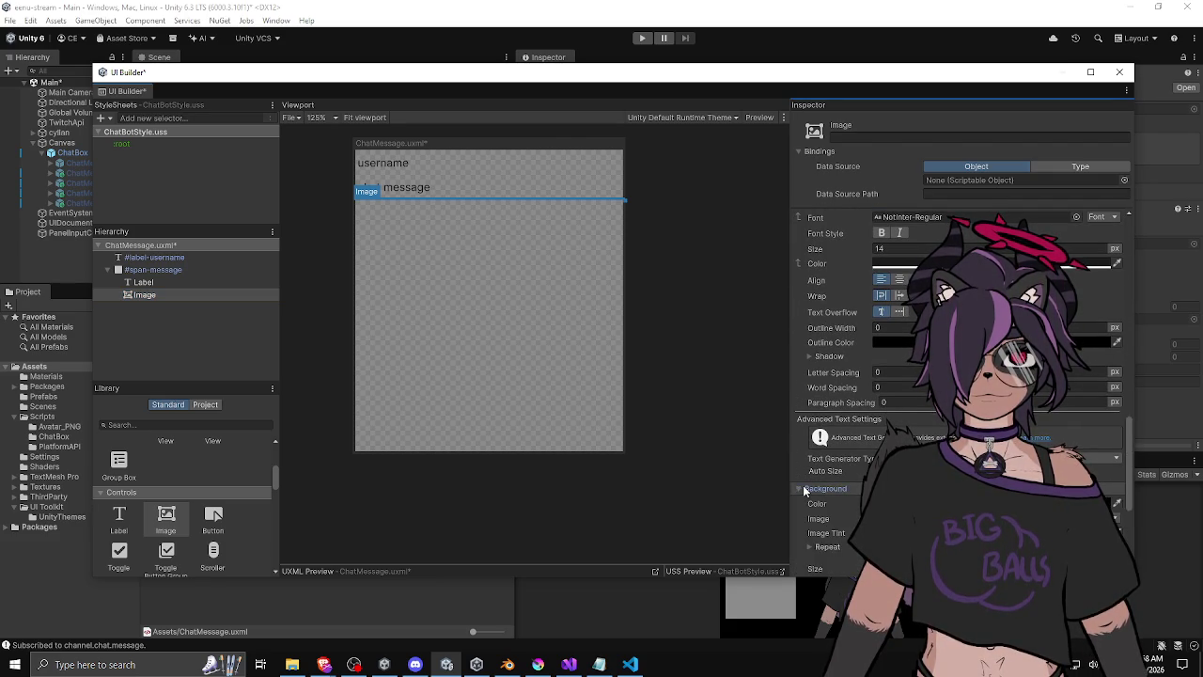
scroll(811, 466, "up", 15)
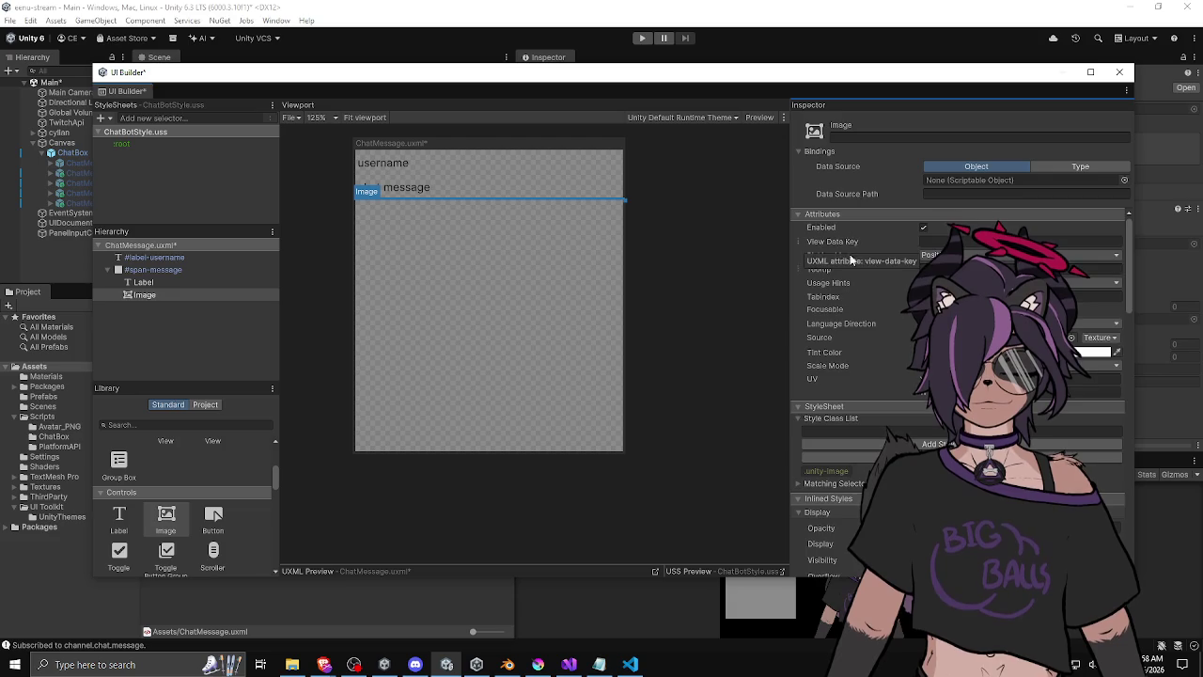
scroll(851, 258, "down", 3)
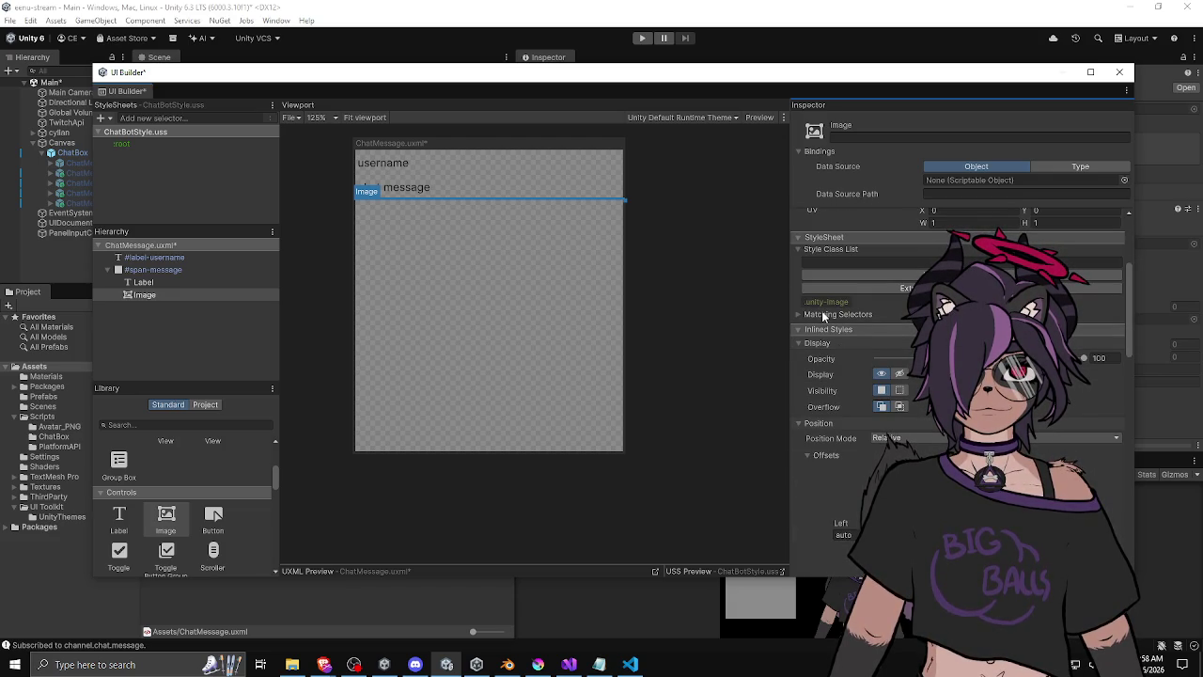
scroll(824, 317, "down", 5)
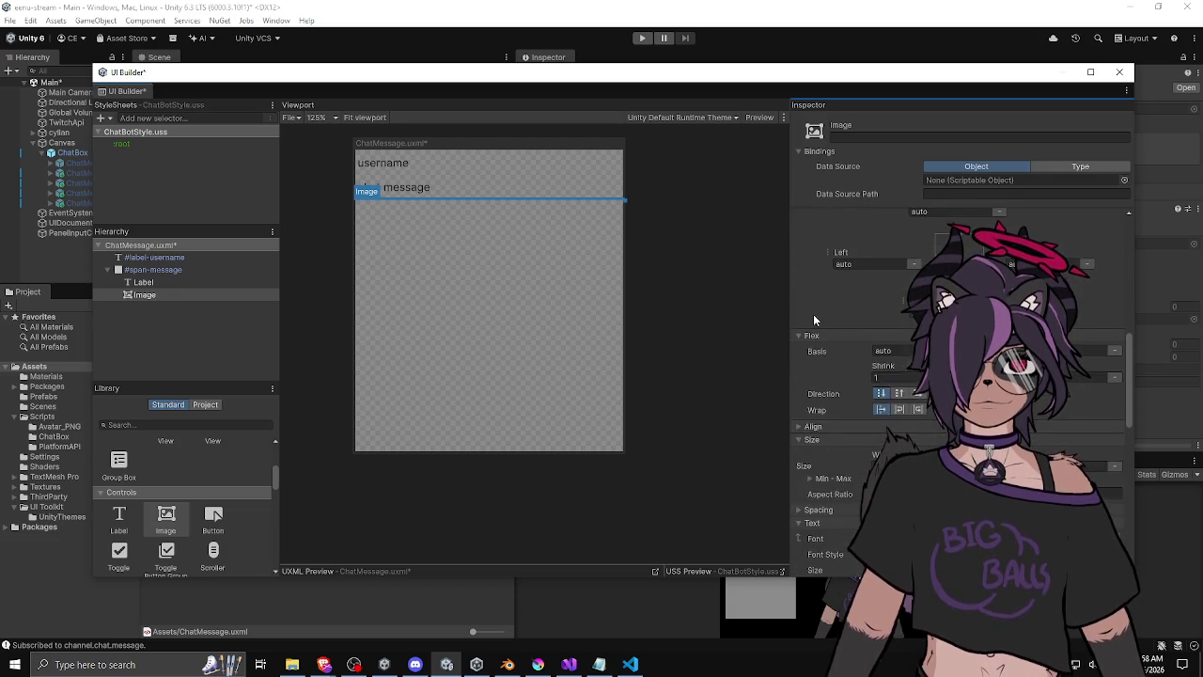
scroll(818, 320, "down", 6)
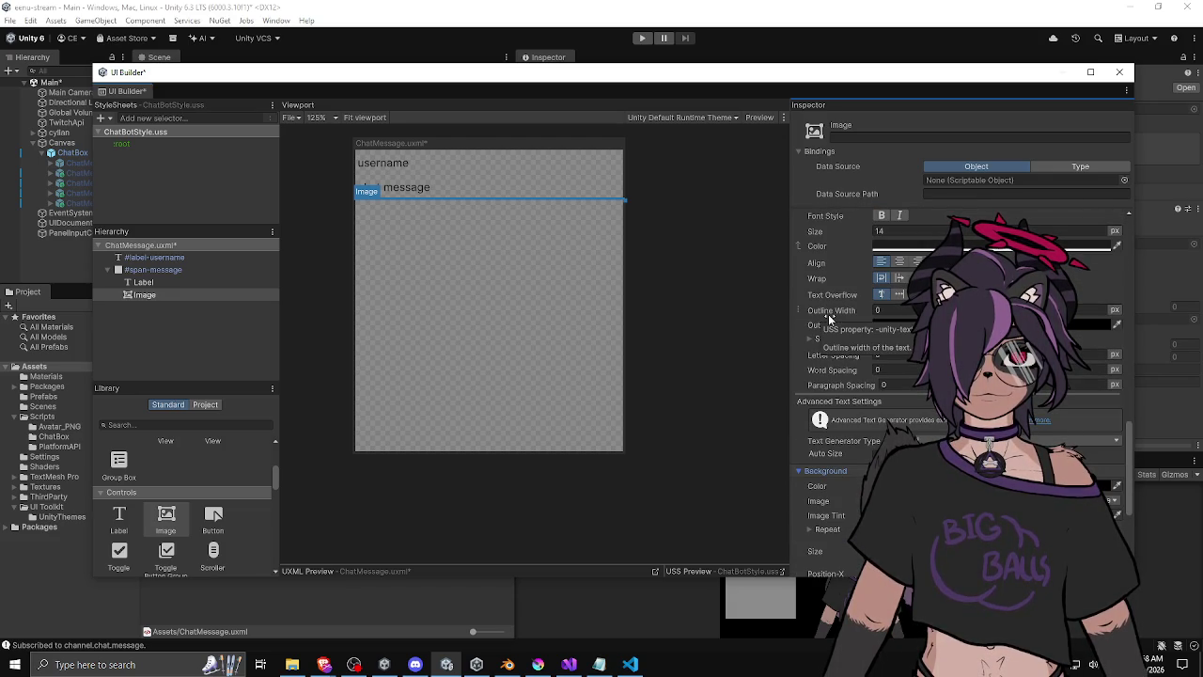
scroll(829, 320, "down", 2)
scroll(829, 319, "down", 1)
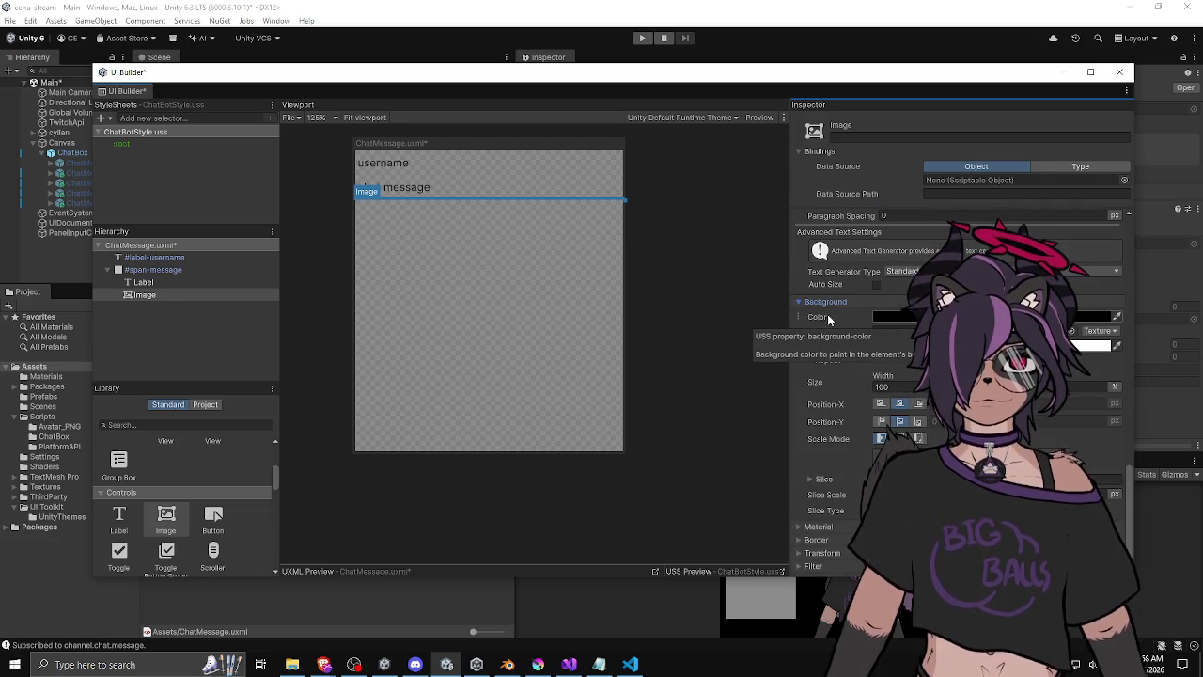
scroll(827, 316, "down", 1)
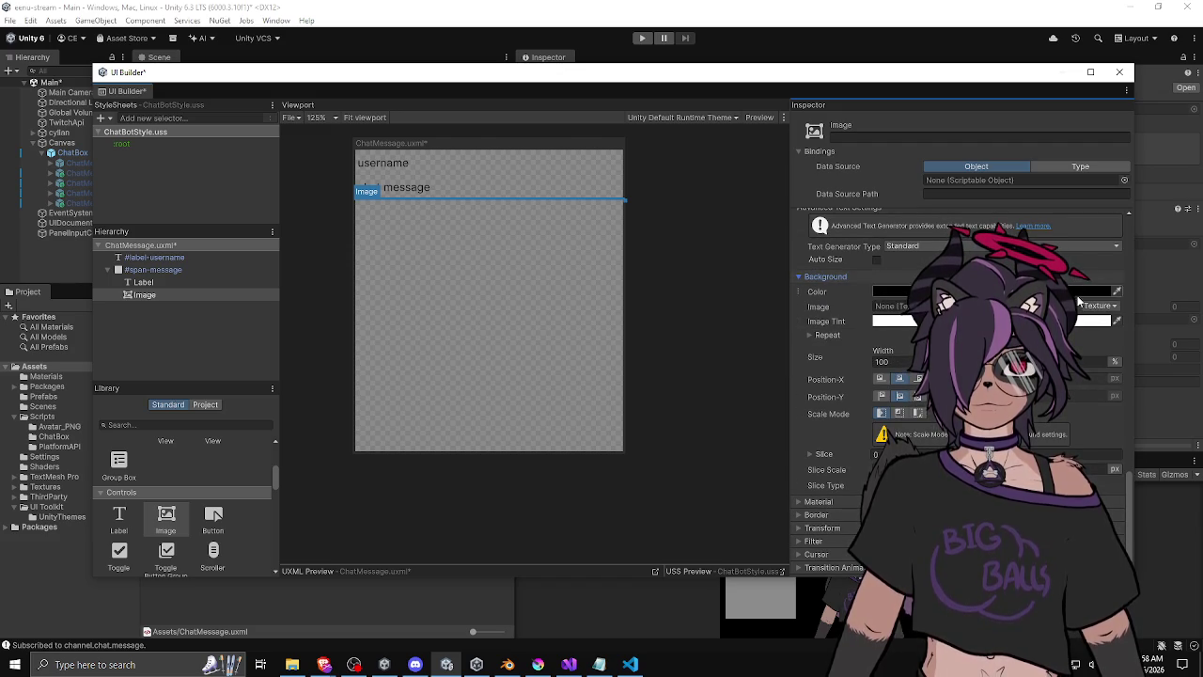
Pick the goober texture in the Select Texture 2D picker as the Image's background image.
left_click(1095, 299)
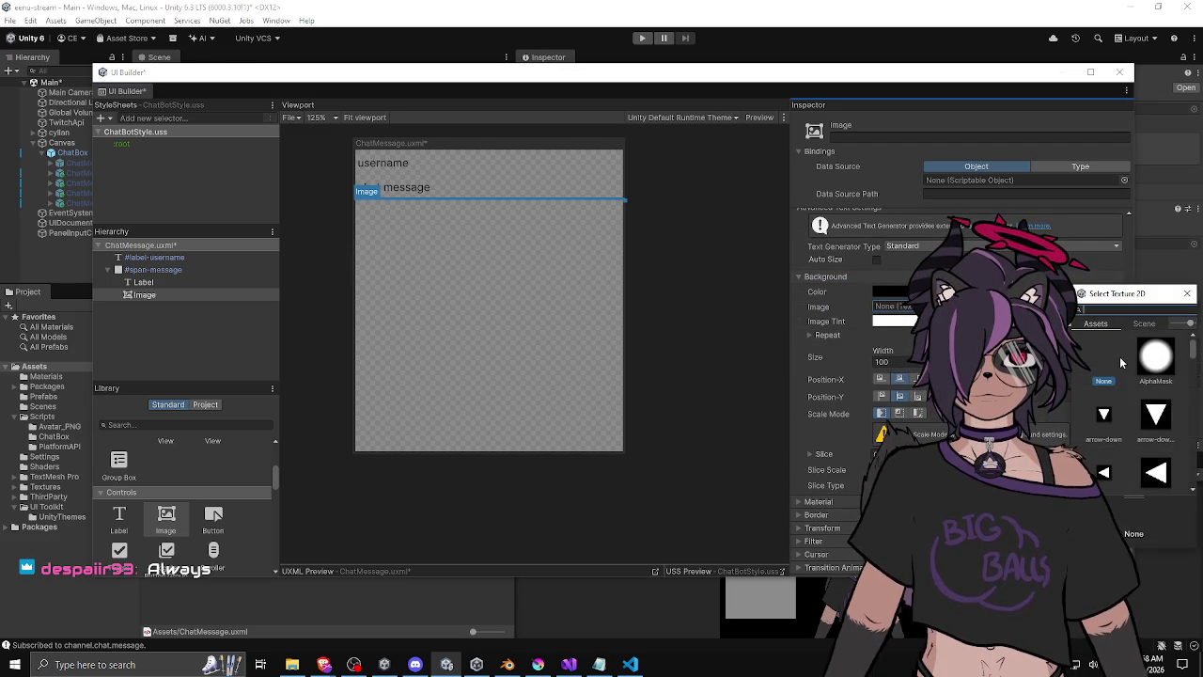
left_click_drag(1123, 294, 1041, 289)
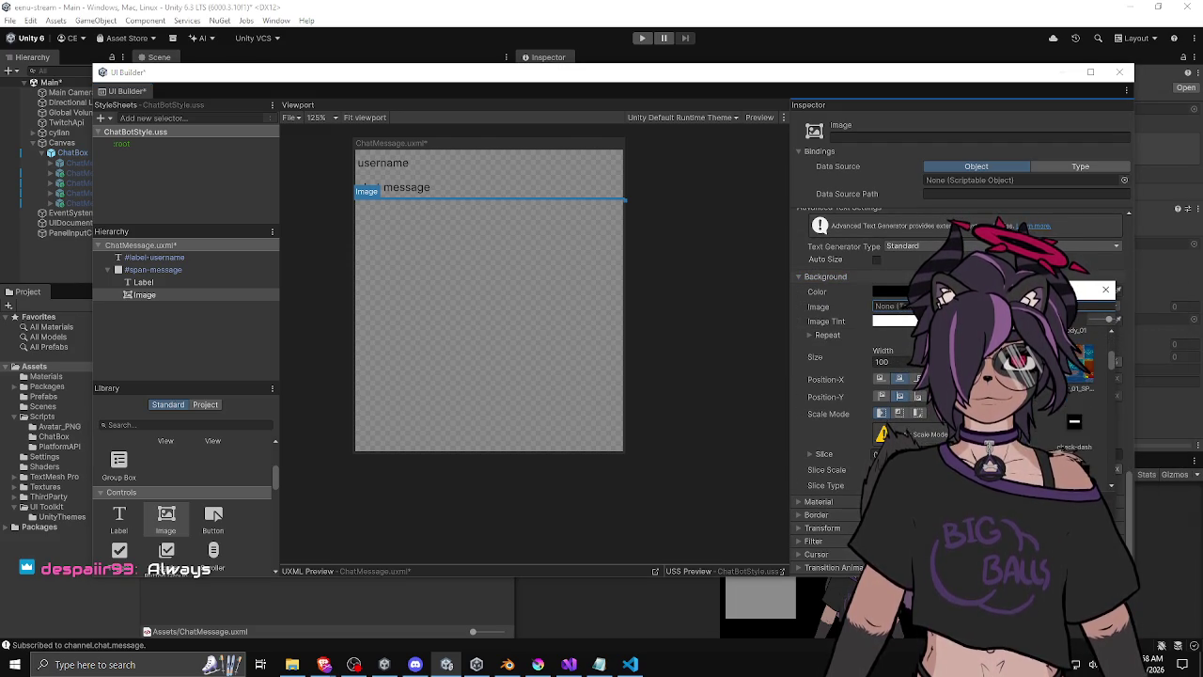
scroll(1053, 376, "up", 3)
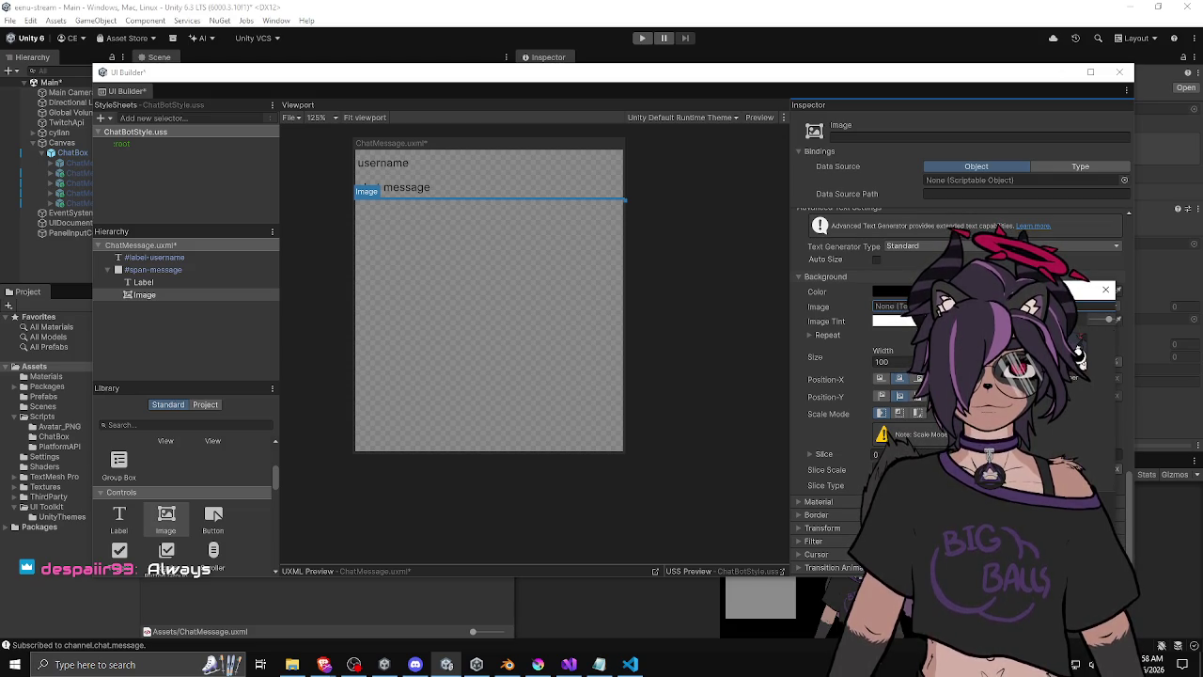
double_click(1078, 355)
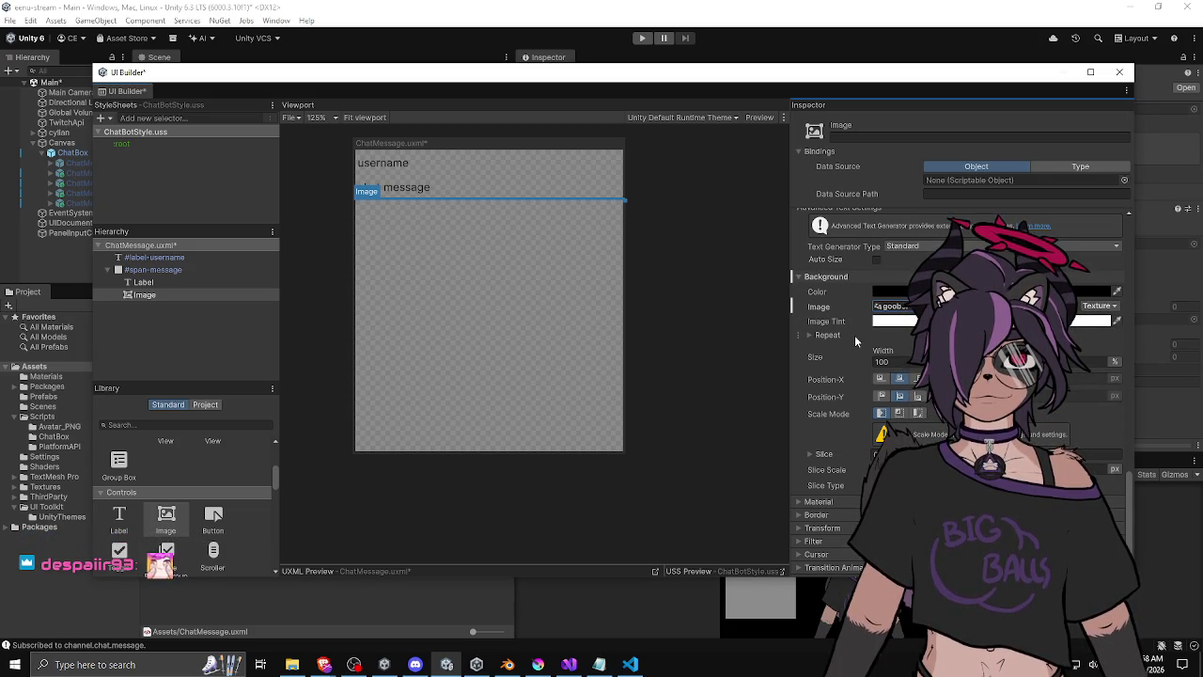
Expand the background repeat and slice settings to review them.
left_click(811, 335)
left_click(810, 336)
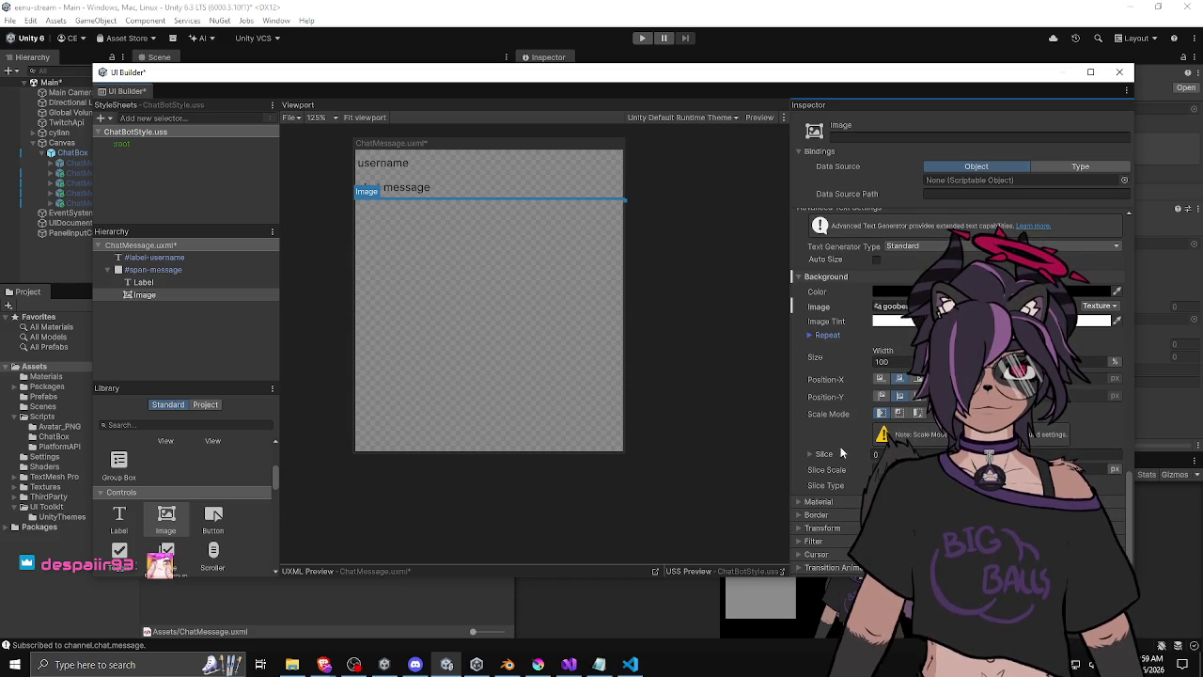
left_click(810, 453)
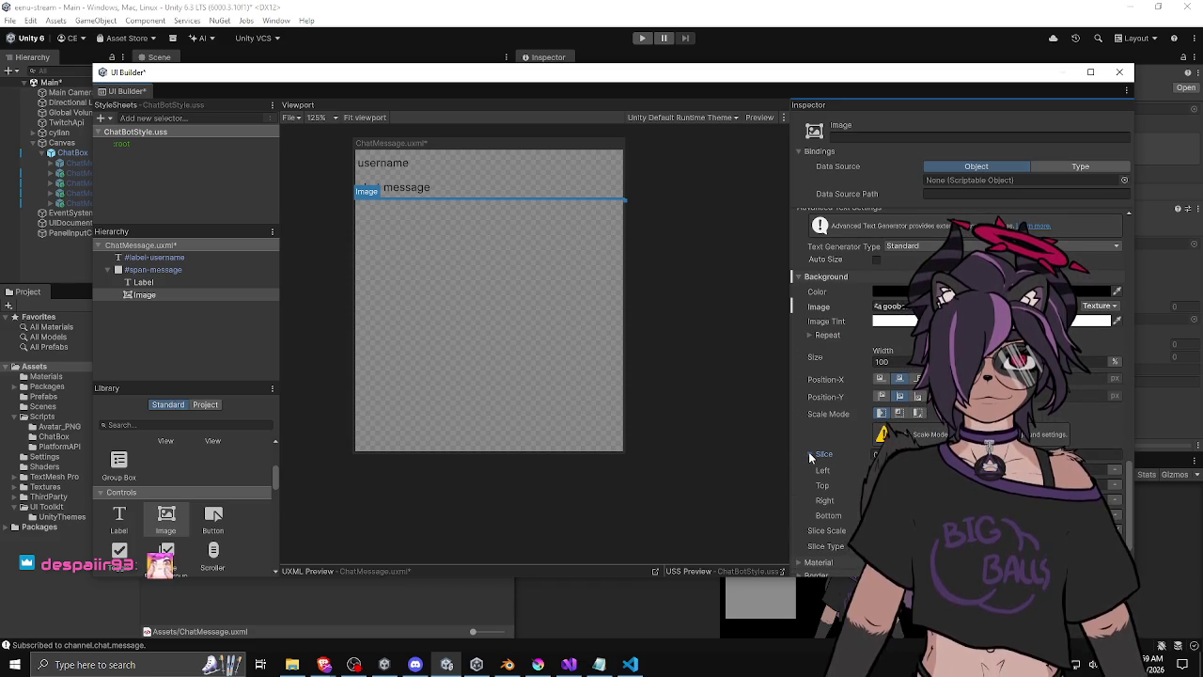
scroll(815, 417, "up", 5)
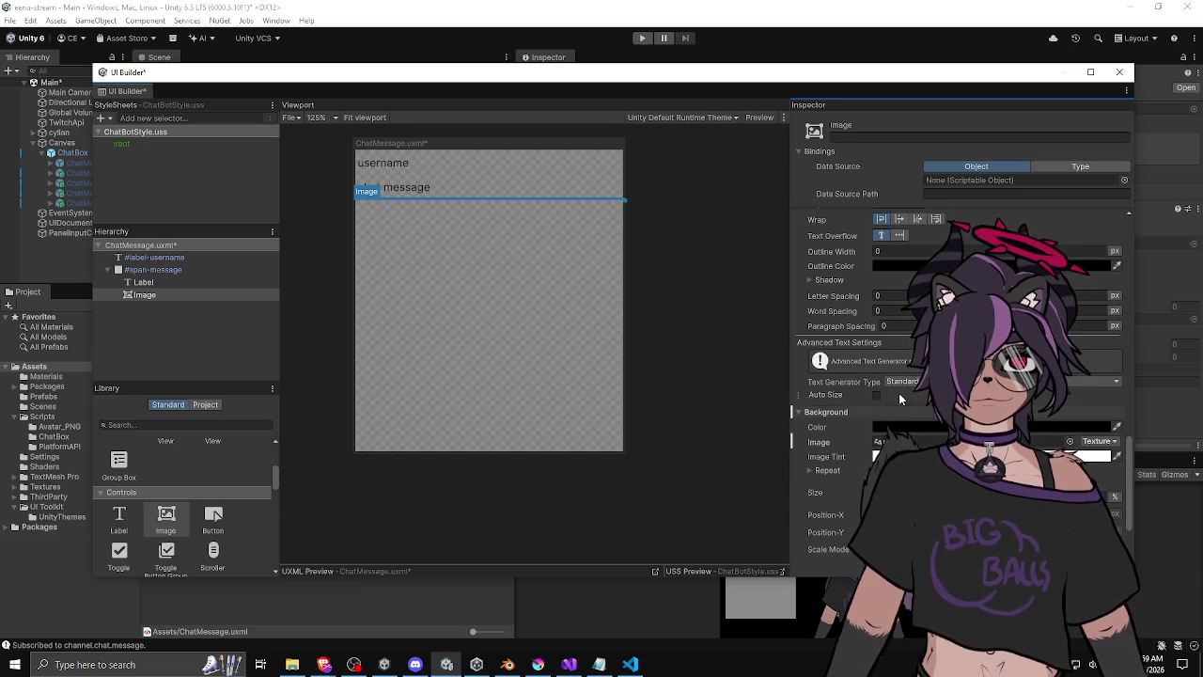
scroll(851, 405, "down", 2)
scroll(860, 395, "up", 6)
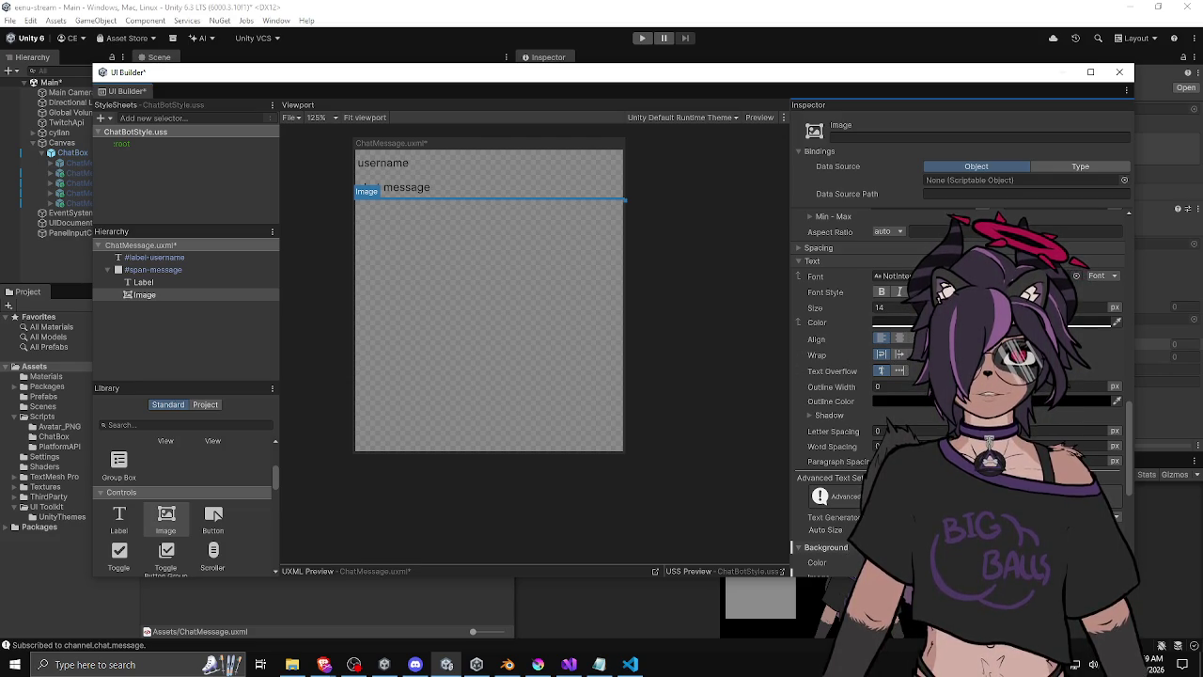
mouse_move(585, 75)
left_mouse_down()
mouse_move(557, 111)
mouse_move(566, 62)
mouse_move(580, 69)
left_mouse_up()
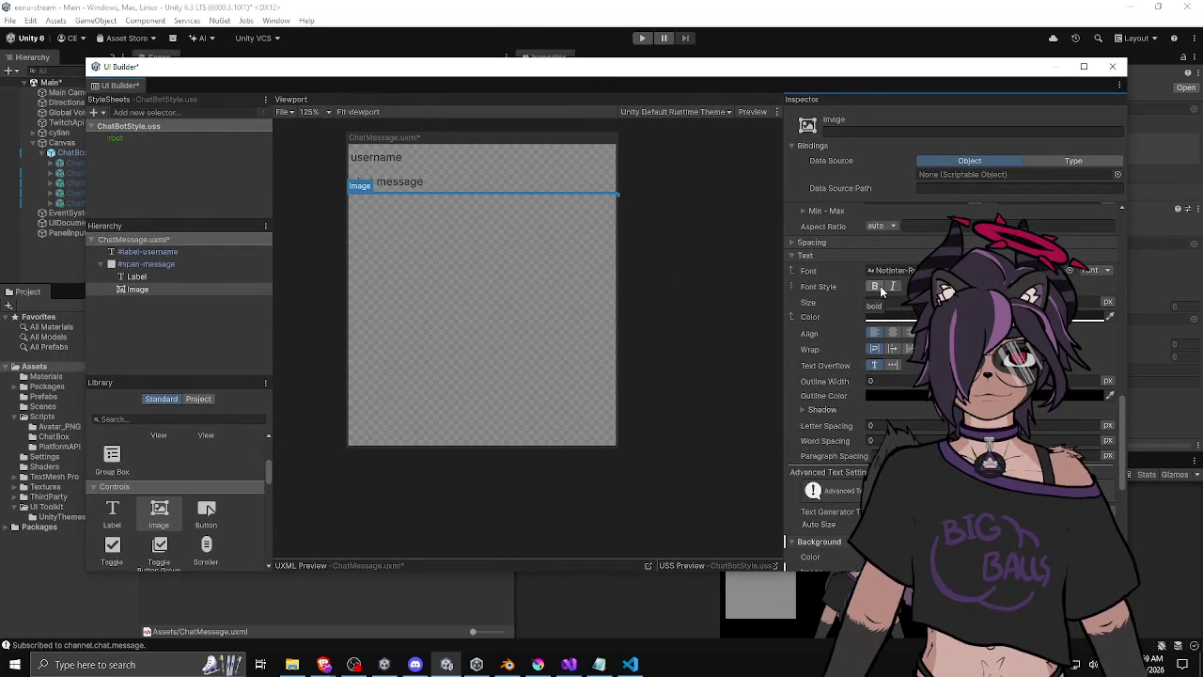
scroll(834, 286, "down", 3)
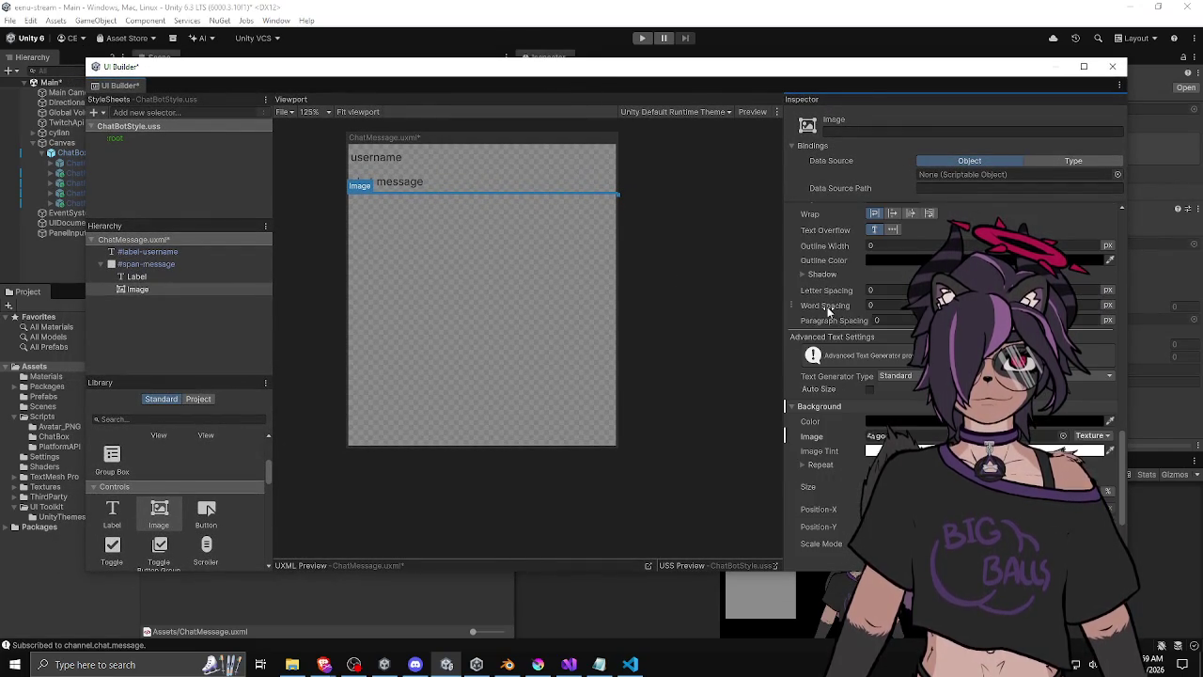
scroll(828, 306, "down", 2)
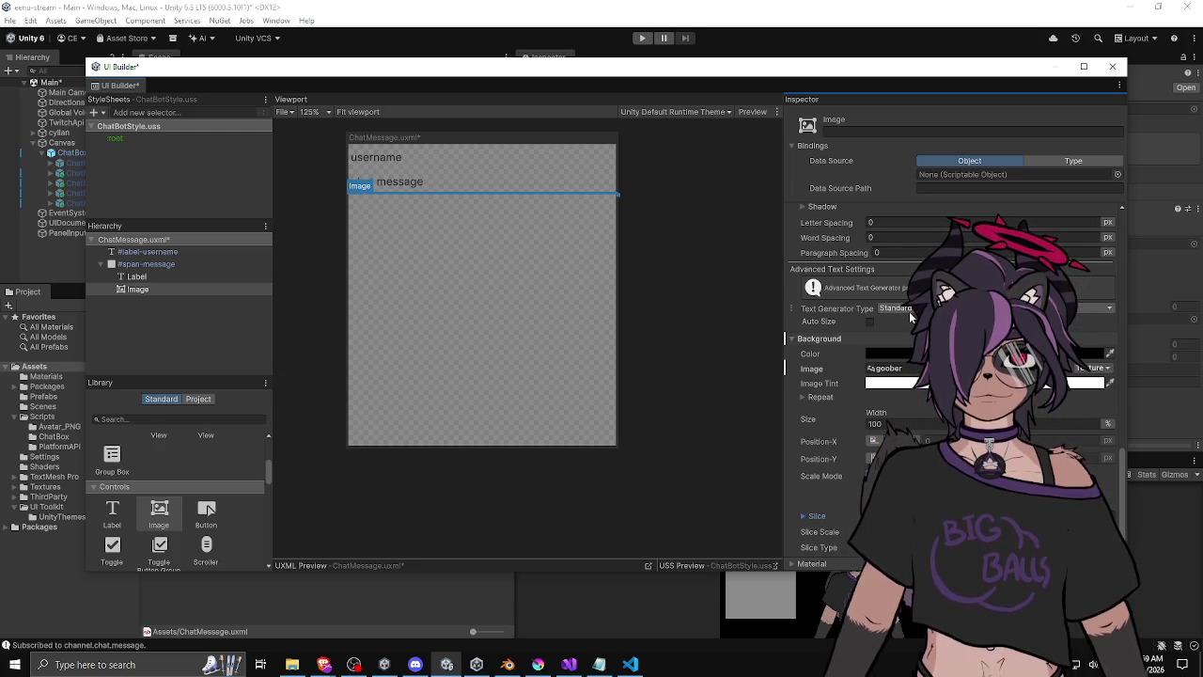
left_click(189, 264)
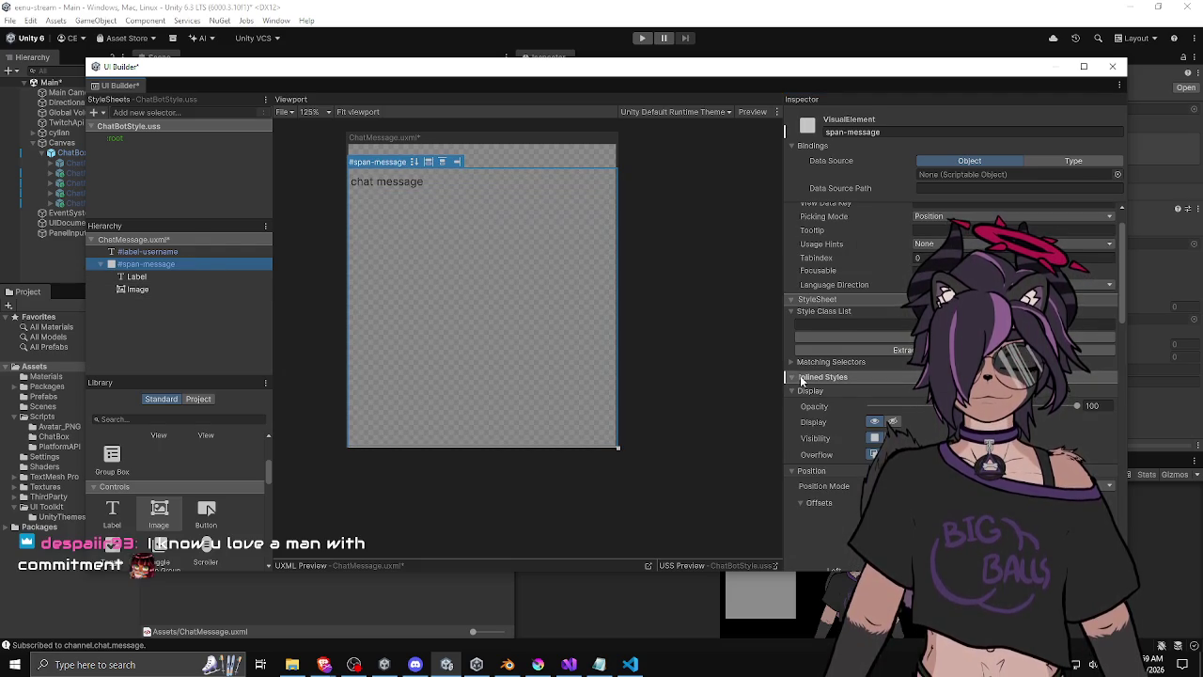
scroll(800, 375, "down", 3)
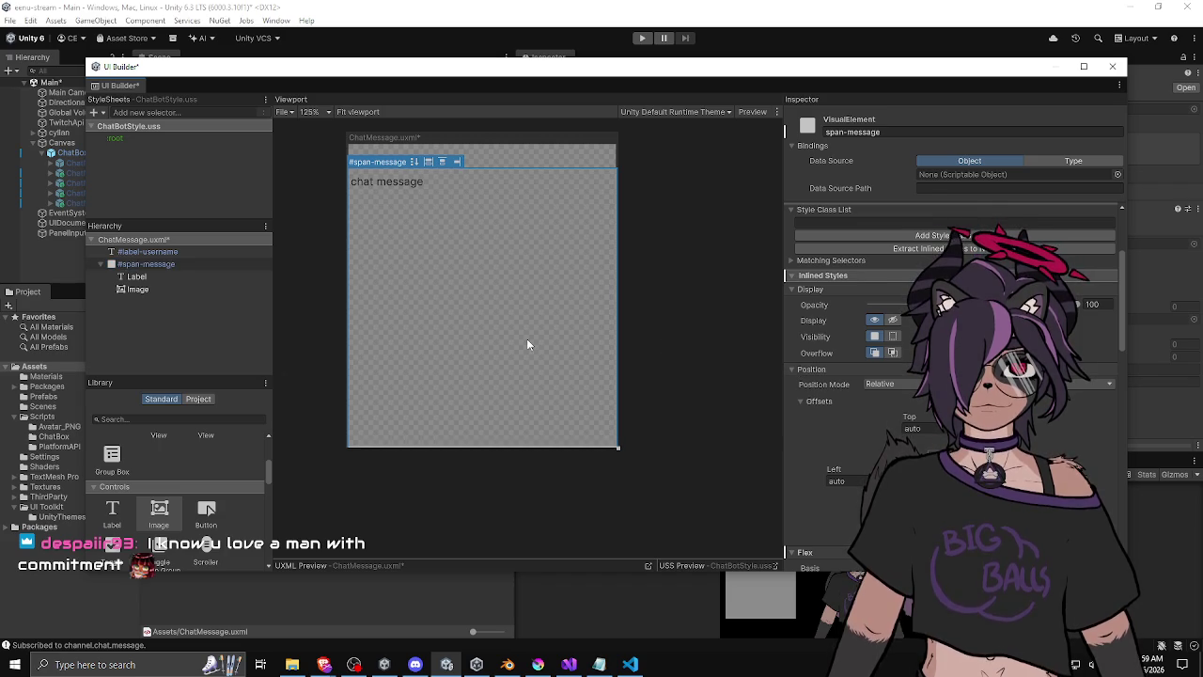
left_click(148, 278)
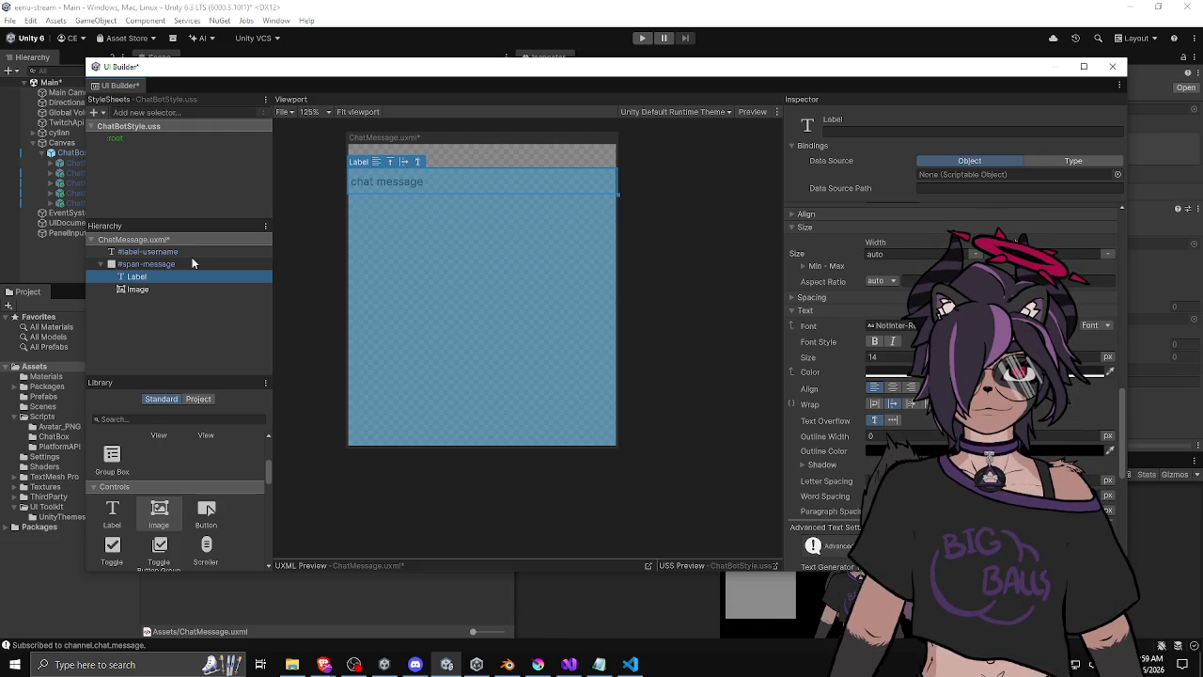
left_click(175, 292)
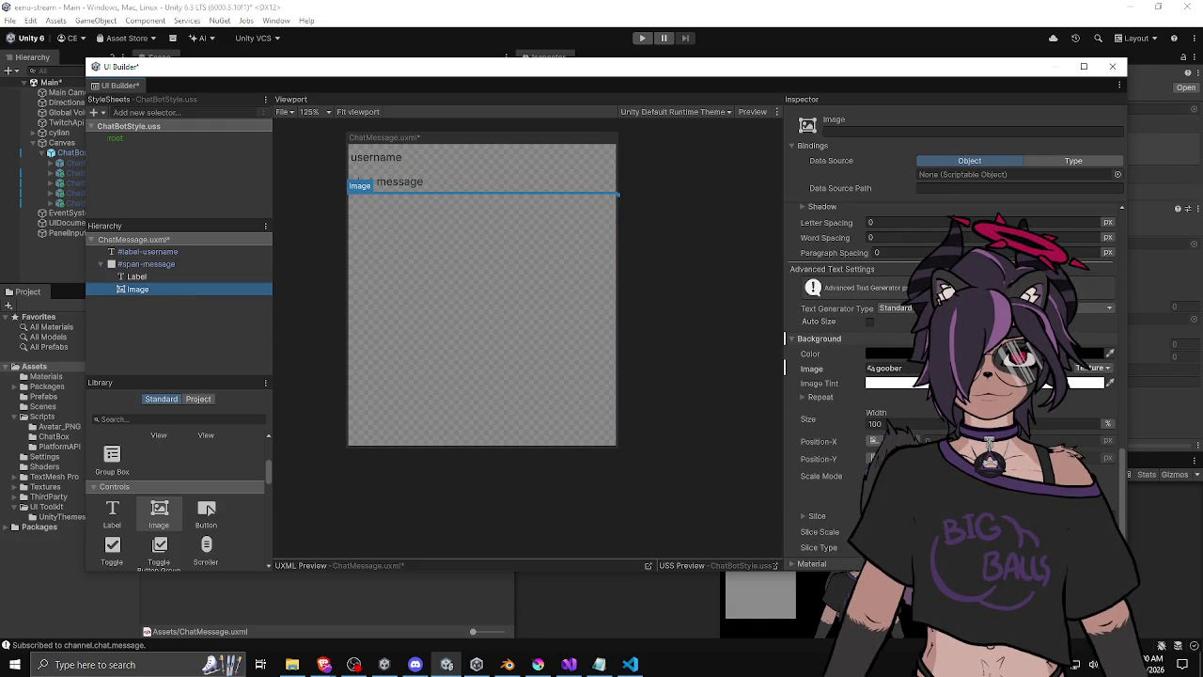
key("alt+Tab")
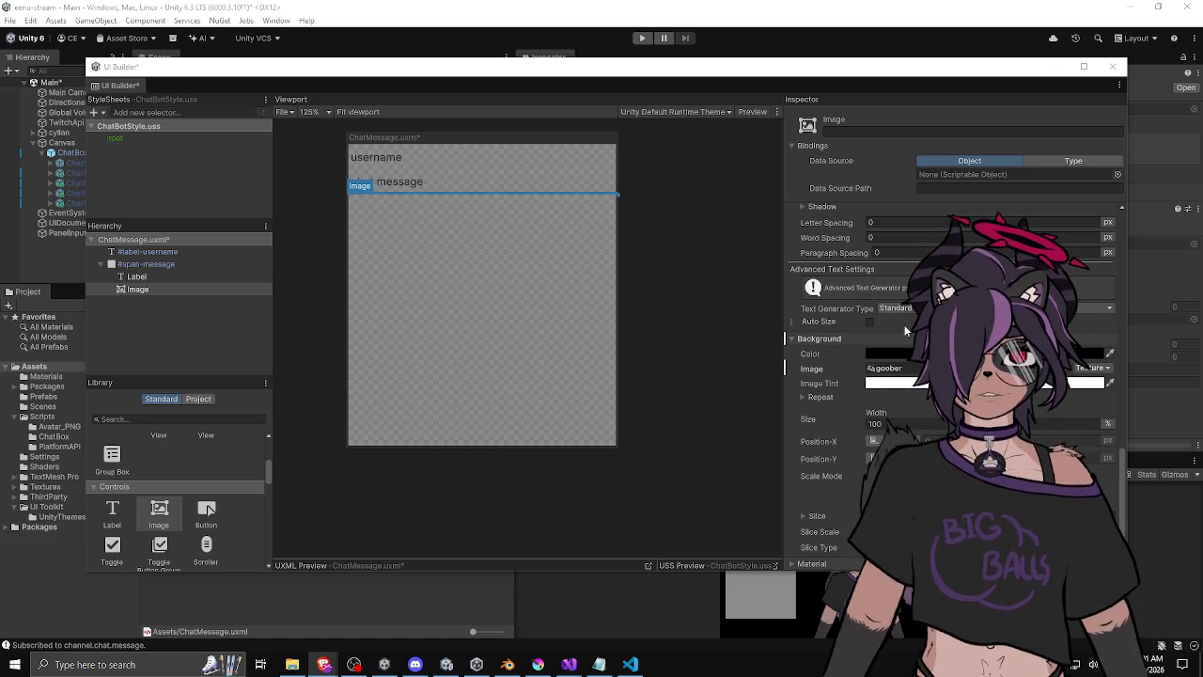
Select the message Label and set its flex wrap to no-wrap.
left_click(169, 277)
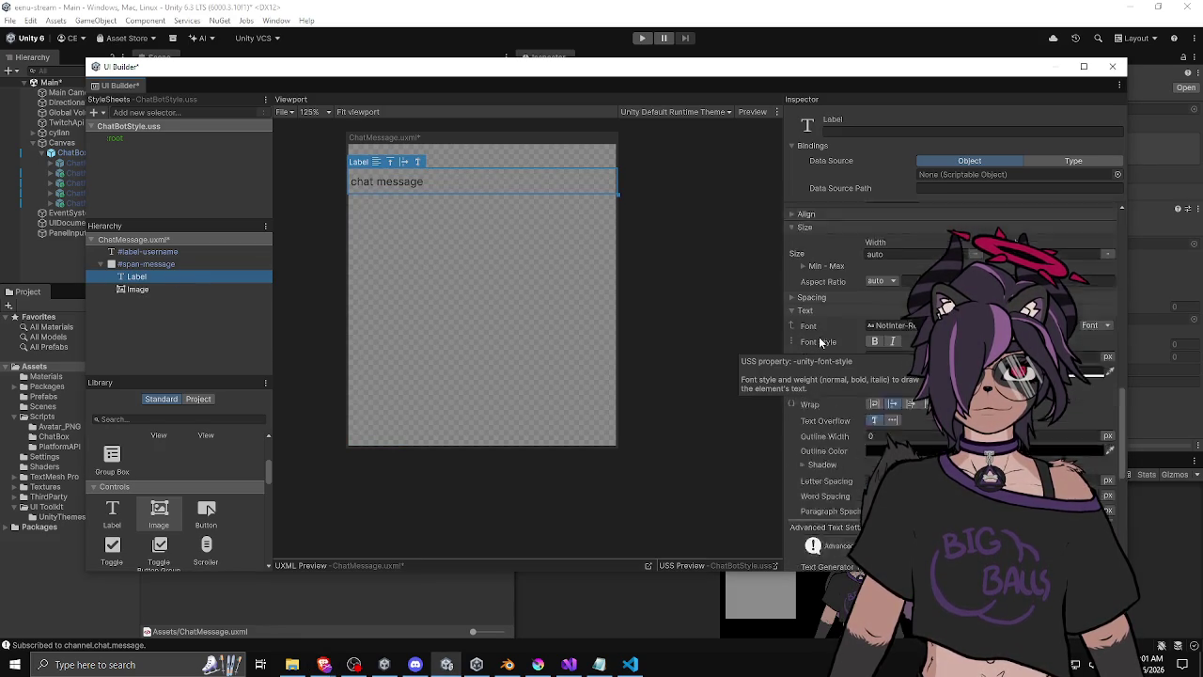
scroll(822, 293, "up", 10)
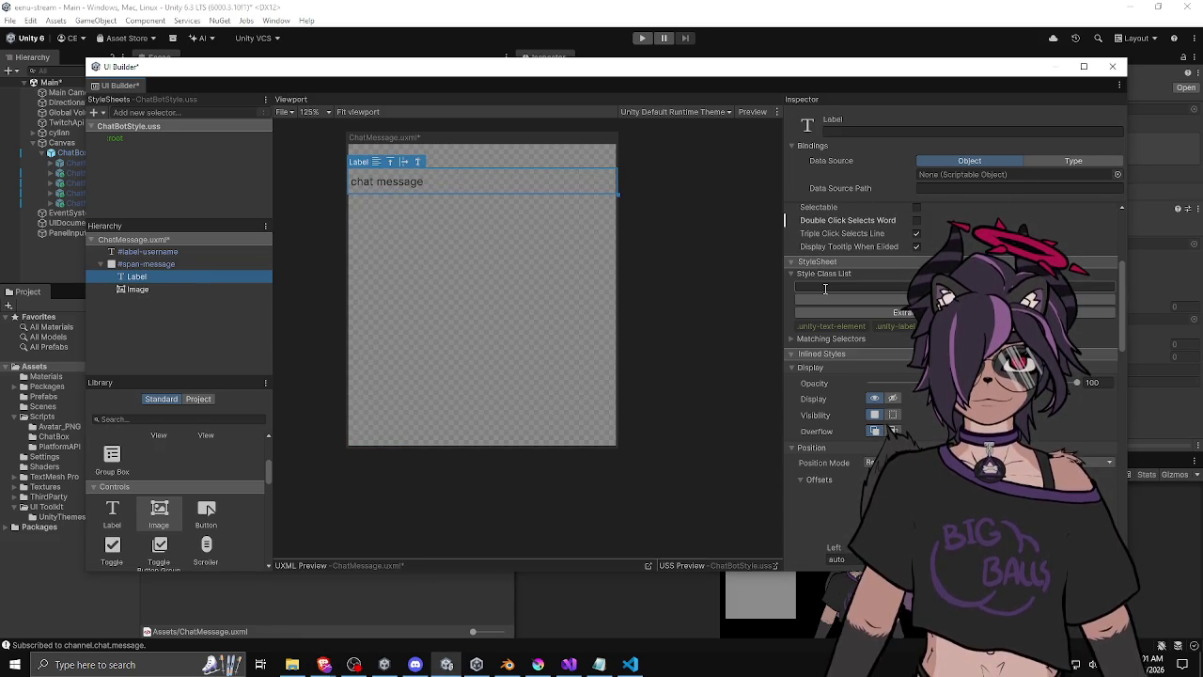
scroll(822, 310, "down", 5)
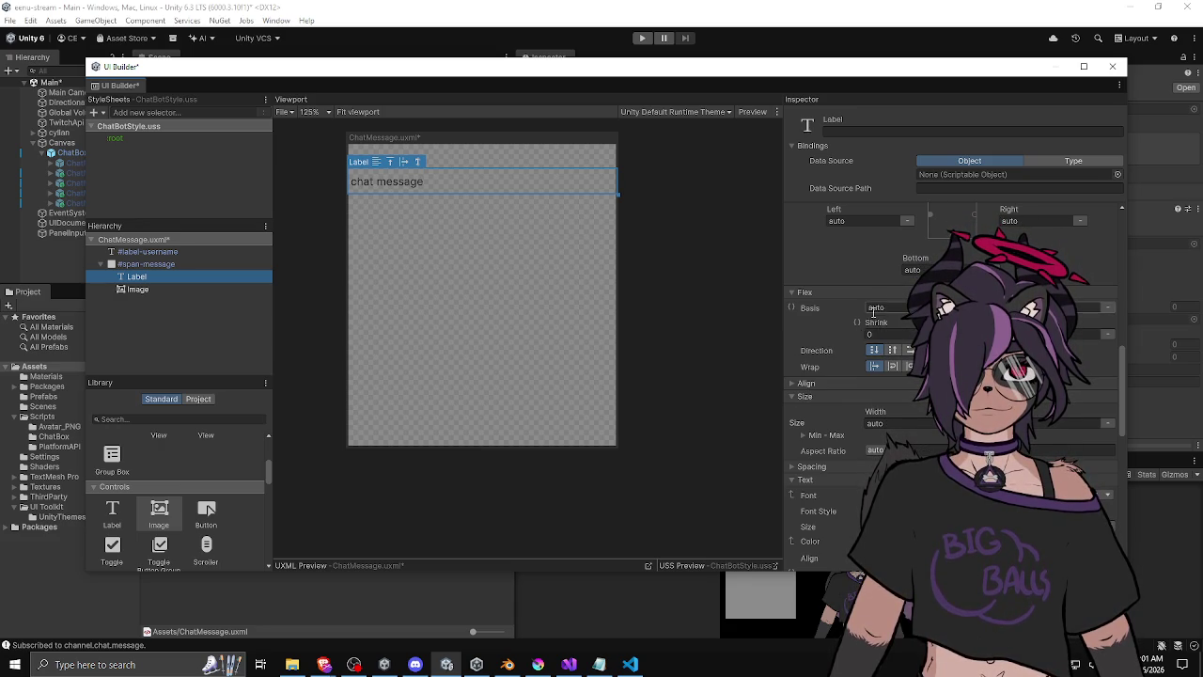
left_click(894, 366)
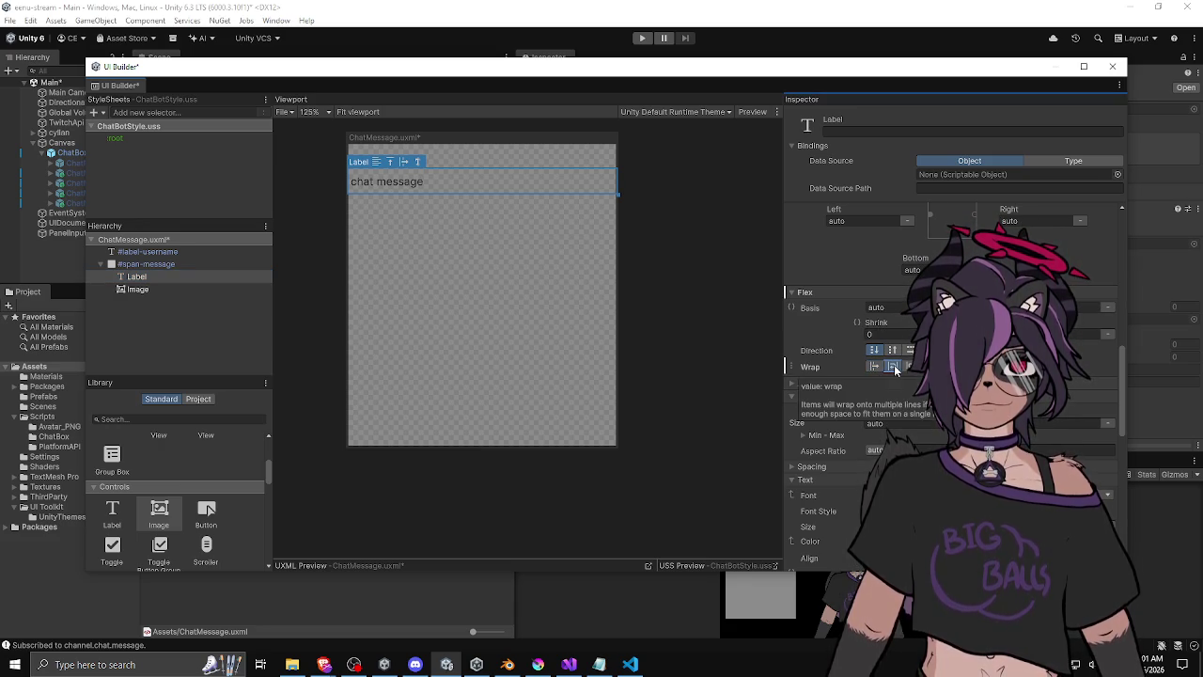
left_click(874, 366)
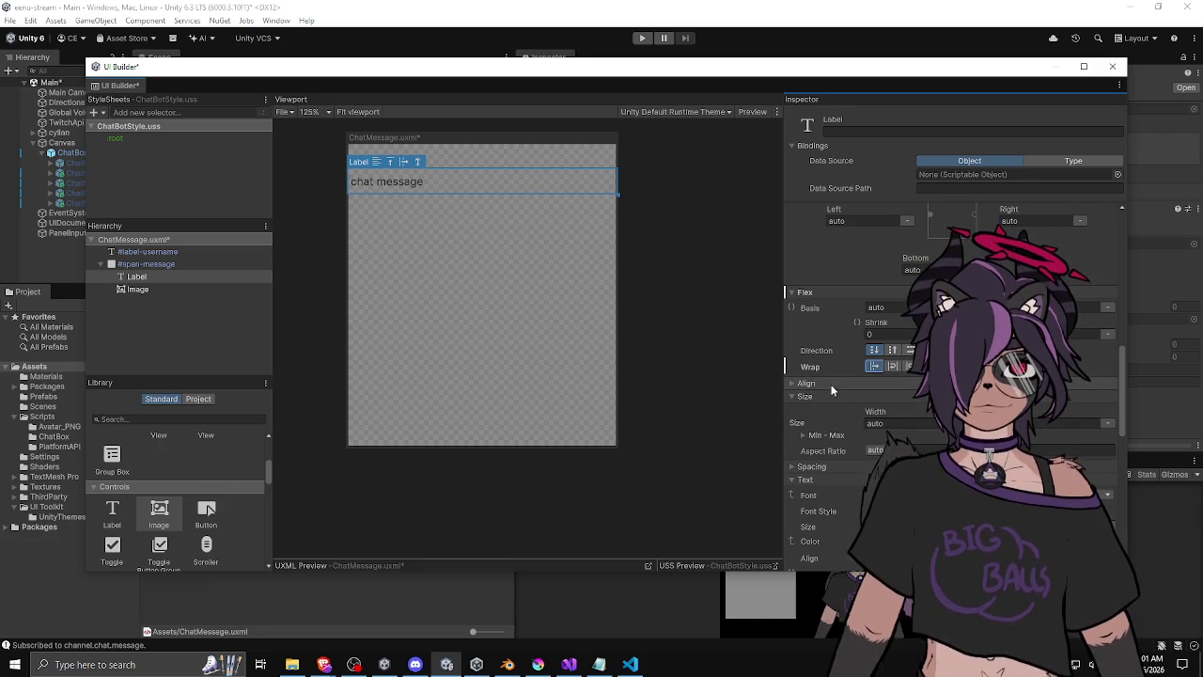
Expand the Label's margin and padding settings and look through its properties.
scroll(807, 353, "down", 3)
left_click(809, 331)
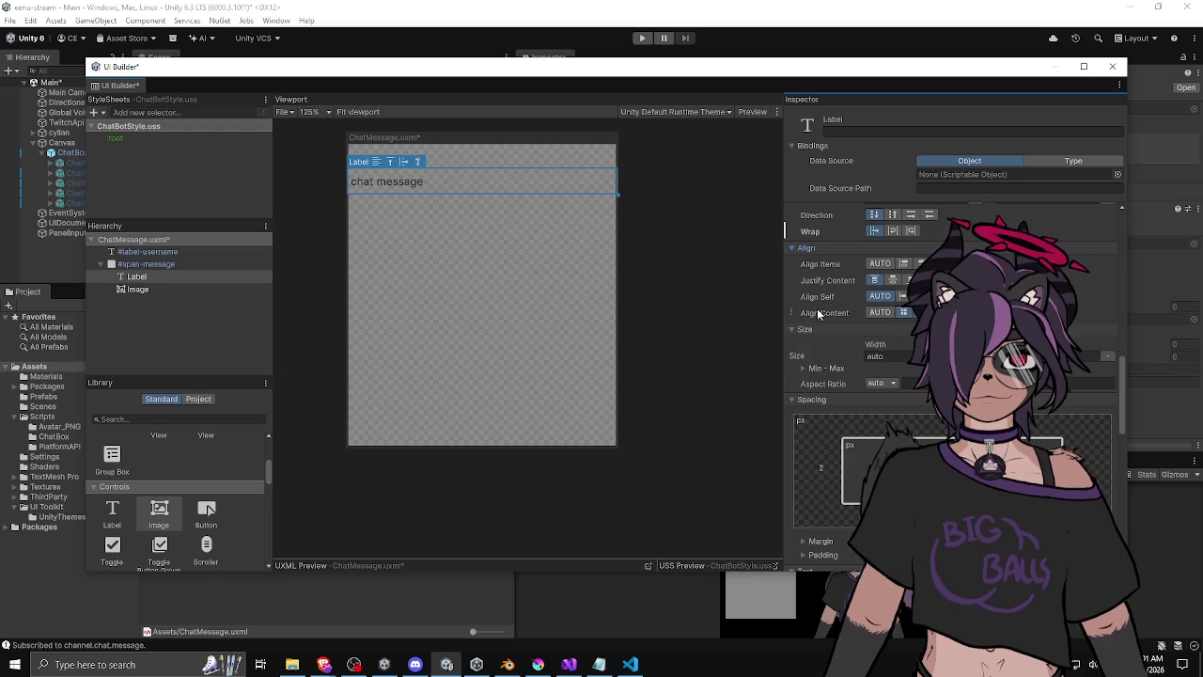
scroll(817, 309, "down", 5)
scroll(813, 331, "down", 7)
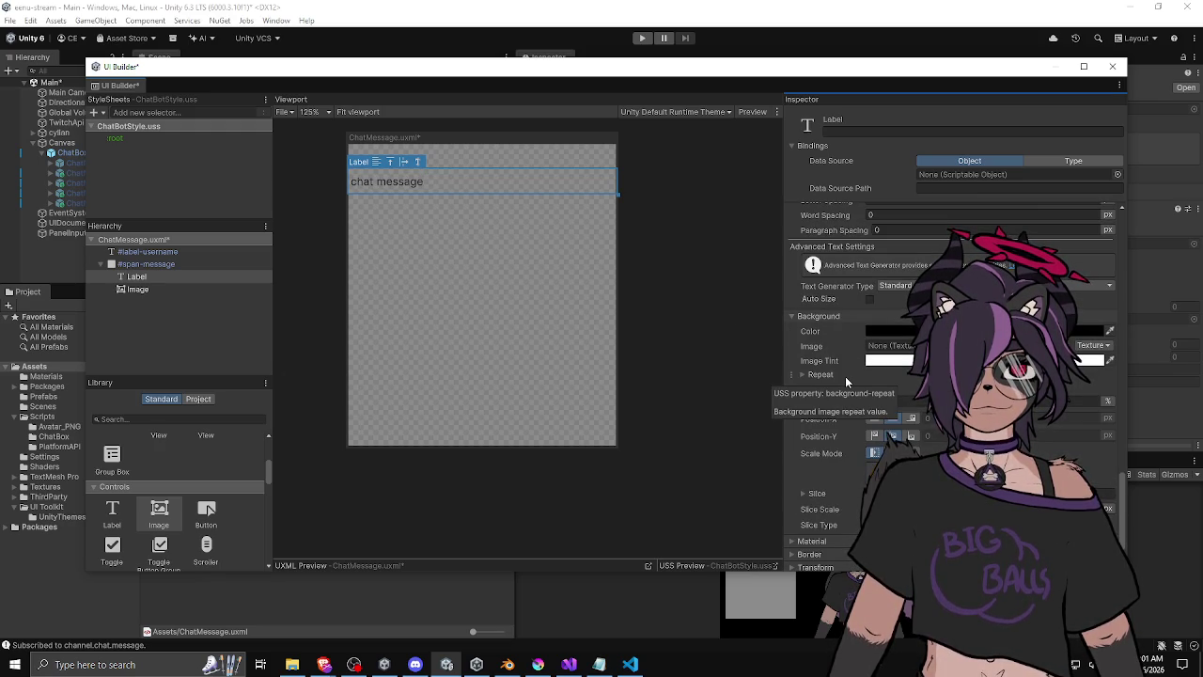
scroll(827, 376, "down", 1)
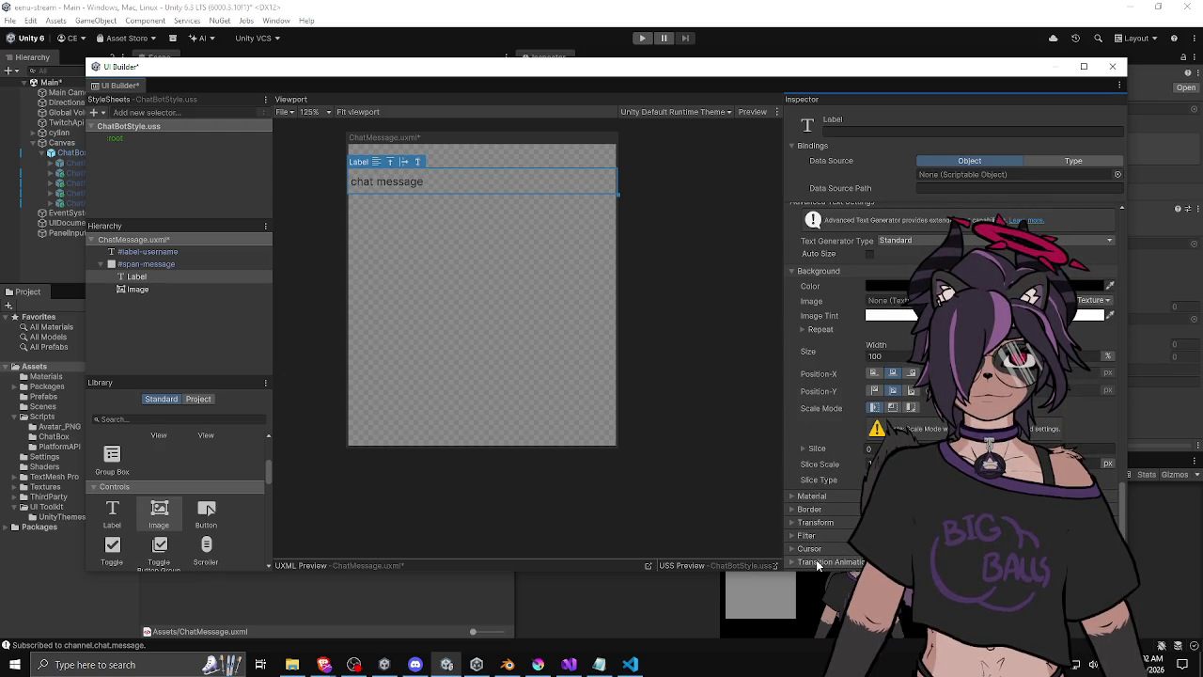
scroll(808, 467, "up", 4)
scroll(807, 461, "up", 5)
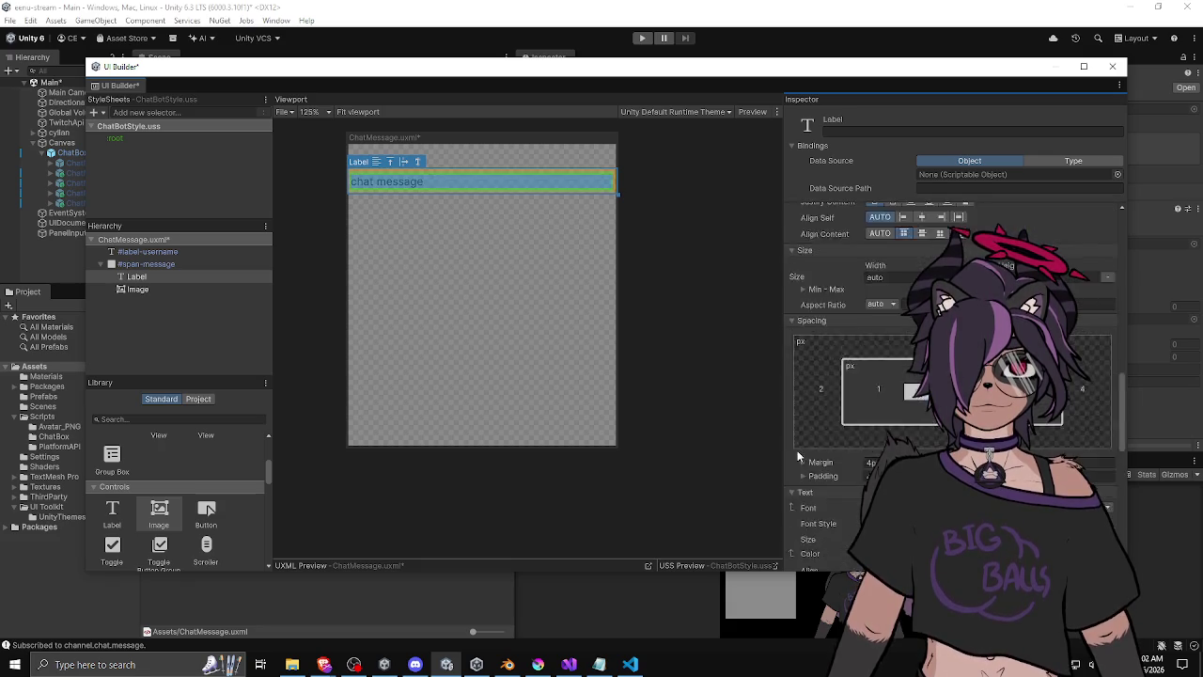
scroll(796, 430, "up", 1)
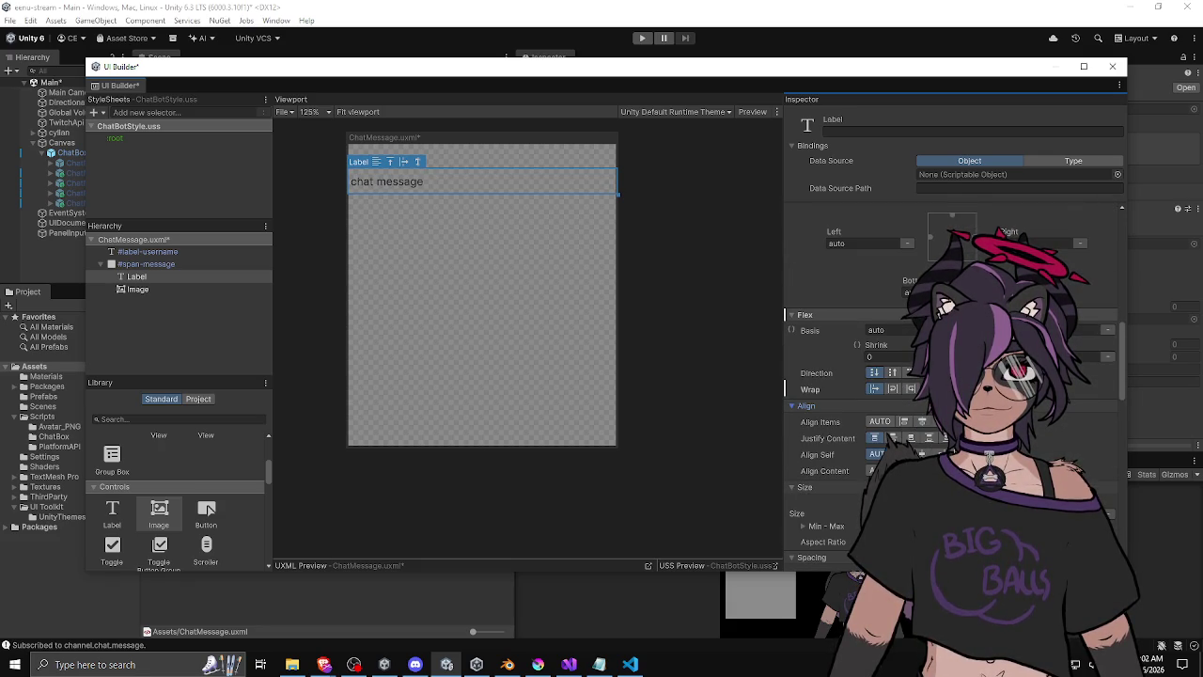
Try a 0 px flex basis on the Label, then set Basis back to auto.
left_click(1108, 330)
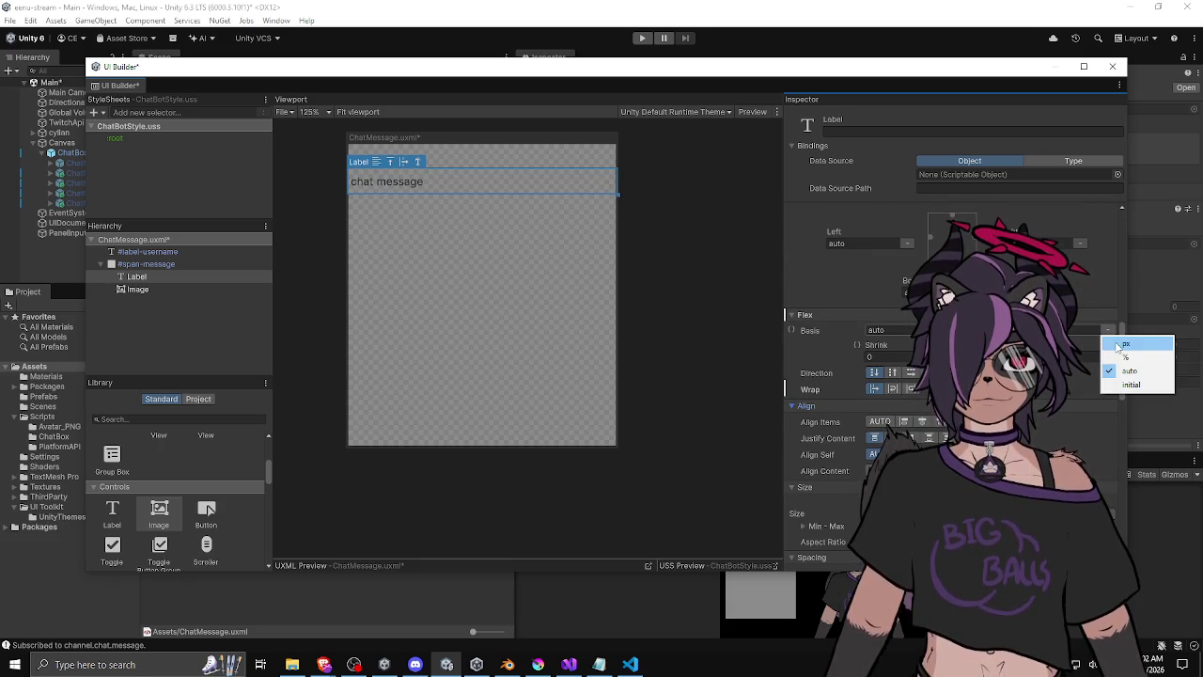
left_click(1121, 344)
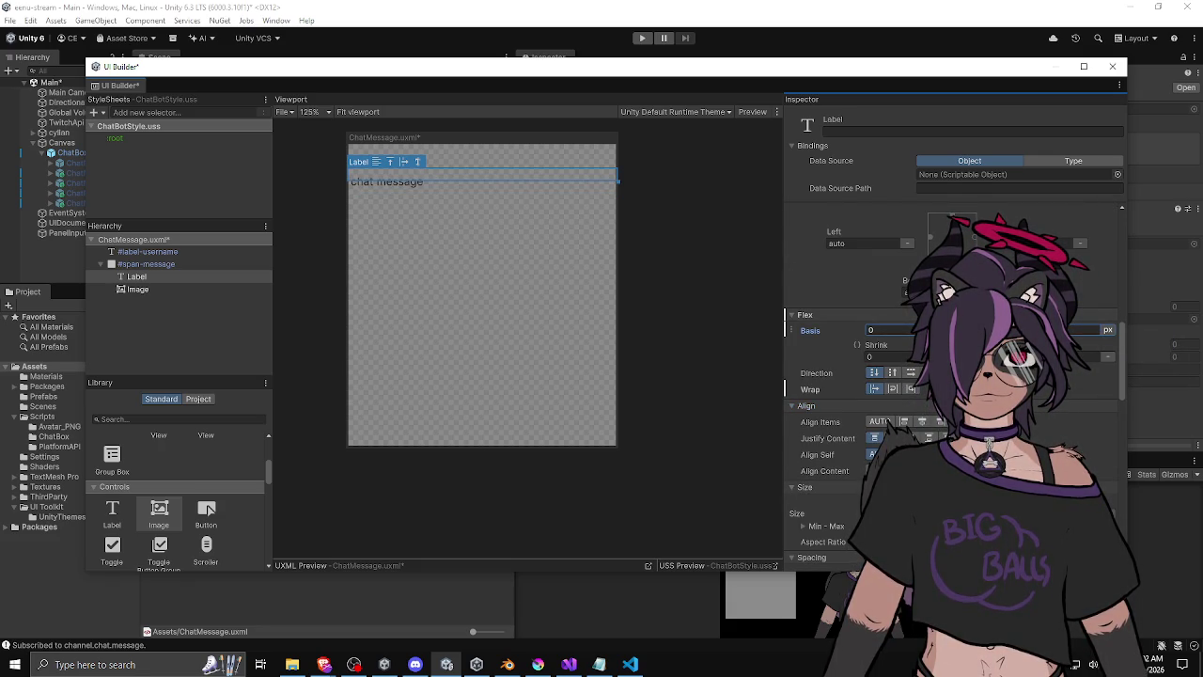
left_click(883, 330)
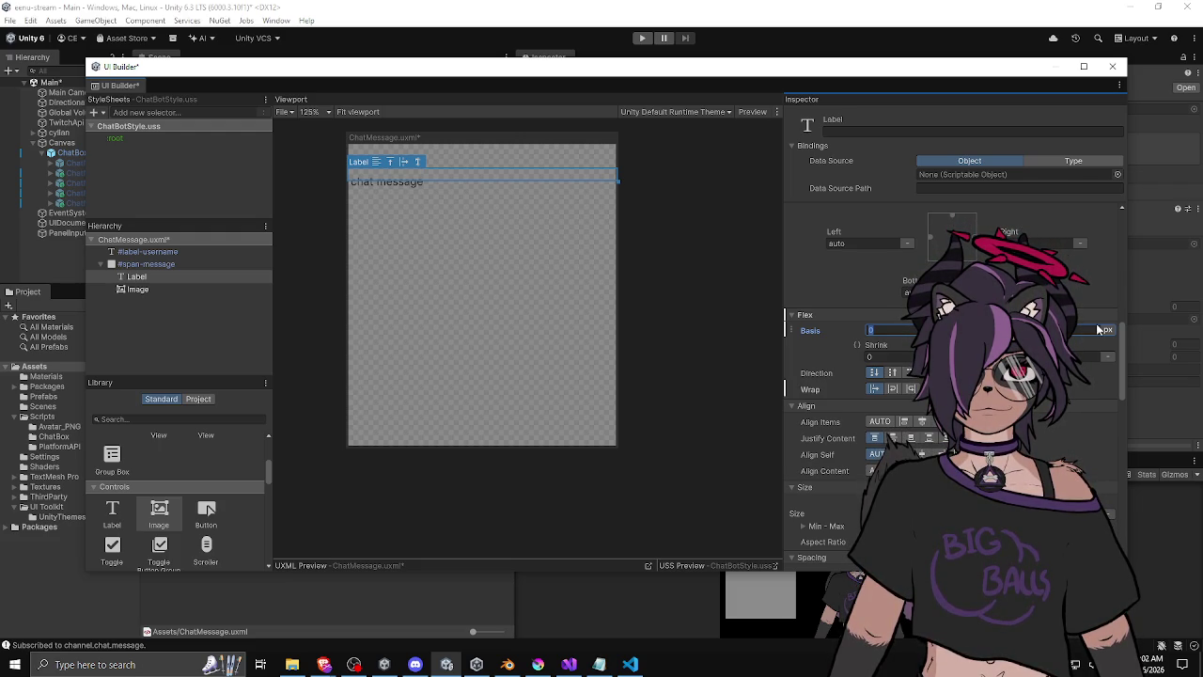
left_click(1102, 330)
left_click(1130, 376)
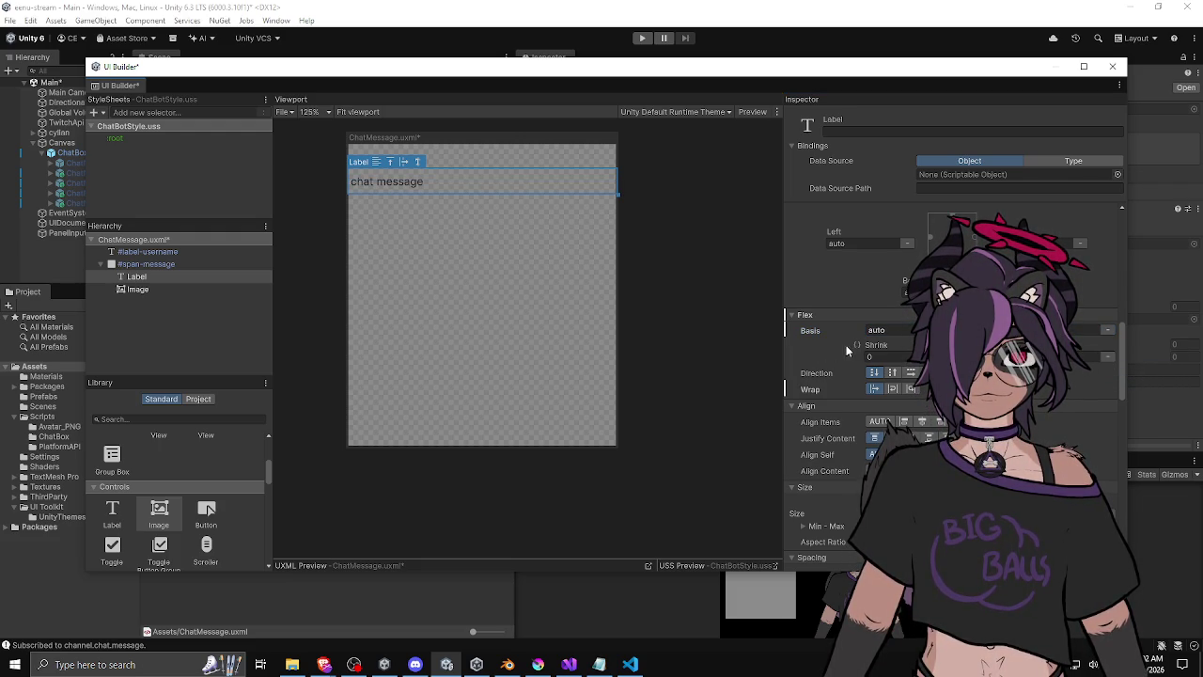
scroll(851, 343, "up", 5)
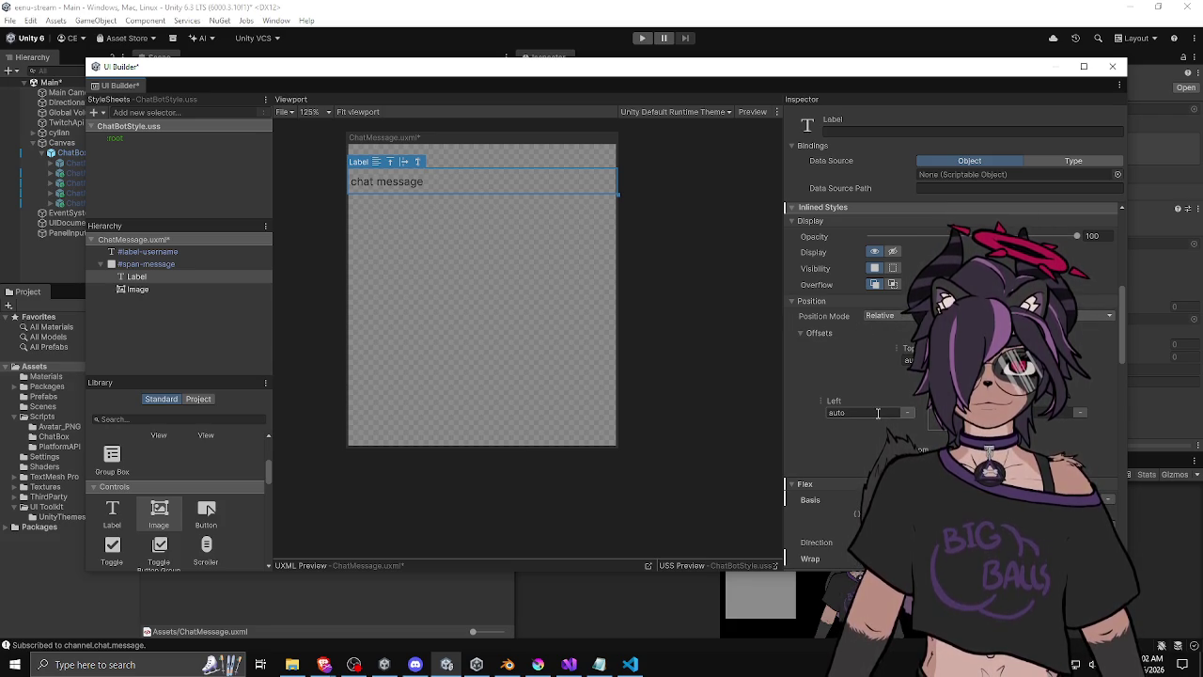
scroll(860, 381, "up", 5)
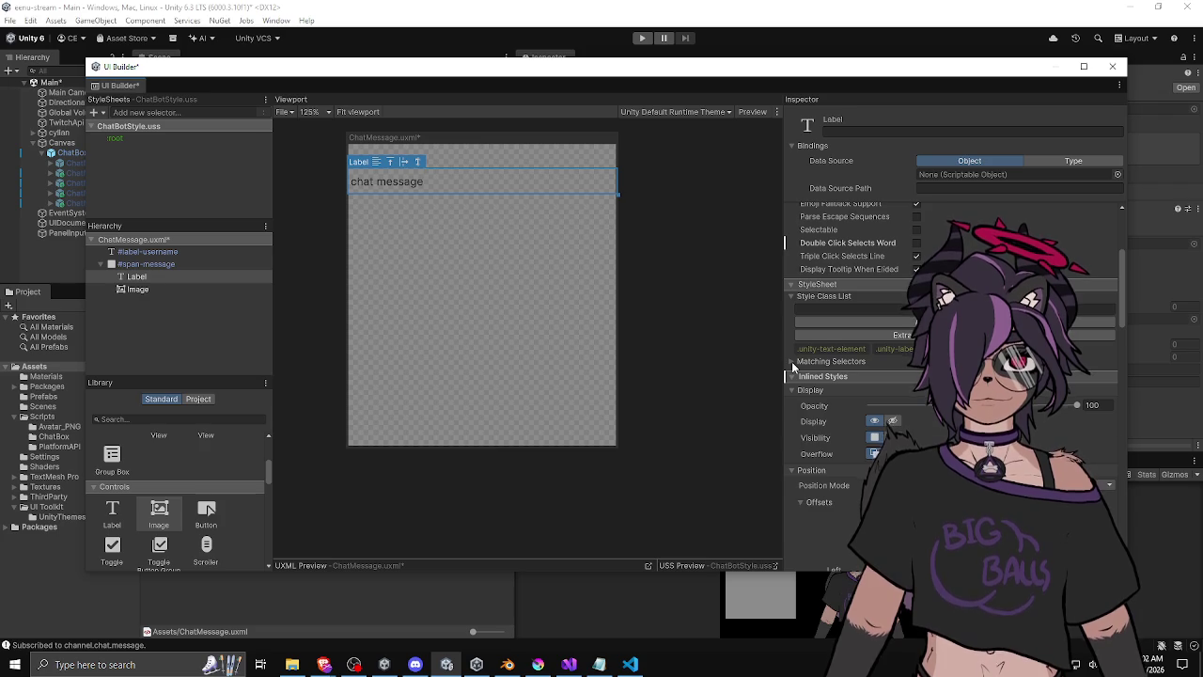
scroll(791, 361, "up", 4)
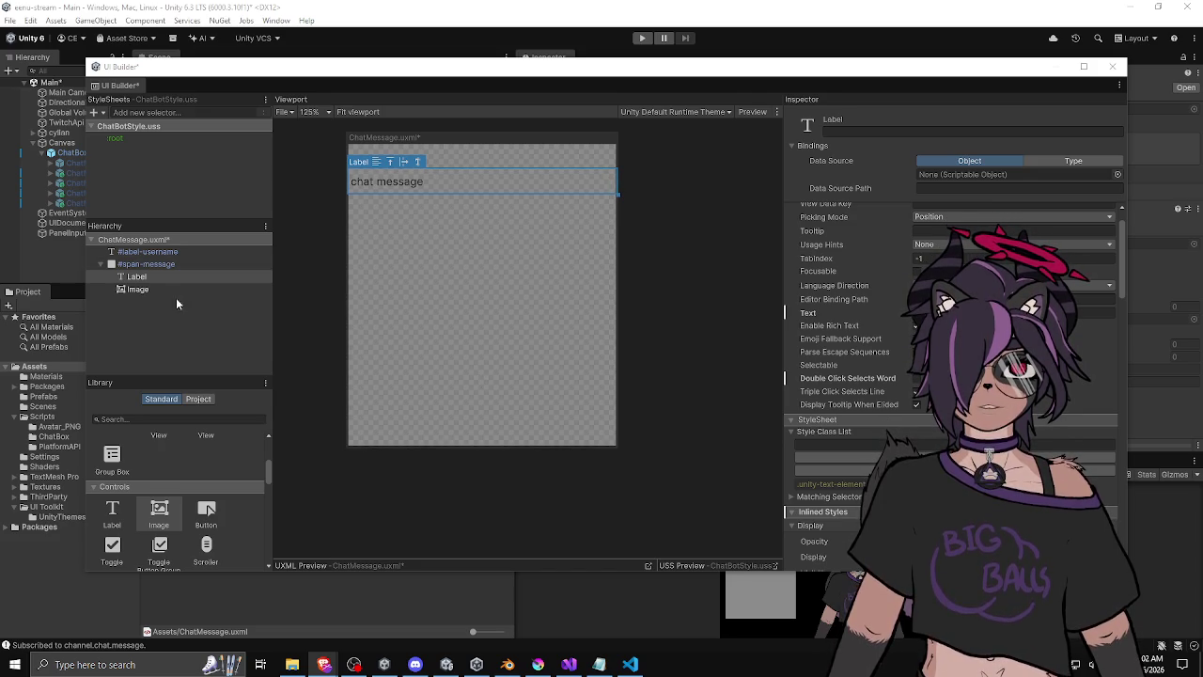
Select the :root rule, look through its properties, then clear the selection.
left_click(124, 137)
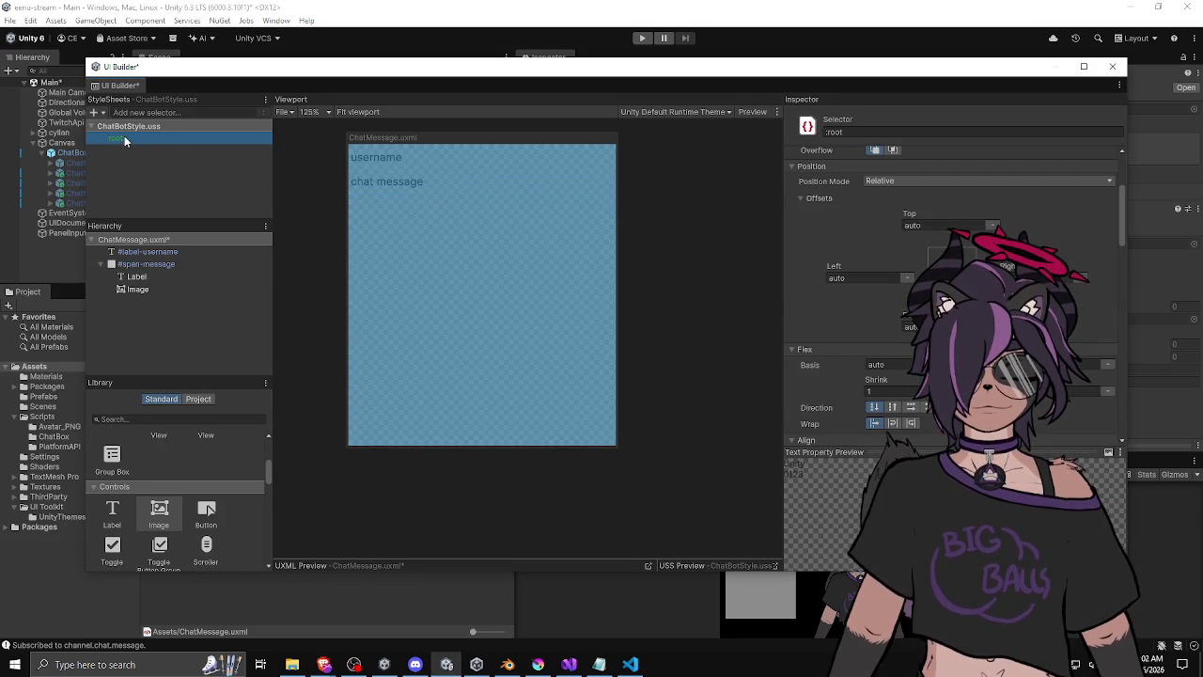
scroll(832, 357, "down", 5)
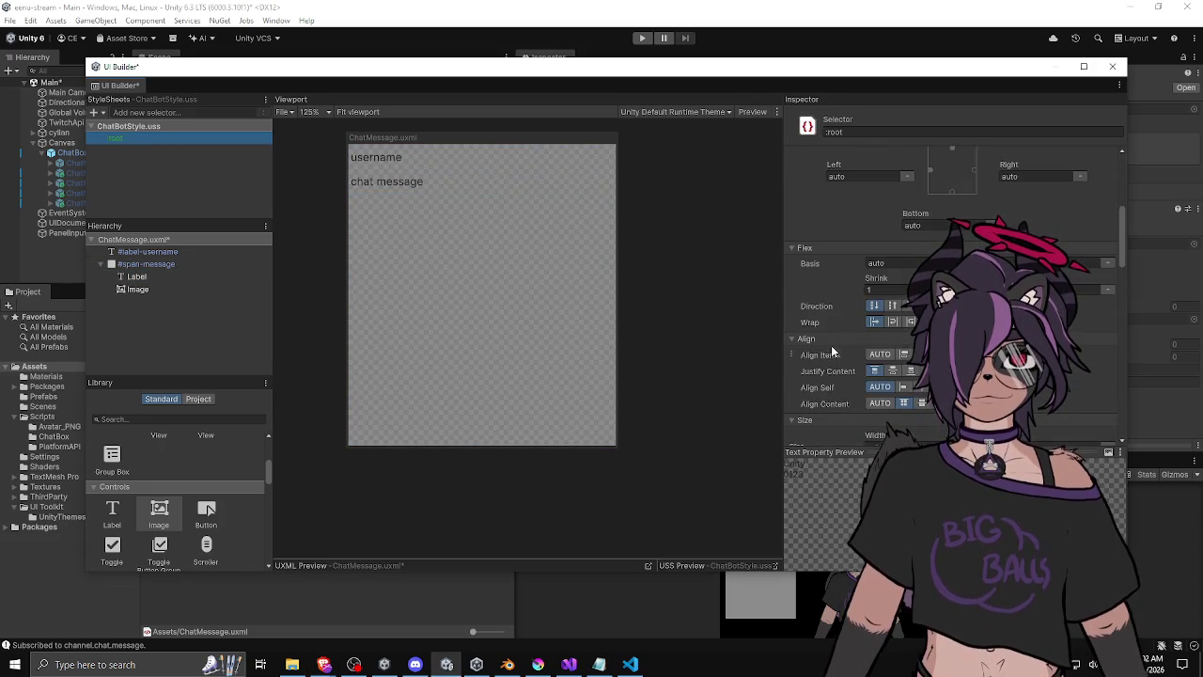
scroll(818, 290, "up", 5)
scroll(816, 287, "down", 2)
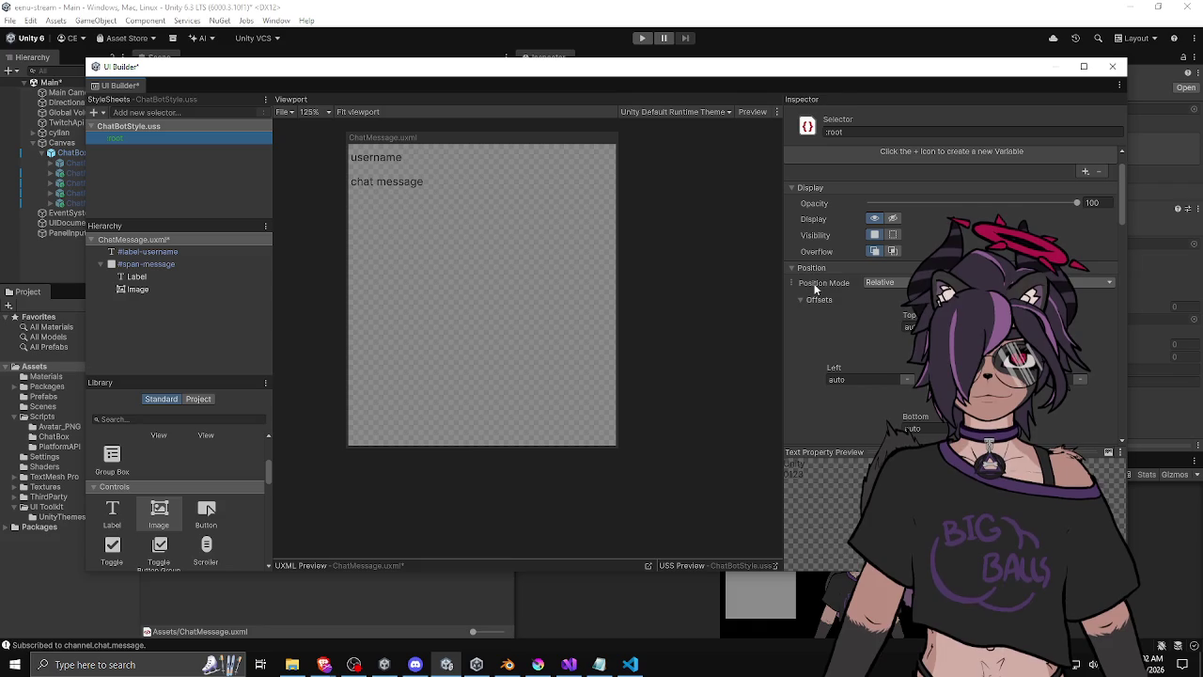
scroll(803, 228, "down", 2)
scroll(803, 228, "down", 8)
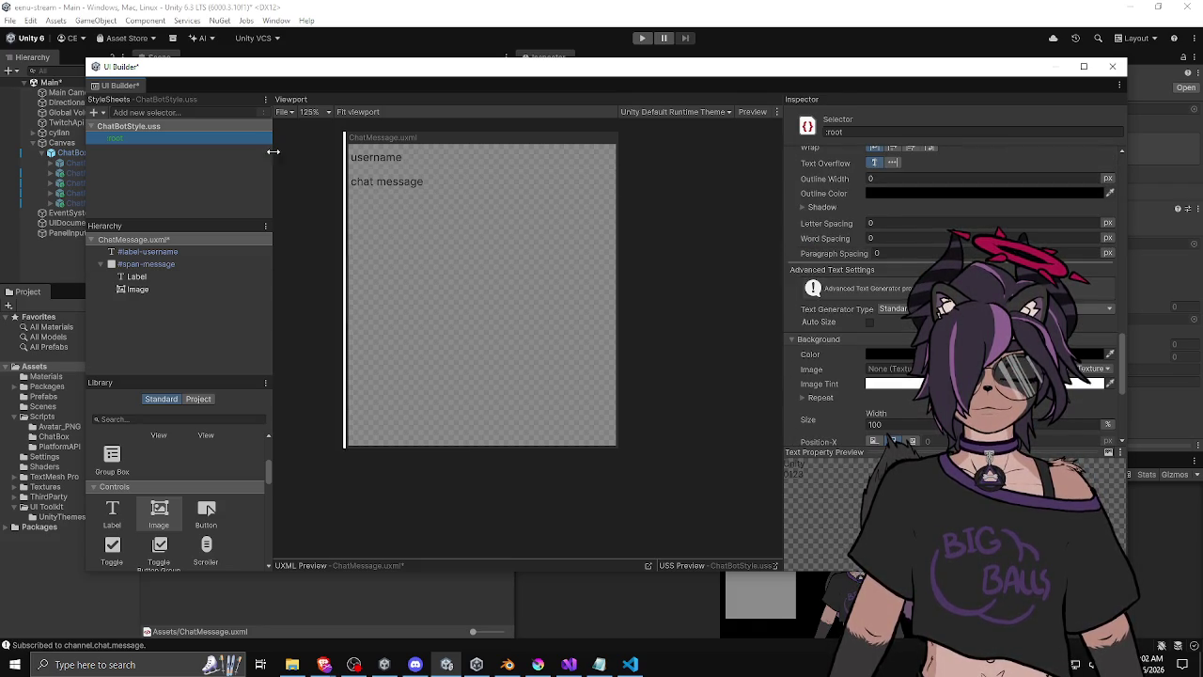
left_click(133, 139)
Look at the StyleSheets context and add menus without choosing anything, then select ChatBotStyle.uss.
right_click(131, 128)
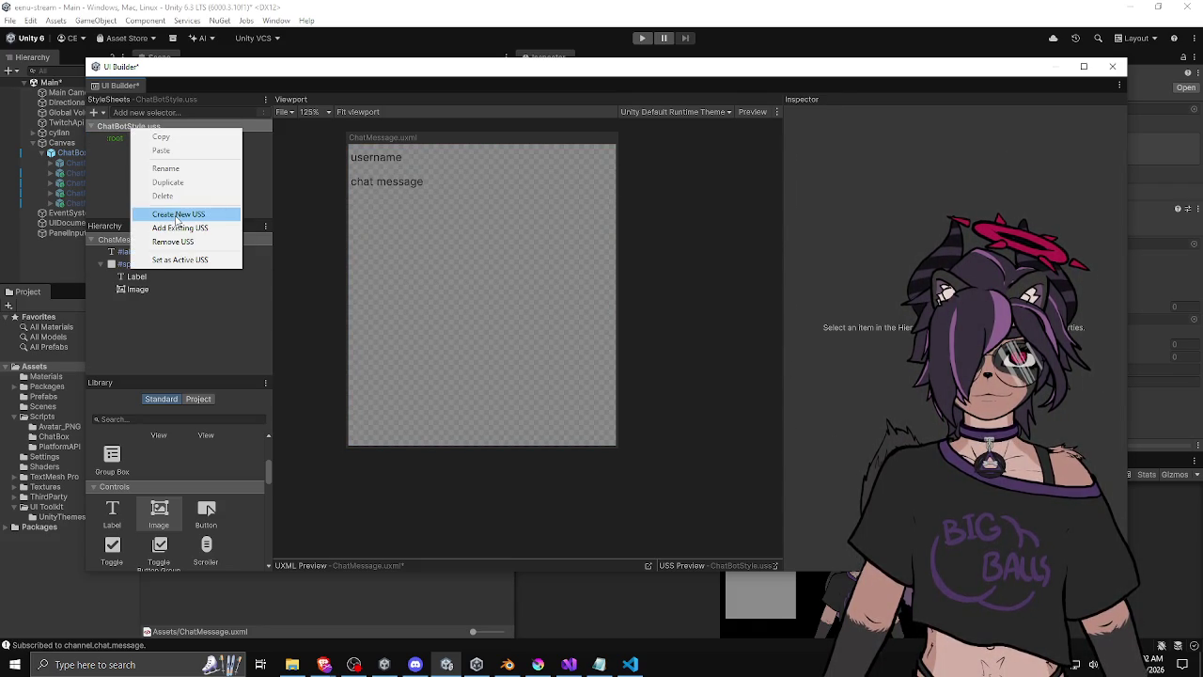
left_click(178, 260)
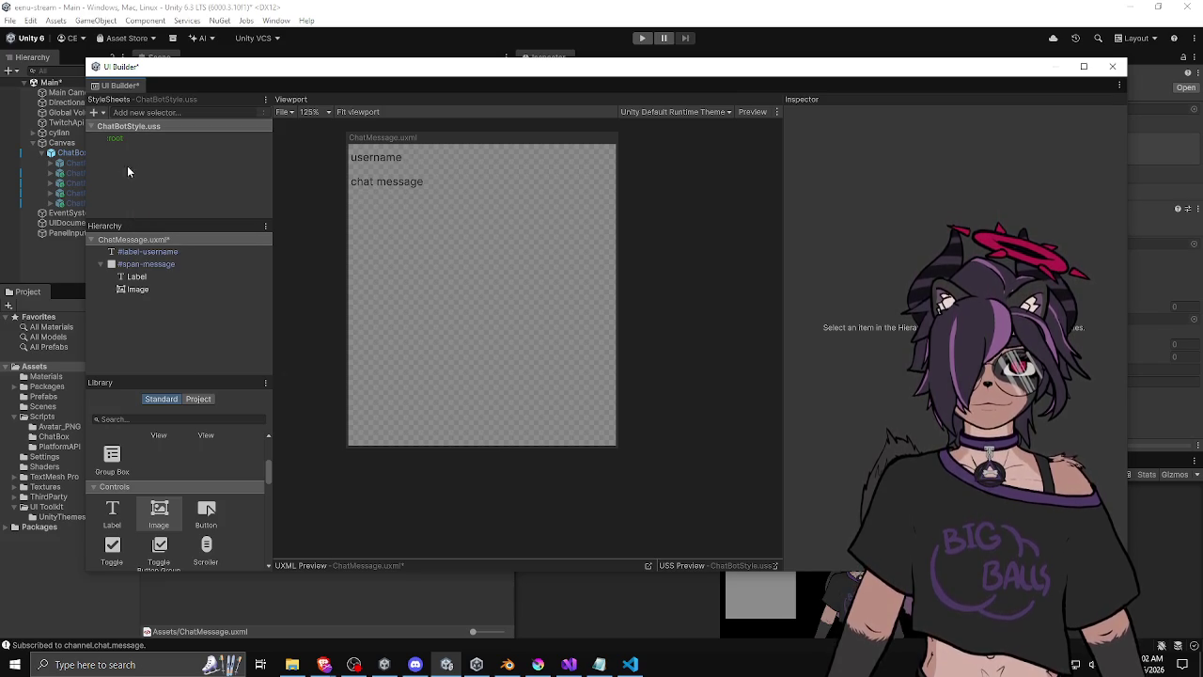
left_click(139, 139)
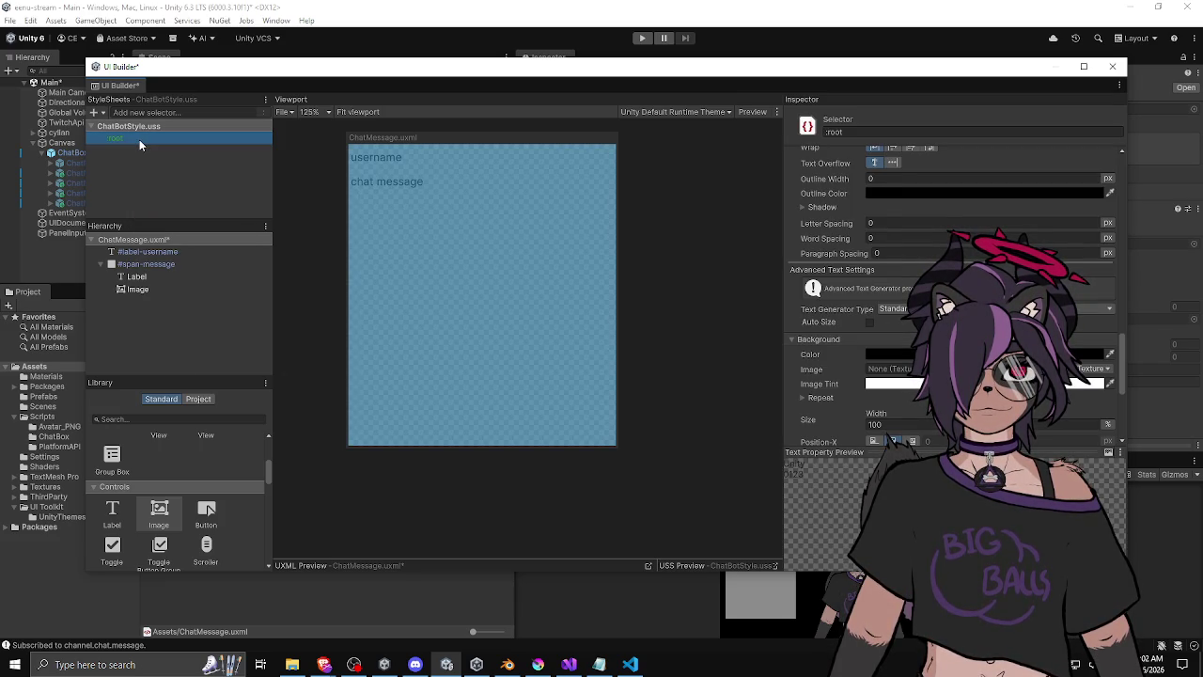
left_click(95, 112)
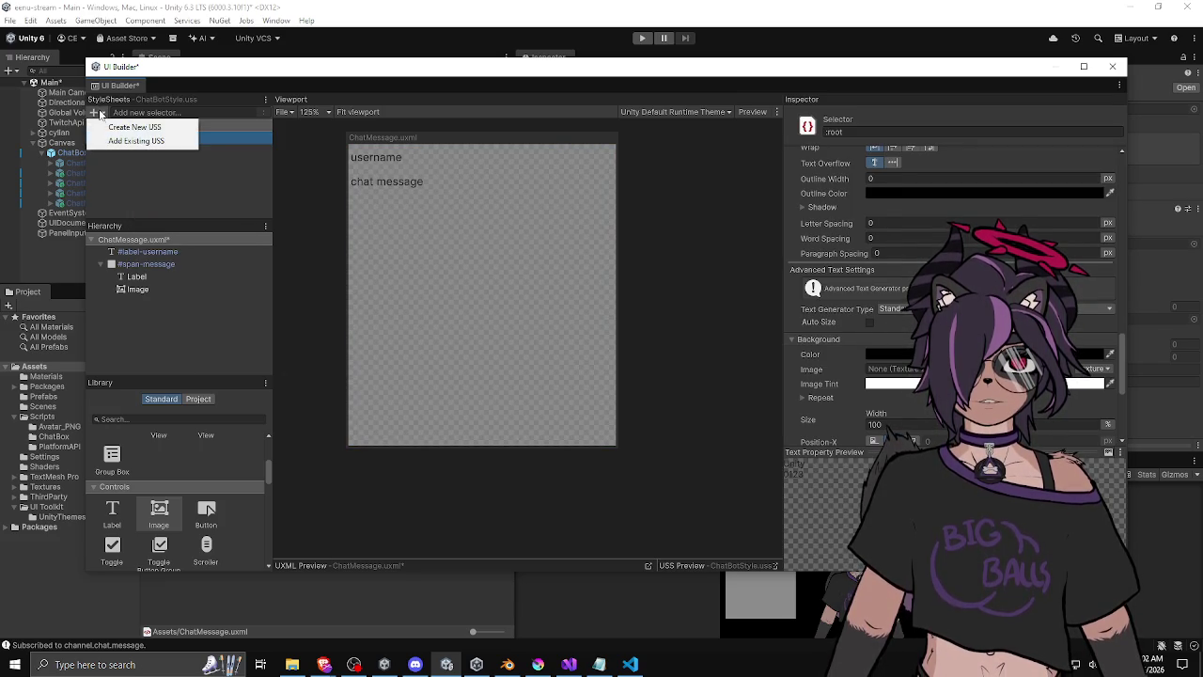
left_click(149, 183)
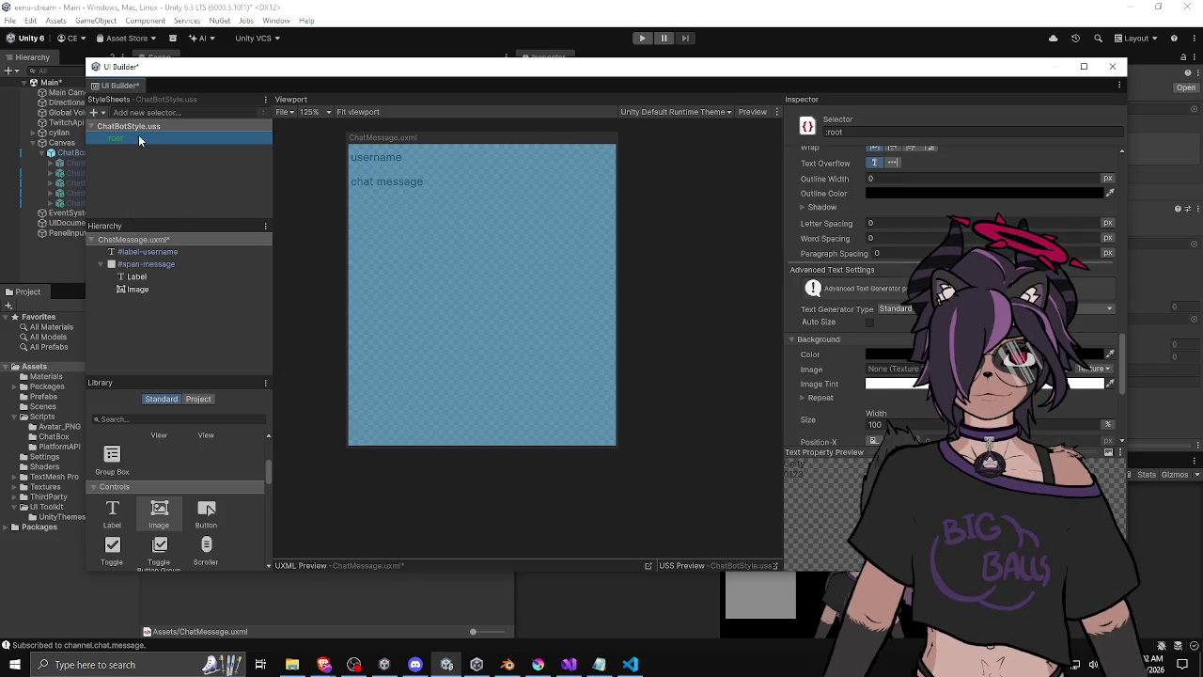
right_click(170, 139)
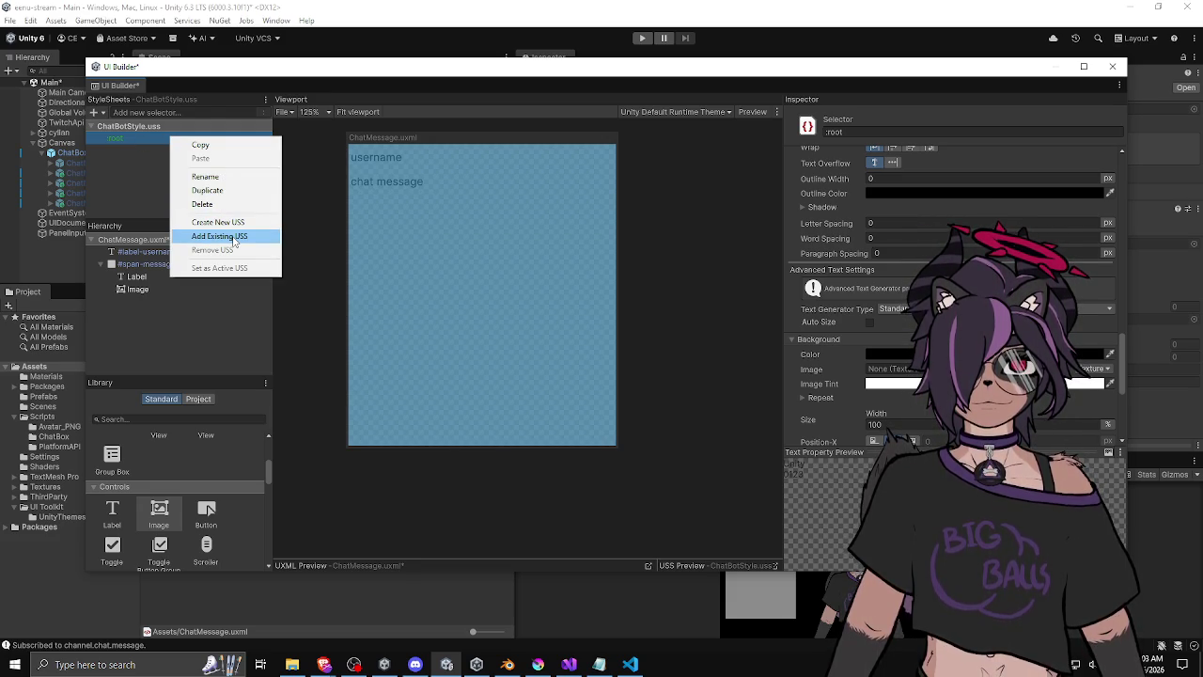
left_click(141, 169)
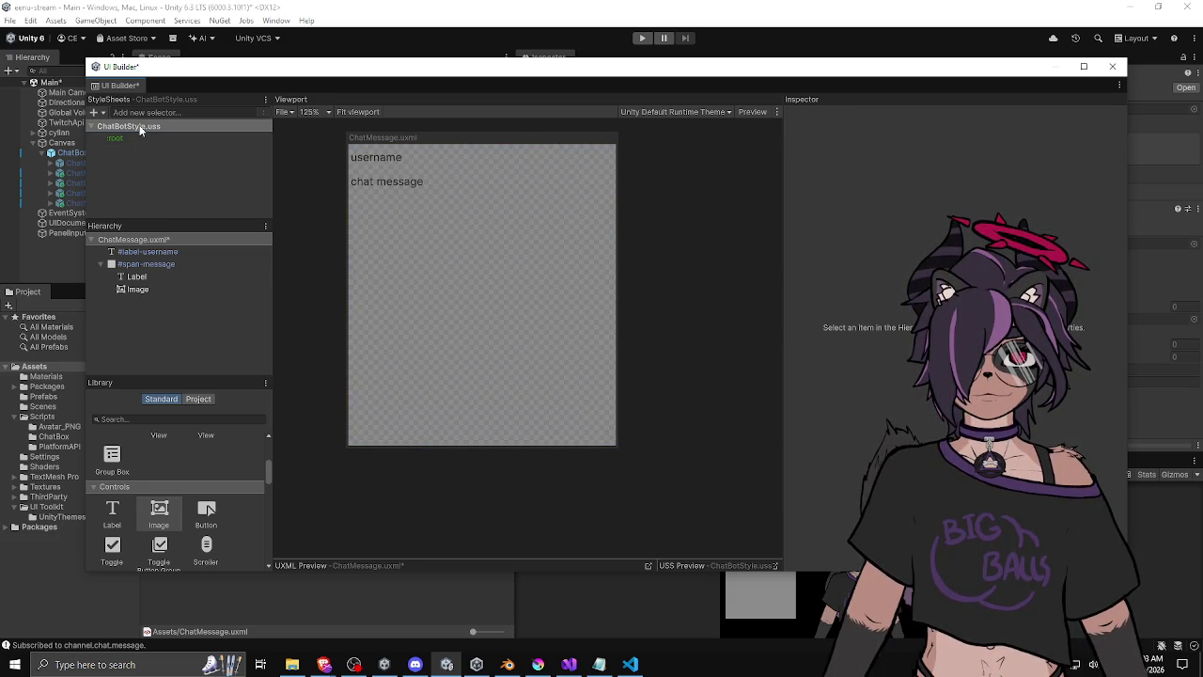
left_click(140, 128)
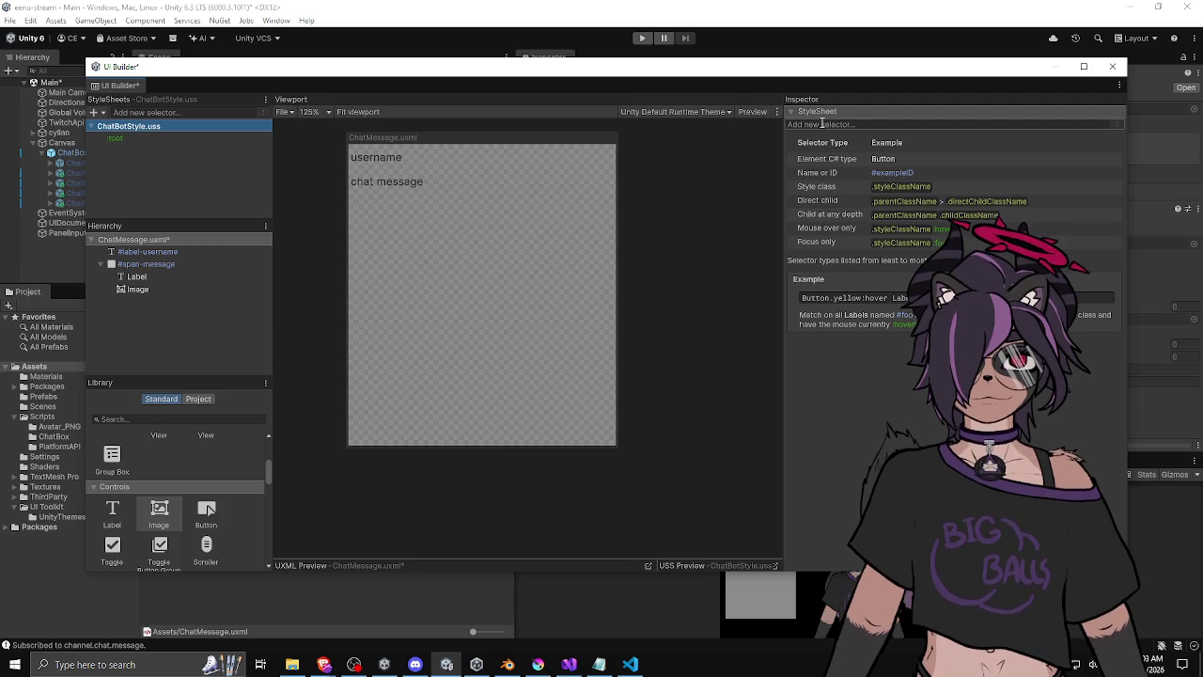
Enter '#span-message Label' in the Inspector's Add new selector field and commit it.
left_click(823, 123)
type("#span-message L")
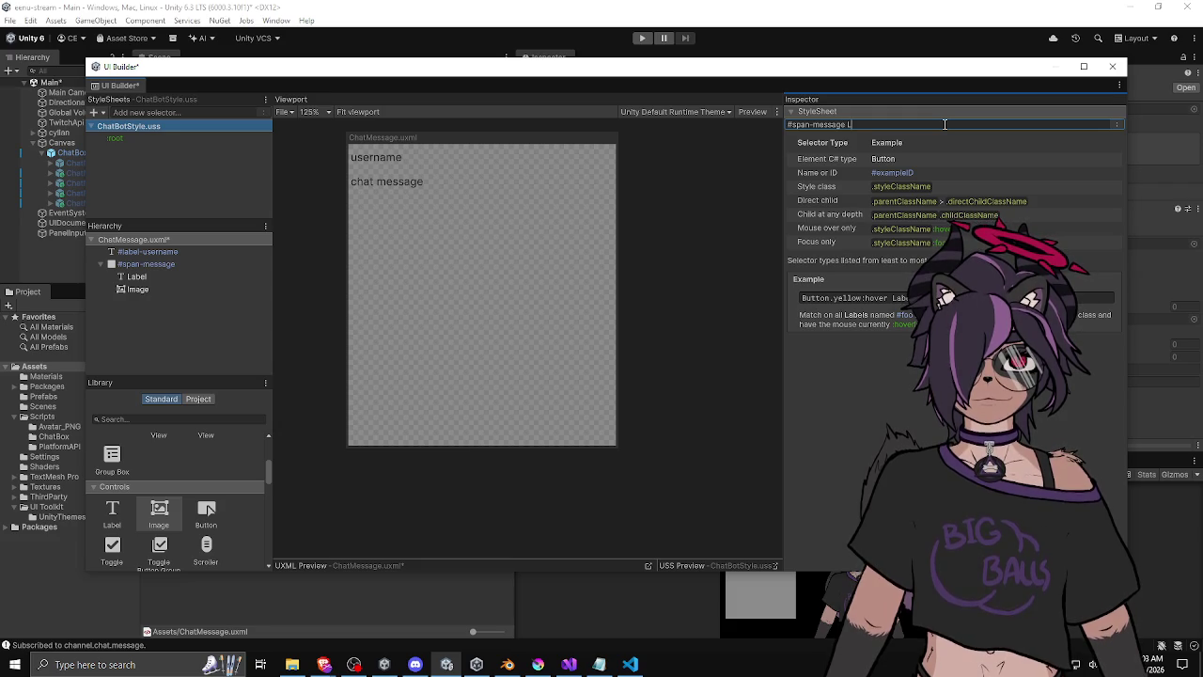
type("abel")
key("Return")
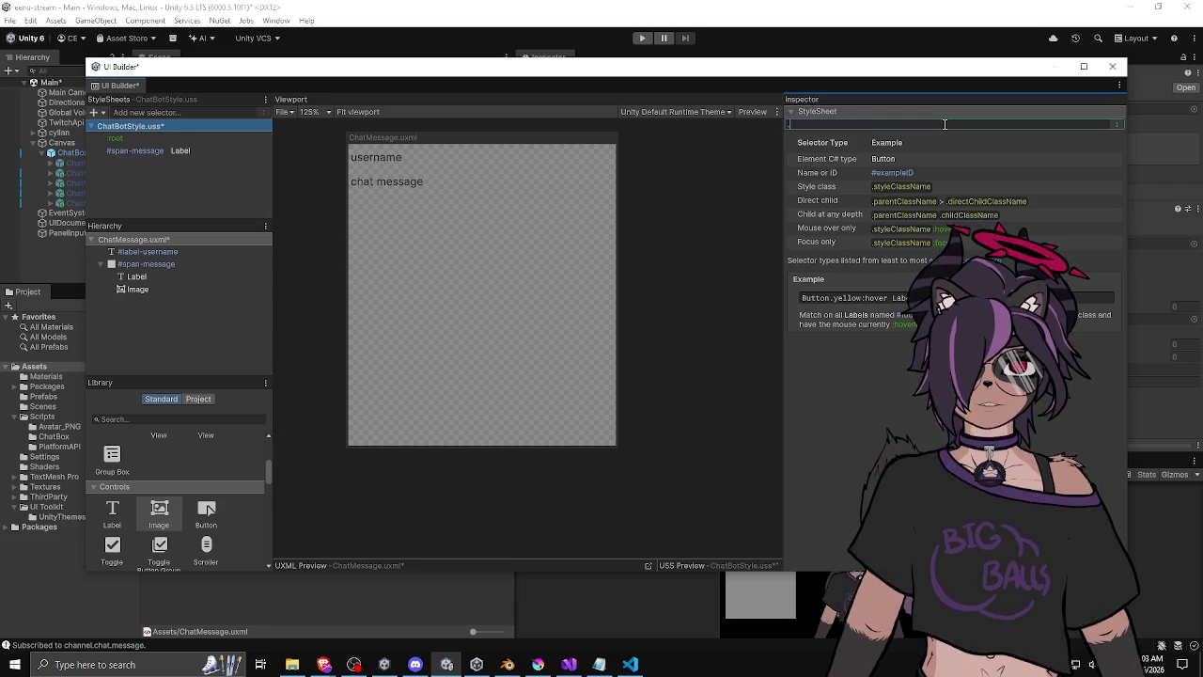
Open the #span-message Label selector and look through its style properties.
left_click(173, 153)
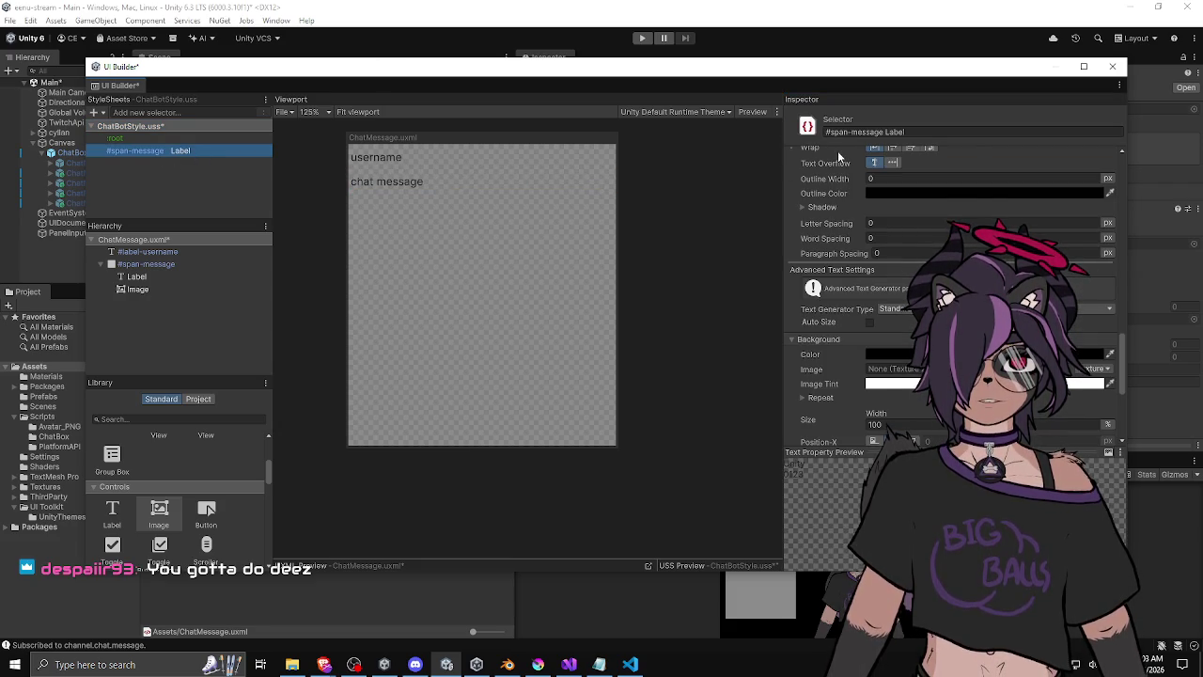
scroll(838, 232, "up", 10)
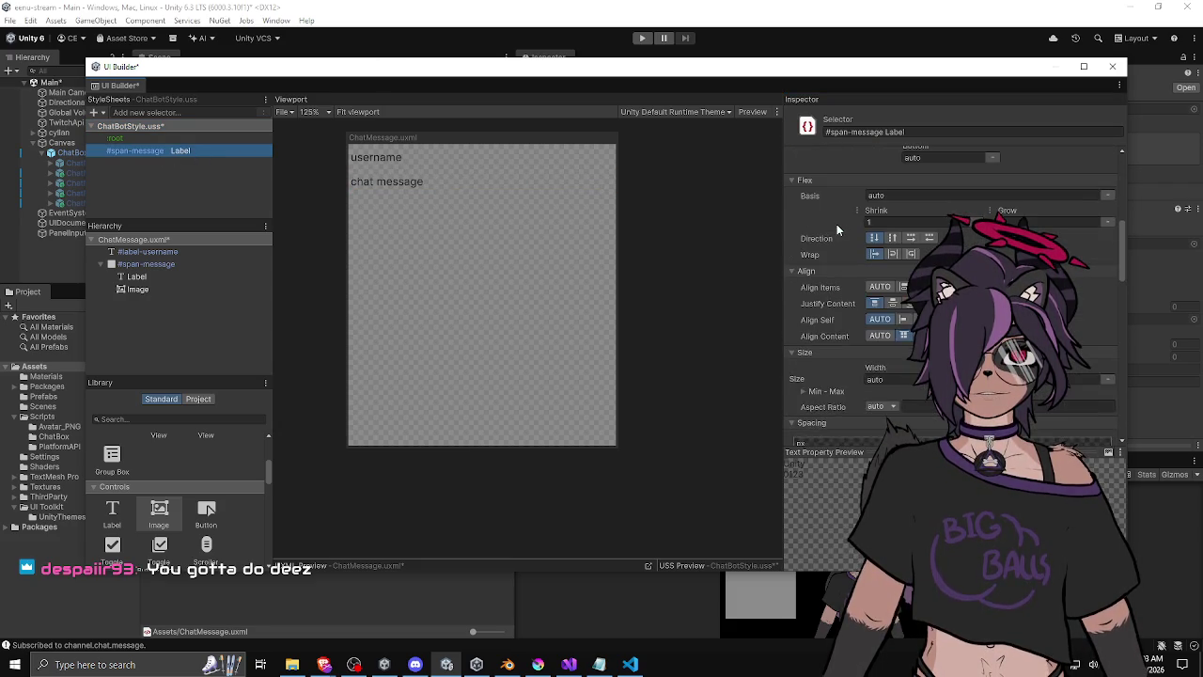
scroll(844, 227, "up", 5)
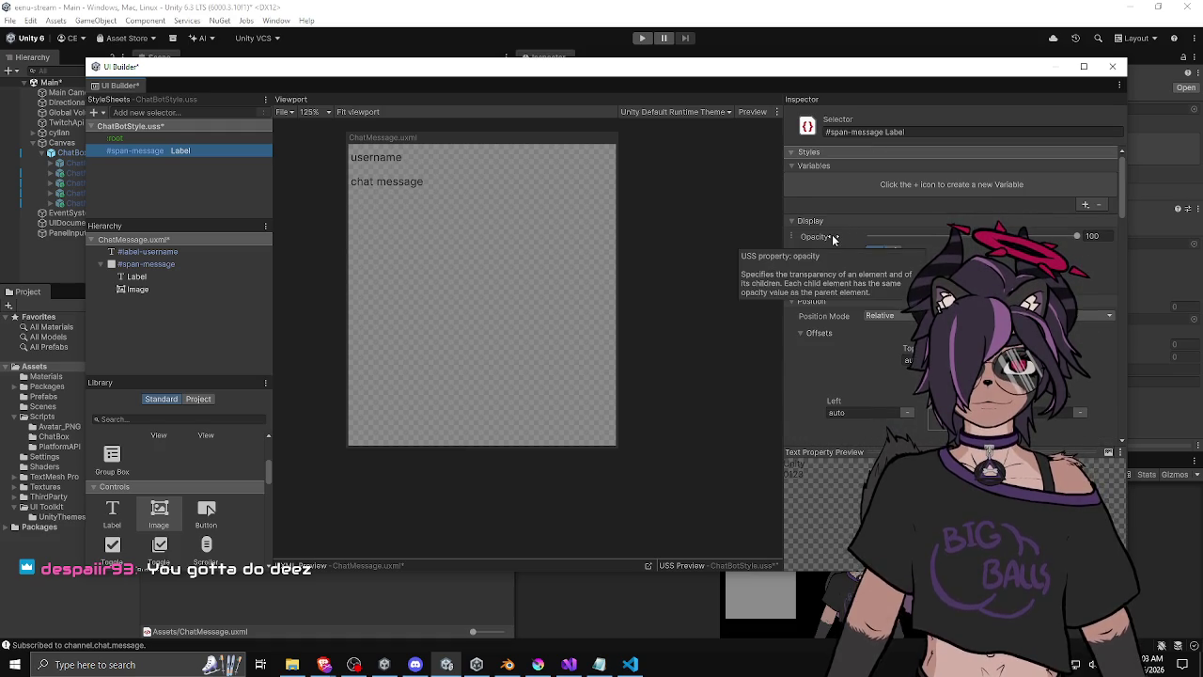
scroll(833, 235, "down", 4)
scroll(804, 226, "down", 5)
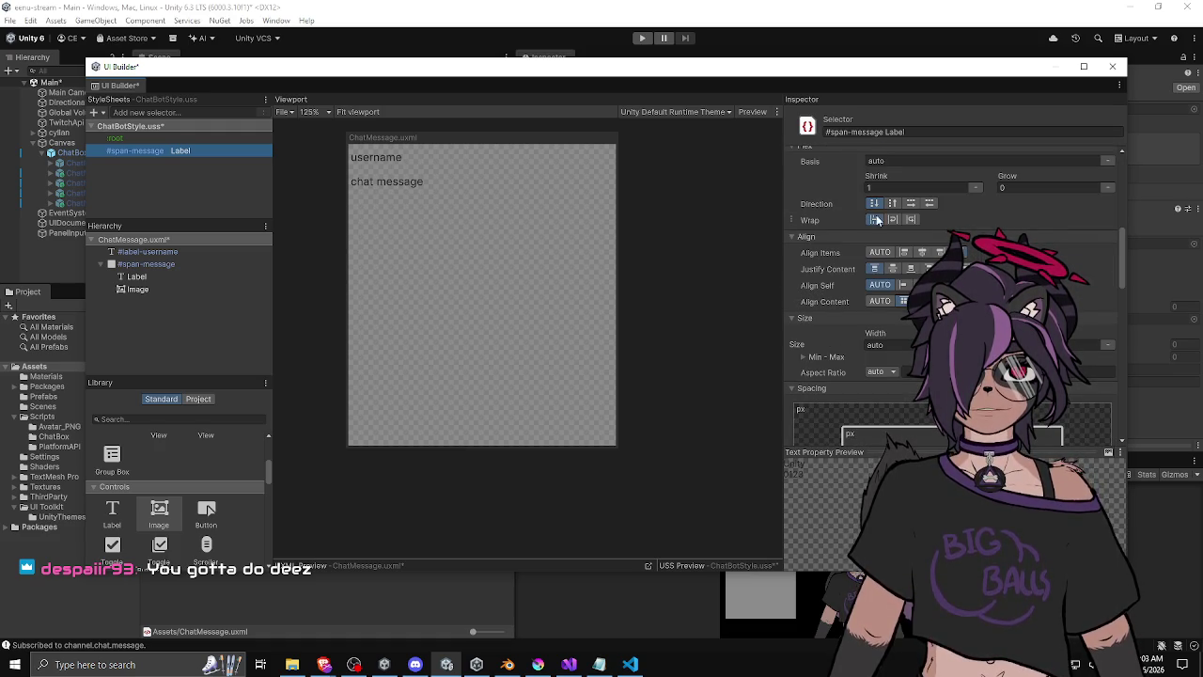
scroll(808, 206, "down", 5)
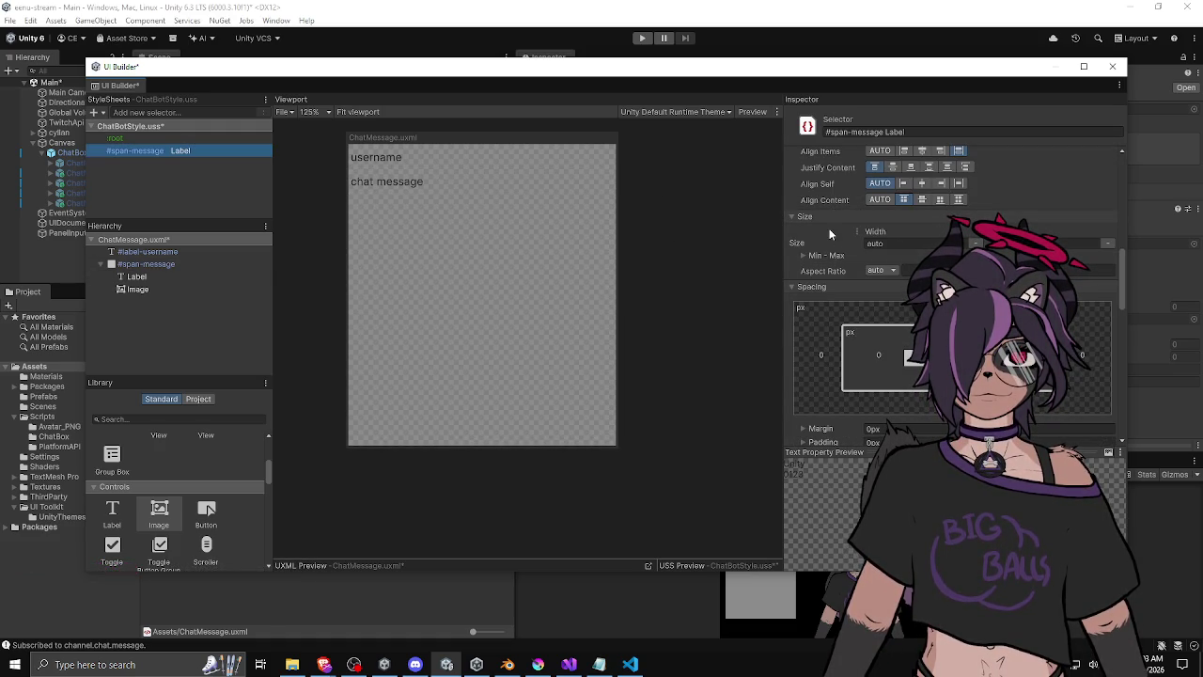
scroll(822, 268, "down", 3)
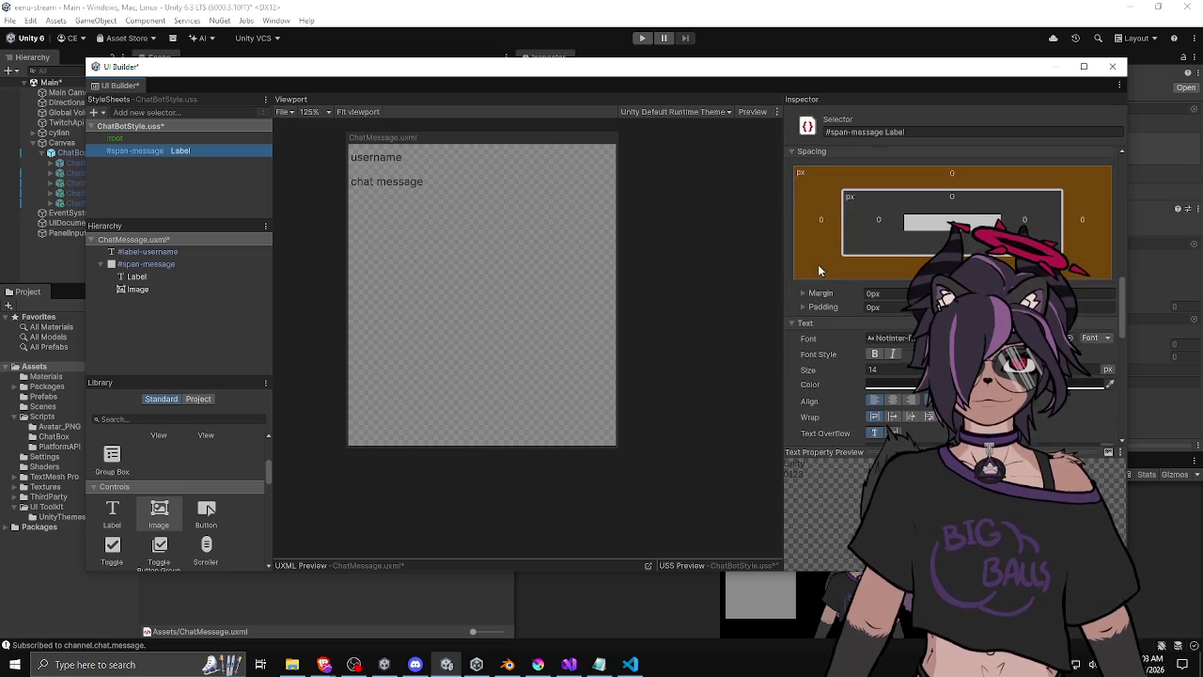
scroll(816, 271, "down", 3)
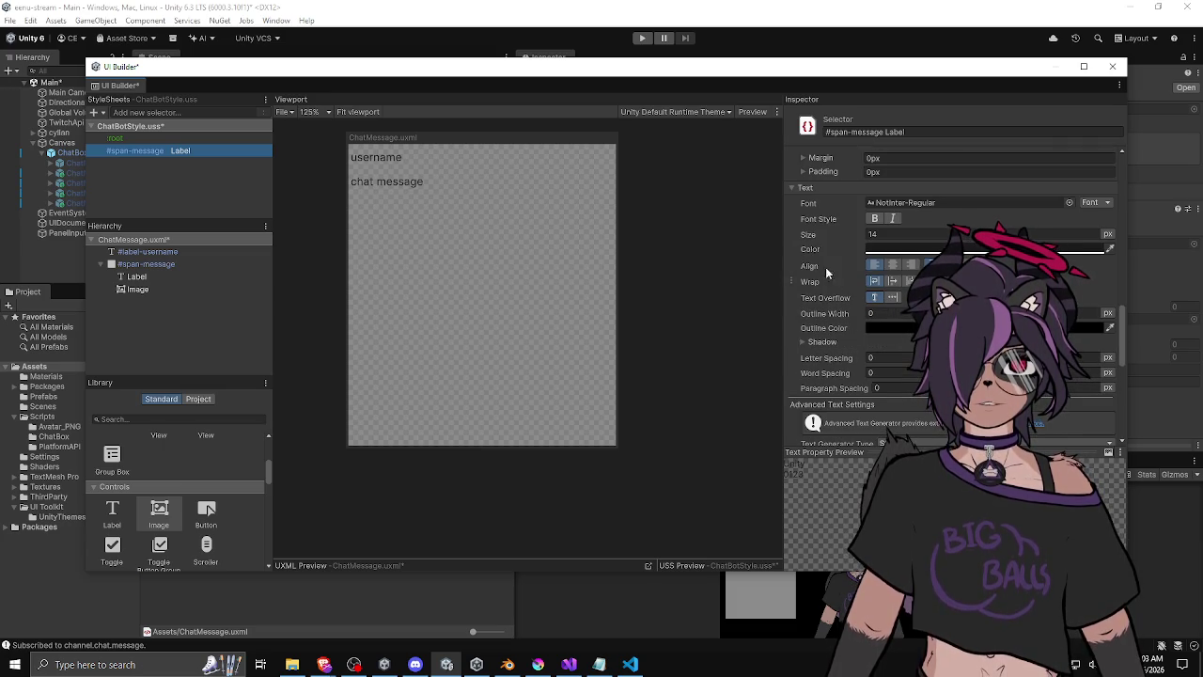
scroll(816, 254, "down", 8)
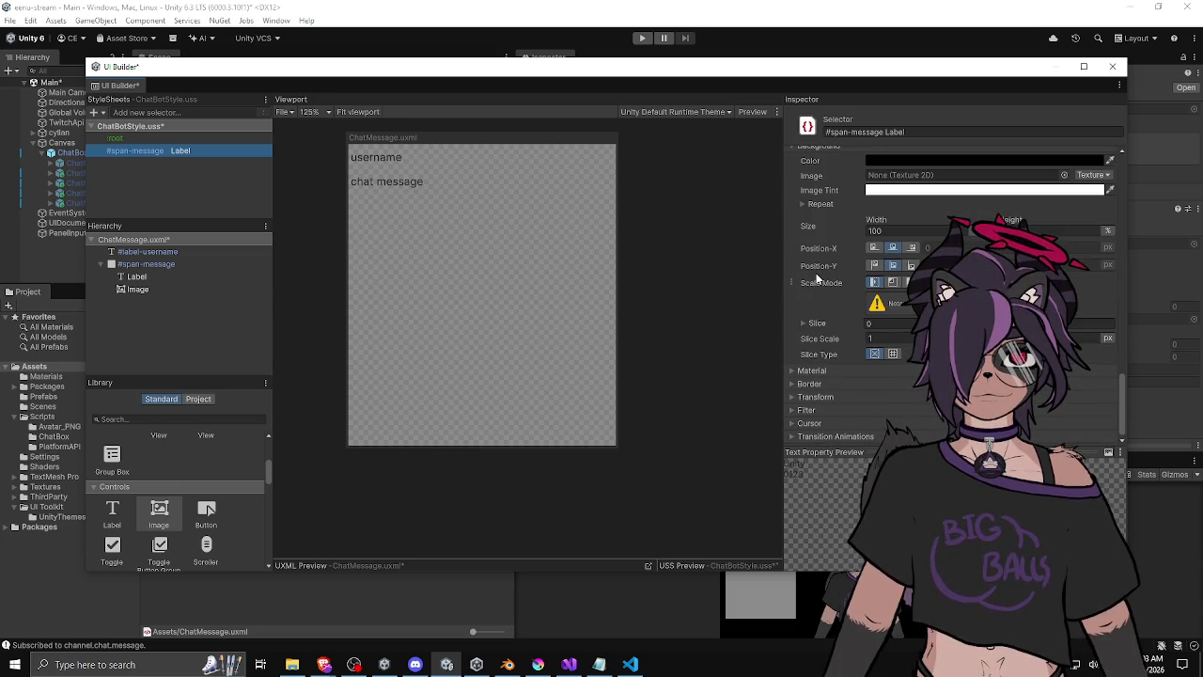
Select the Image element under #span-message in the Hierarchy.
scroll(818, 278, "up", 10)
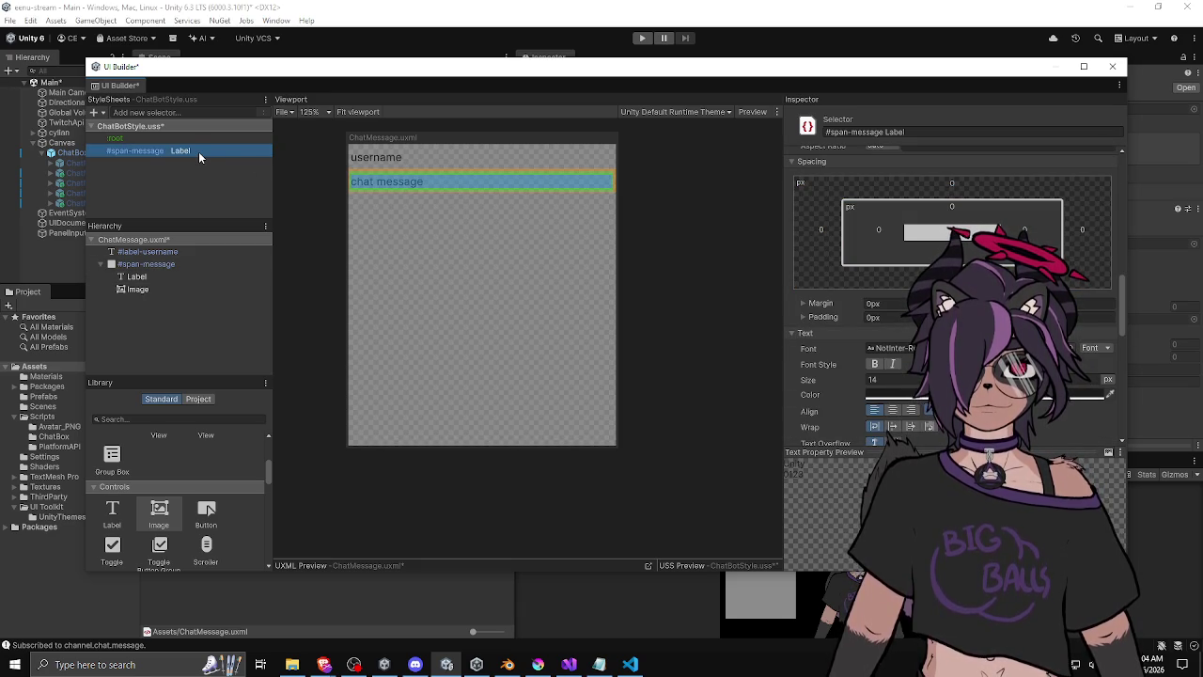
scroll(859, 263, "up", 4)
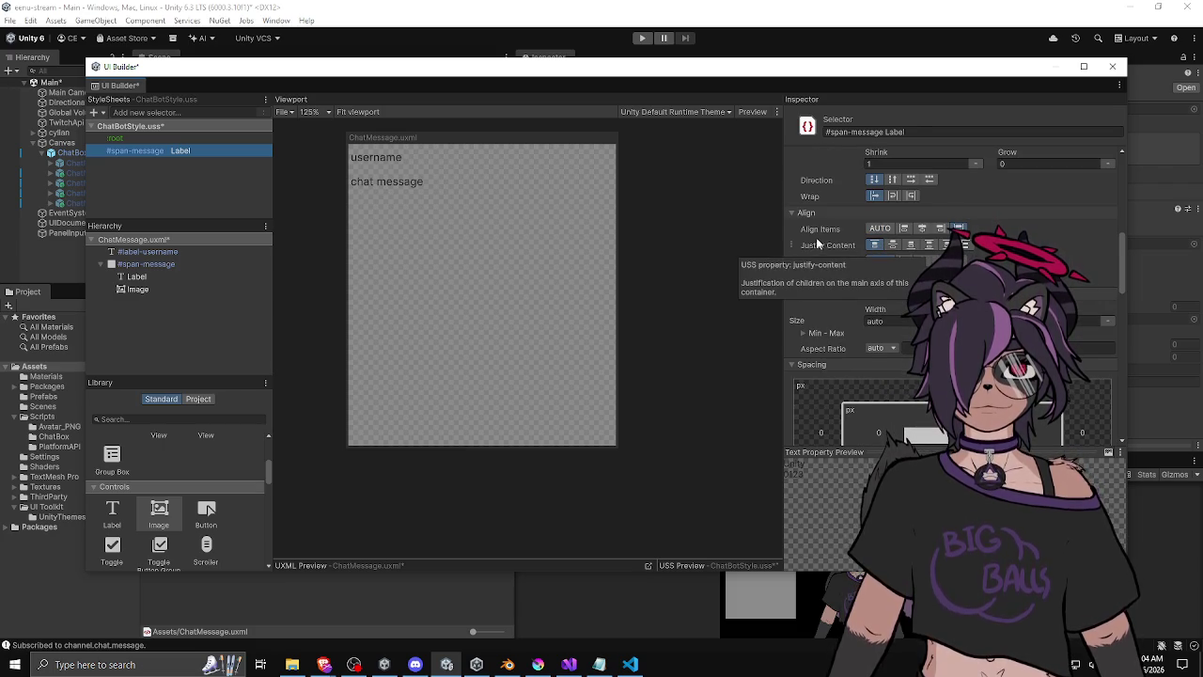
scroll(811, 282, "up", 1)
scroll(815, 293, "up", 3)
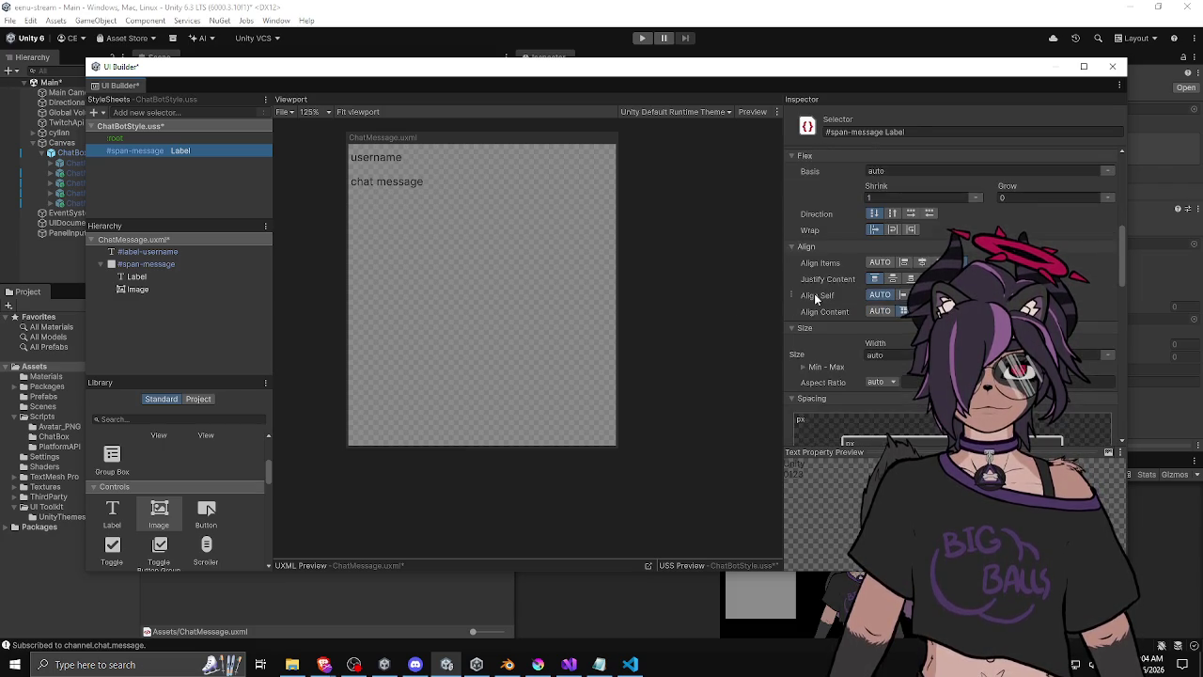
scroll(814, 291, "up", 2)
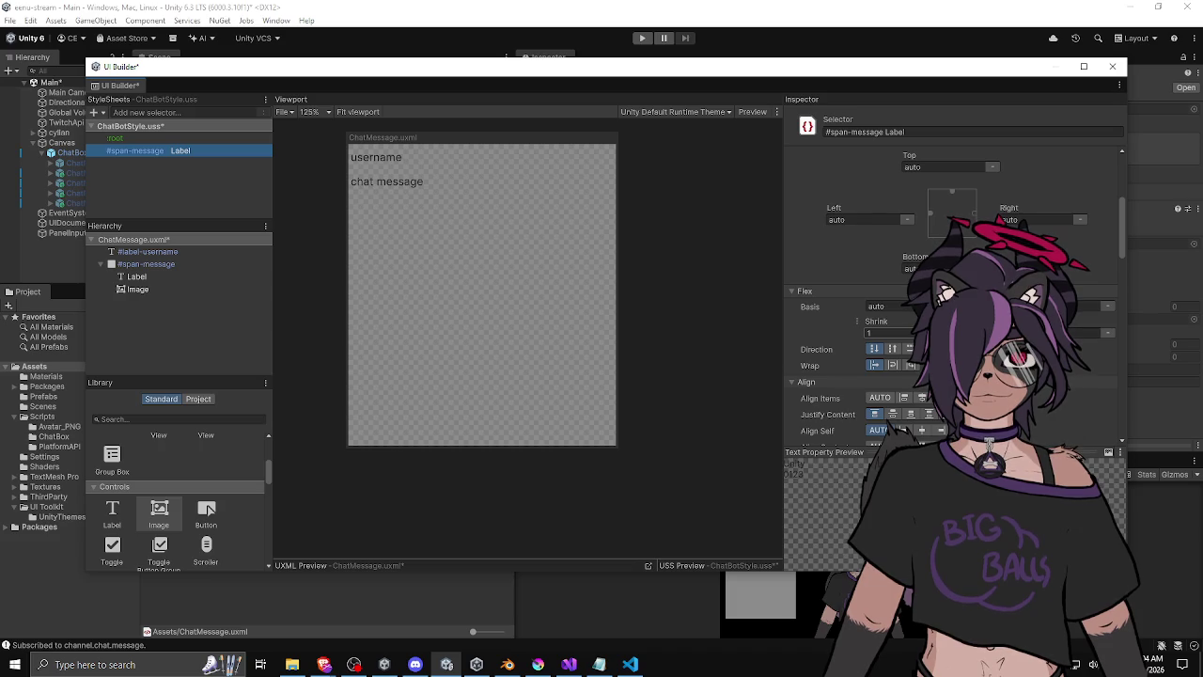
mouse_move(876, 323)
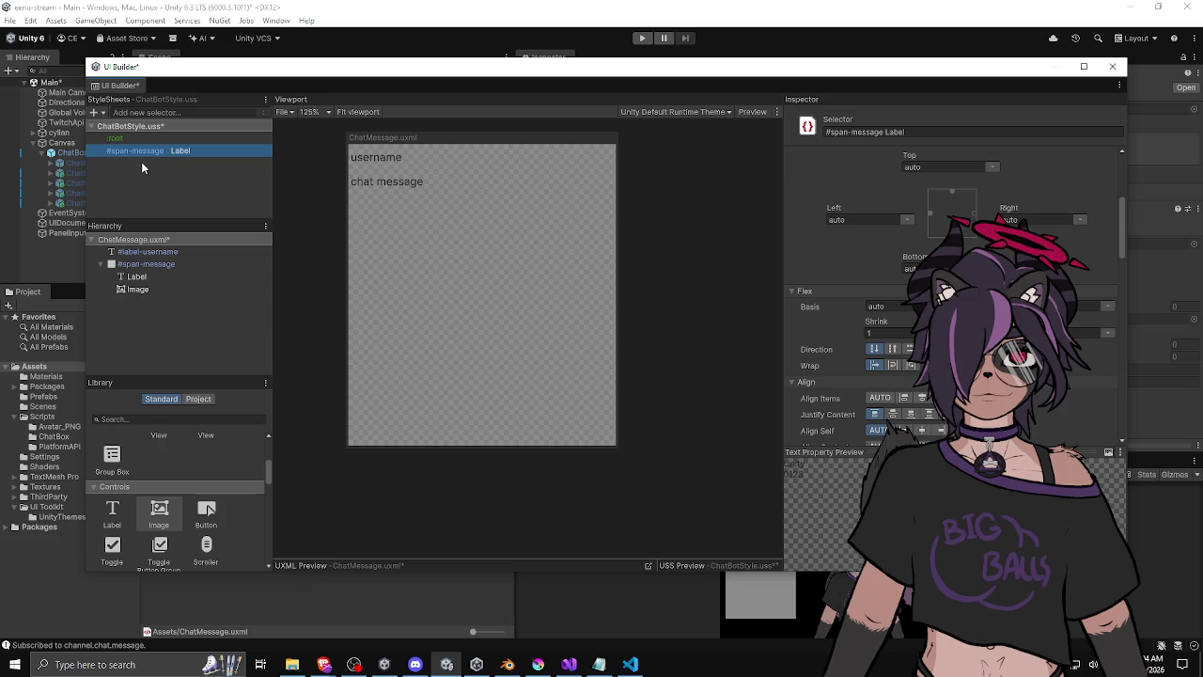
left_click(160, 289)
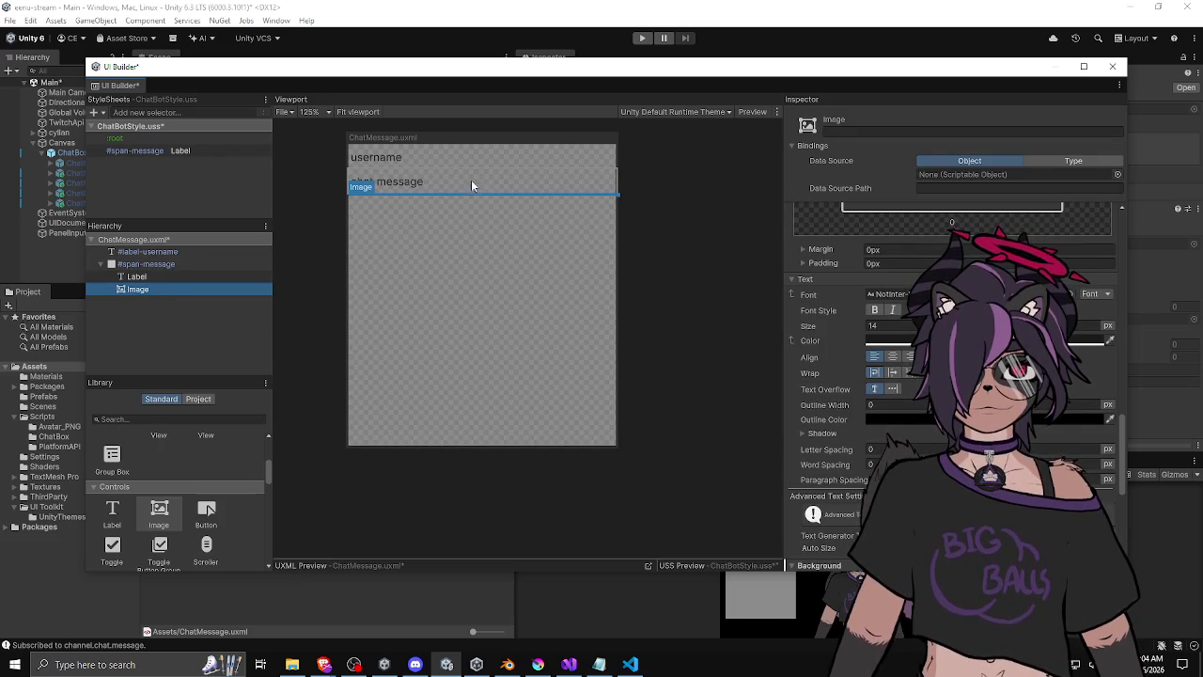
Scroll to the Image's Size section and check its min/max size settings.
scroll(860, 306, "up", 2)
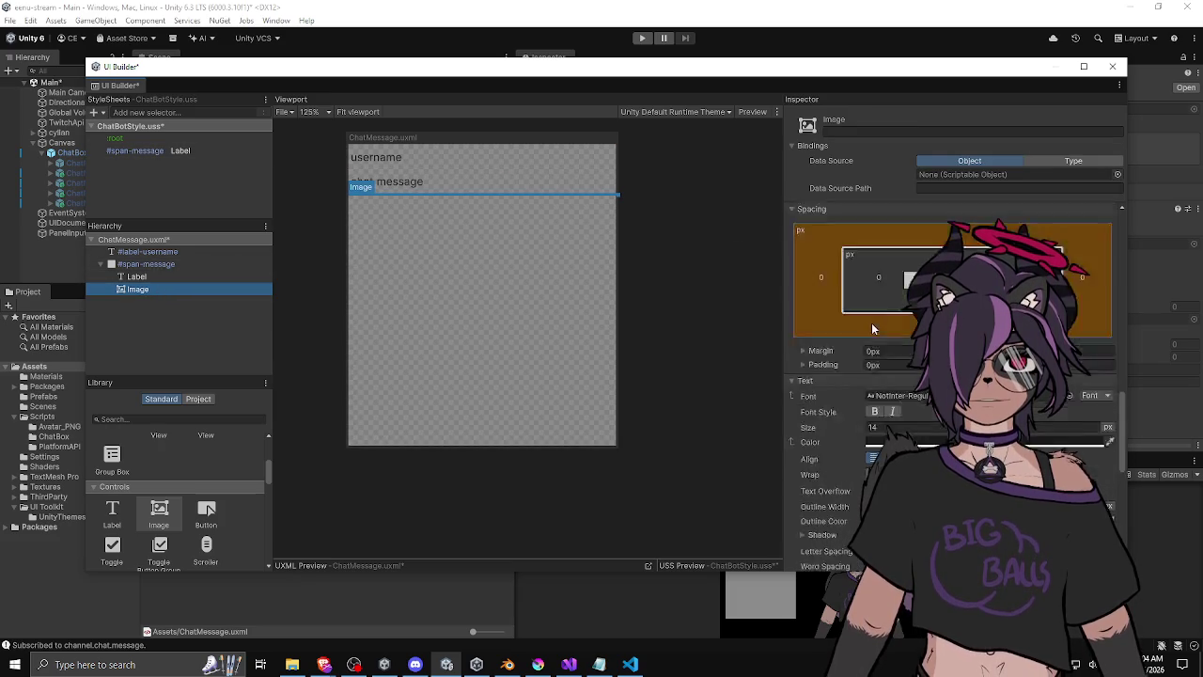
scroll(859, 318, "up", 2)
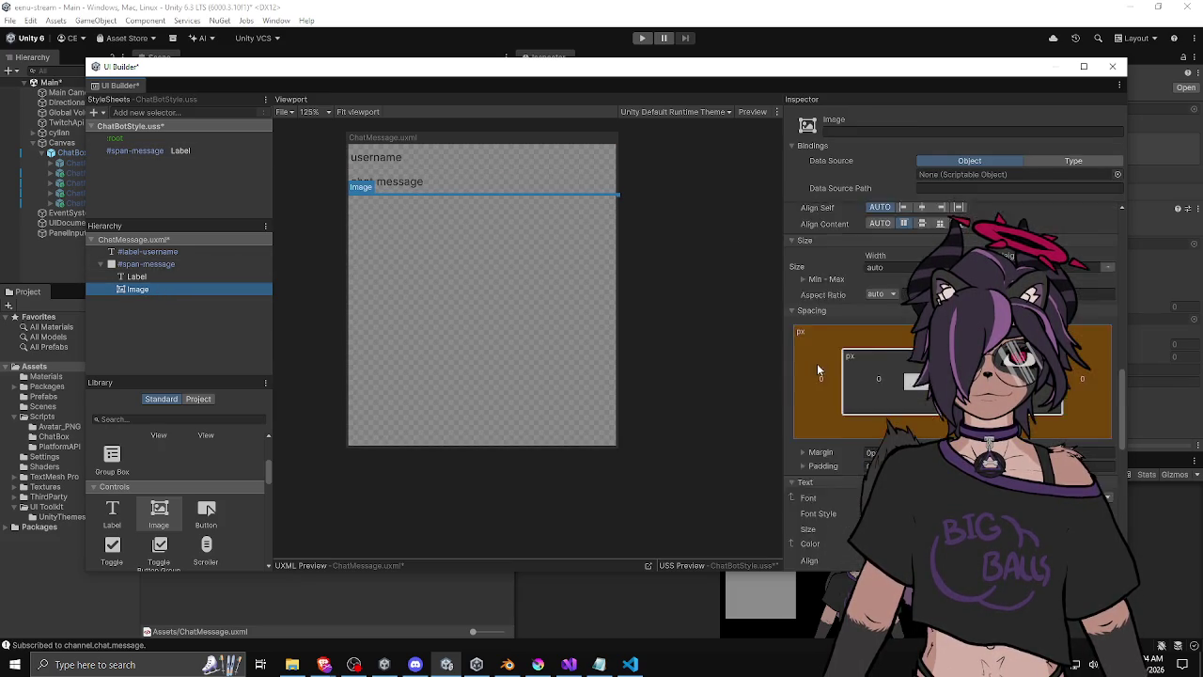
scroll(844, 325, "up", 6)
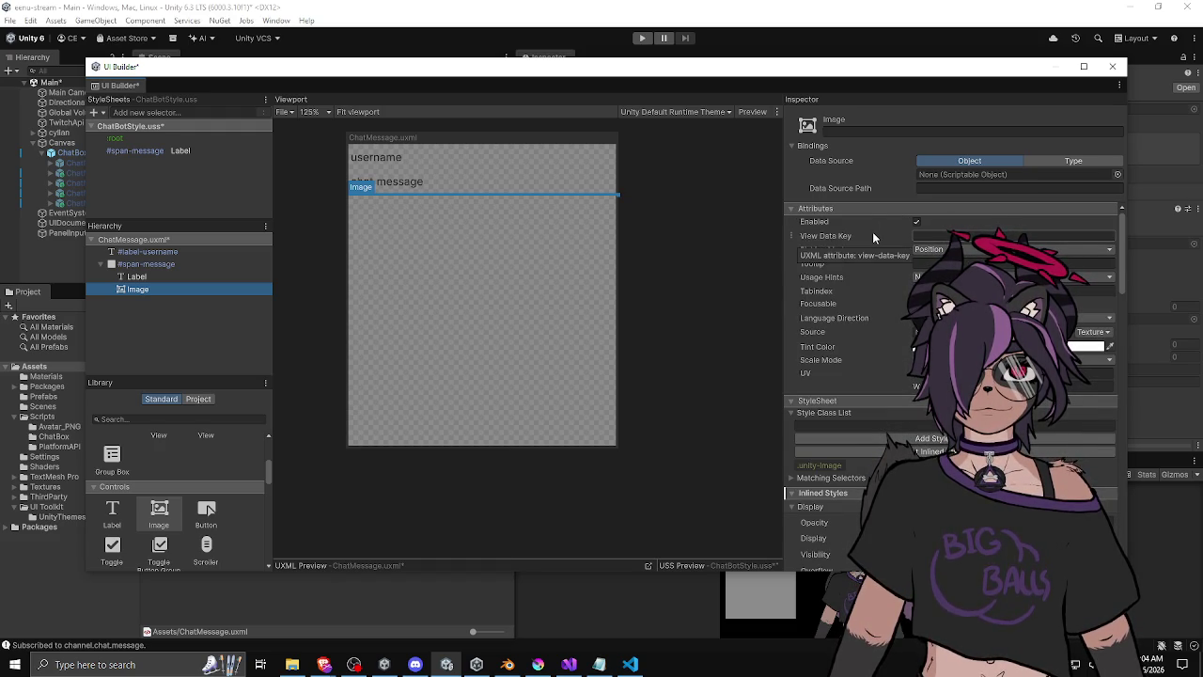
scroll(872, 231, "down", 3)
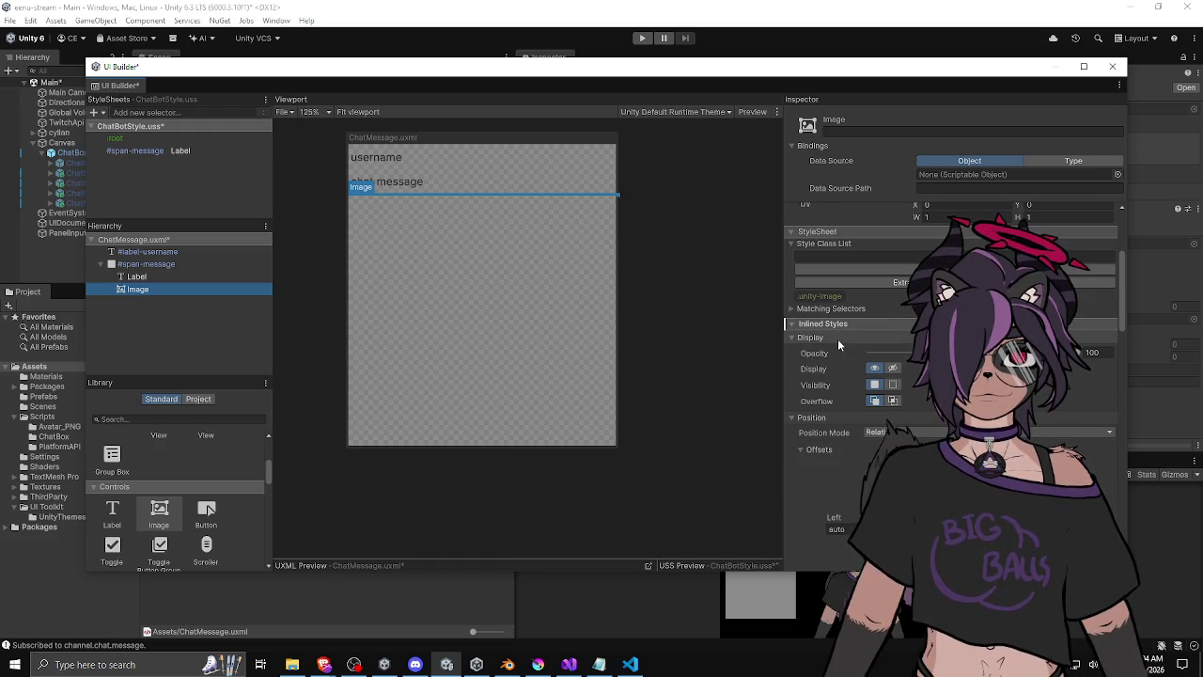
scroll(838, 338, "down", 1)
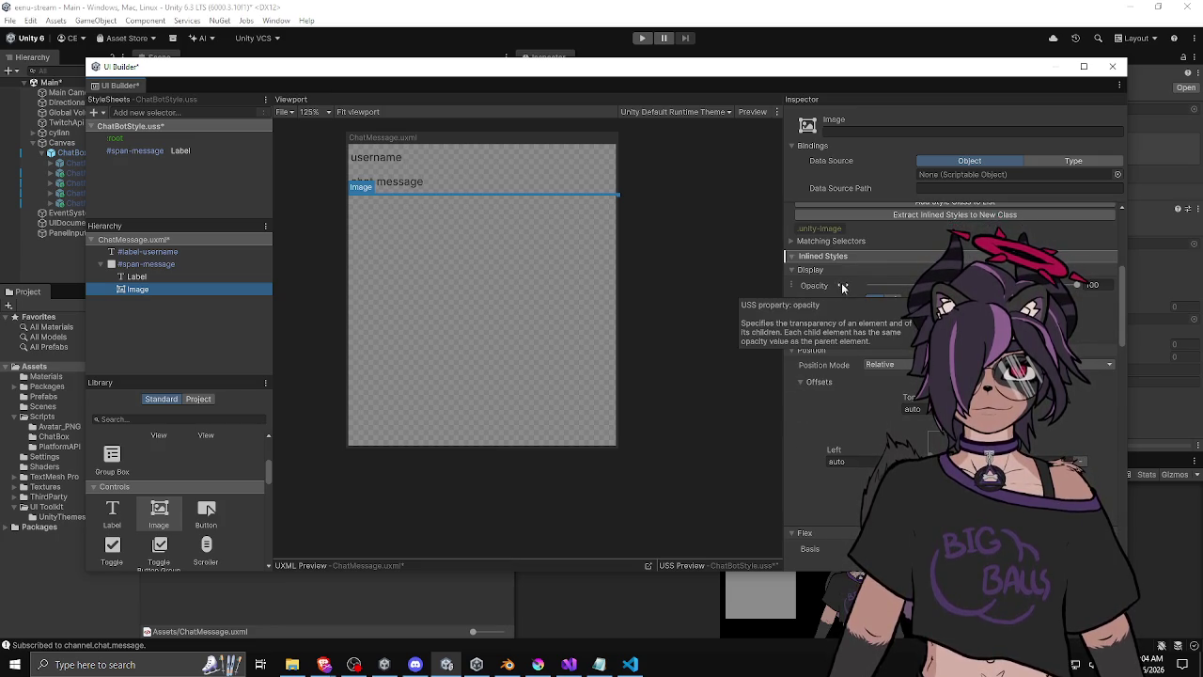
scroll(833, 324, "down", 2)
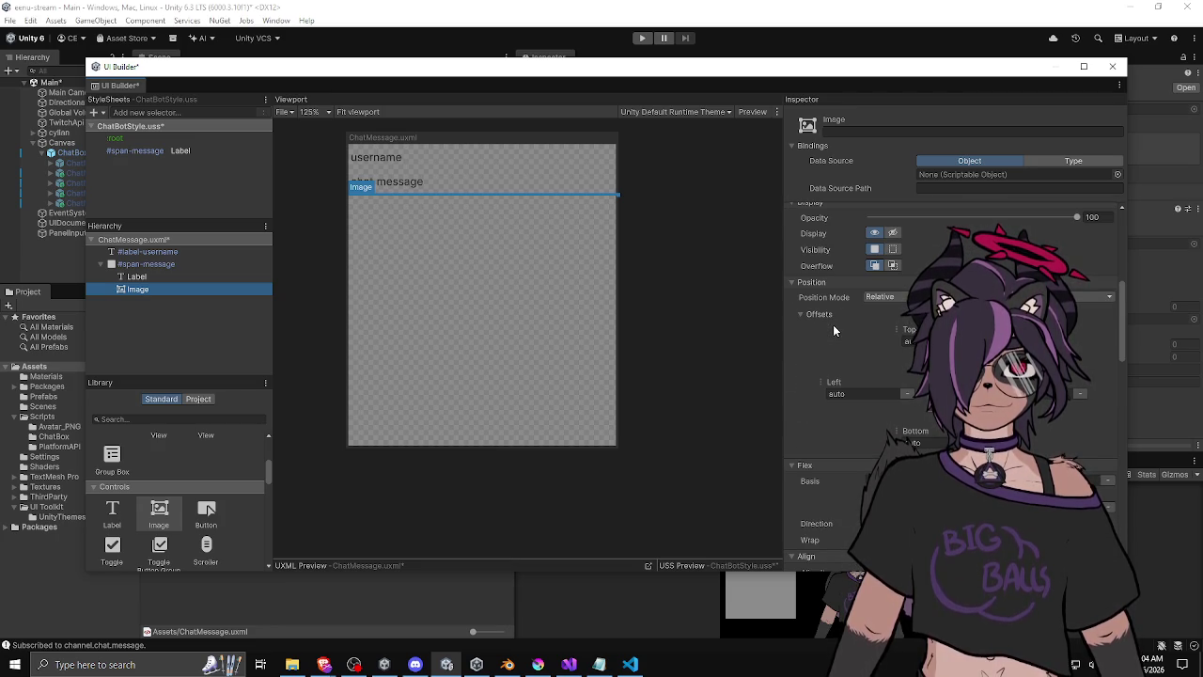
scroll(833, 325, "down", 1)
scroll(833, 329, "down", 3)
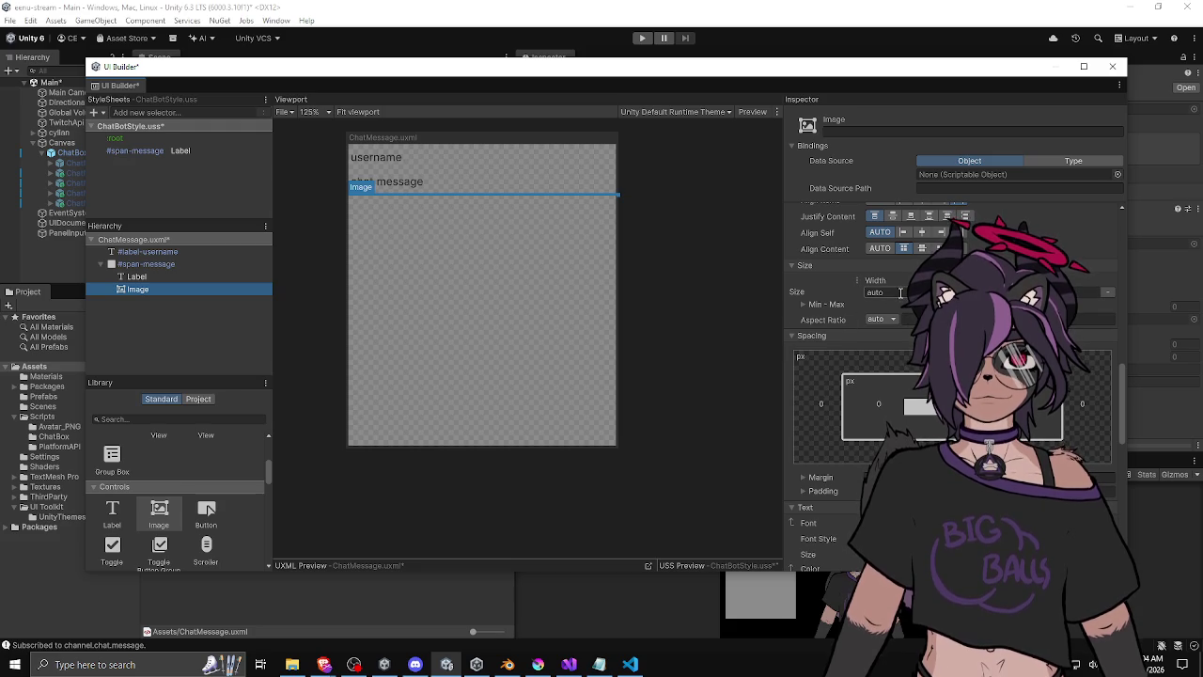
left_click(803, 305)
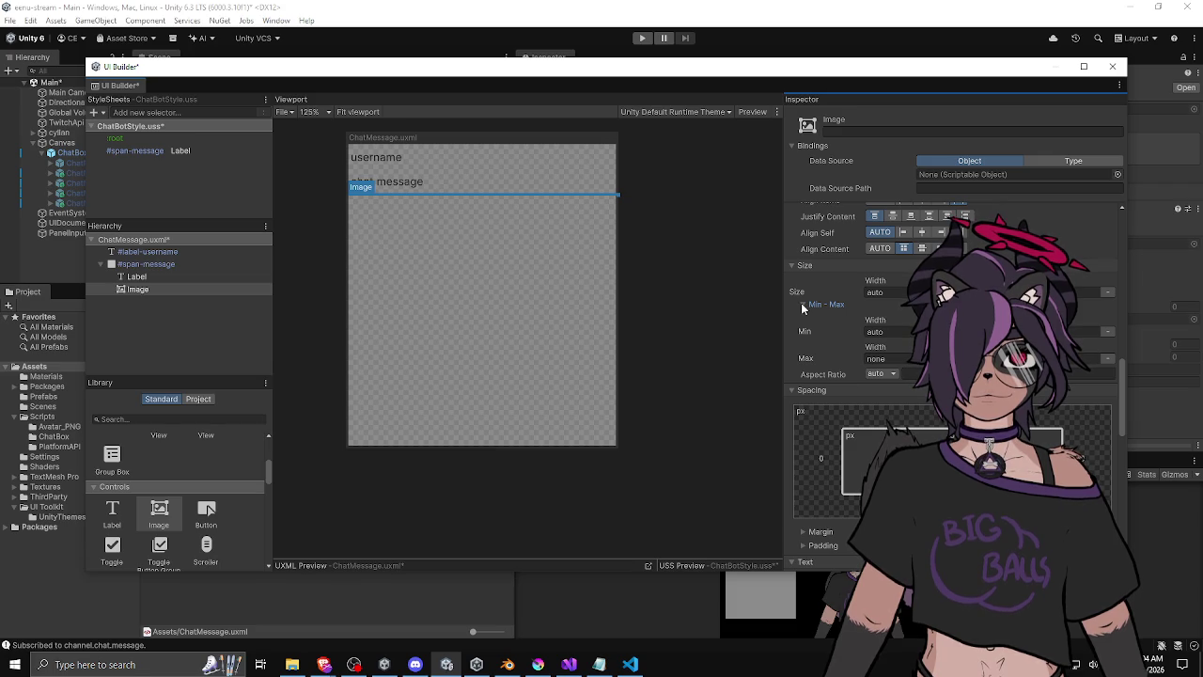
left_click(803, 305)
Set the Image's width to 20 px.
left_click(884, 291)
scroll(886, 292, "up", 2)
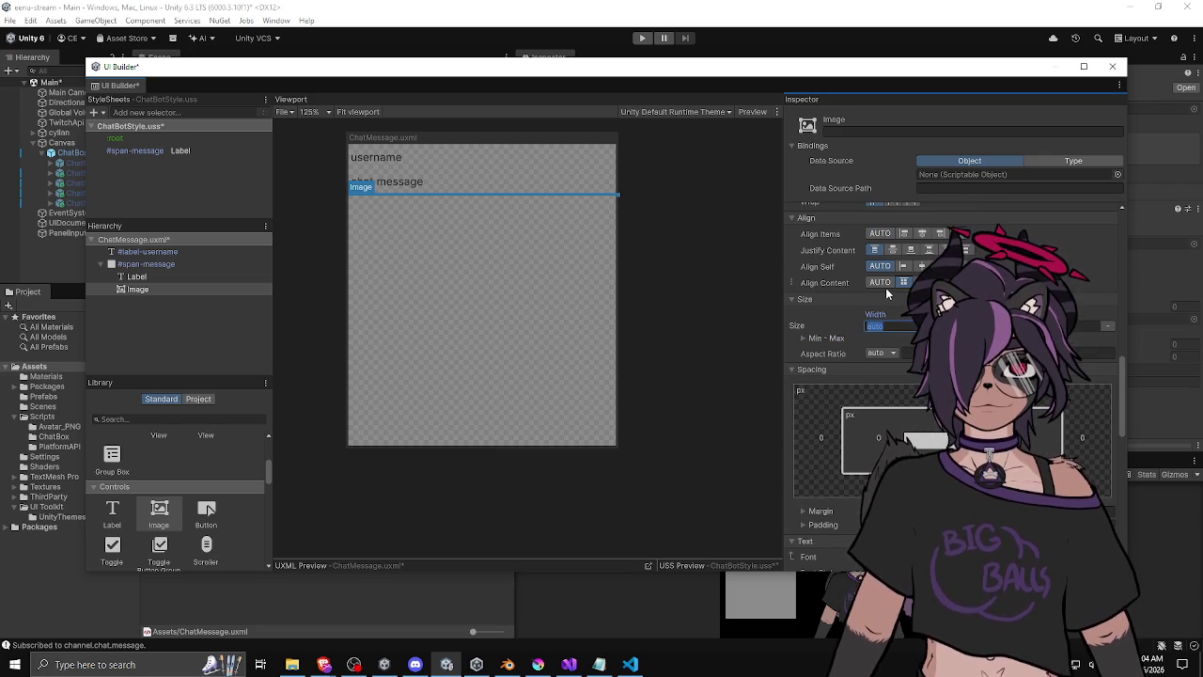
type("10")
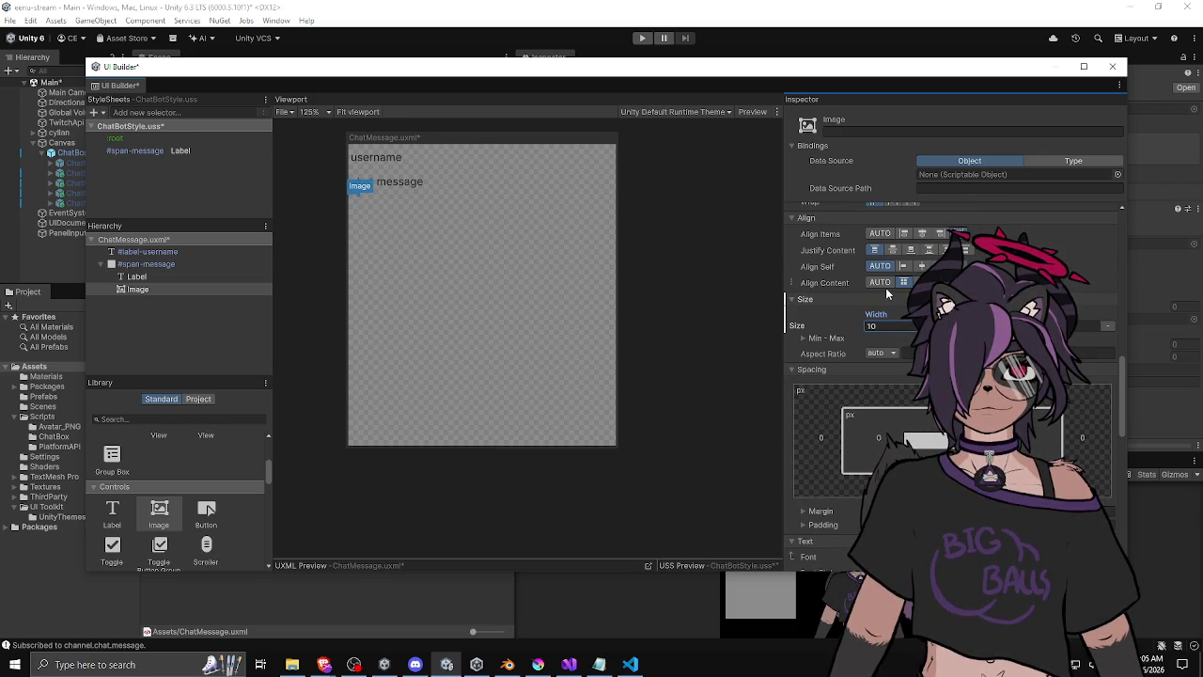
type("0")
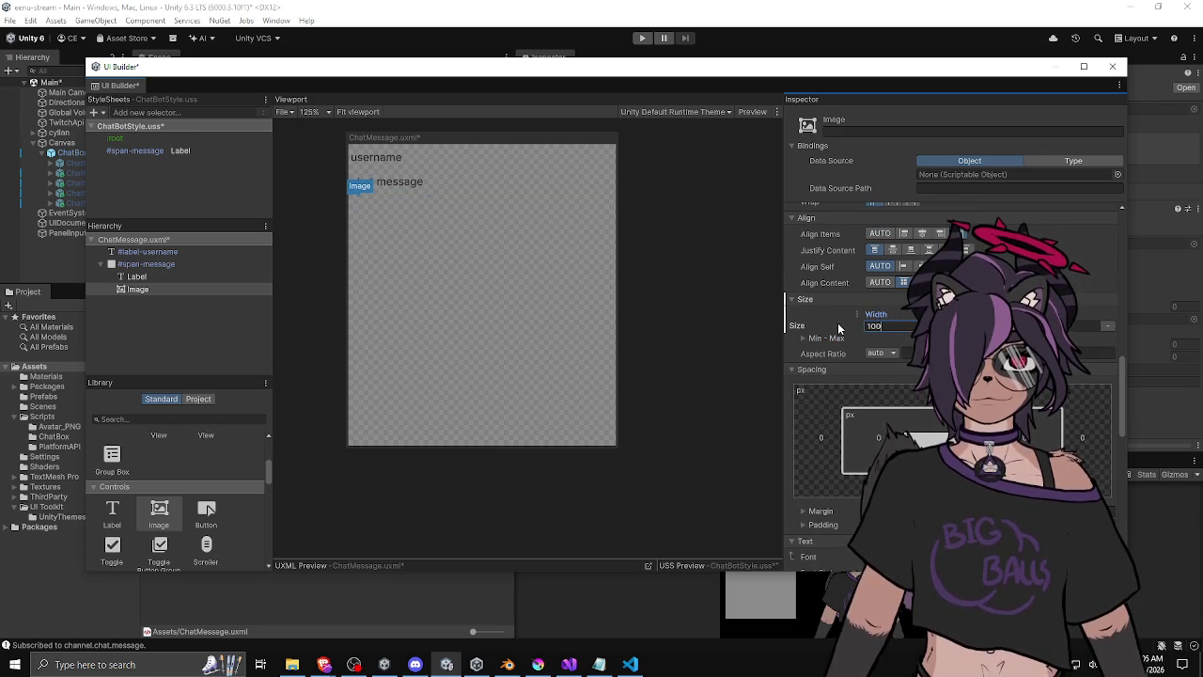
key("BackSpace")
key("BackSpace")
key("BackSpace")
type("20")
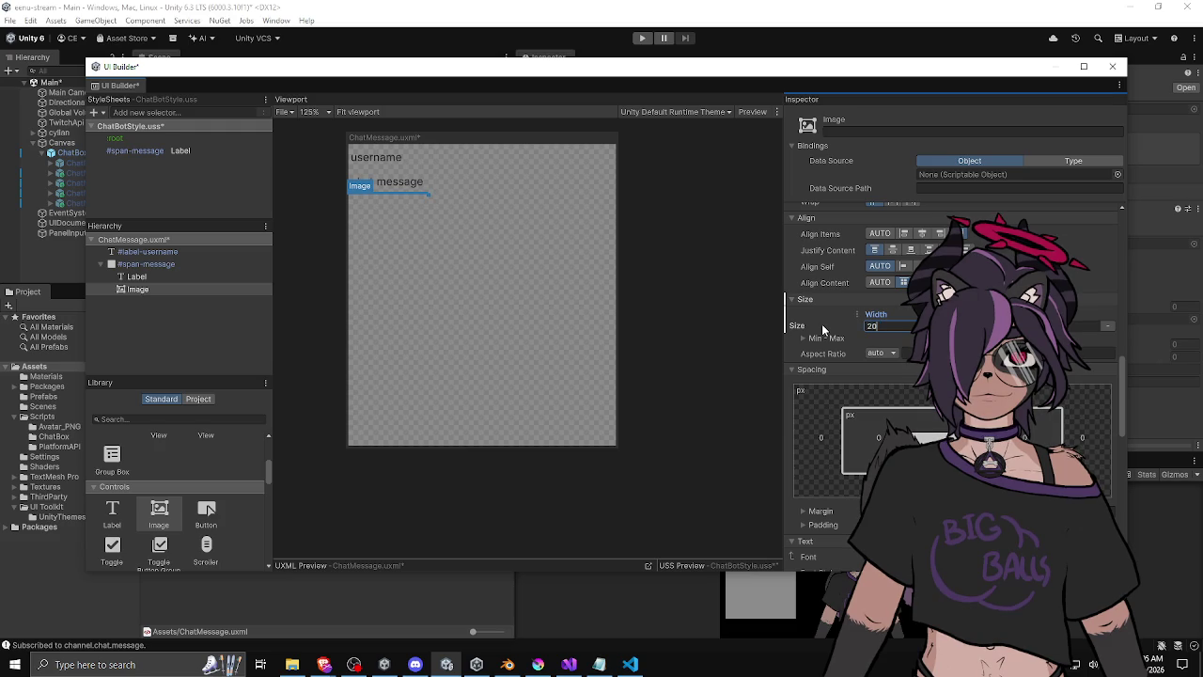
key("Return")
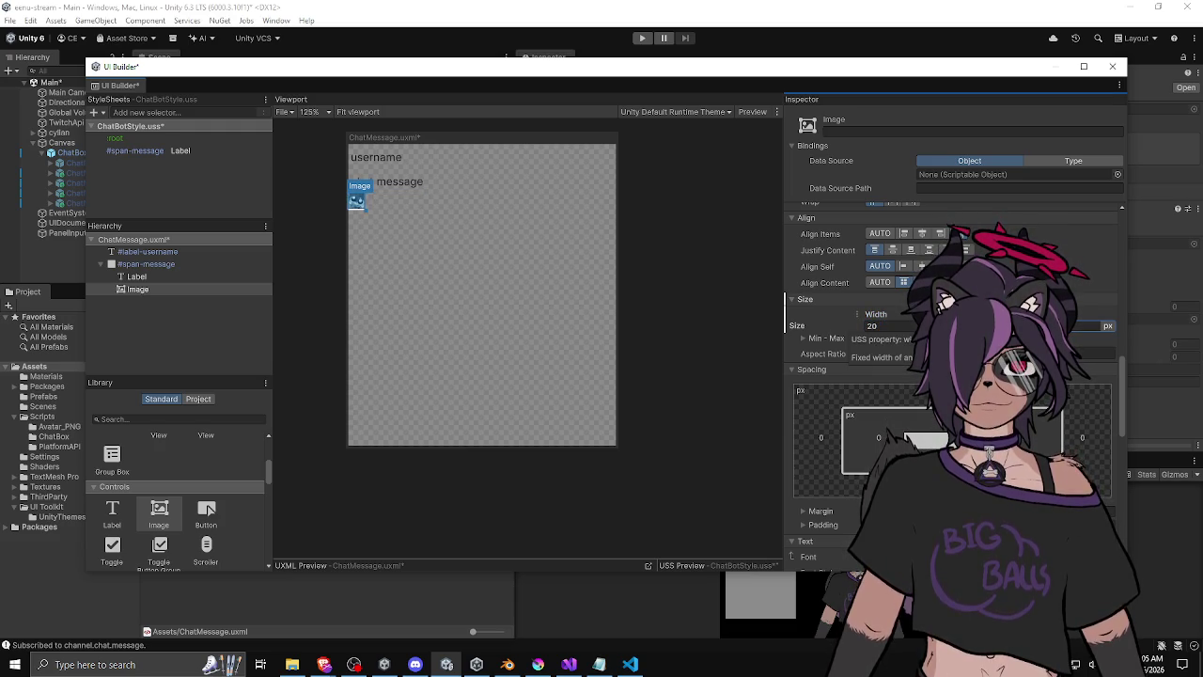
Select the span-message container, then switch over to the browser.
left_click(523, 277)
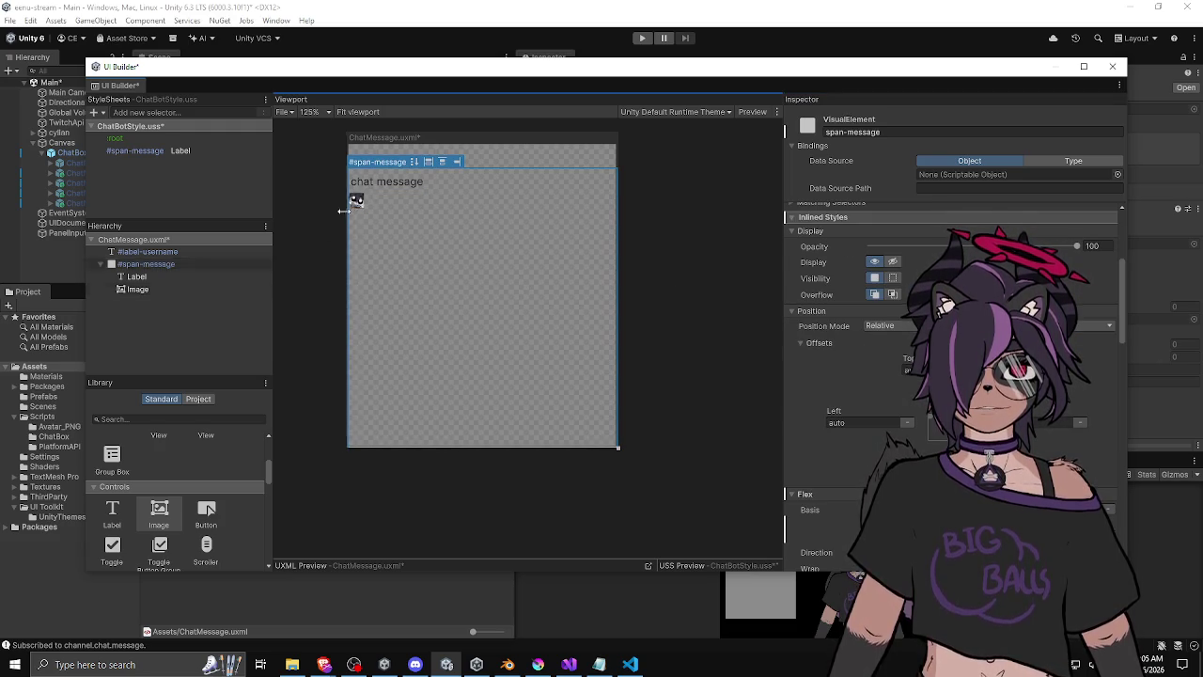
scroll(352, 199, "up", 1)
scroll(352, 200, "up", 6)
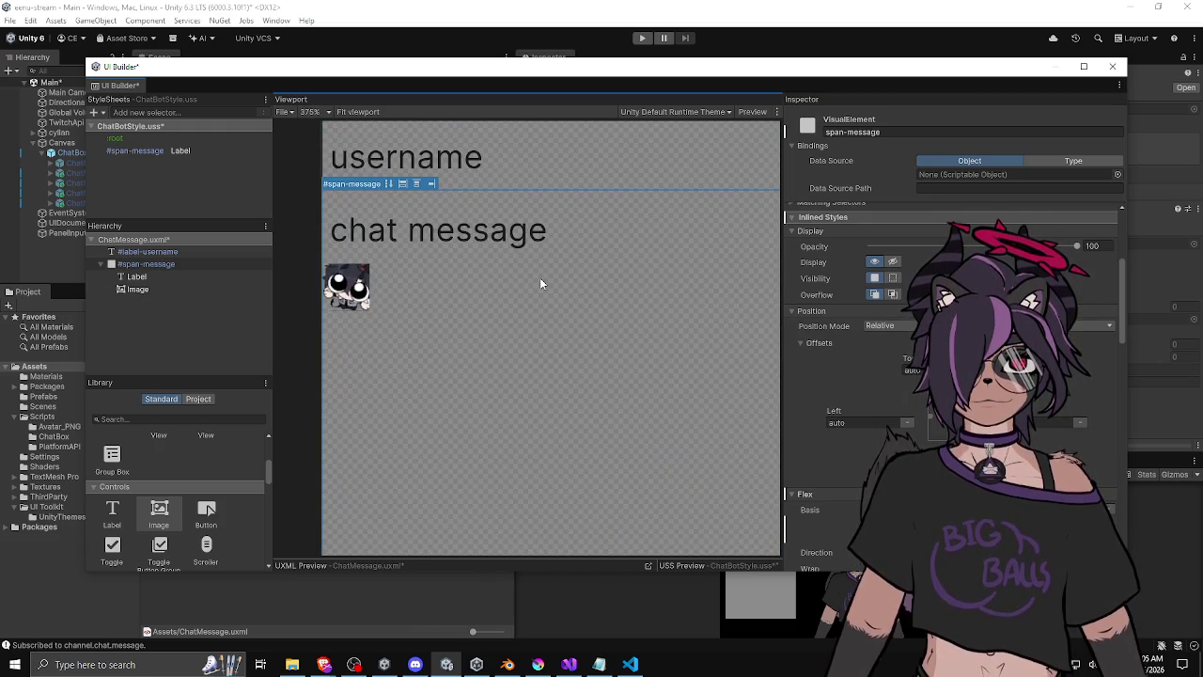
key("alt+Tab")
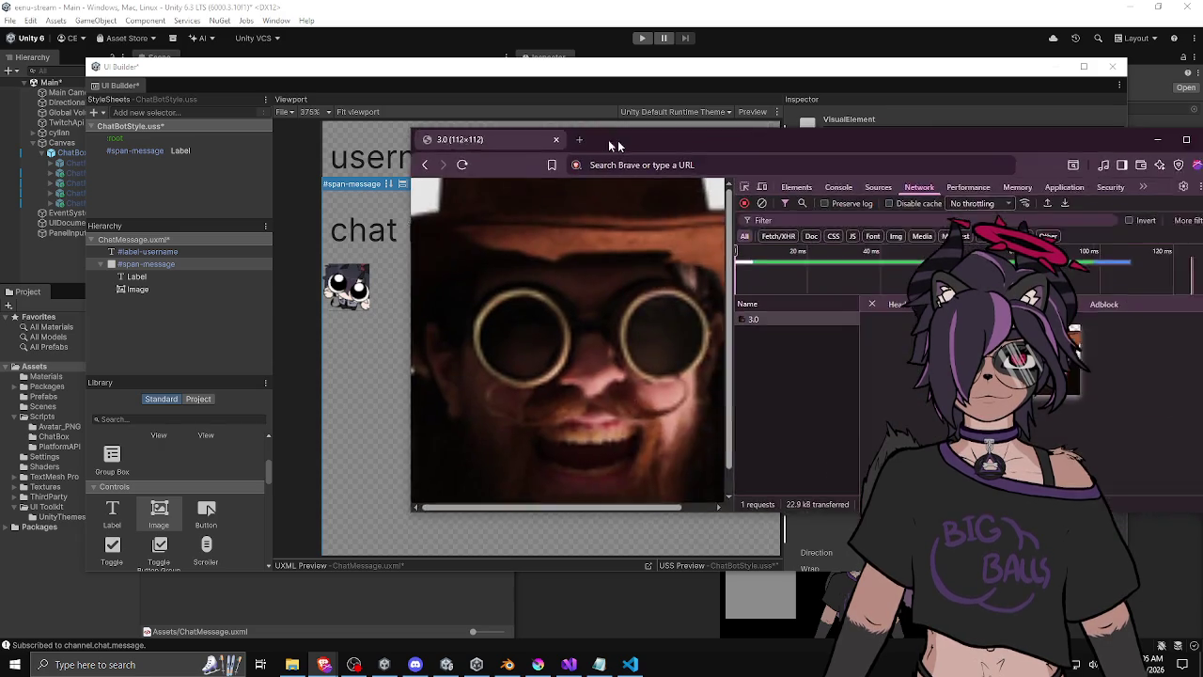
mouse_move(614, 141)
left_mouse_down()
mouse_move(343, 141)
mouse_move(346, 107)
mouse_move(351, 123)
left_mouse_up()
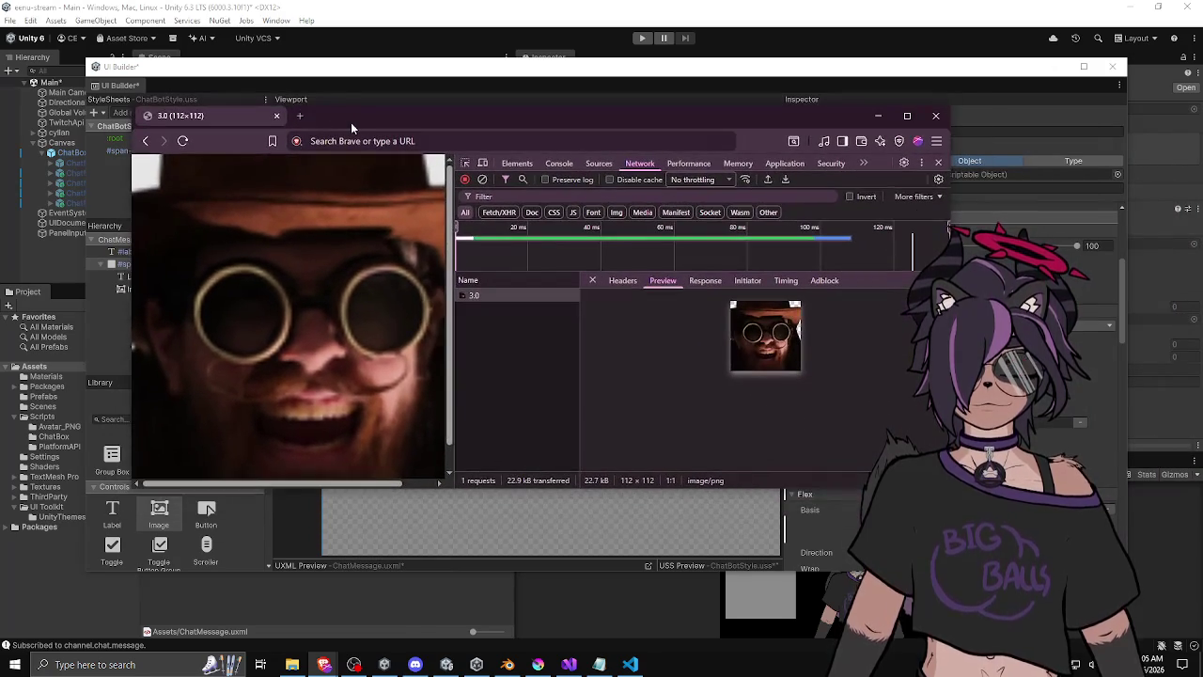
scroll(365, 260, "down", 2)
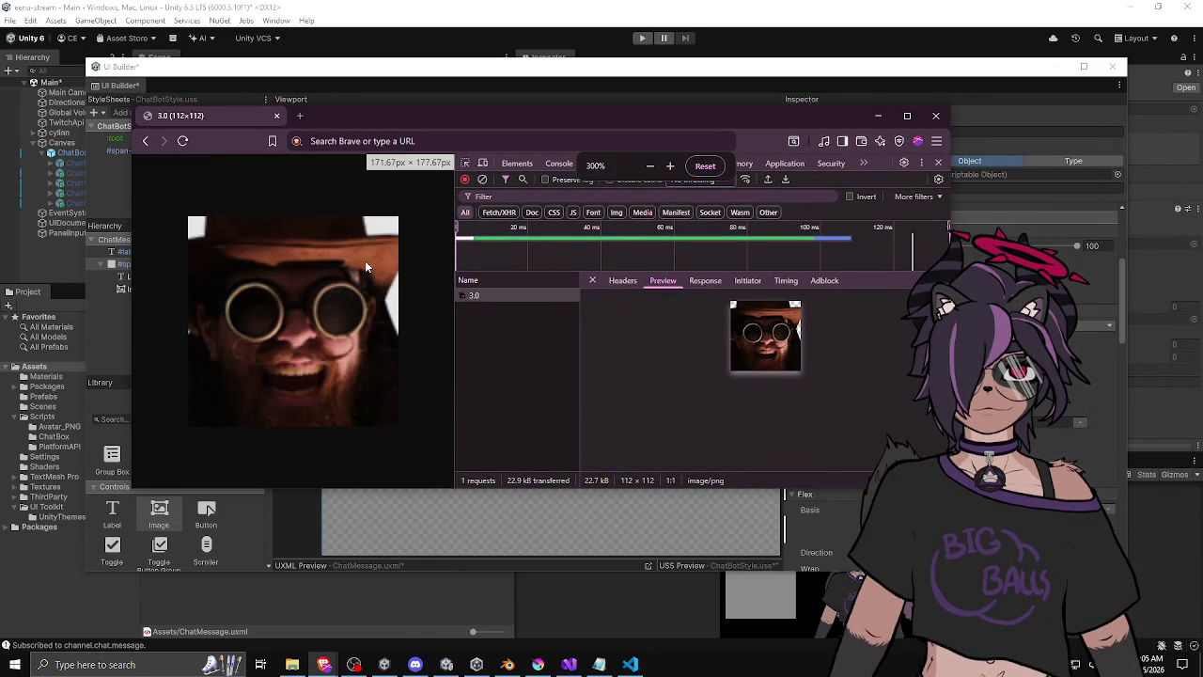
scroll(355, 268, "down", 7)
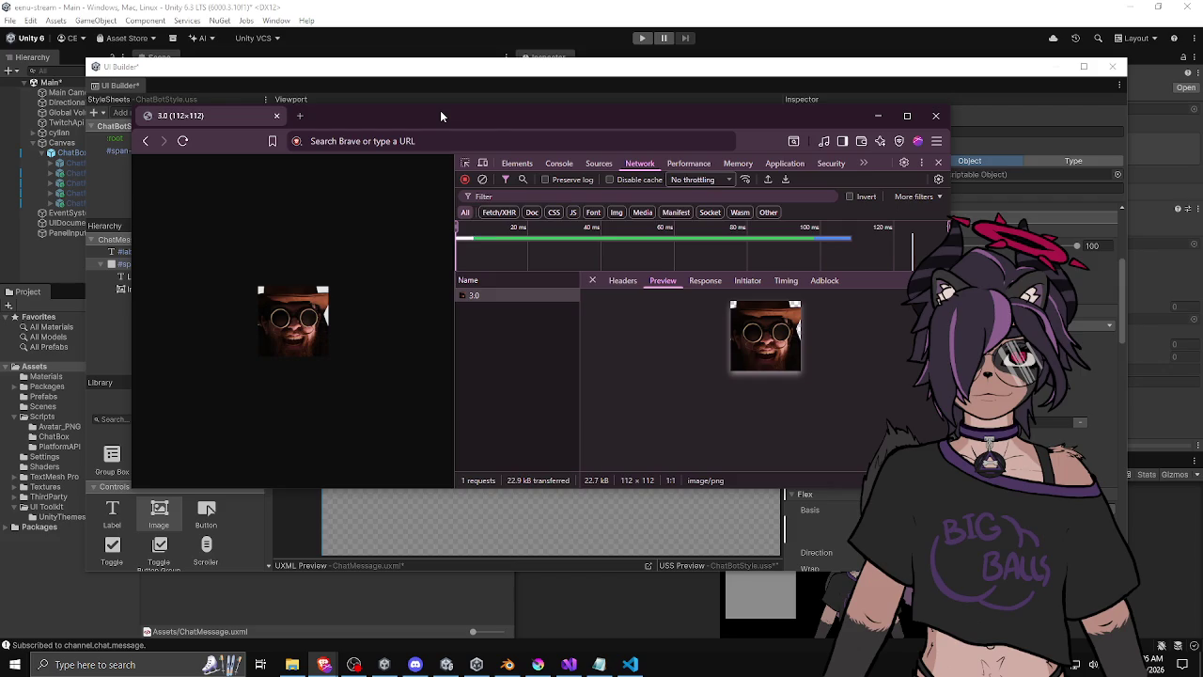
key("ctrl+w")
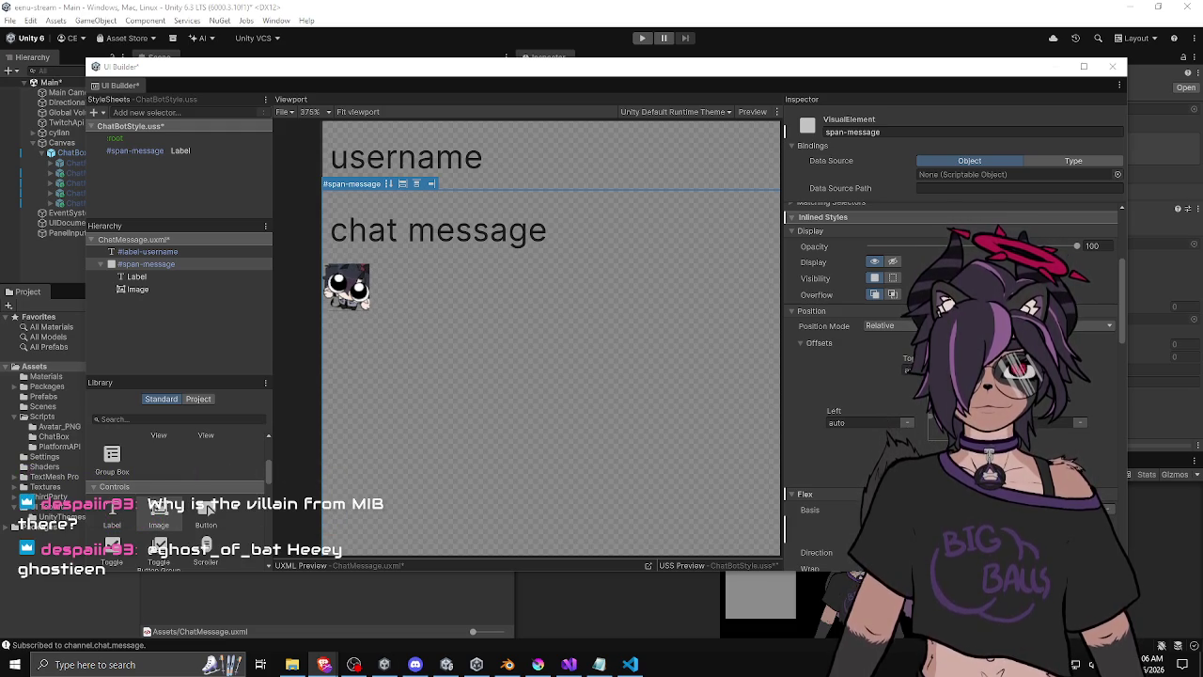
left_click_drag(1202, 142, 494, 142)
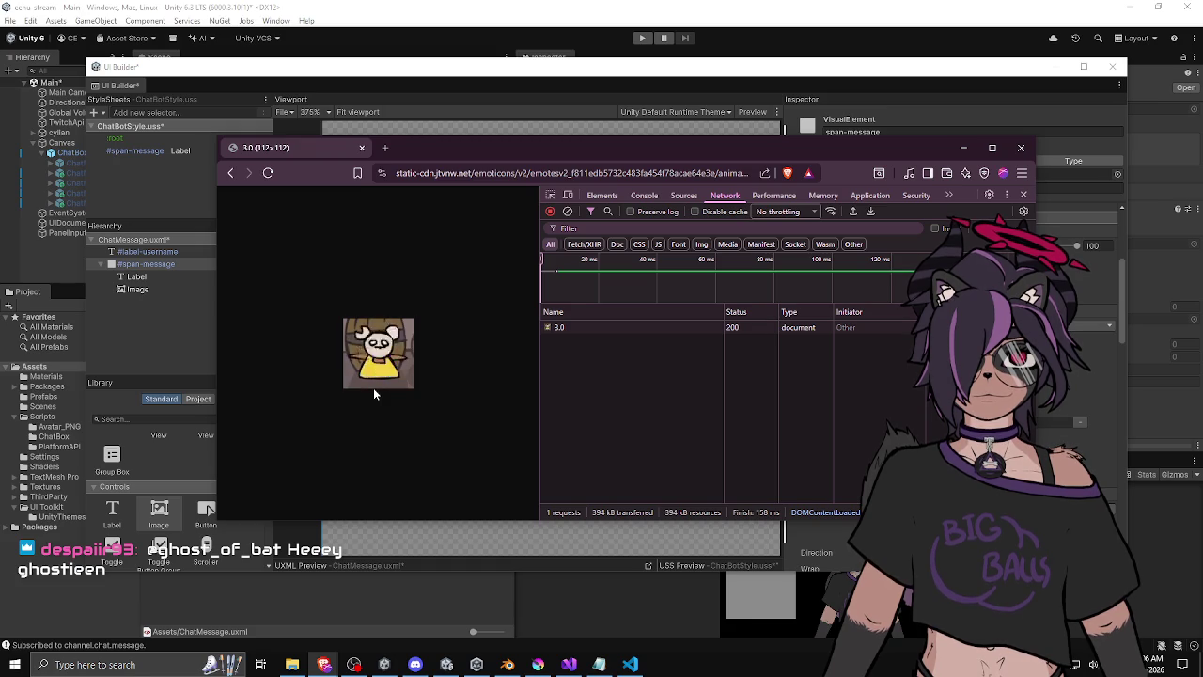
left_click(592, 327)
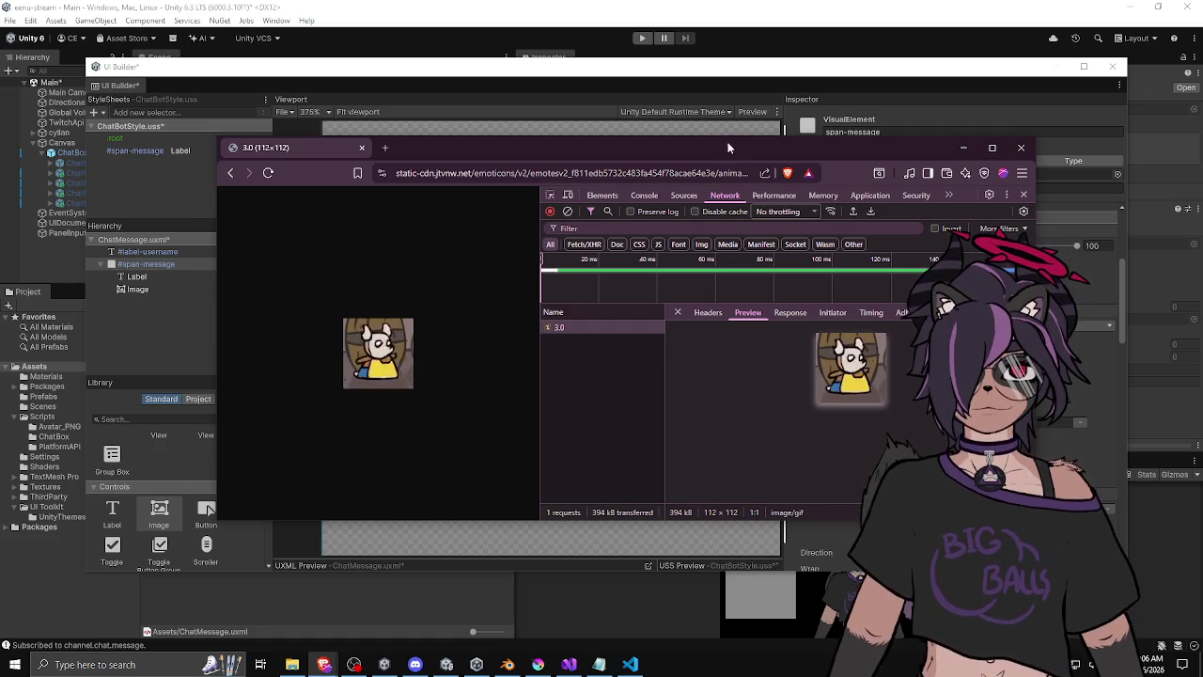
left_click(691, 112)
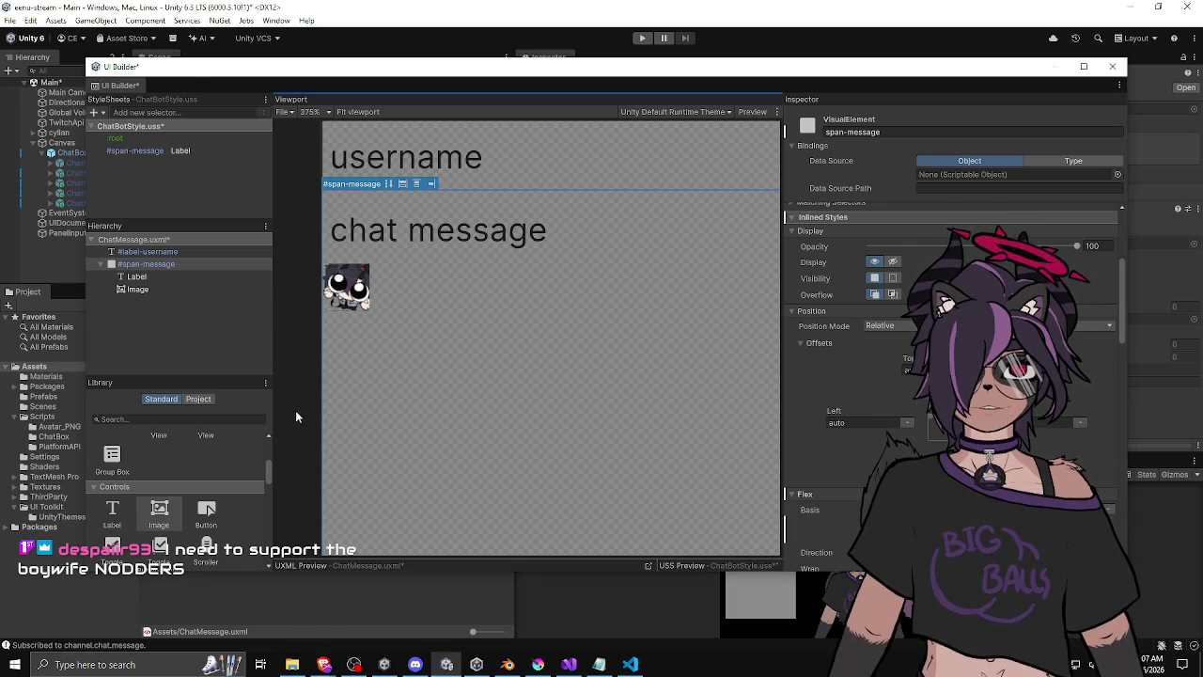
Create a StreamingAssets folder in Assets and import spin.gif into it.
mouse_move(188, 68)
left_mouse_down()
mouse_move(530, 121)
mouse_move(372, 95)
left_mouse_up()
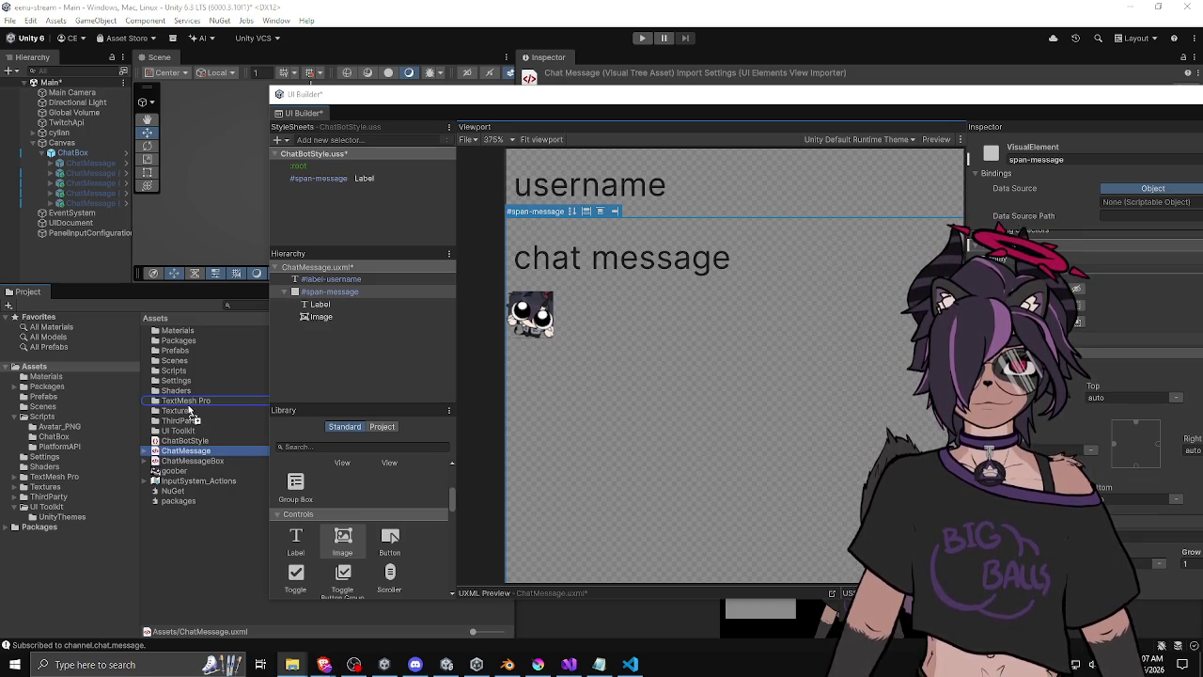
right_click(194, 543)
mouse_move(310, 179)
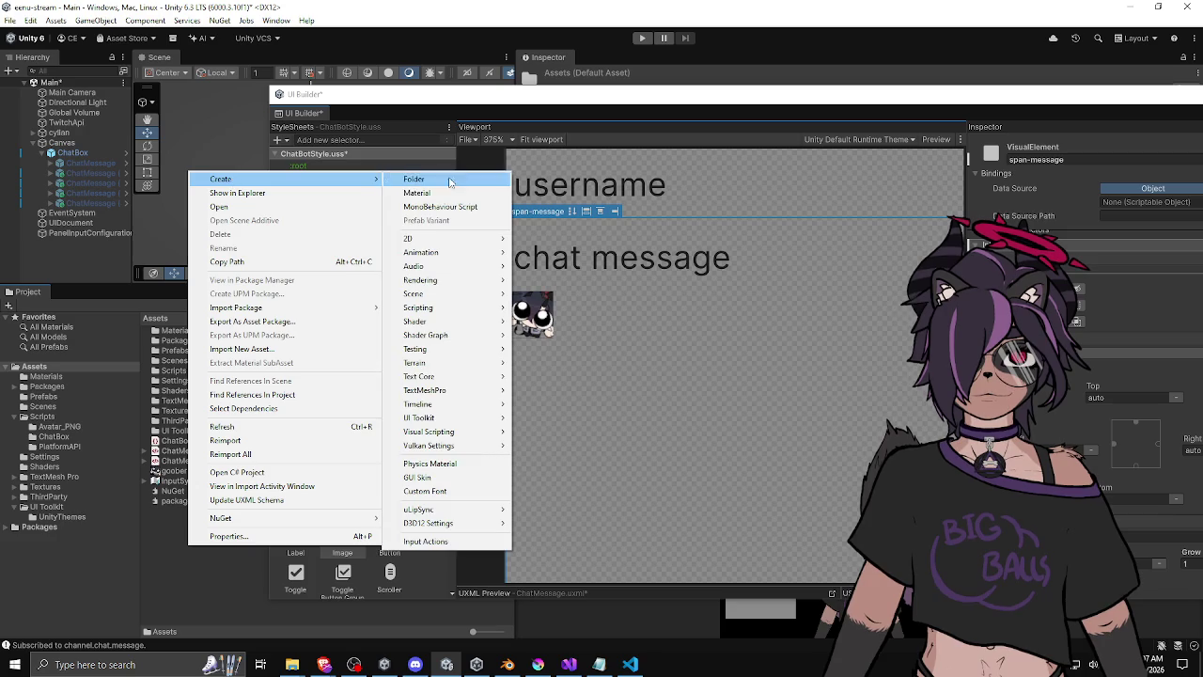
left_click(430, 181)
type("S")
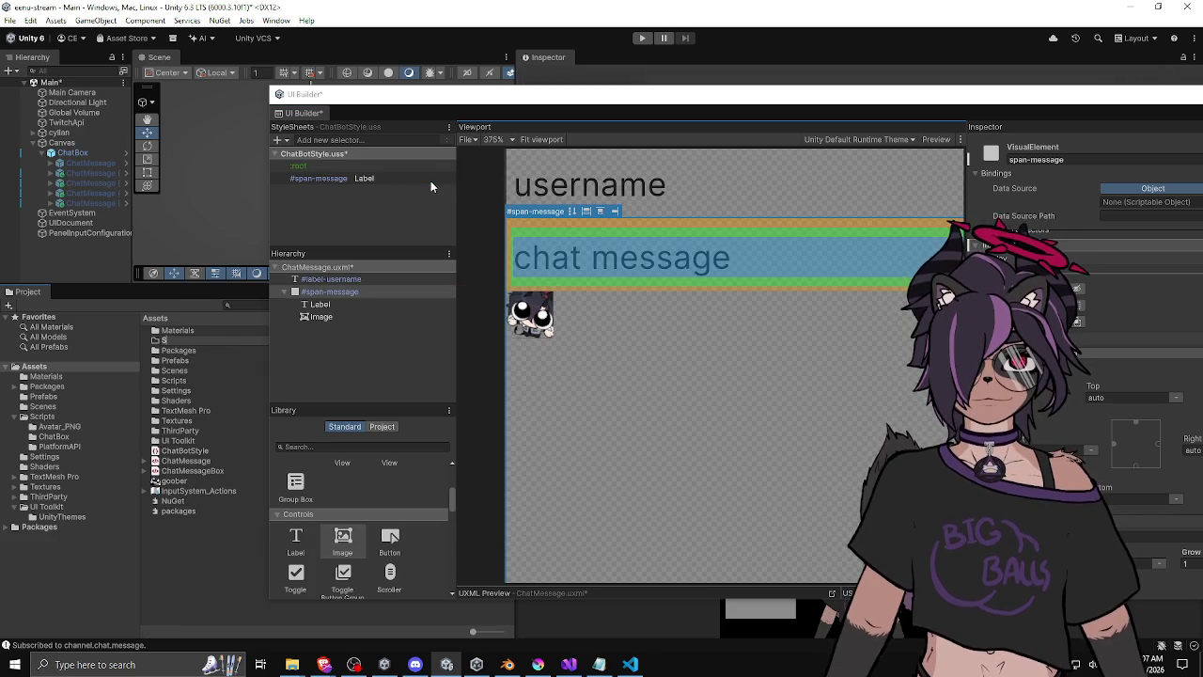
type("treamingAssets")
key("Return")
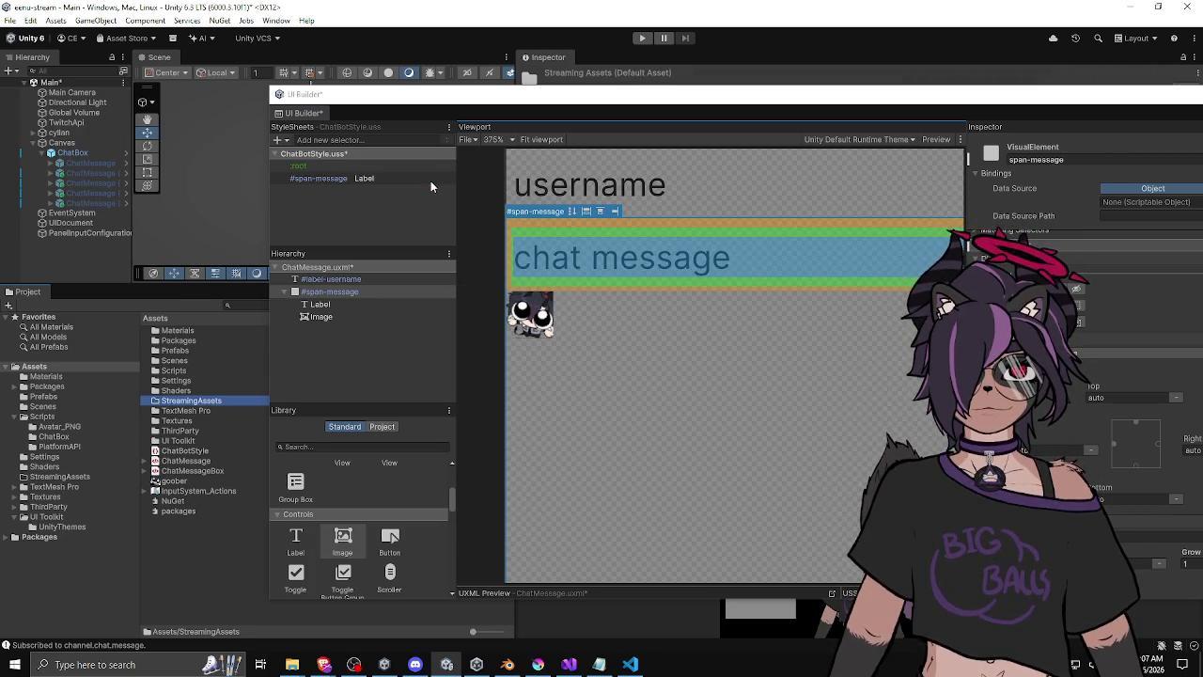
double_click(196, 401)
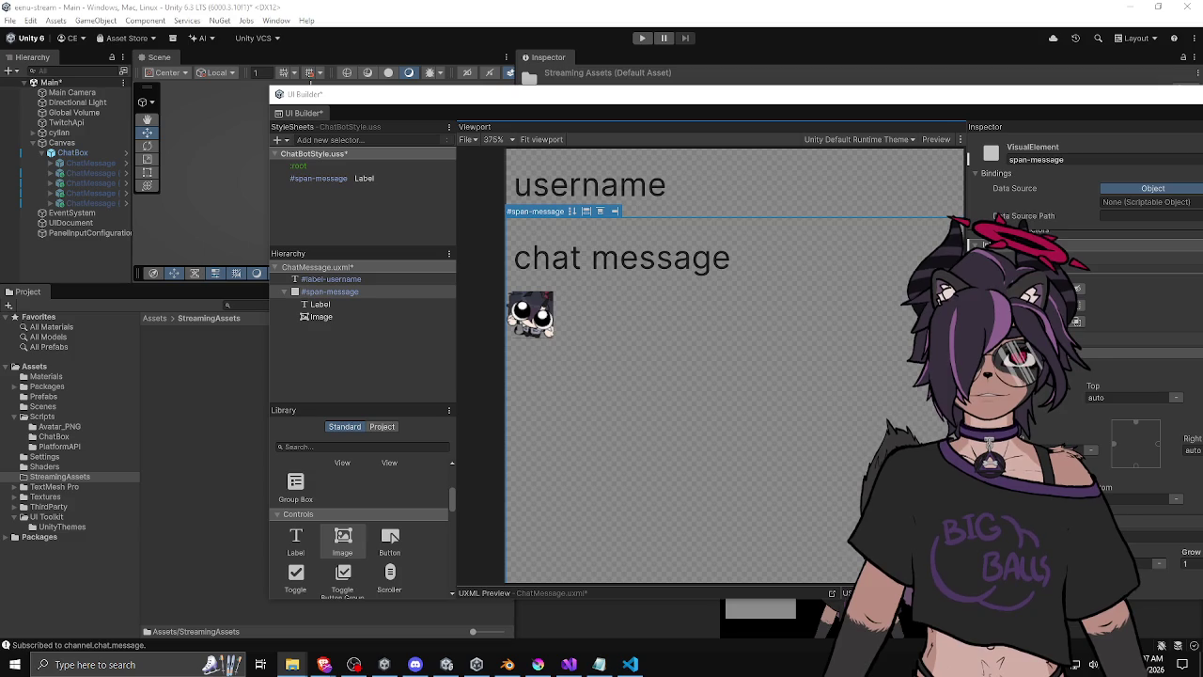
left_click_drag(187, 407, 196, 402)
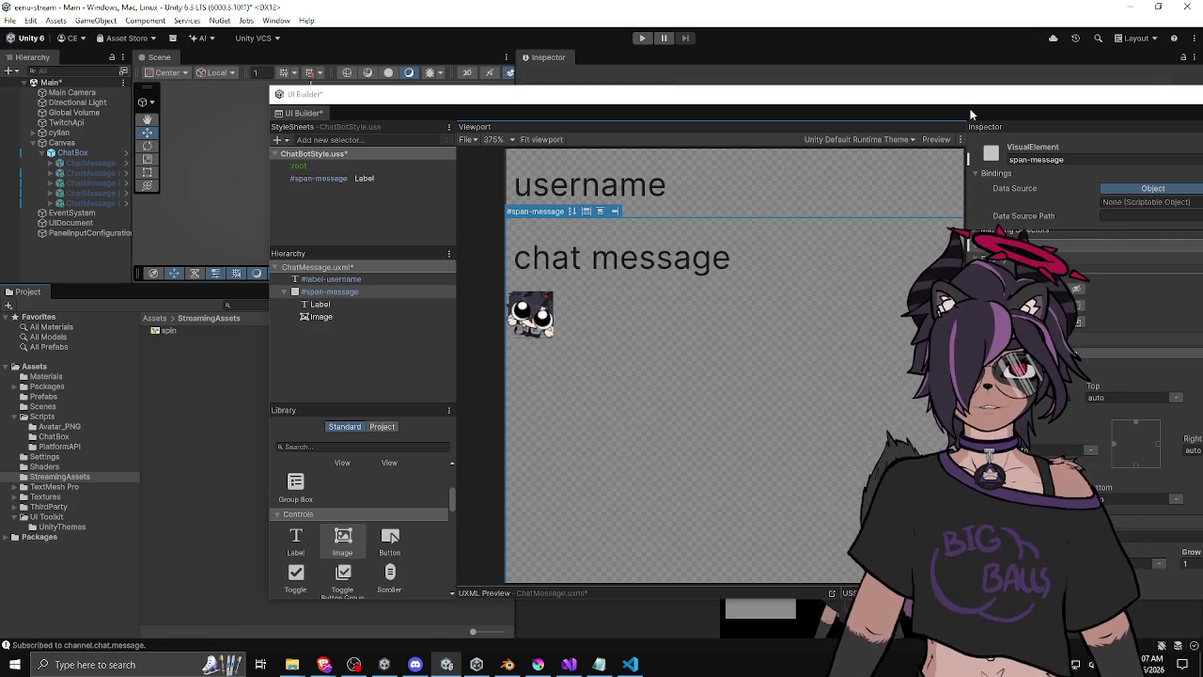
Reposition the UI Builder window and bring up ChatMessage.uxml in Visual Studio.
left_click_drag(961, 102, 792, 79)
scroll(843, 298, "down", 1)
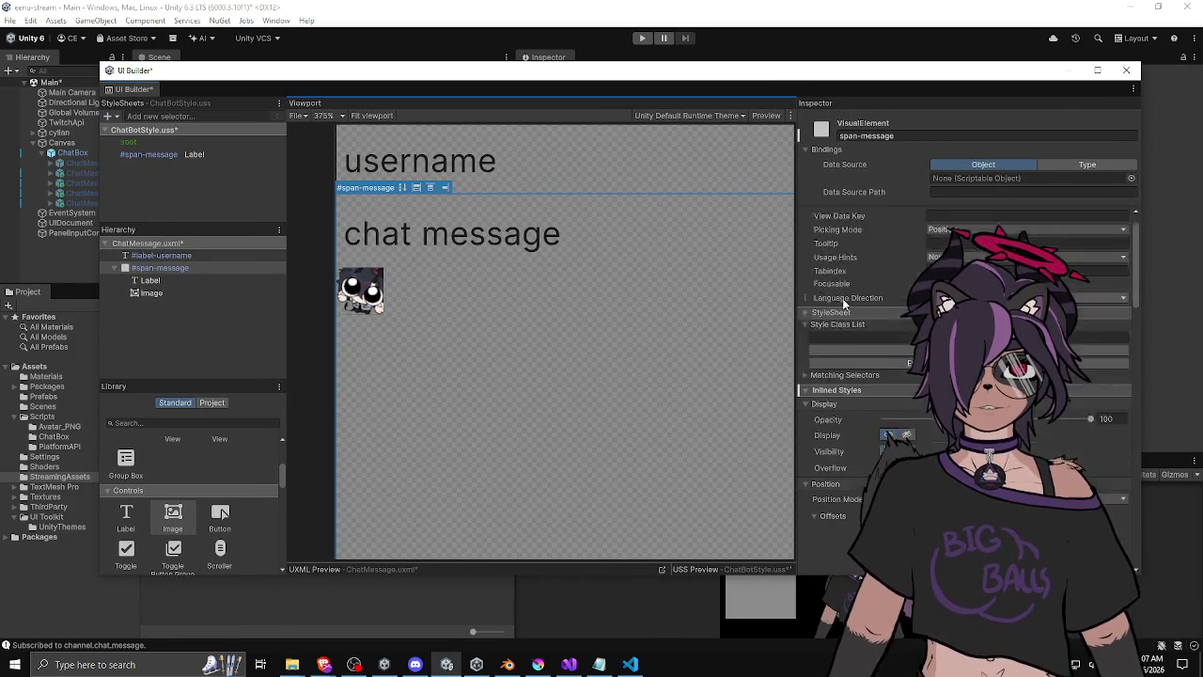
scroll(838, 293, "down", 10)
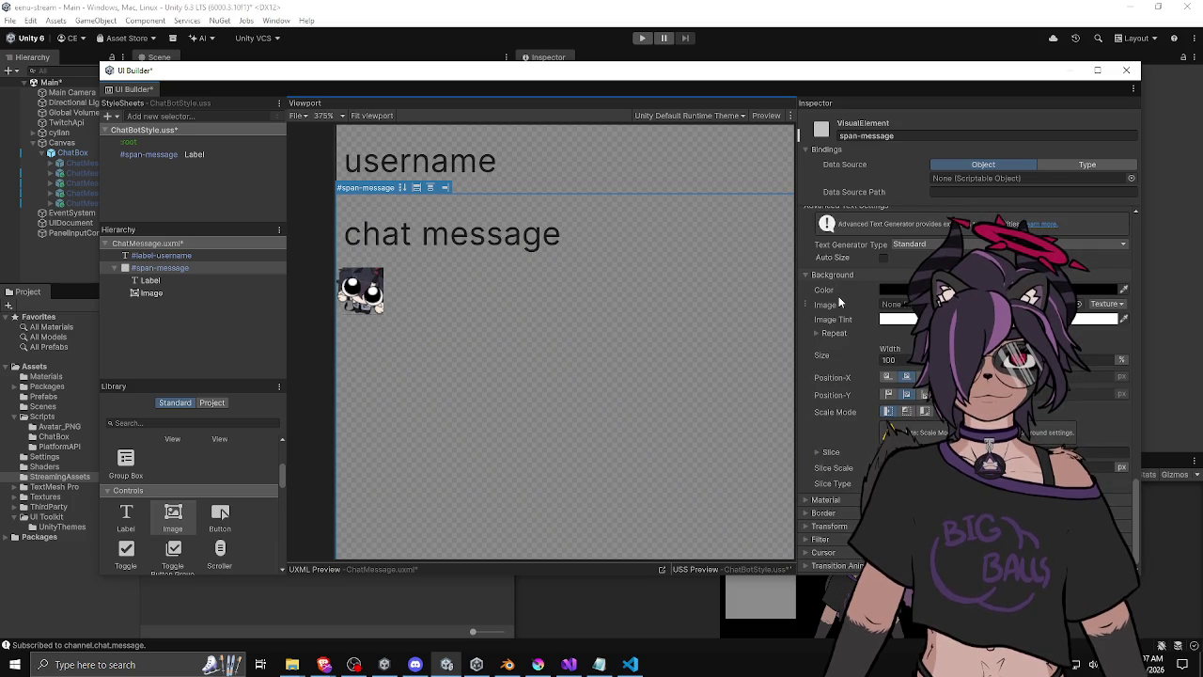
scroll(840, 299, "up", 3)
scroll(839, 299, "up", 3)
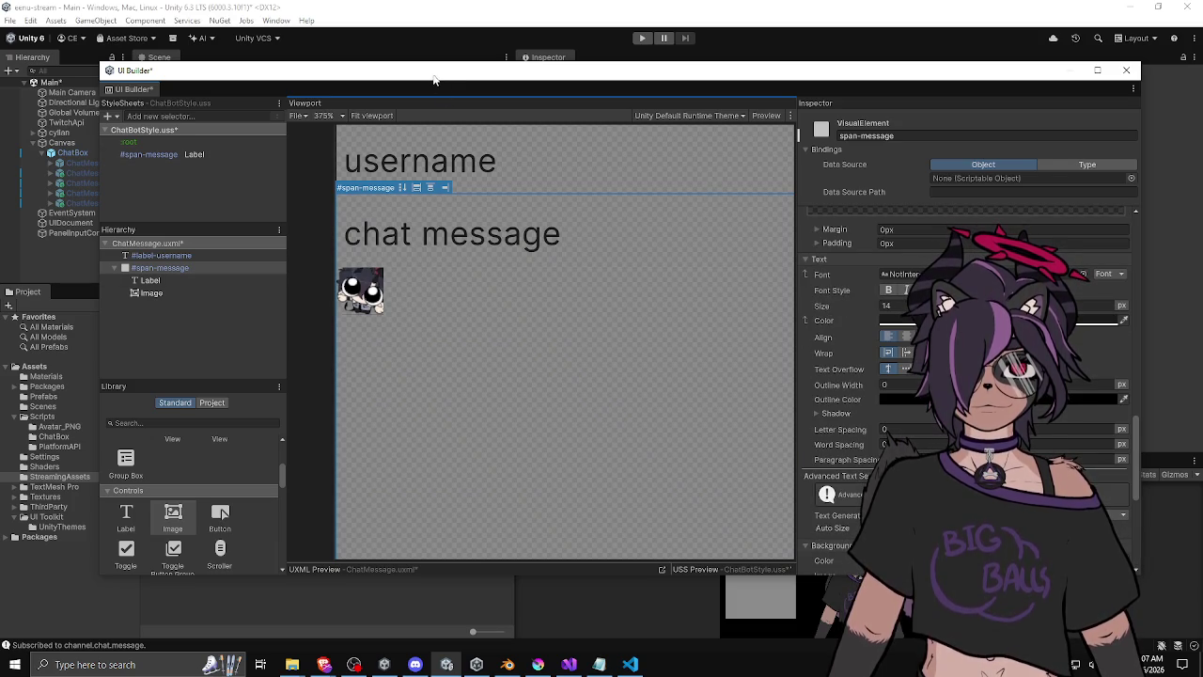
left_click(569, 665)
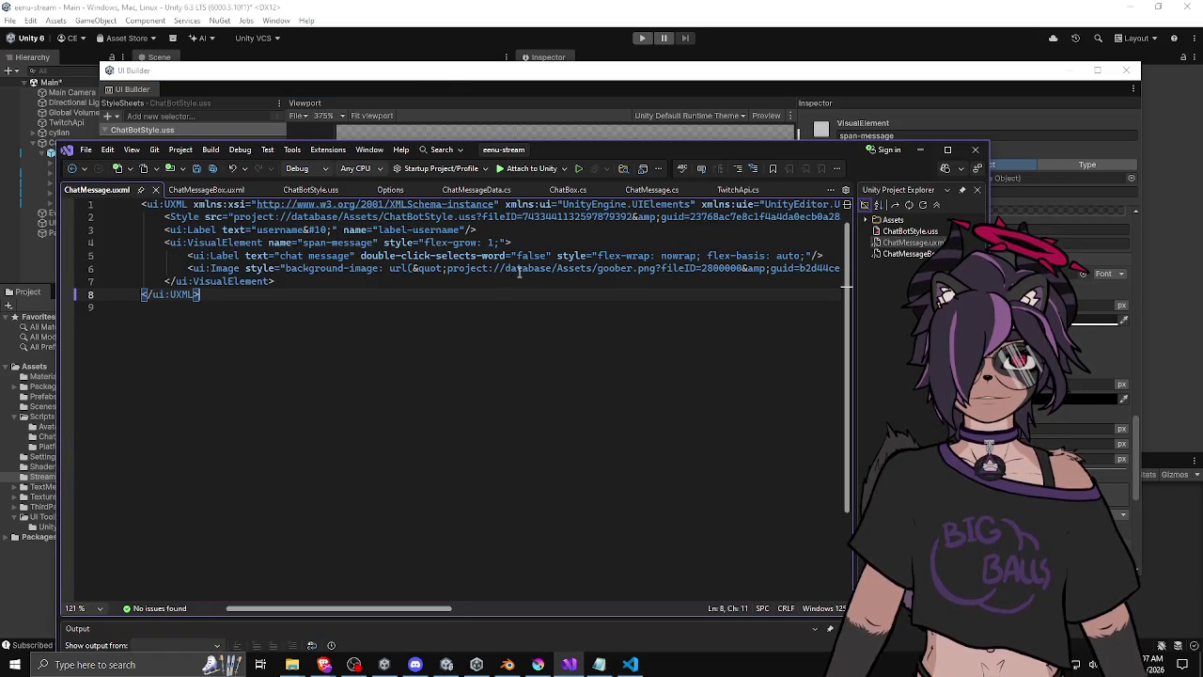
Change the Image path's goober.png to StreamingAssets/spin.gif.
double_click(625, 269)
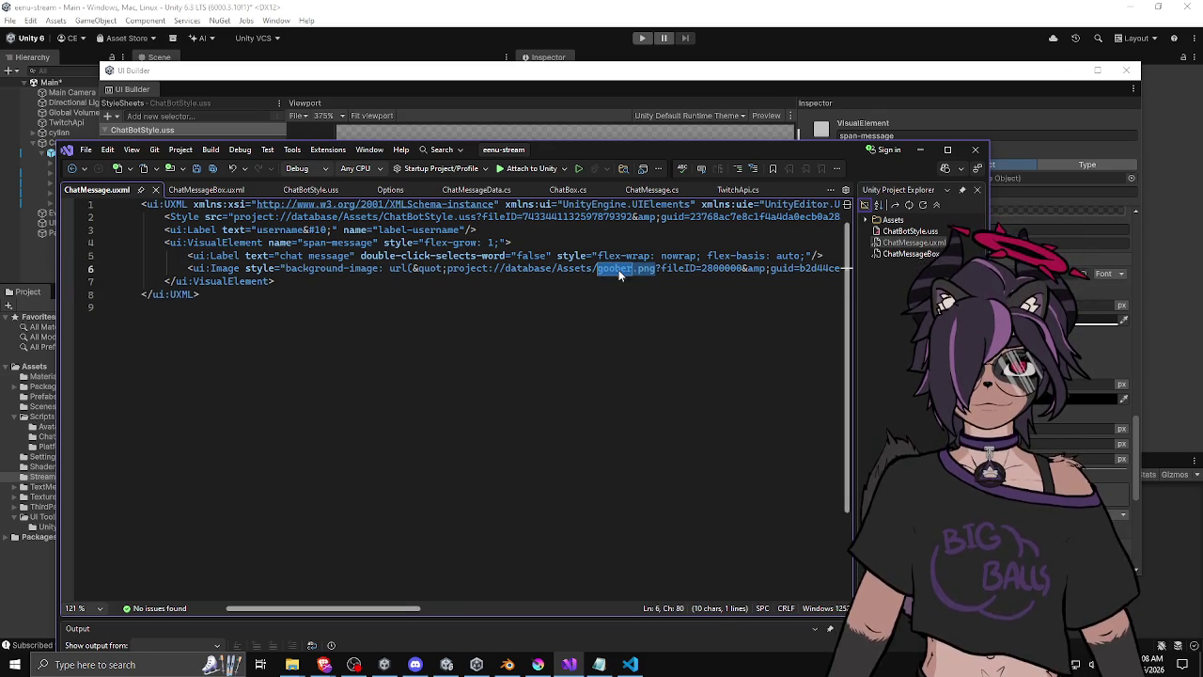
left_click(599, 271)
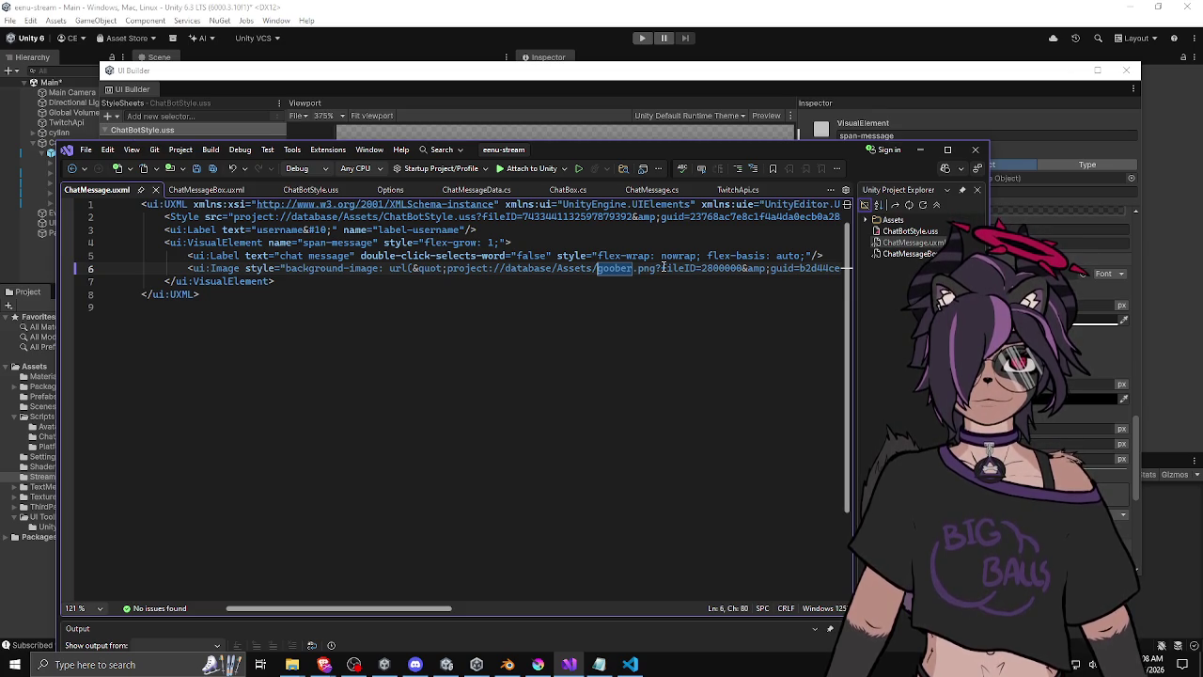
type("StreamingAss")
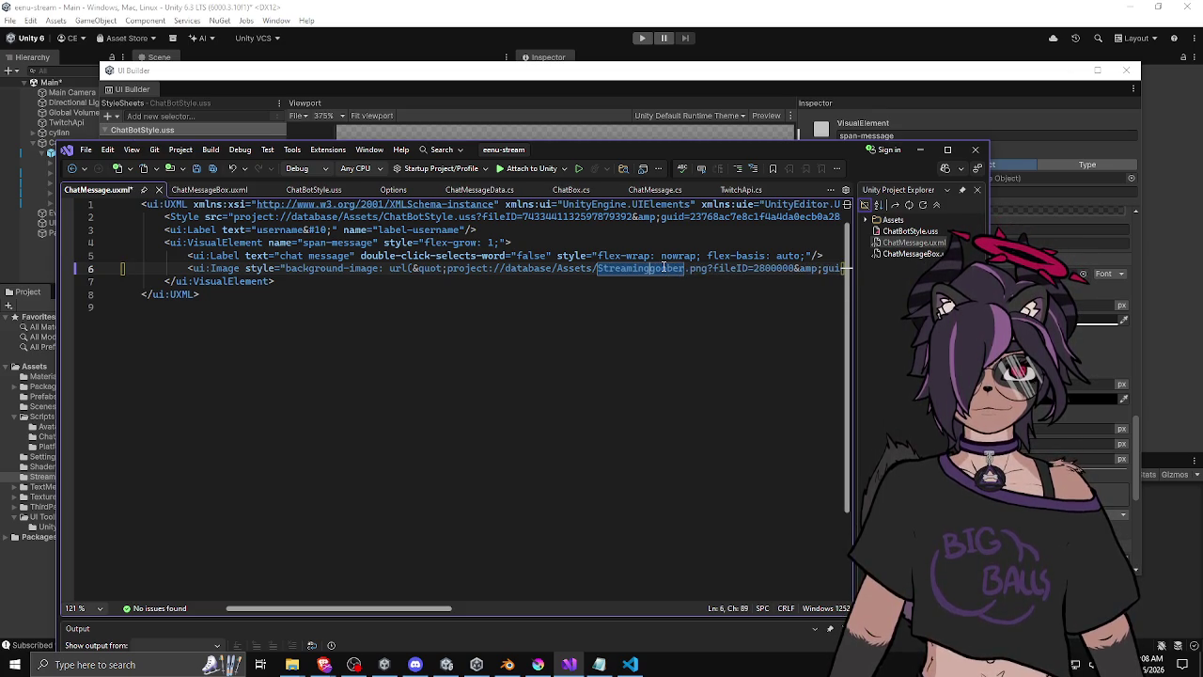
type("ets")
key("ctrl+Delete")
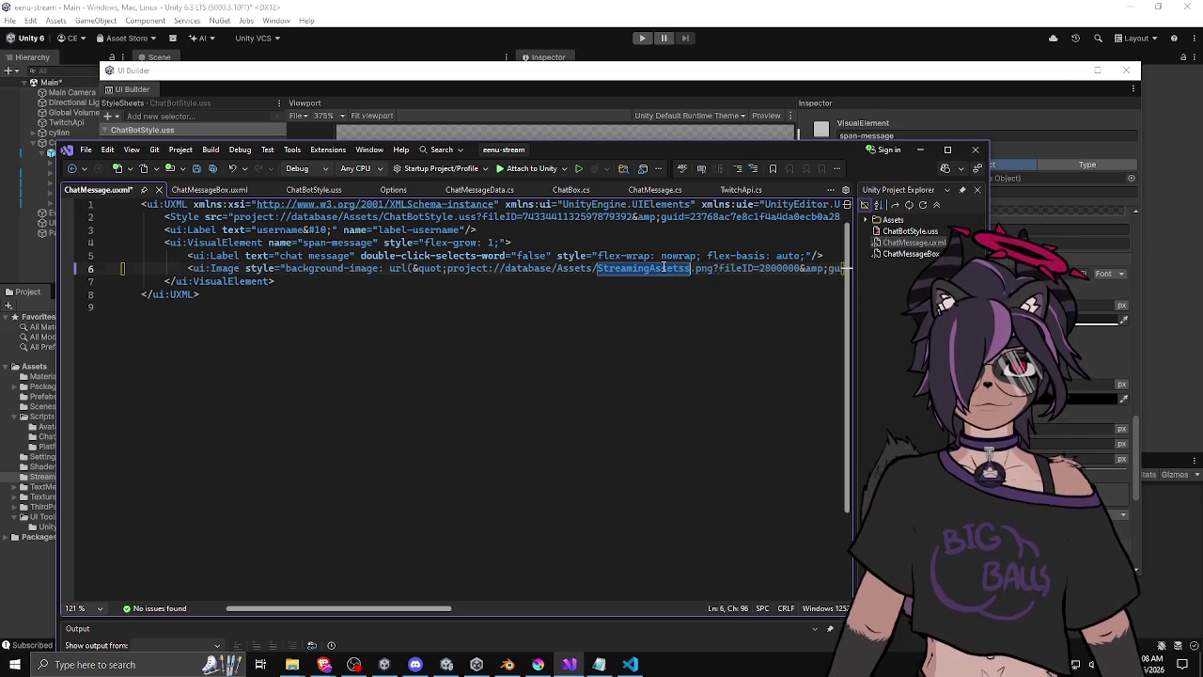
type("spin")
key("Left")
key("Left")
key("Left")
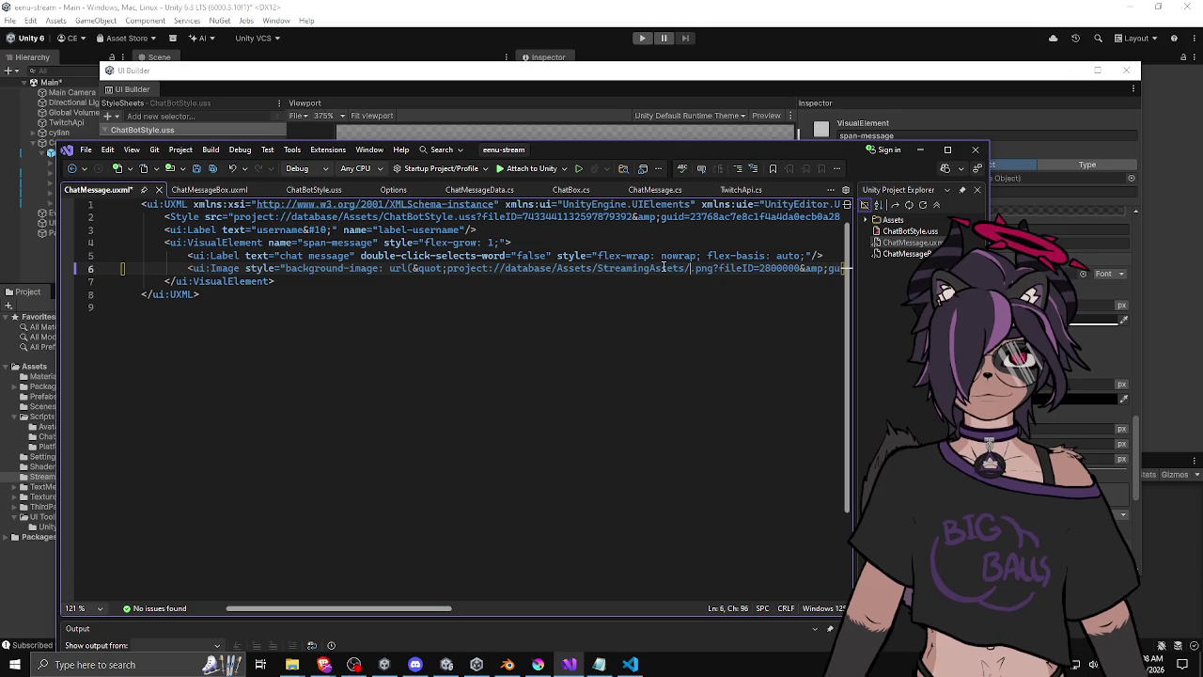
type("/")
key("Right")
key("Right")
key("Right")
key("Delete")
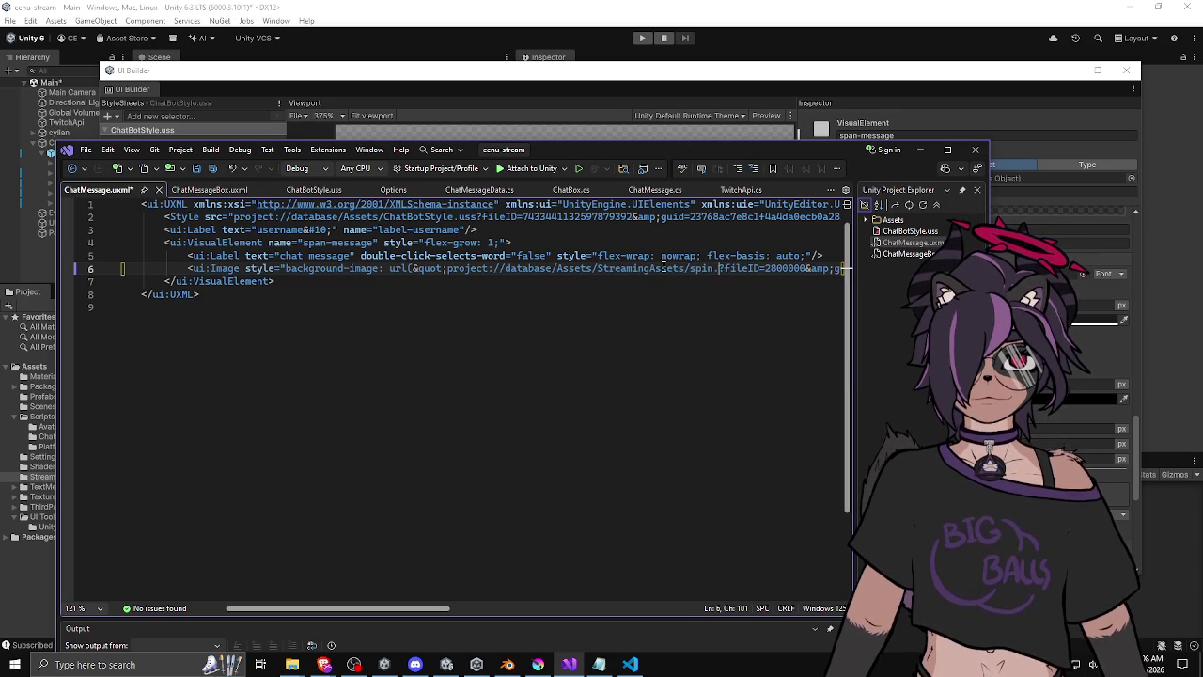
type("gif")
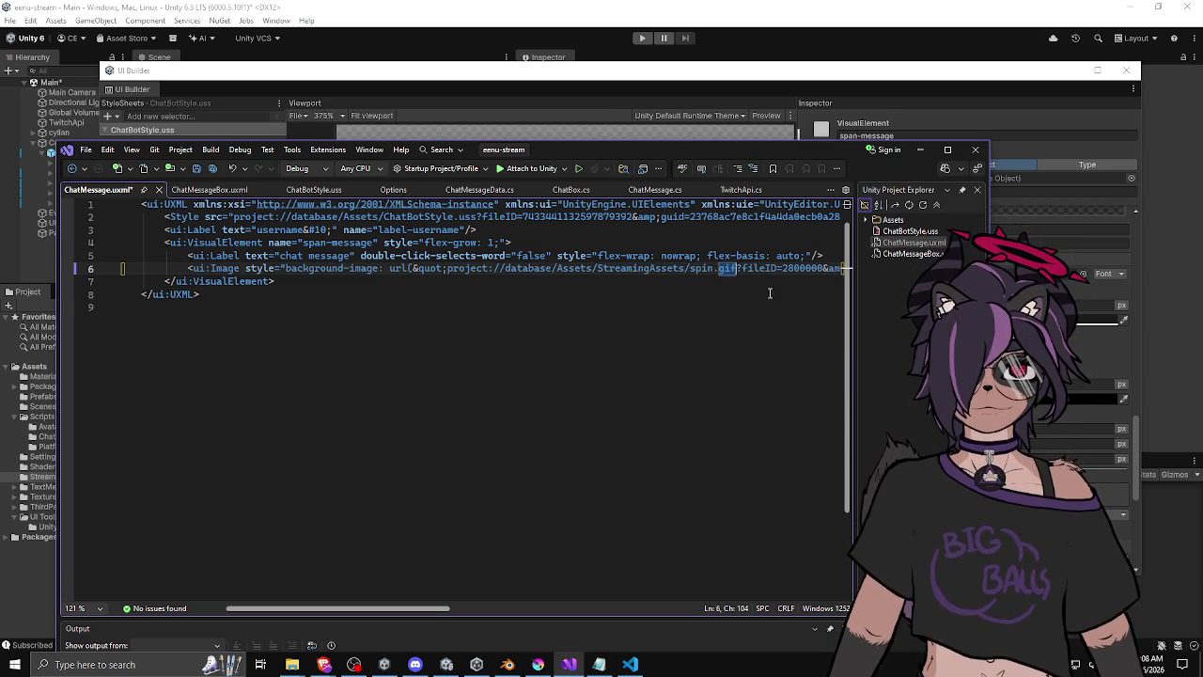
key("Down")
key("Down")
Remove the ?fileID=2800000 fragment, save ChatMessage.uxml, and return to UI Builder.
left_click_drag(824, 268, 737, 270)
key("Delete")
key("ctrl+s")
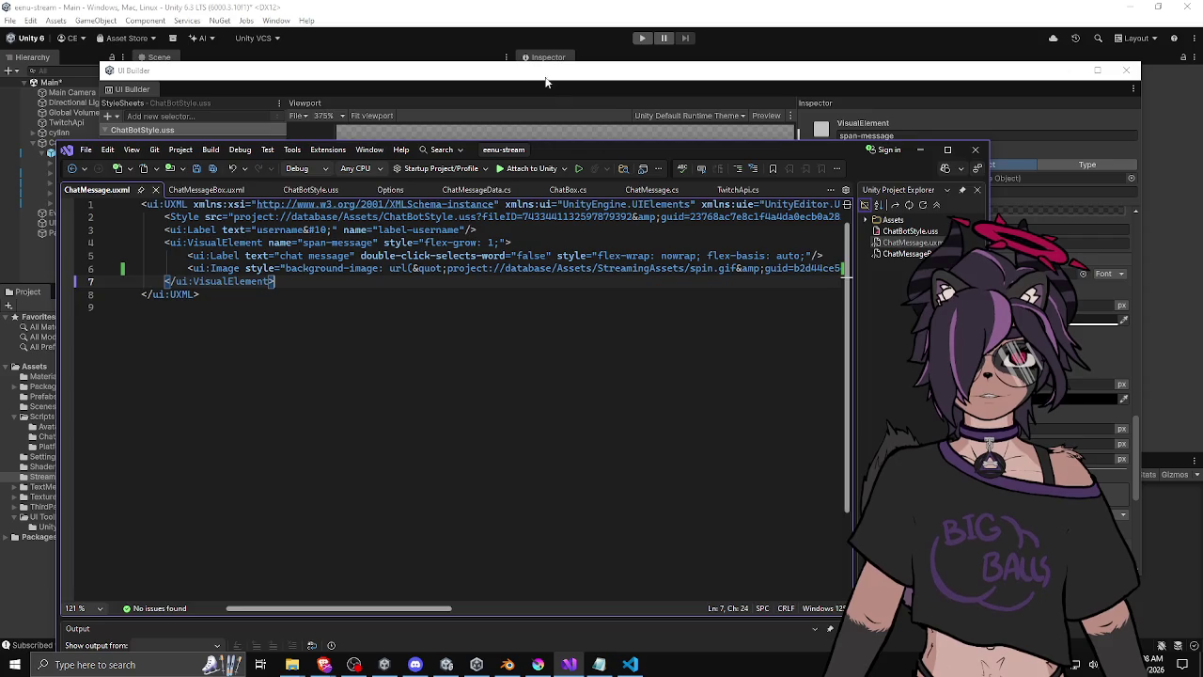
left_click(545, 81)
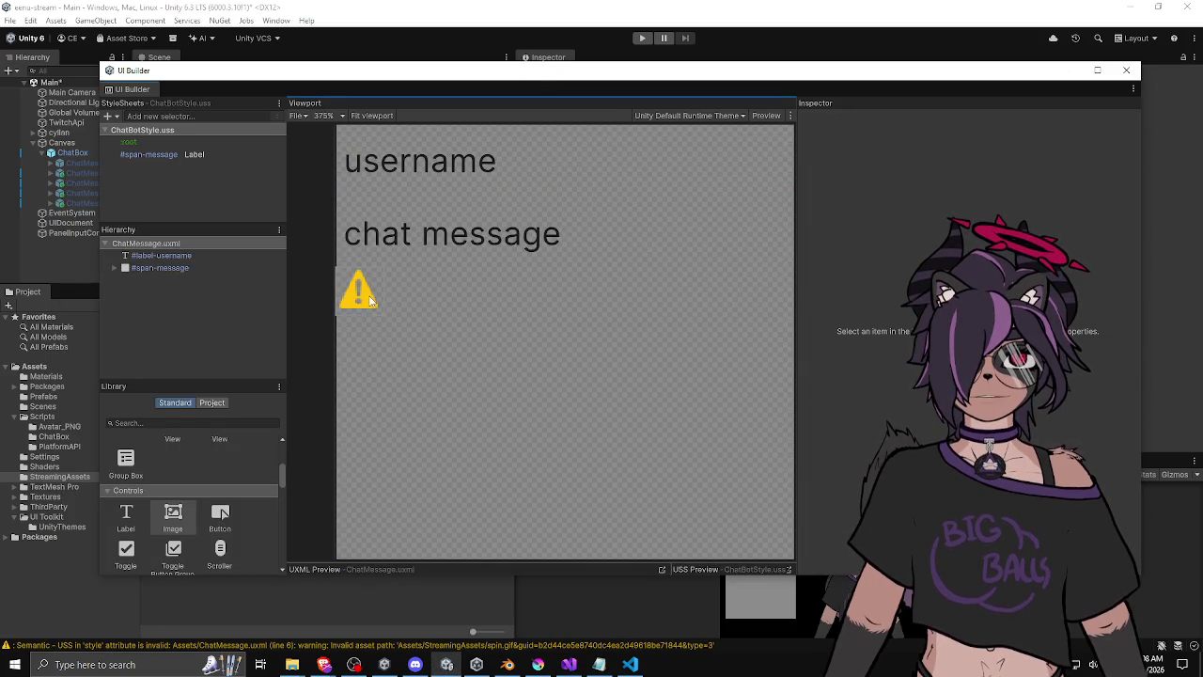
Delete the project://database prefix in Visual Studio, restore the &quot; quote, and save.
left_click(569, 665)
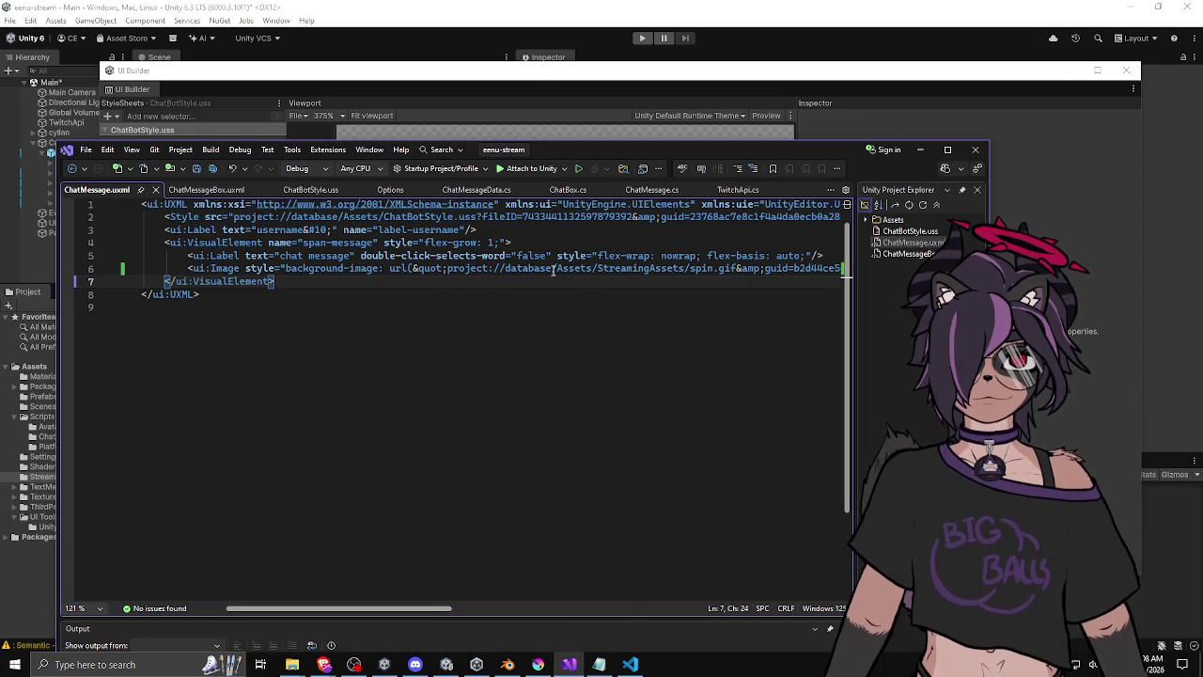
left_click_drag(554, 270, 448, 270)
key("BackSpace")
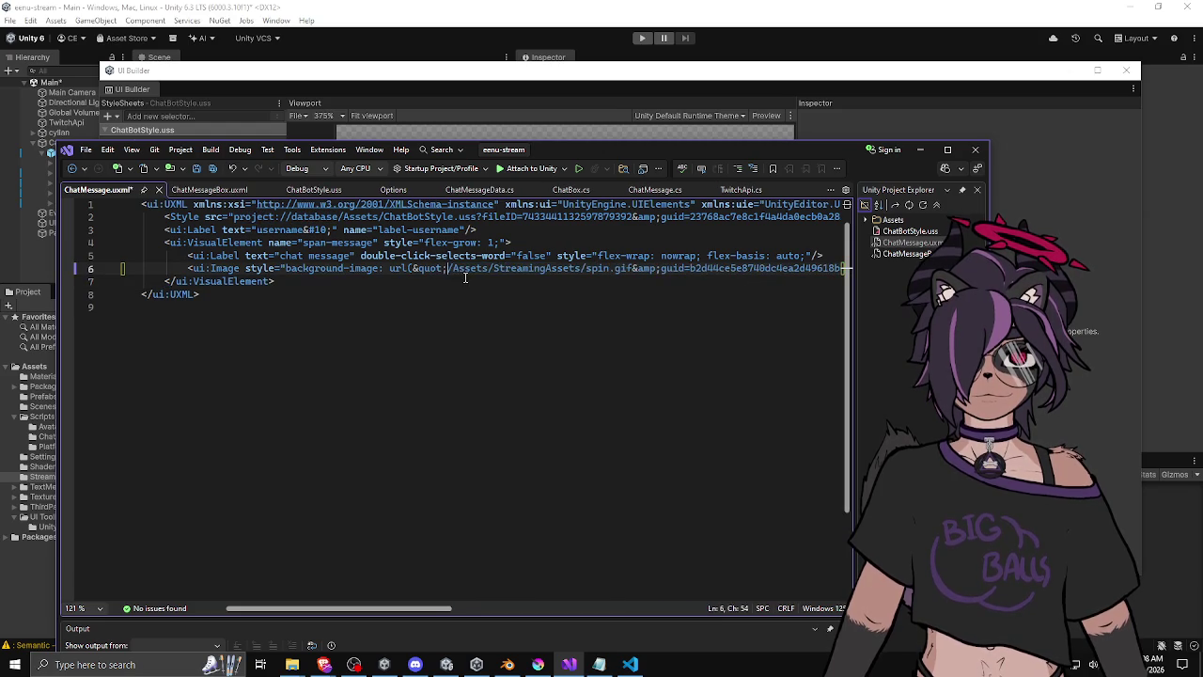
key("BackSpace")
key("BackSpace")
key("BackSpace")
key("BackSpace")
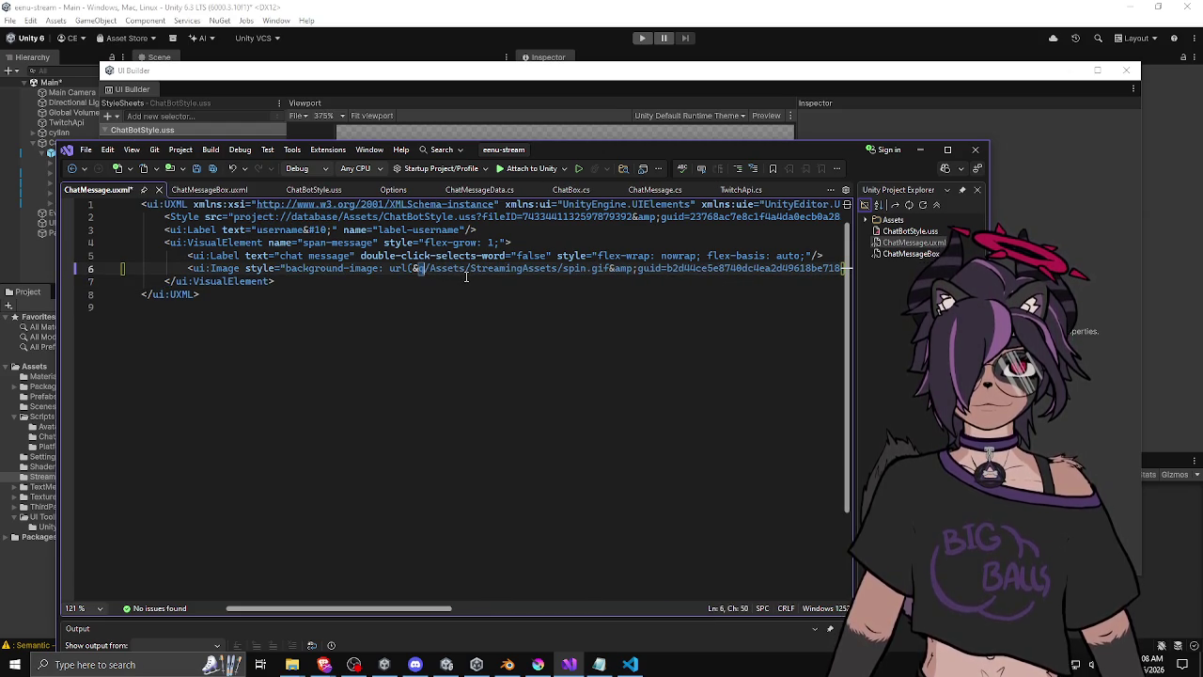
type("uot;")
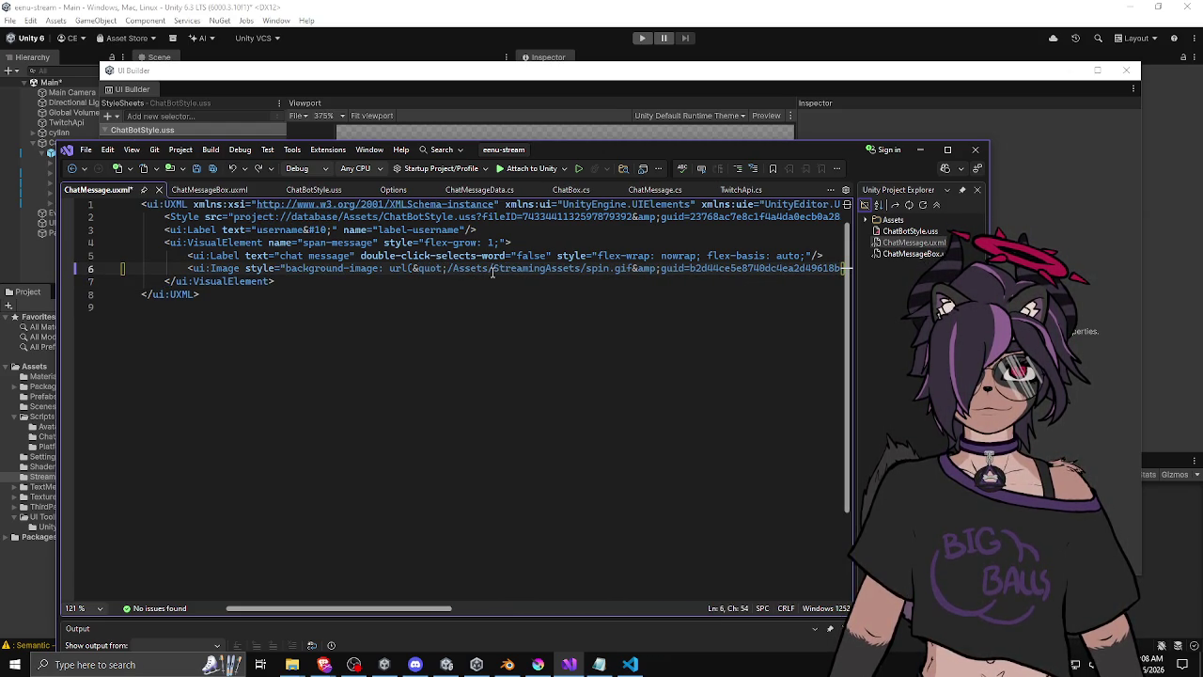
left_click(492, 269)
key("ctrl+s")
Back in UI Builder, select the Image still showing a warning icon.
key("alt+Tab")
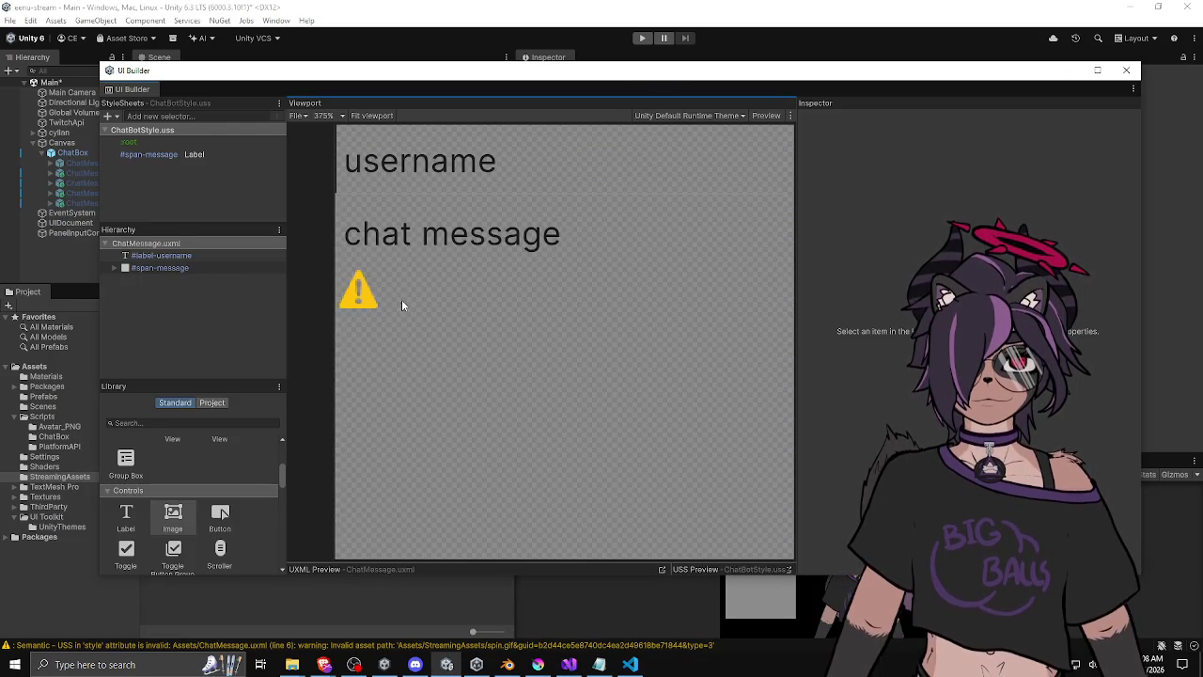
left_click(366, 292)
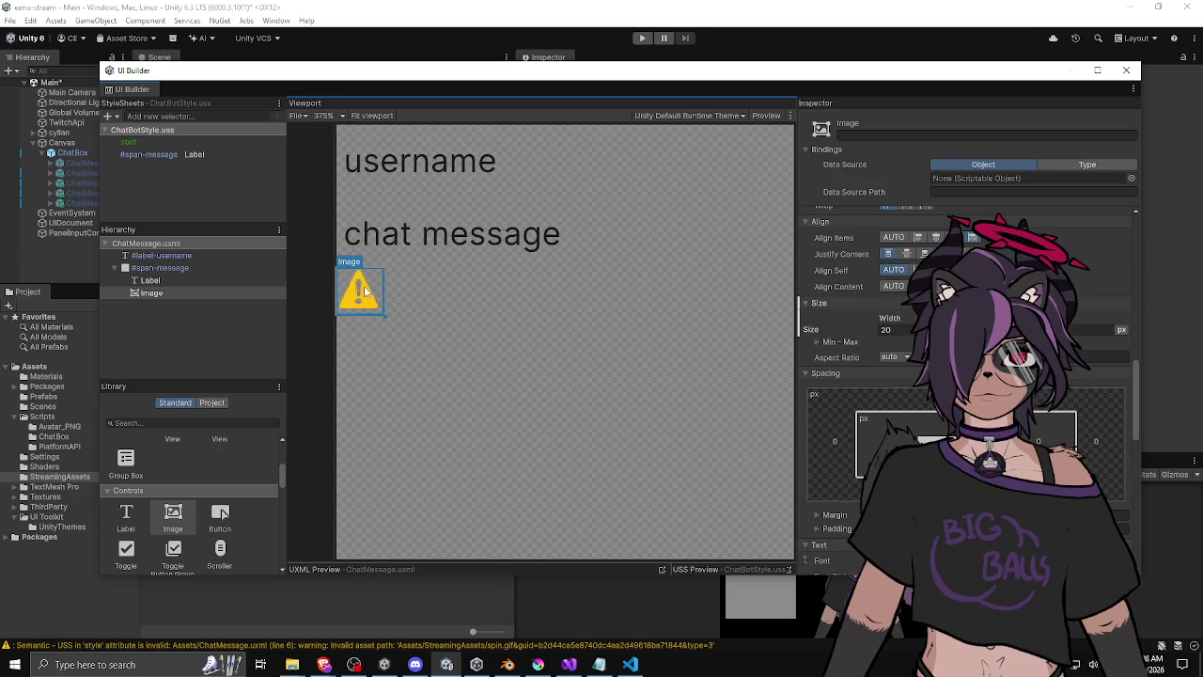
scroll(845, 278, "up", 3)
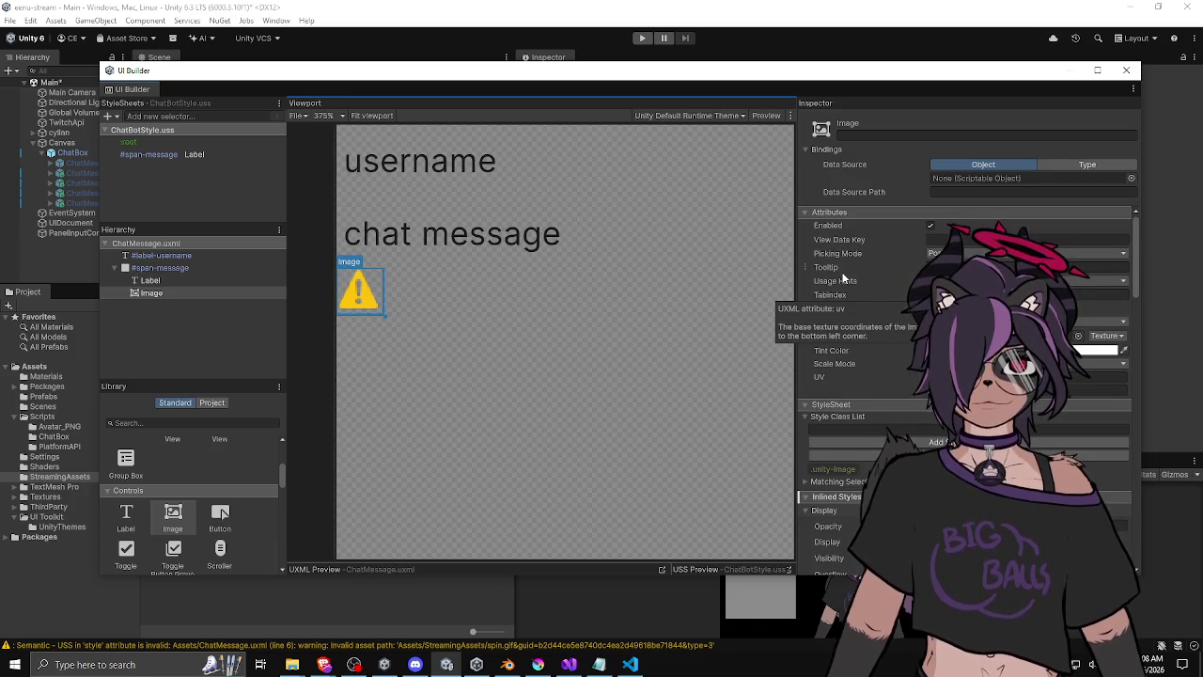